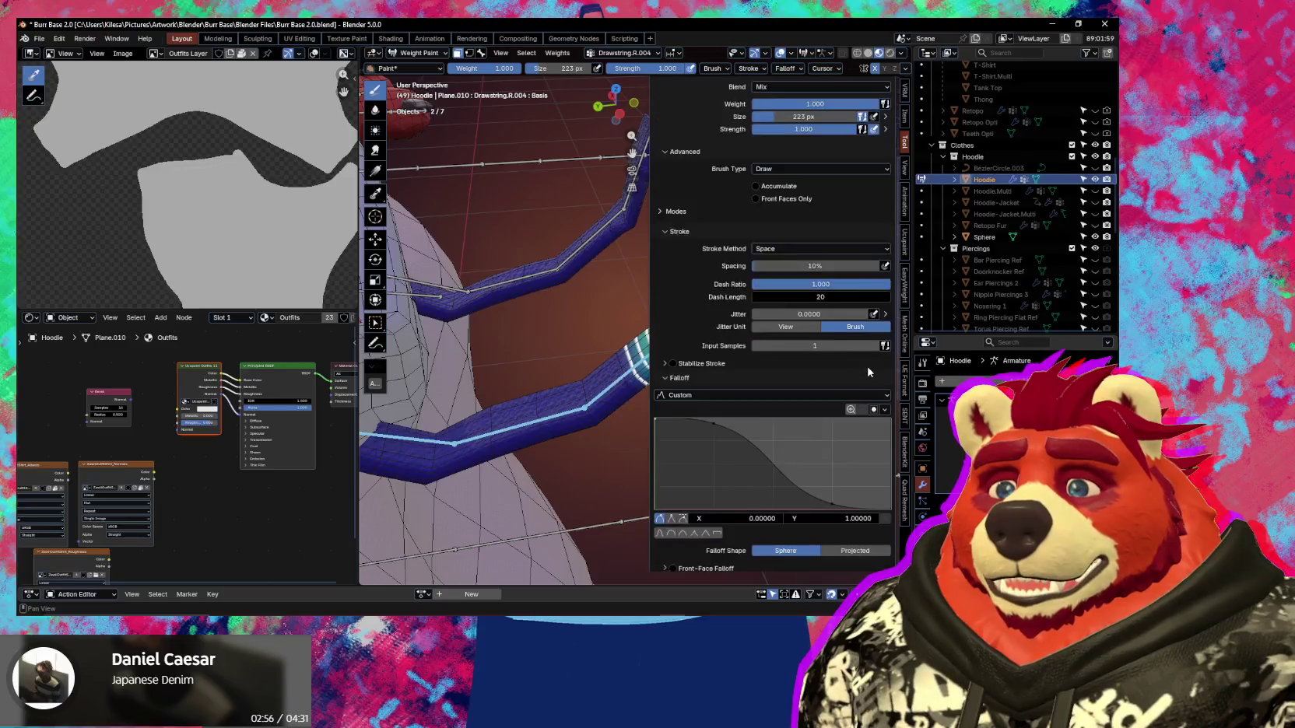
Enable Multi-Paint to show the drawstrings' combined weights, and hide the sidebar.
{"action": "scroll", "coordinate": [868, 373], "scroll_direction": "down", "scroll_amount": 4}
{"action": "scroll", "coordinate": [856, 395], "scroll_direction": "down", "scroll_amount": 4}
{"action": "left_click", "coordinate": [755, 339]}
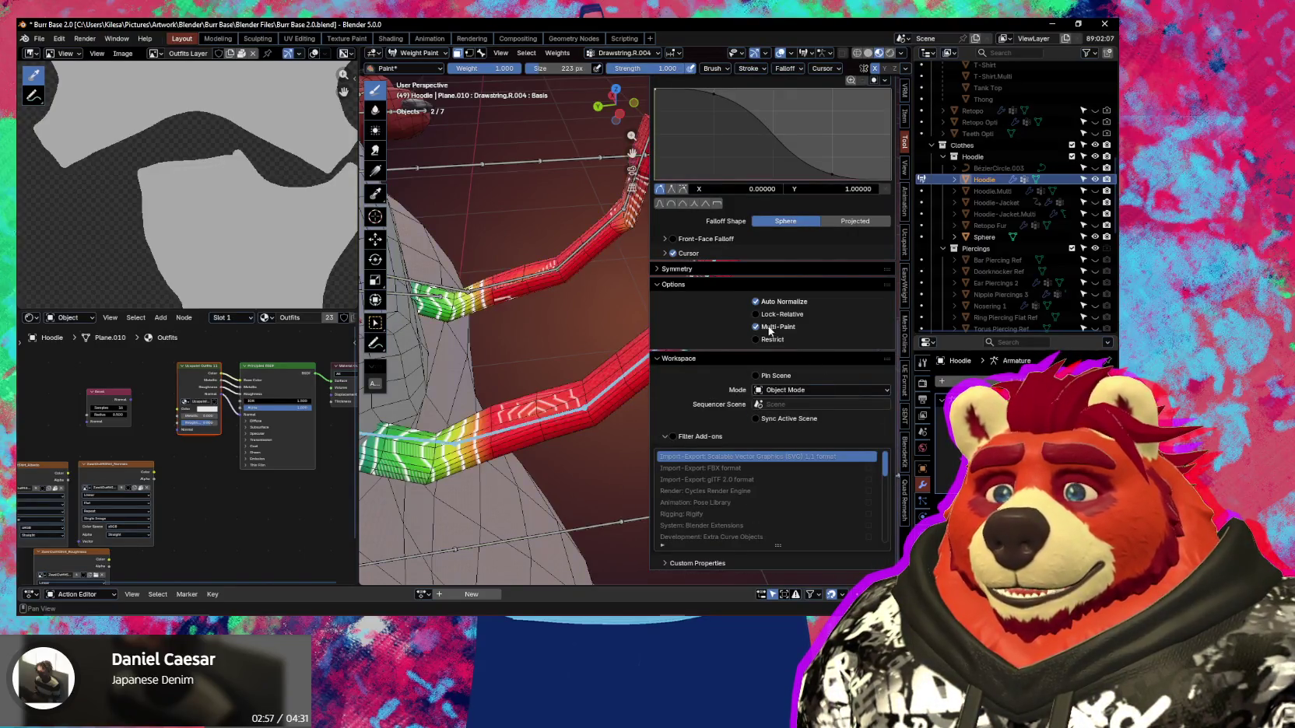
{"action": "key", "text": "n"}
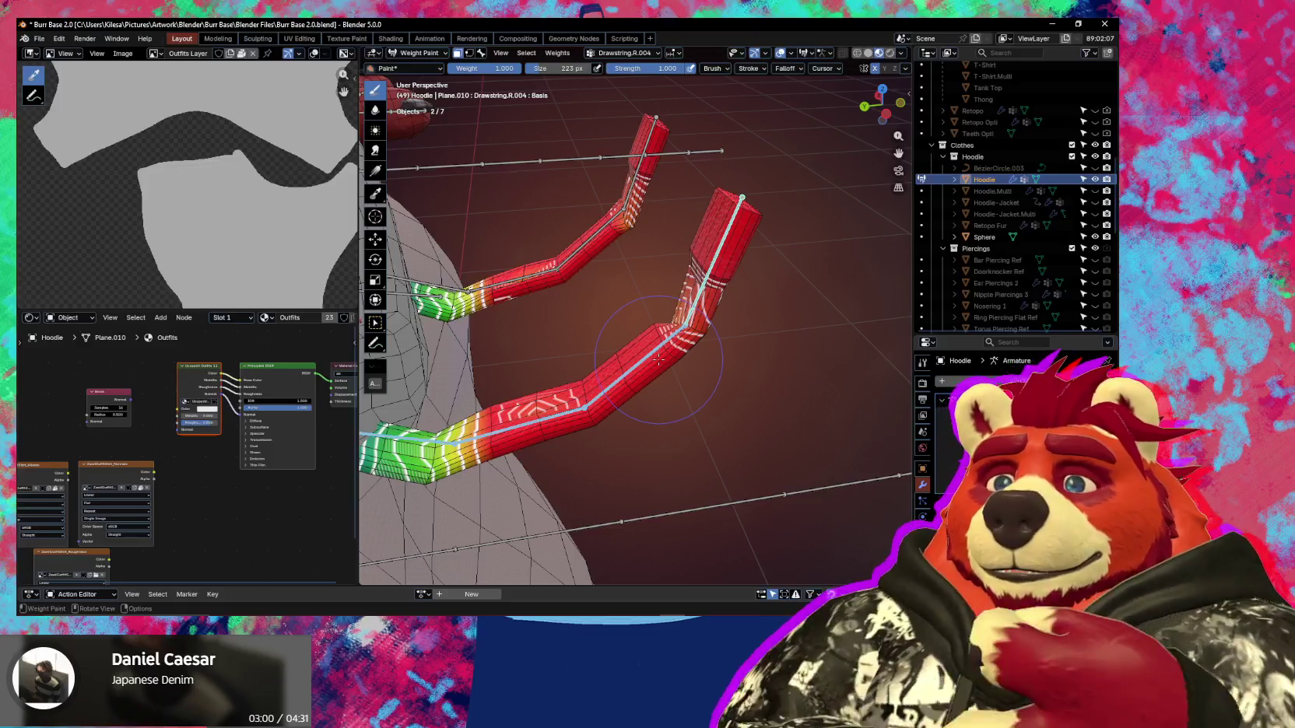
Blur the lower drawstring's weight gradient and start an X-axis test rotation of its bone.
{"action": "left_click_drag", "start_coordinate": [684, 296], "coordinate": [685, 302], "text": "shift"}
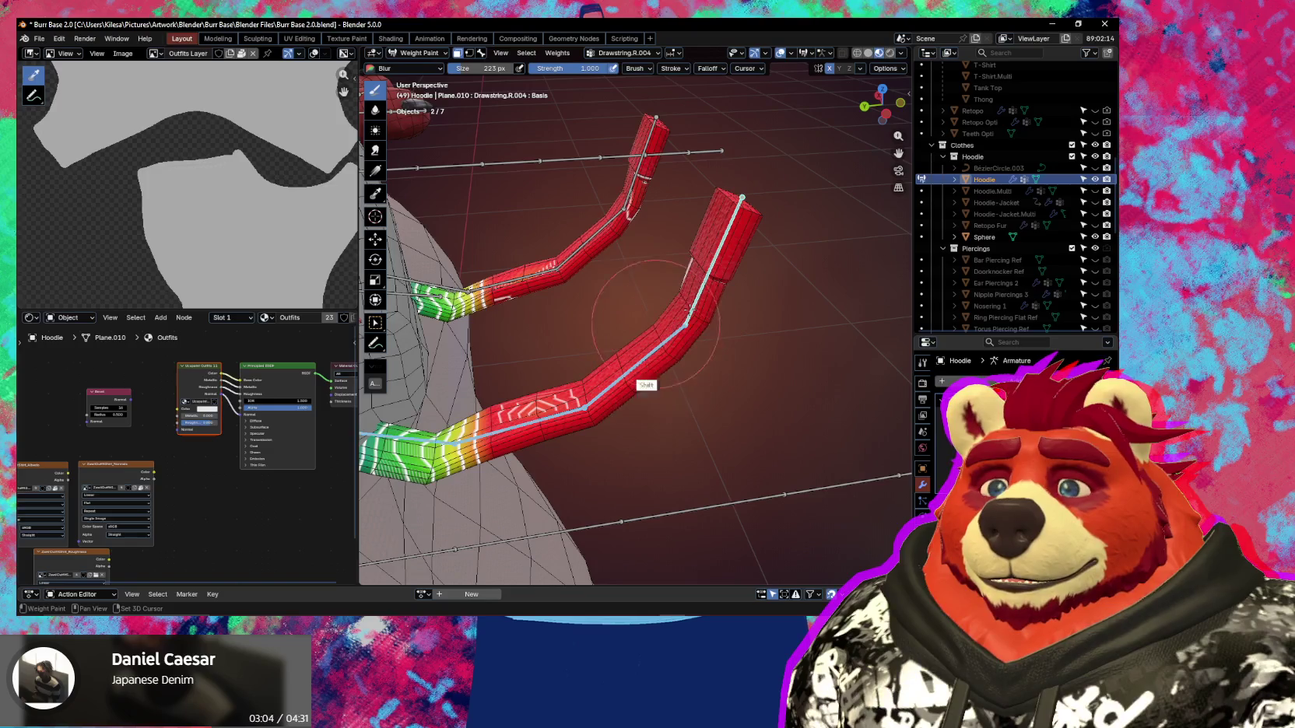
{"action": "mouse_move", "coordinate": [569, 409]}
{"action": "left_mouse_down", "text": "shift"}
{"action": "mouse_move", "coordinate": [522, 404]}
{"action": "mouse_move", "coordinate": [607, 386]}
{"action": "mouse_move", "coordinate": [627, 360]}
{"action": "left_mouse_up", "text": "shift"}
{"action": "mouse_move", "coordinate": [636, 374]}
{"action": "middle_mouse_down", "text": "shift"}
{"action": "mouse_move", "coordinate": [713, 341]}
{"action": "mouse_move", "coordinate": [642, 381]}
{"action": "mouse_move", "coordinate": [643, 339]}
{"action": "middle_mouse_up", "text": "shift"}
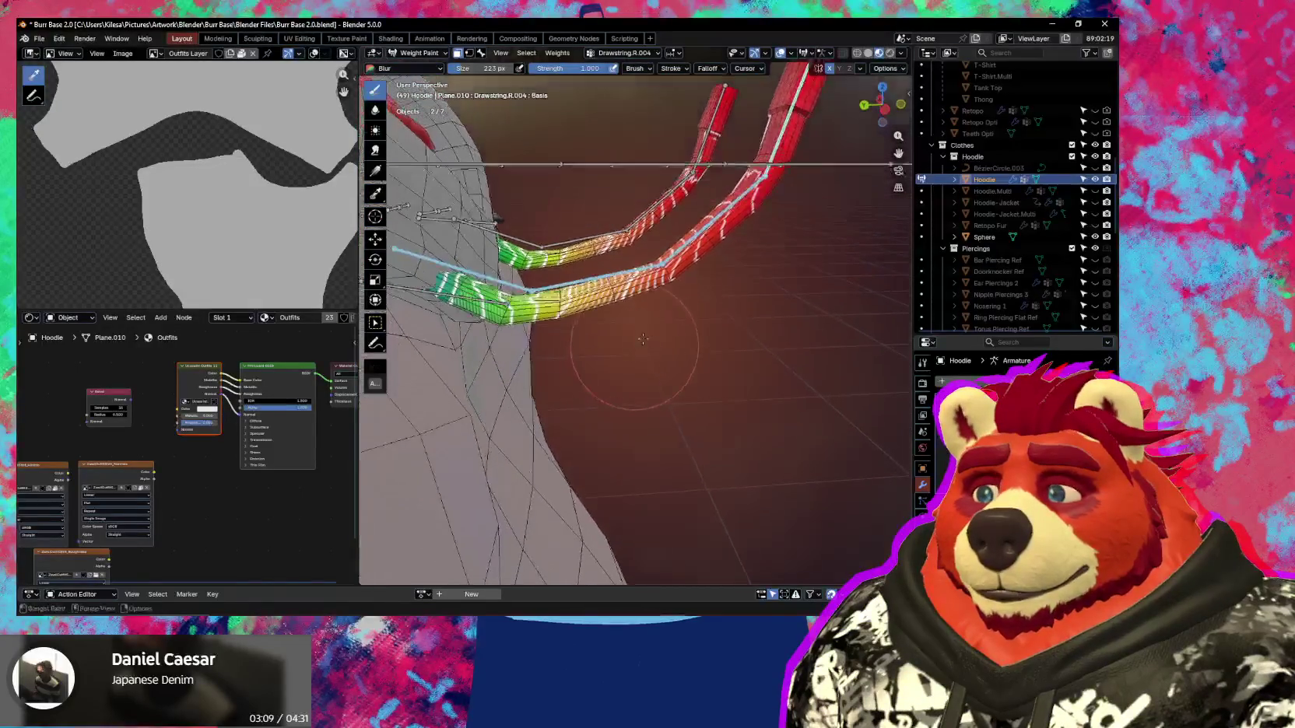
{"action": "key", "text": "r"}
{"action": "key", "text": "x"}
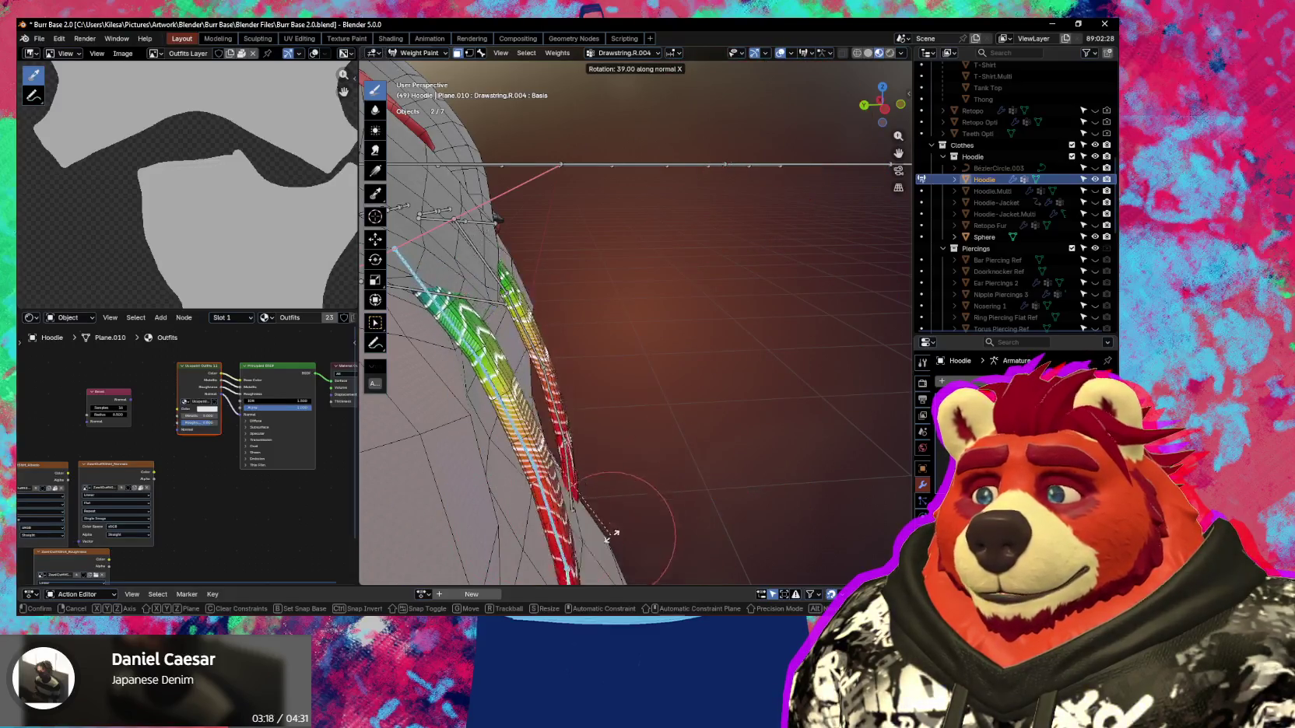
Cancel the test rotation and subtract weight from the lower drawstring's tip.
{"action": "right_click", "coordinate": [674, 398]}
{"action": "mouse_move", "coordinate": [674, 398]}
{"action": "middle_mouse_down"}
{"action": "mouse_move", "coordinate": [714, 366]}
{"action": "mouse_move", "coordinate": [560, 336]}
{"action": "middle_mouse_up"}
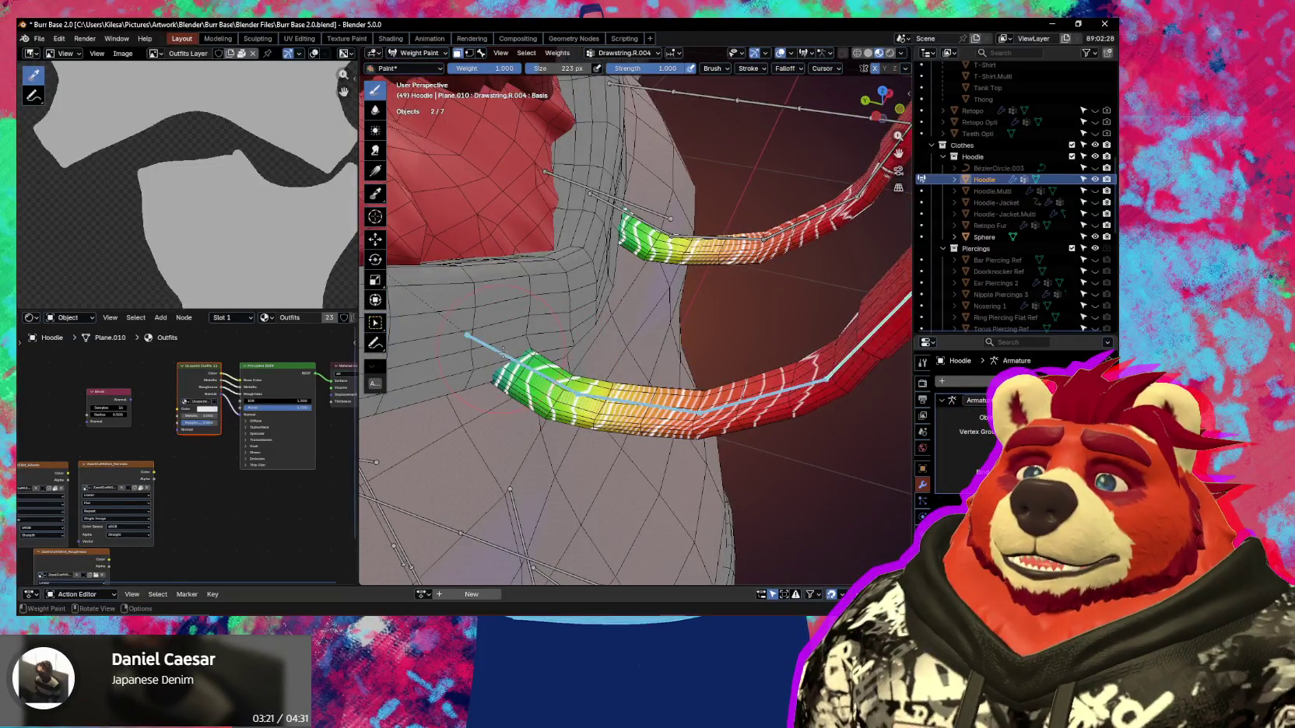
{"action": "middle_click_drag", "start_coordinate": [520, 396], "coordinate": [537, 386], "text": "shift"}
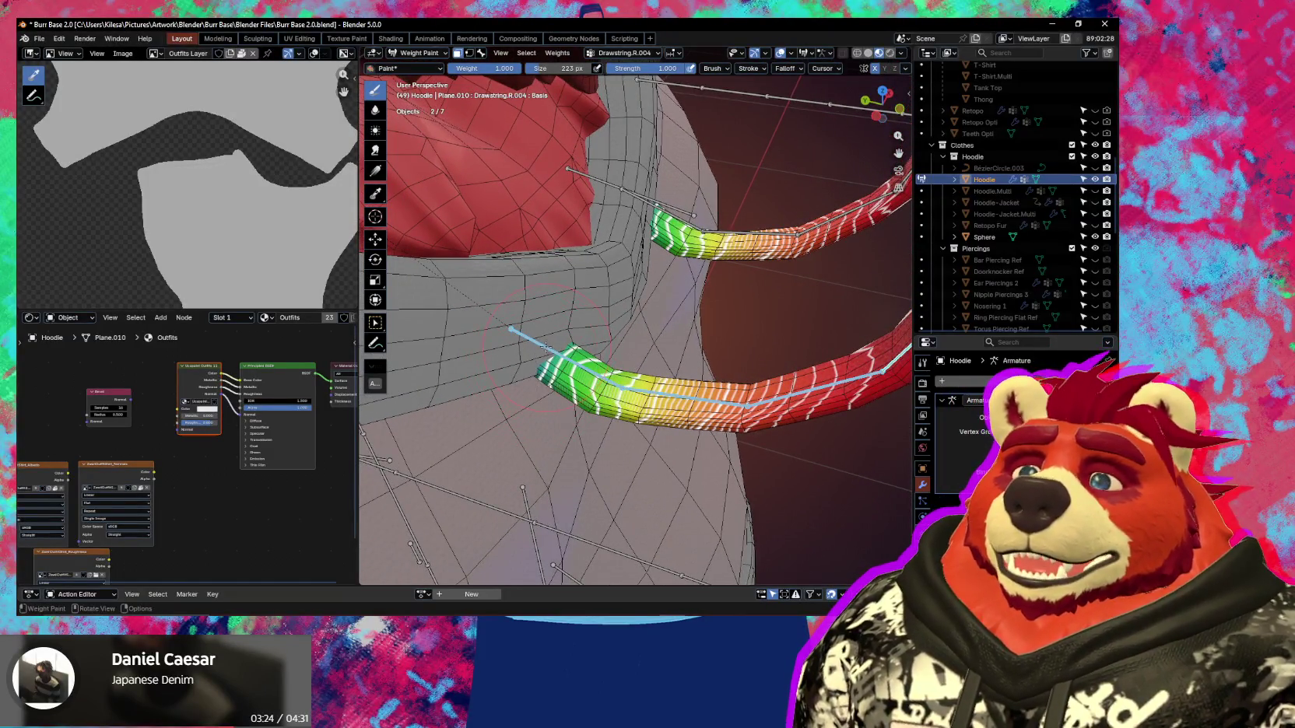
{"action": "key", "text": "f"}
{"action": "left_click", "coordinate": [529, 340]}
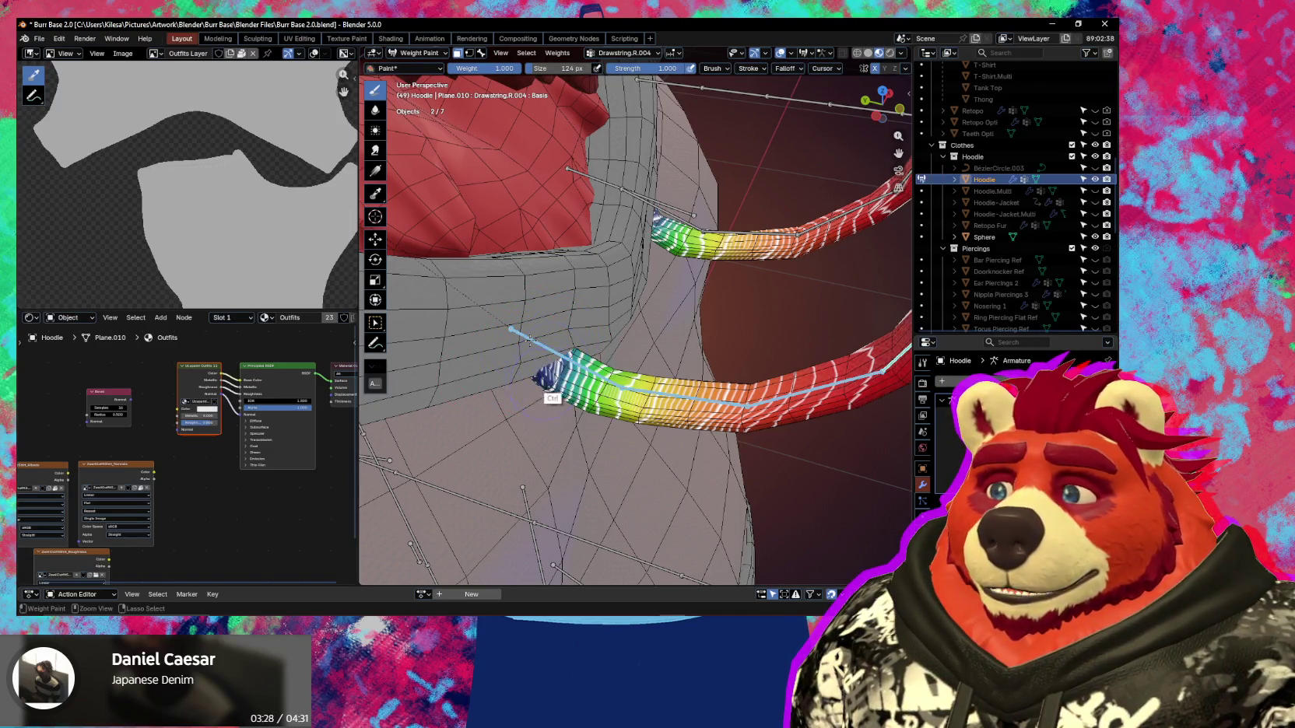
{"action": "middle_click_drag", "start_coordinate": [529, 340], "coordinate": [536, 374]}
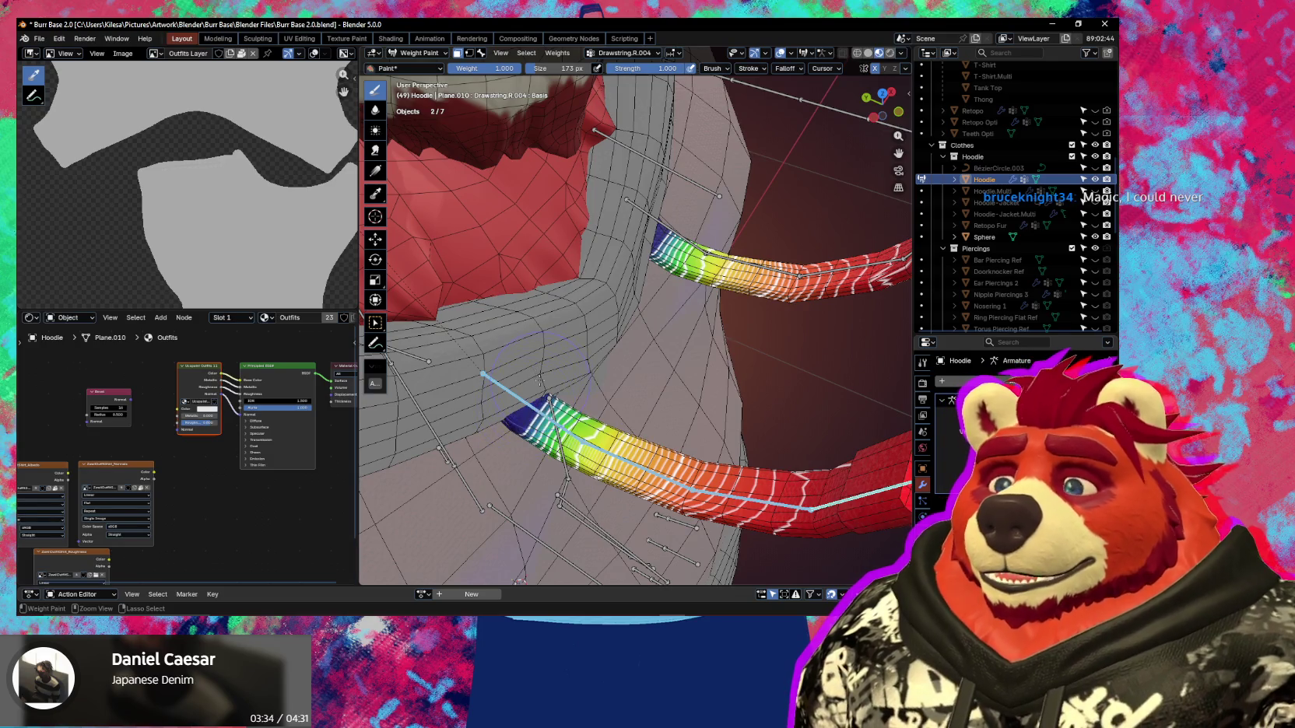
{"action": "mouse_move", "coordinate": [540, 376]}
{"action": "middle_mouse_down"}
{"action": "mouse_move", "coordinate": [648, 358]}
{"action": "mouse_move", "coordinate": [651, 384]}
{"action": "middle_mouse_up"}
Test-rotate the drawstring bone 1.56° about X, toggling overlays to check the hoodie material.
{"action": "key", "text": "shift+alt+z"}
{"action": "key", "text": "r"}
{"action": "key", "text": "x"}
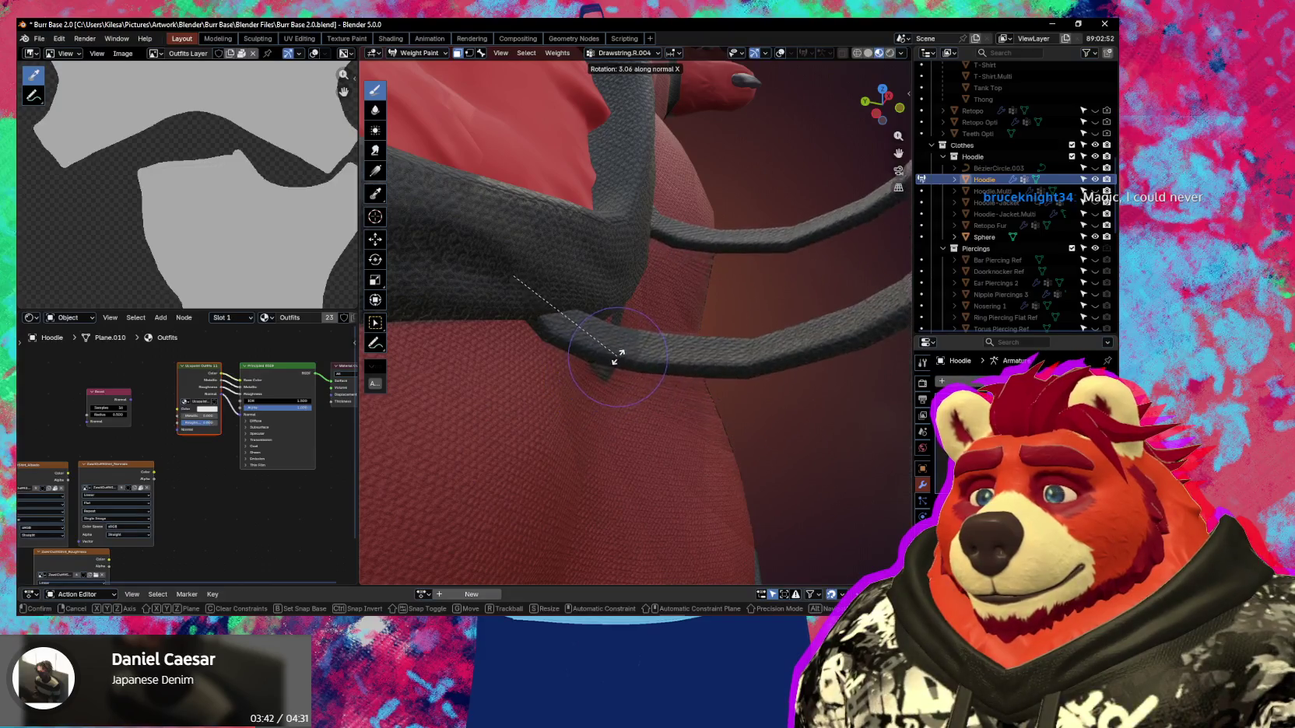
{"action": "left_click", "coordinate": [631, 343]}
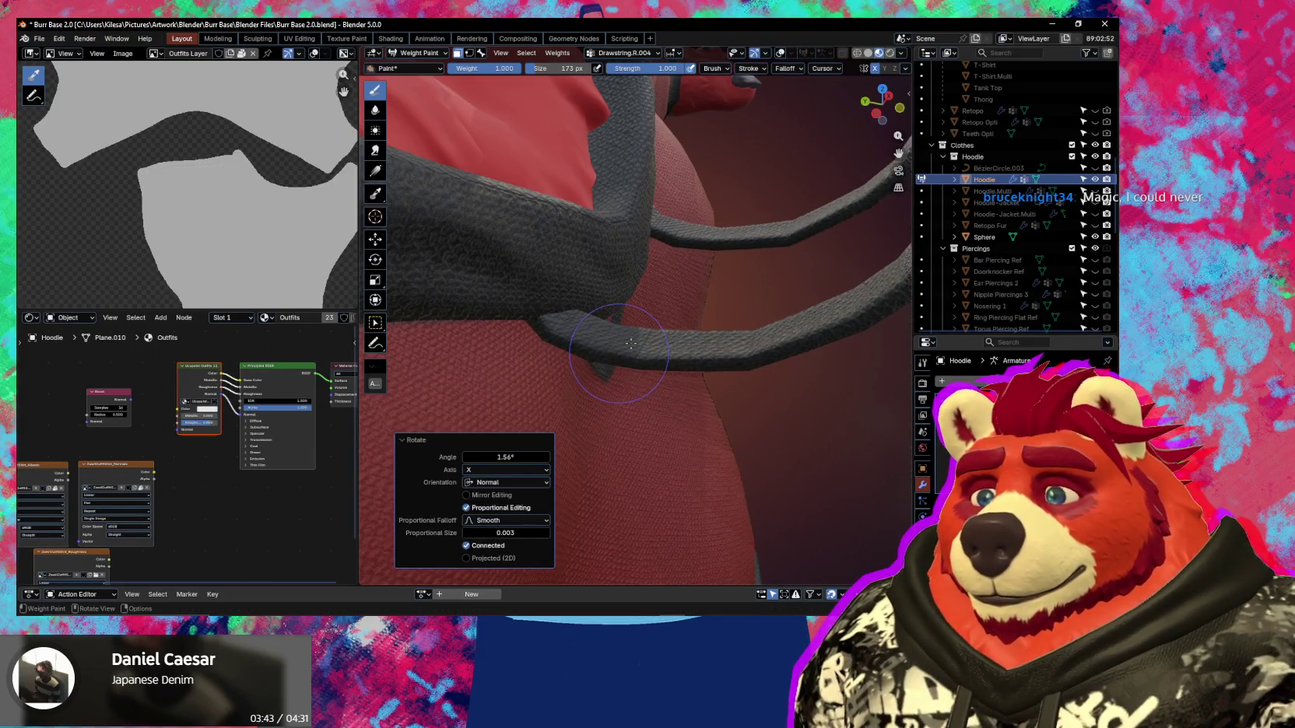
{"action": "key", "text": "shift+alt+z"}
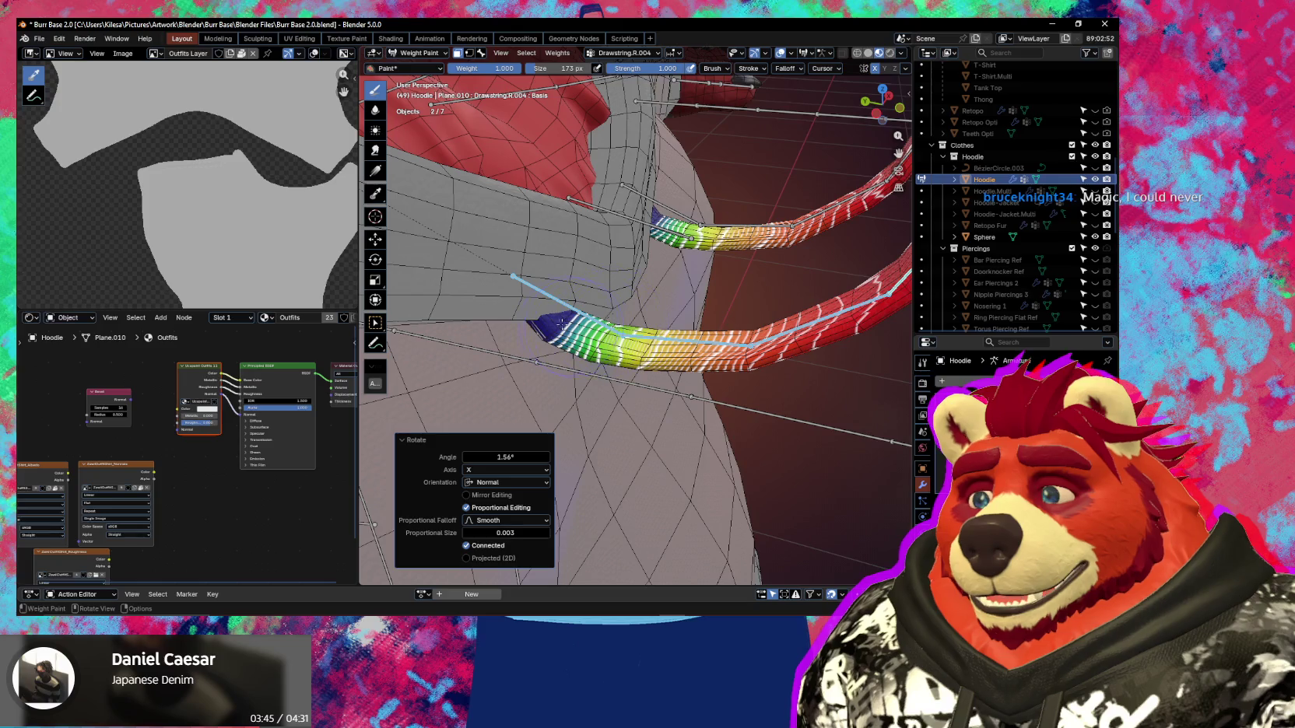
{"action": "scroll", "coordinate": [595, 365], "scroll_direction": "up", "scroll_amount": 2}
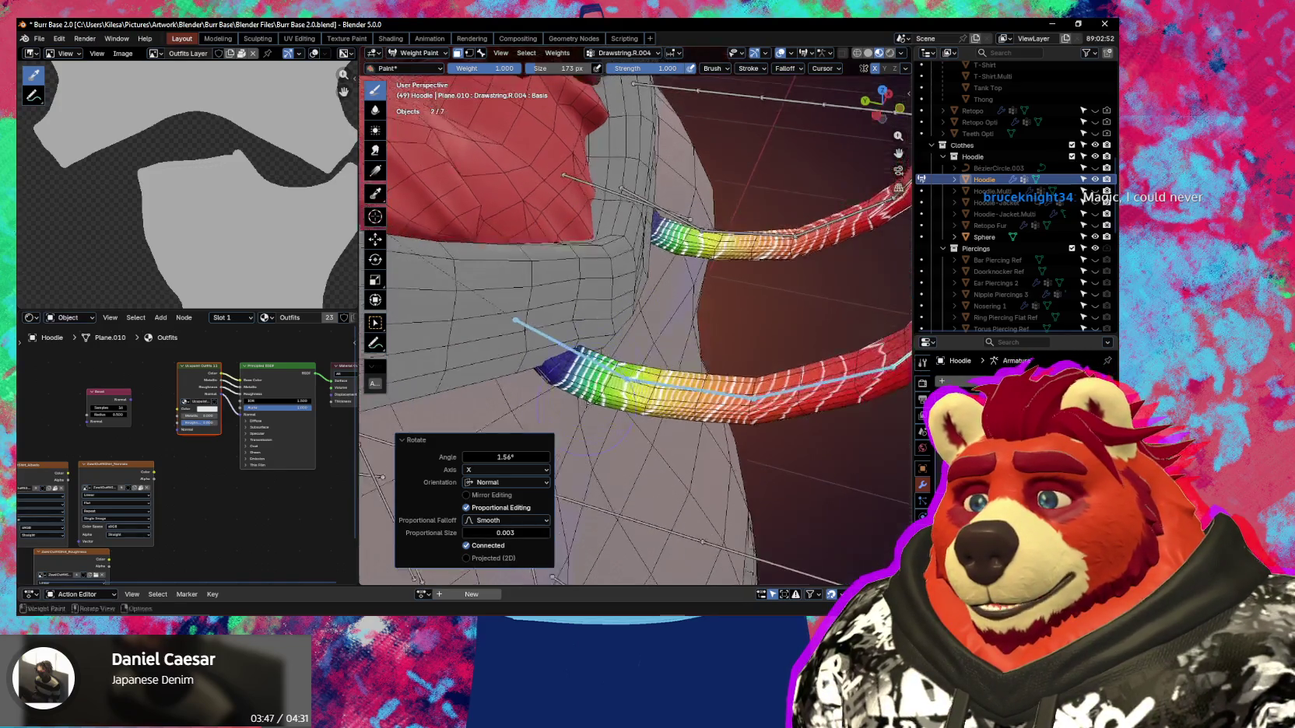
{"action": "scroll", "coordinate": [599, 373], "scroll_direction": "up", "scroll_amount": 2}
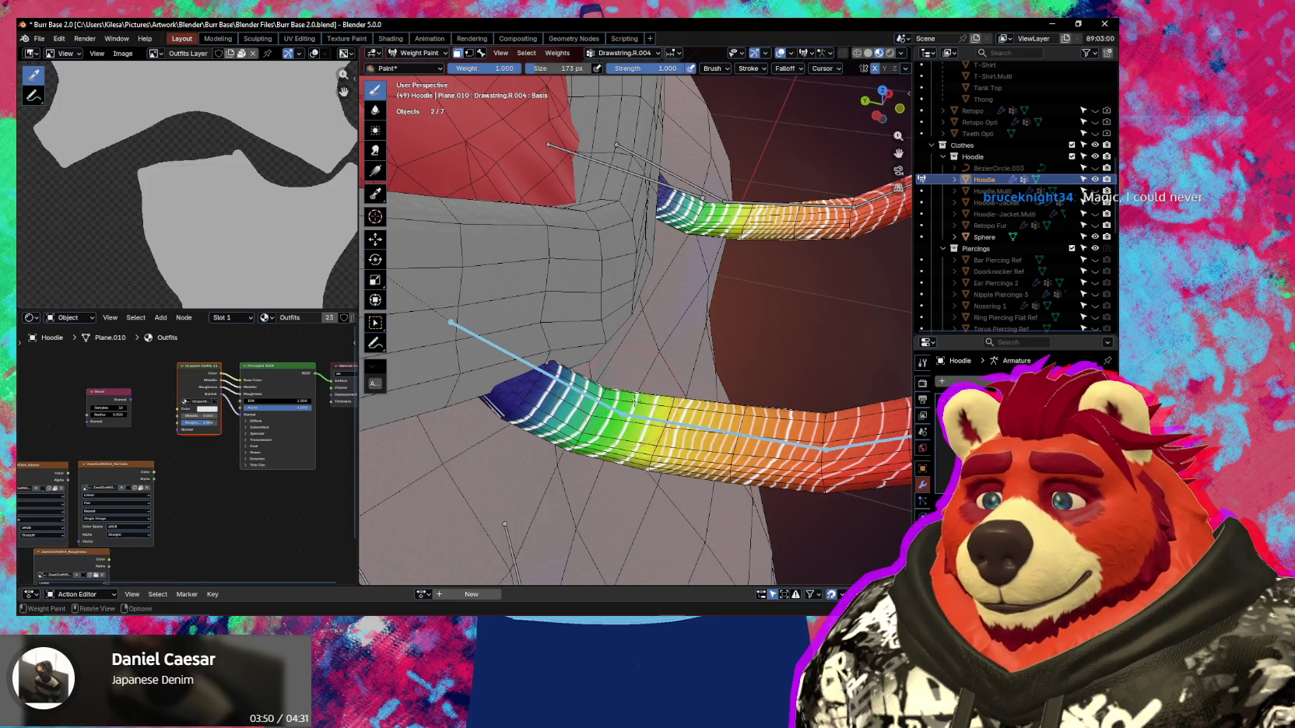
{"action": "key", "text": "shift+alt+z"}
{"action": "key", "text": "shift+alt+z"}
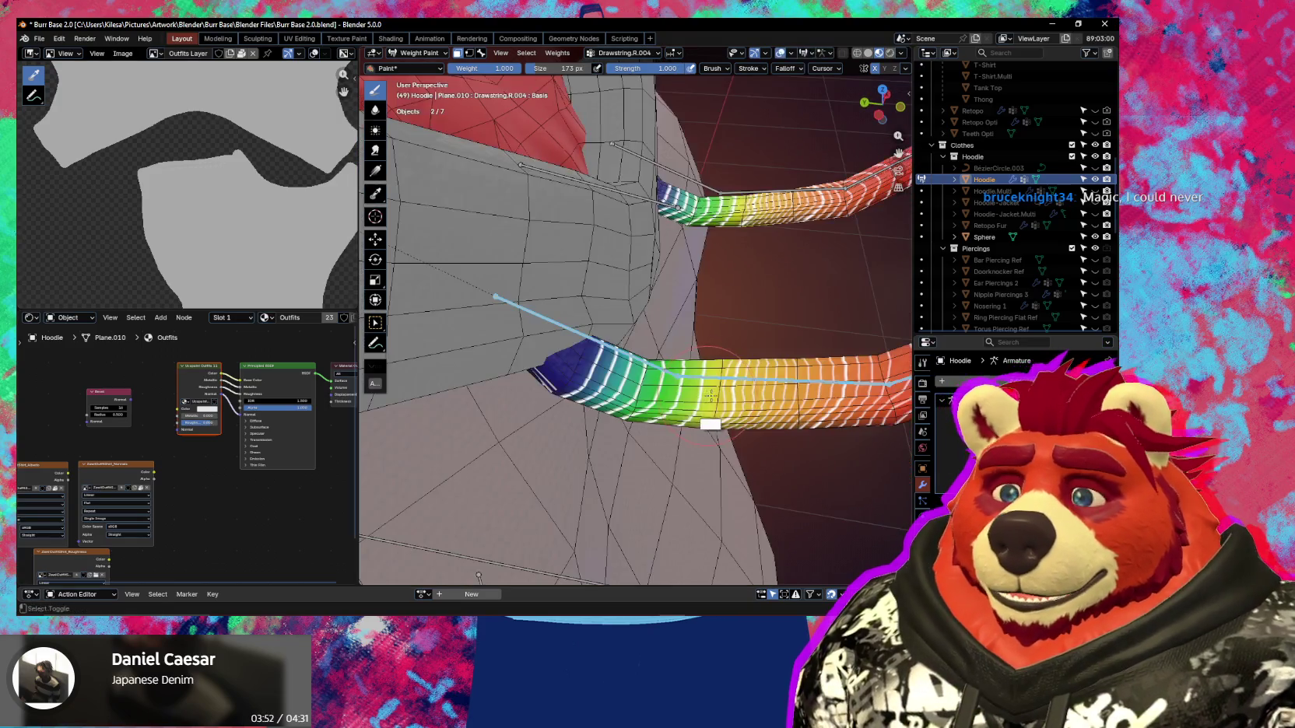
Orbit in on the drawstring tip and trackball-rotate its bone to test deformation.
{"action": "middle_click_drag", "start_coordinate": [727, 385], "coordinate": [611, 234]}
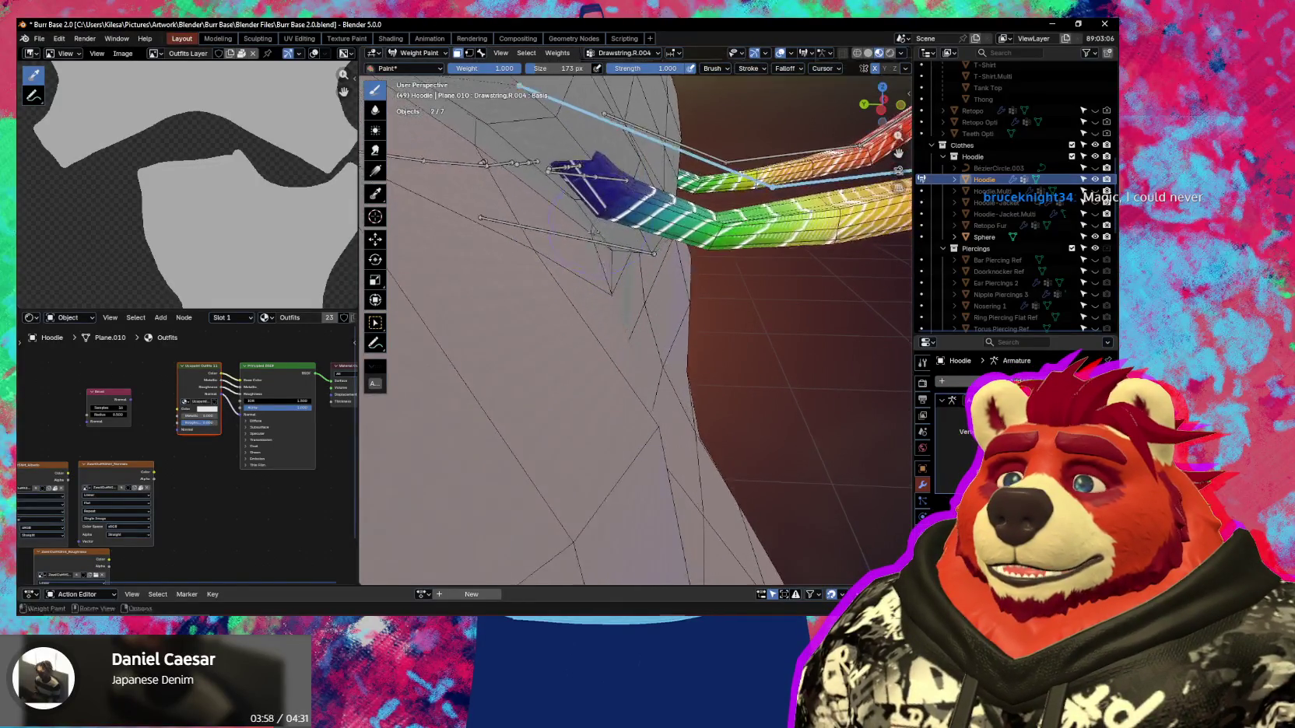
{"action": "mouse_move", "coordinate": [584, 237]}
{"action": "middle_mouse_down"}
{"action": "mouse_move", "coordinate": [709, 327]}
{"action": "mouse_move", "coordinate": [731, 372]}
{"action": "mouse_move", "coordinate": [648, 319]}
{"action": "middle_mouse_up"}
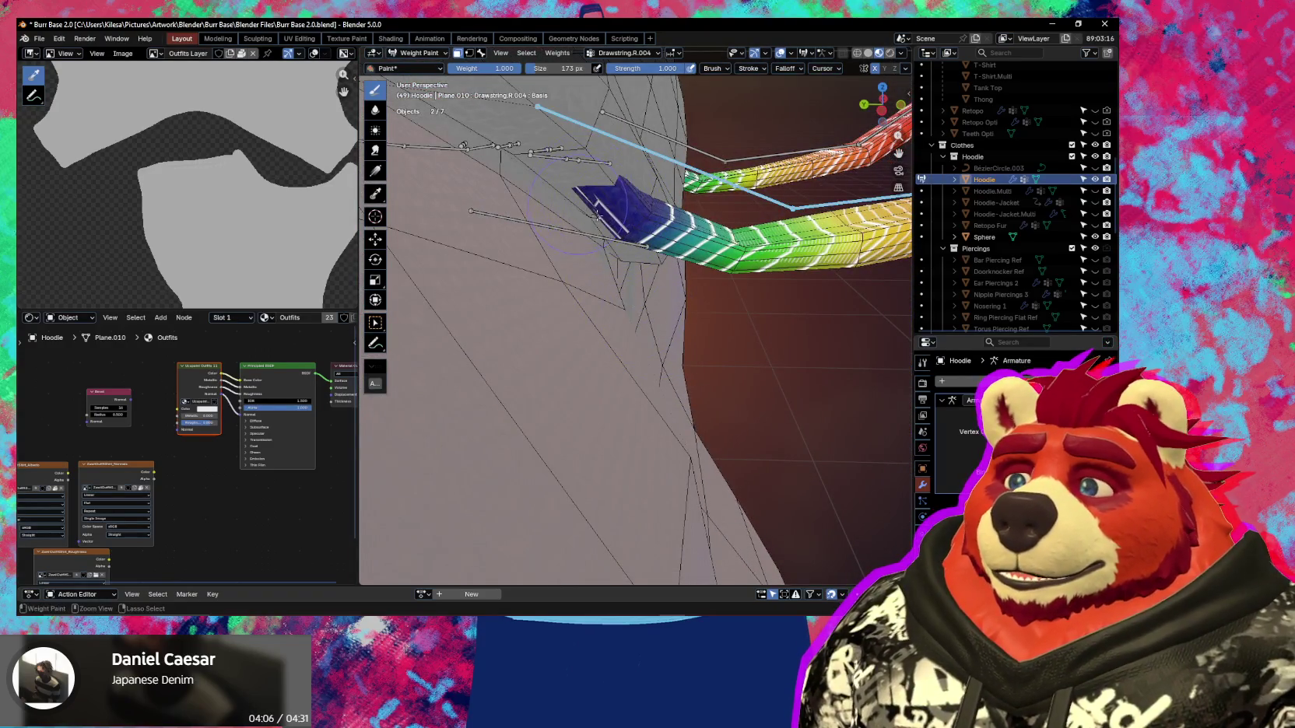
{"action": "mouse_move", "coordinate": [596, 216]}
{"action": "middle_mouse_down"}
{"action": "mouse_move", "coordinate": [636, 349]}
{"action": "mouse_move", "coordinate": [602, 308]}
{"action": "mouse_move", "coordinate": [582, 332]}
{"action": "mouse_move", "coordinate": [591, 360]}
{"action": "middle_mouse_up"}
{"action": "key", "text": "ctrl"}
{"action": "key", "text": "r"}
{"action": "key", "text": "r"}
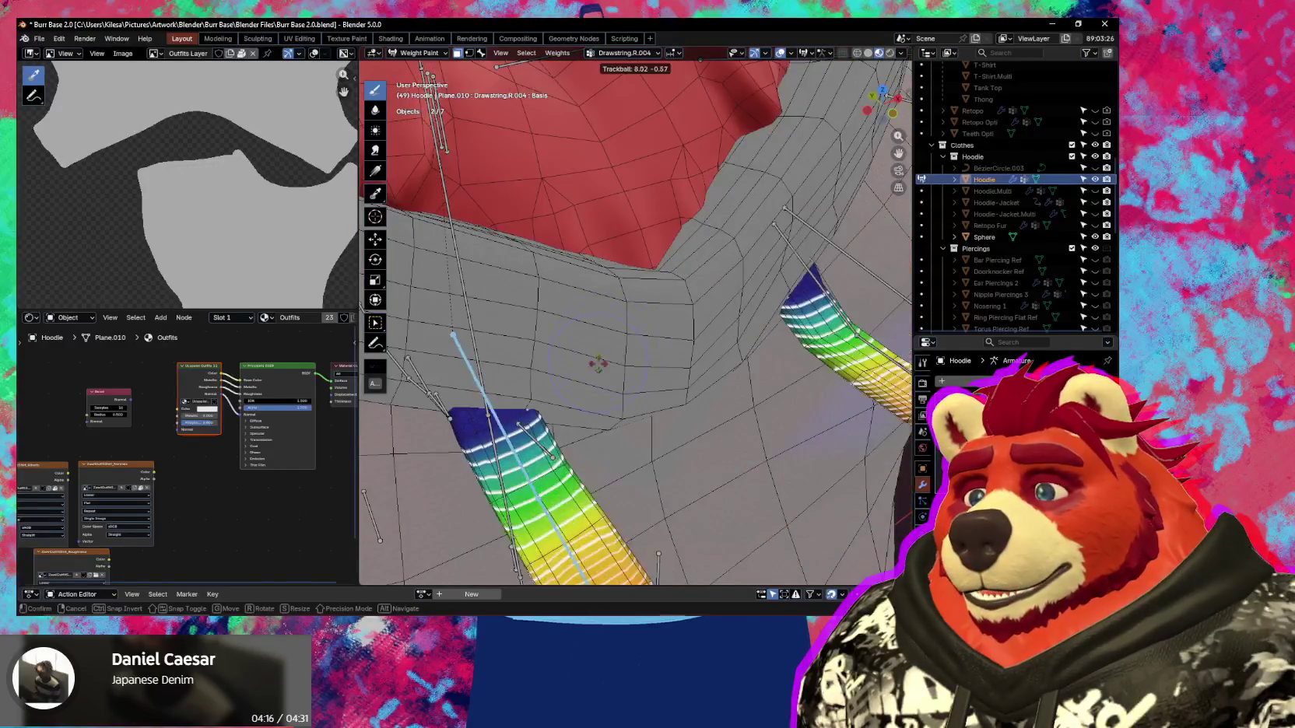
{"action": "left_click", "coordinate": [609, 355]}
Turn off vertex masking and switch to another drawstring bone's weight group.
{"action": "mouse_move", "coordinate": [610, 355]}
{"action": "middle_mouse_down"}
{"action": "mouse_move", "coordinate": [630, 363]}
{"action": "mouse_move", "coordinate": [607, 362]}
{"action": "middle_mouse_up"}
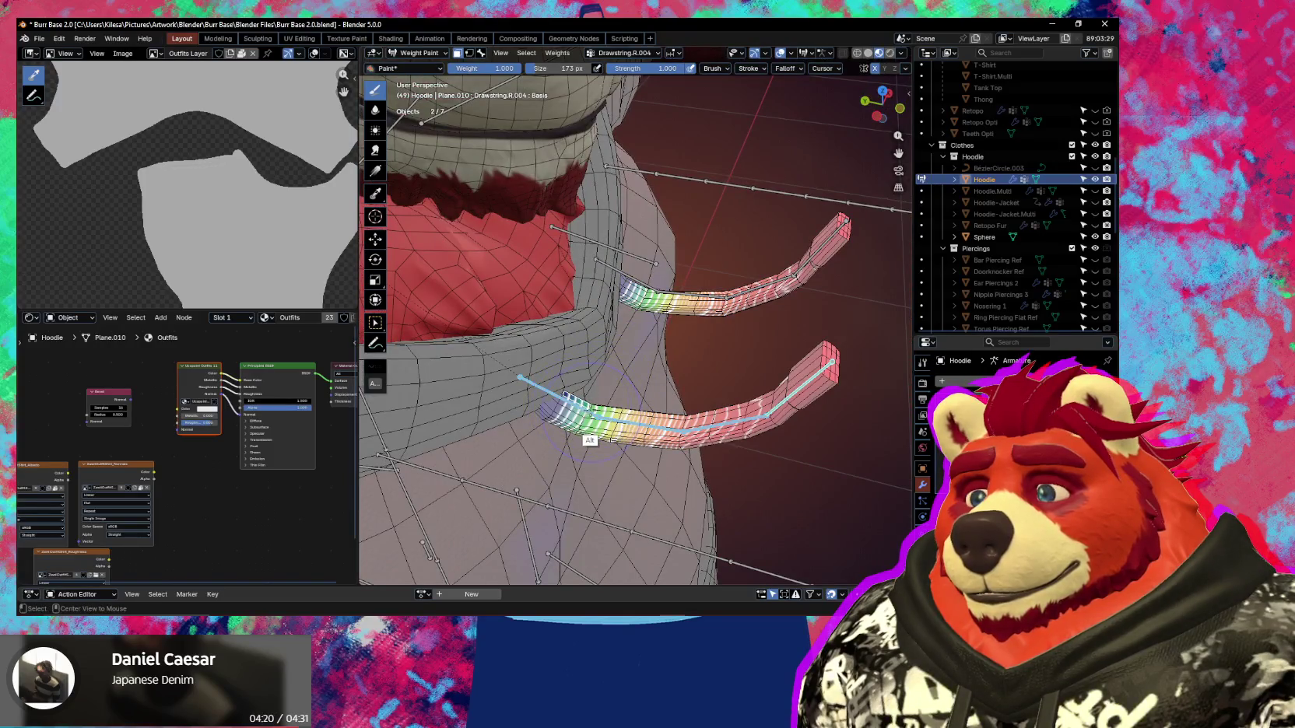
{"action": "key", "text": "v"}
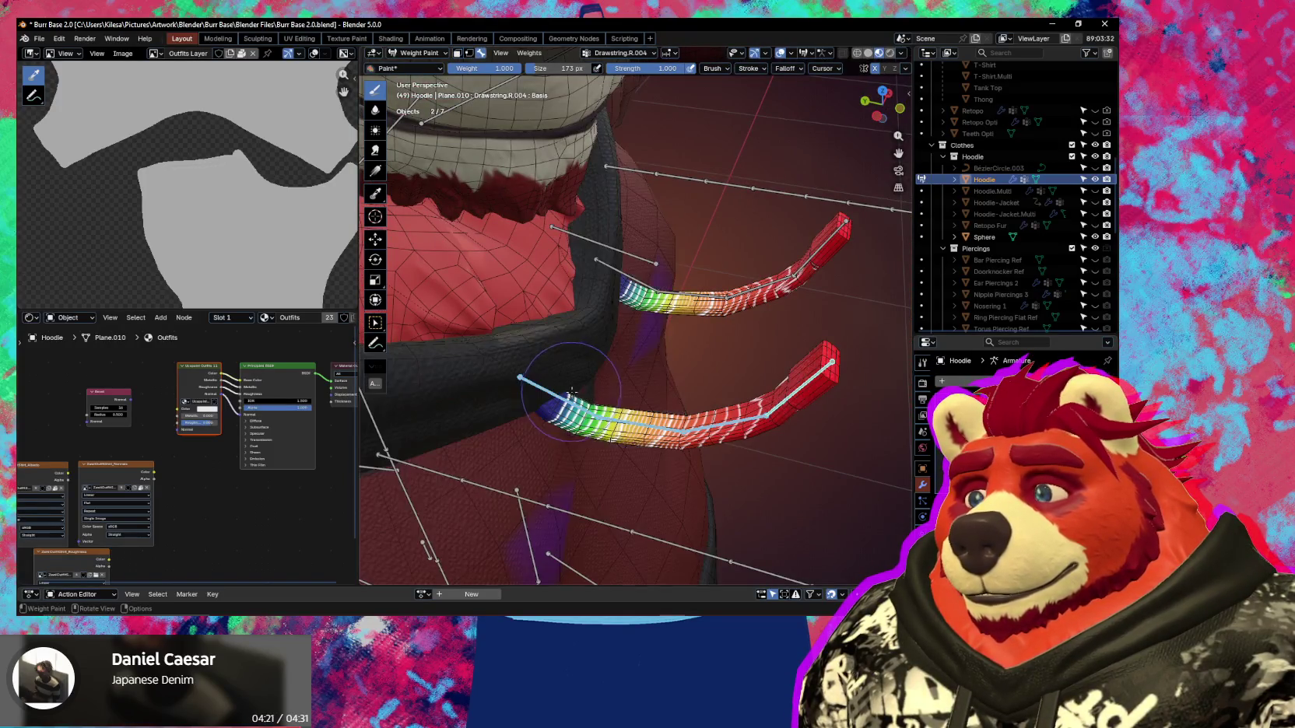
{"action": "left_click", "coordinate": [571, 404], "text": "alt"}
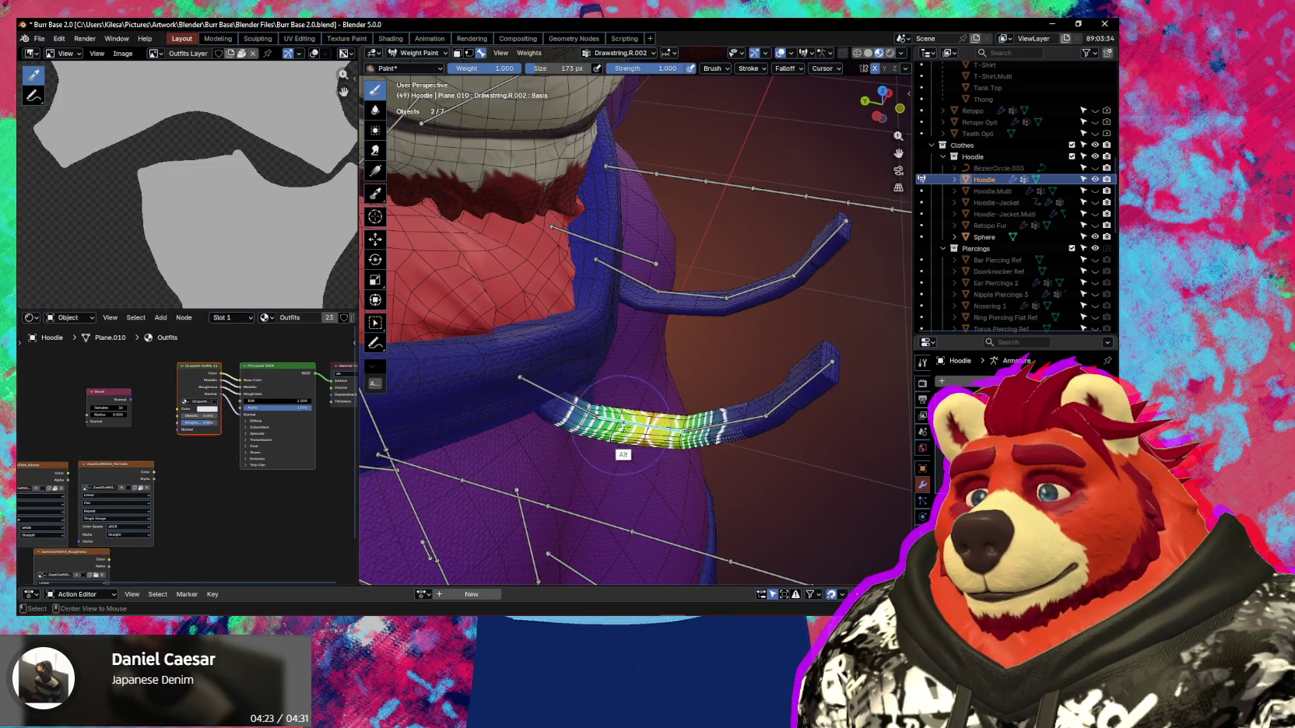
Check the Drawstring.R.004 and R.001 weights, then clear all bone rotations to rest pose.
{"action": "left_click", "coordinate": [788, 396], "text": "alt"}
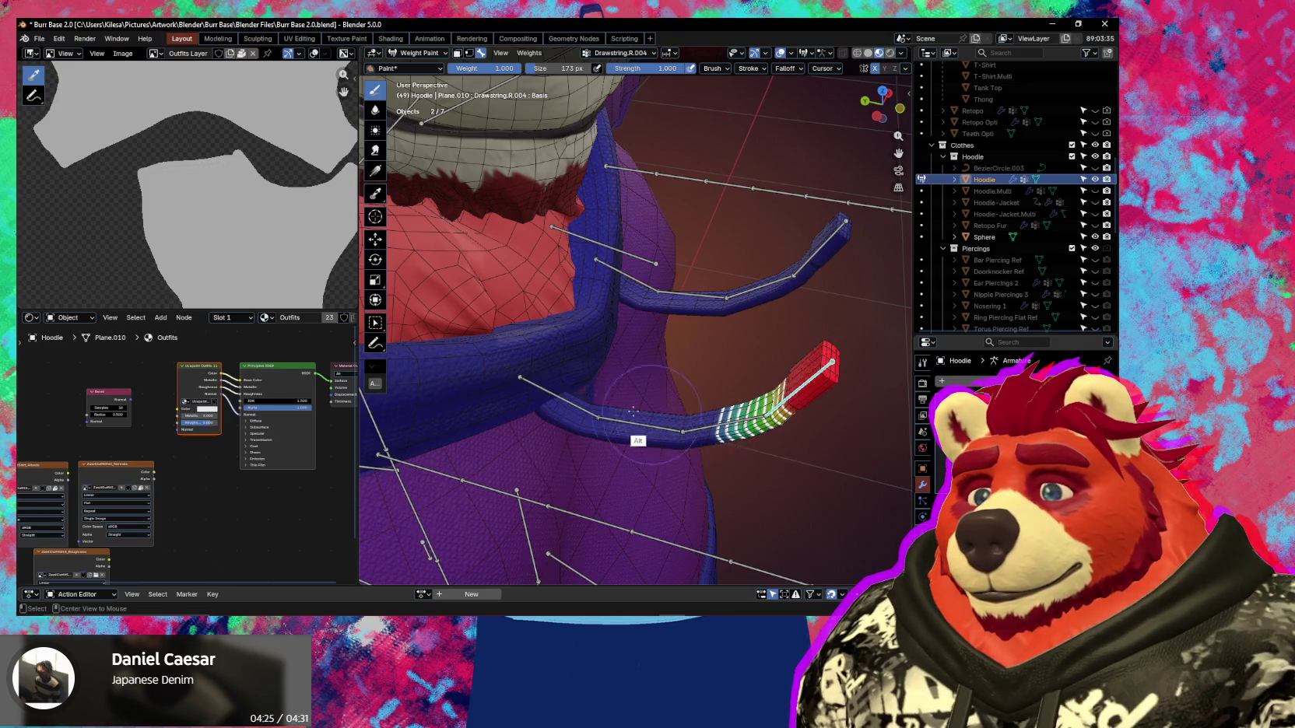
{"action": "left_click", "coordinate": [586, 408], "text": "alt"}
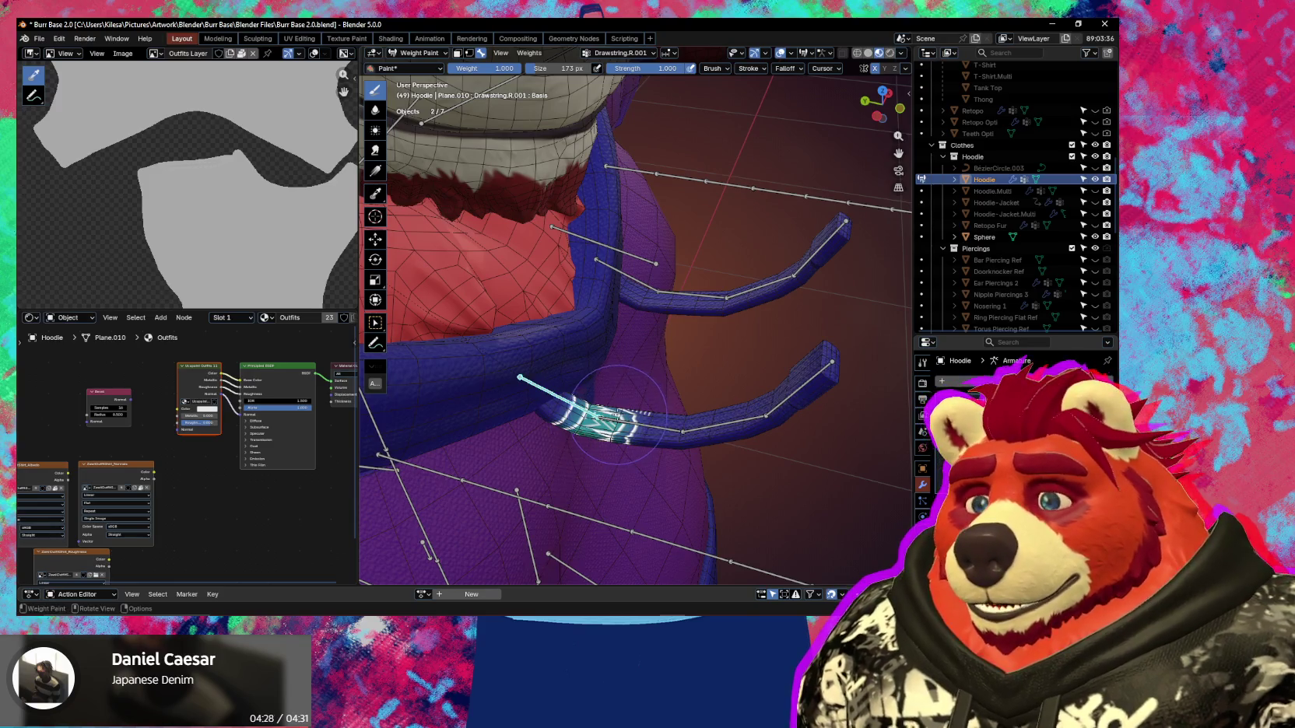
{"action": "key", "text": "a"}
{"action": "key", "text": "alt+r"}
Zoom out to the hoodie front and show the breast.R bone's weights.
{"action": "scroll", "coordinate": [640, 414], "scroll_direction": "down", "scroll_amount": 3}
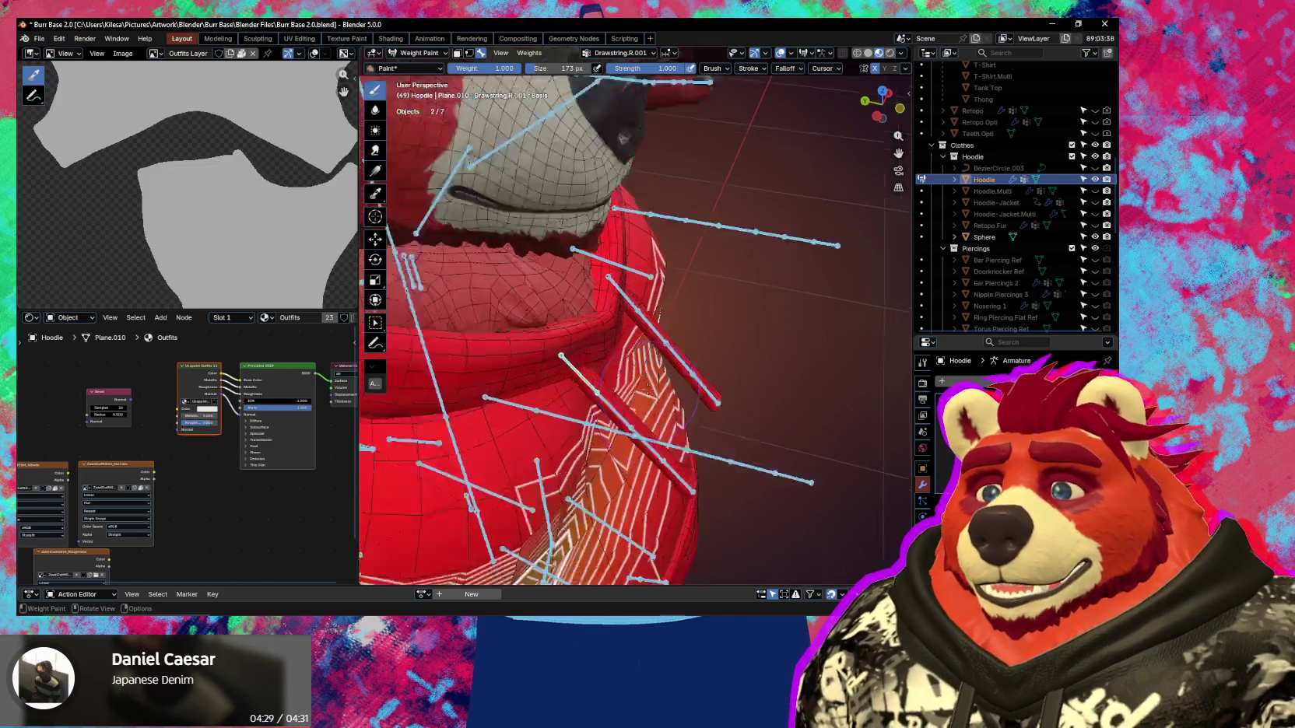
{"action": "middle_click_drag", "start_coordinate": [640, 414], "coordinate": [535, 360]}
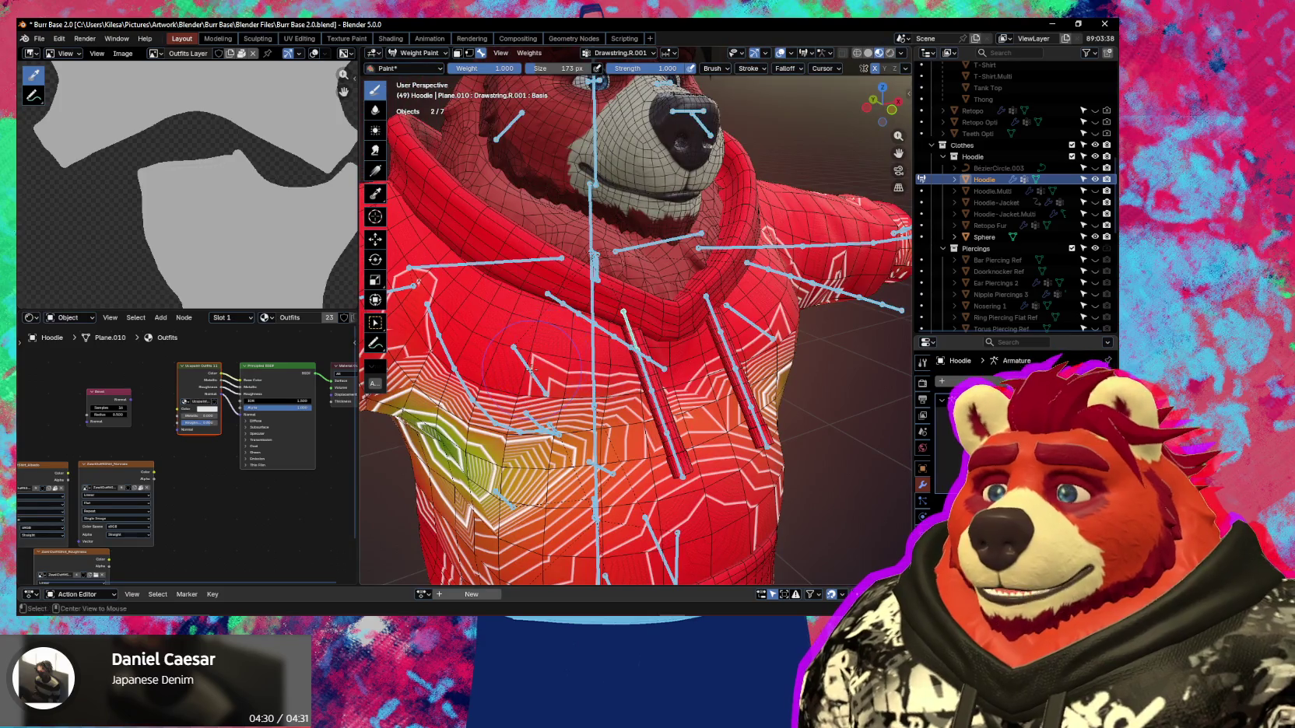
{"action": "left_click", "coordinate": [533, 374], "text": "ctrl"}
{"action": "scroll", "coordinate": [623, 350], "scroll_direction": "up", "scroll_amount": 4}
Enlarge the brush to 204 px and subtract breast.R weight near the collar, test-rotating the bone.
{"action": "key", "text": "r"}
{"action": "key", "text": "r"}
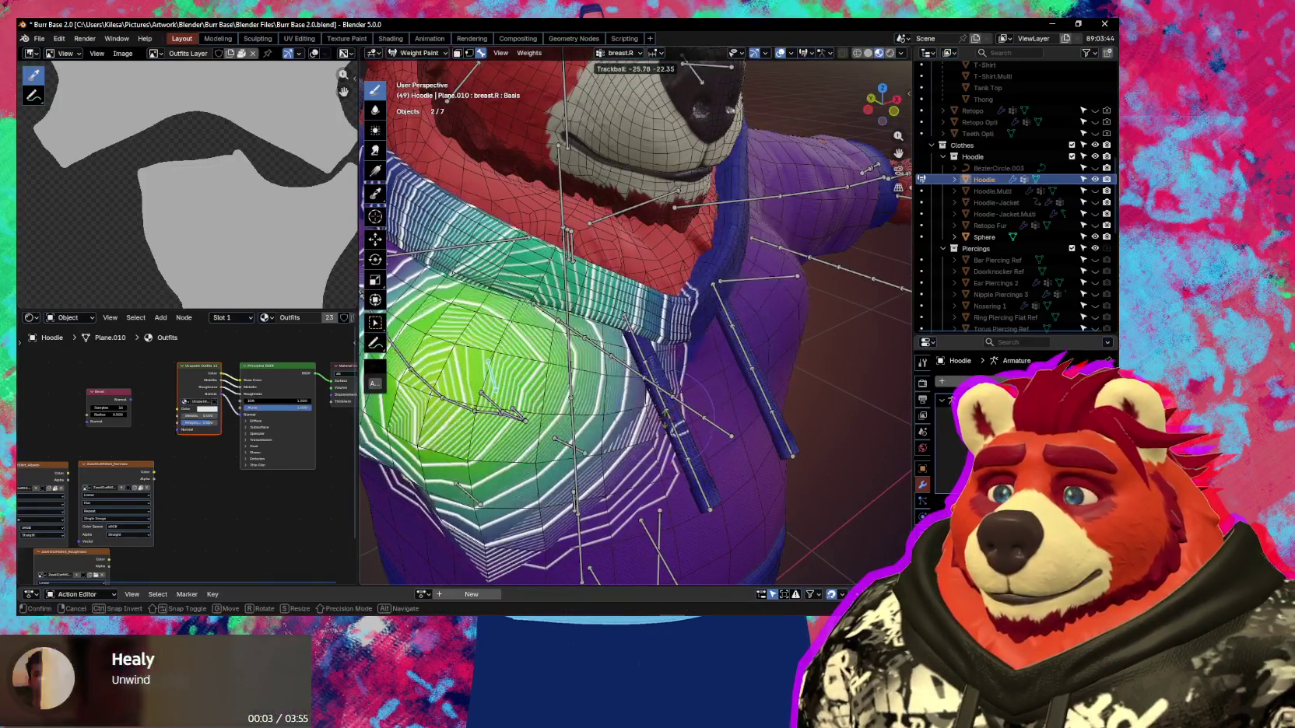
{"action": "left_click", "coordinate": [626, 386]}
{"action": "mouse_move", "coordinate": [626, 386]}
{"action": "middle_mouse_down"}
{"action": "mouse_move", "coordinate": [615, 378]}
{"action": "mouse_move", "coordinate": [646, 311]}
{"action": "middle_mouse_up"}
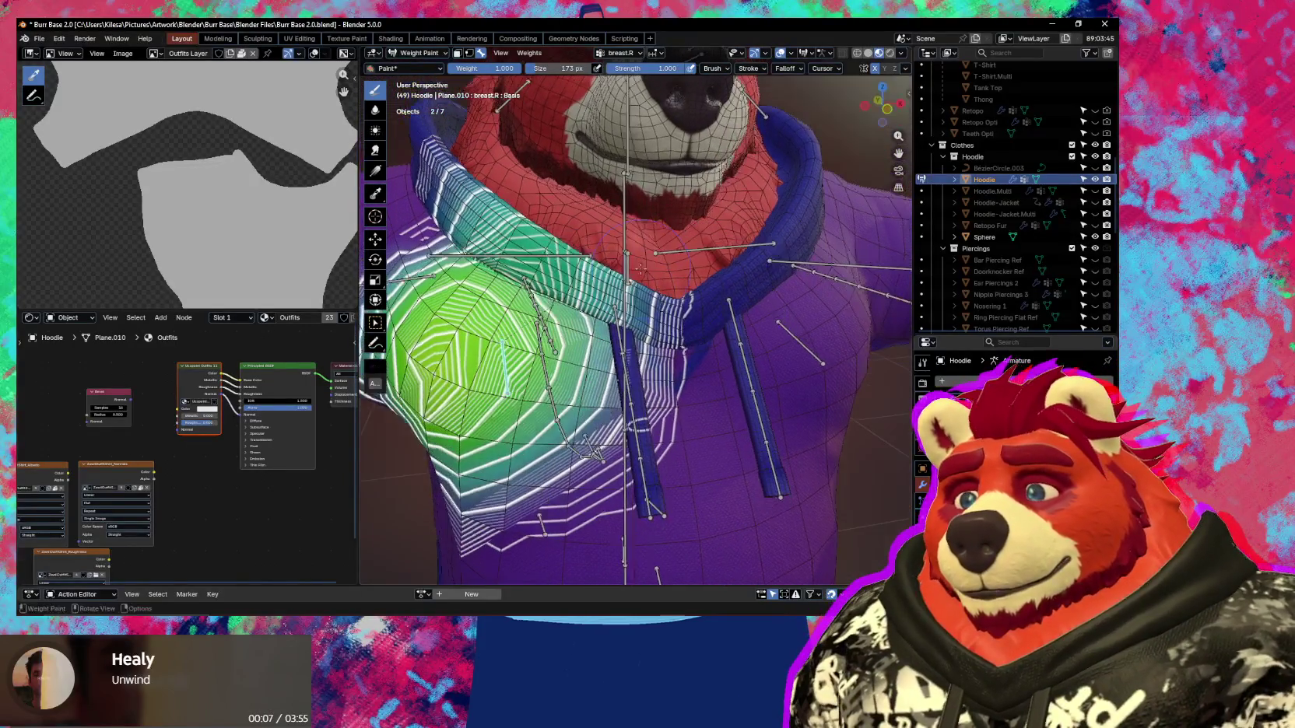
{"action": "left_click", "coordinate": [695, 313]}
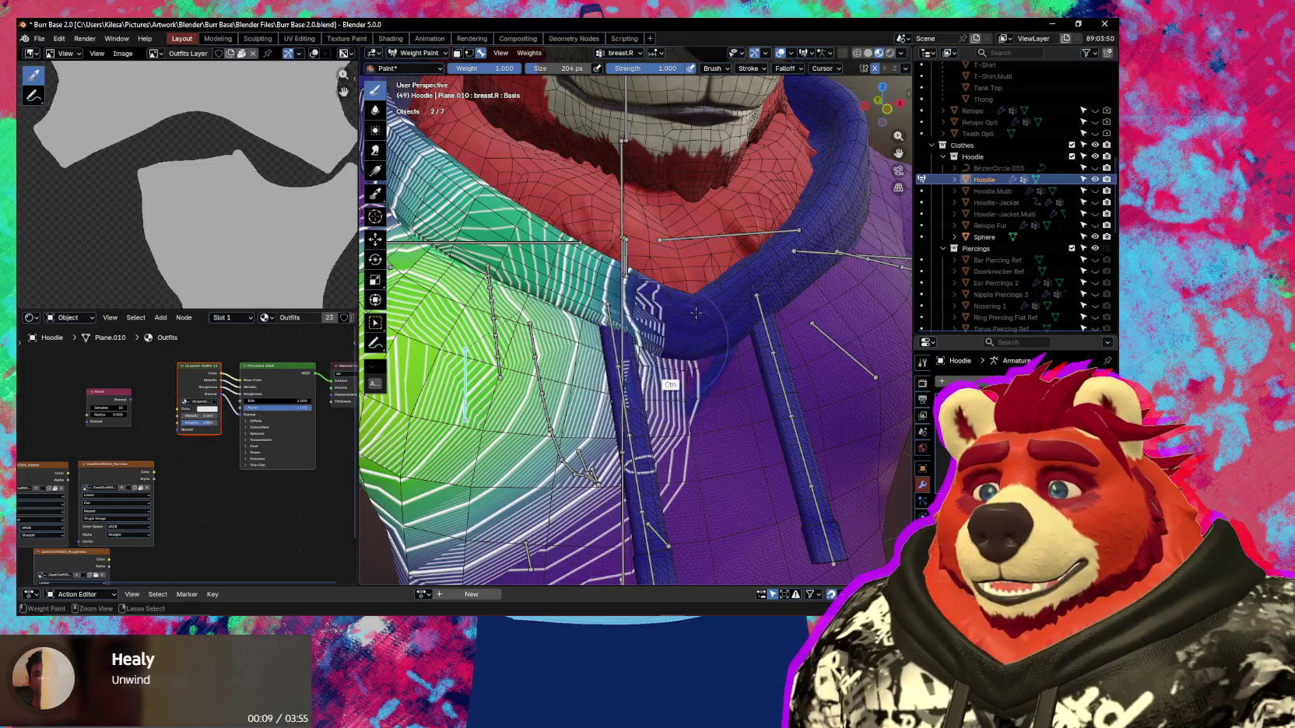
{"action": "left_click_drag", "start_coordinate": [695, 312], "coordinate": [624, 310], "text": "ctrl"}
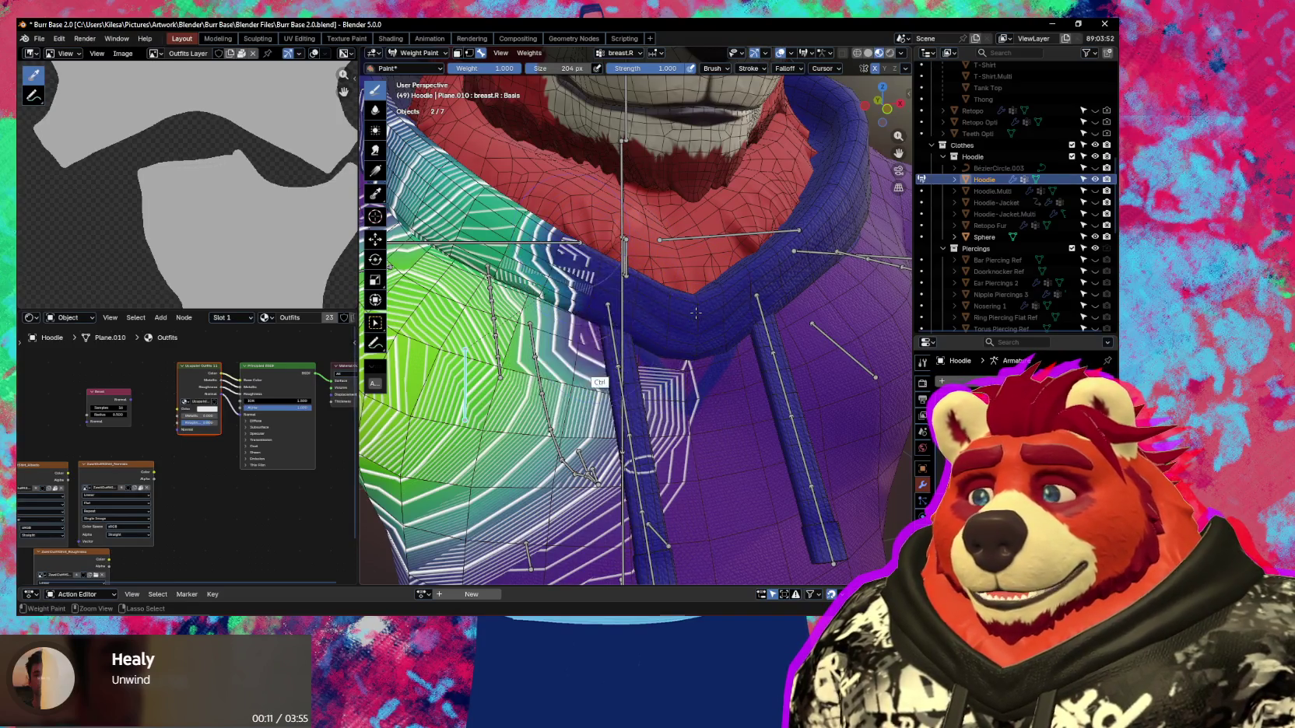
{"action": "left_click_drag", "start_coordinate": [595, 374], "coordinate": [649, 307], "text": "ctrl"}
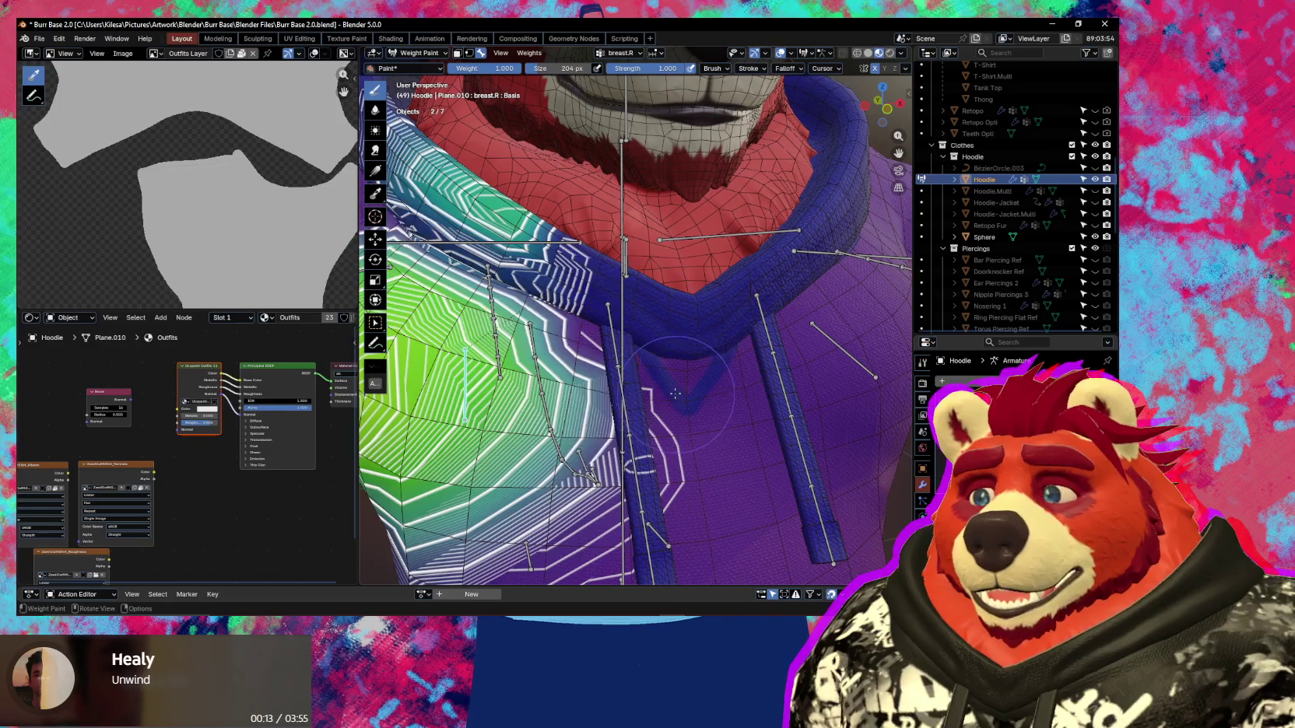
{"action": "key", "text": "r"}
{"action": "key", "text": "r"}
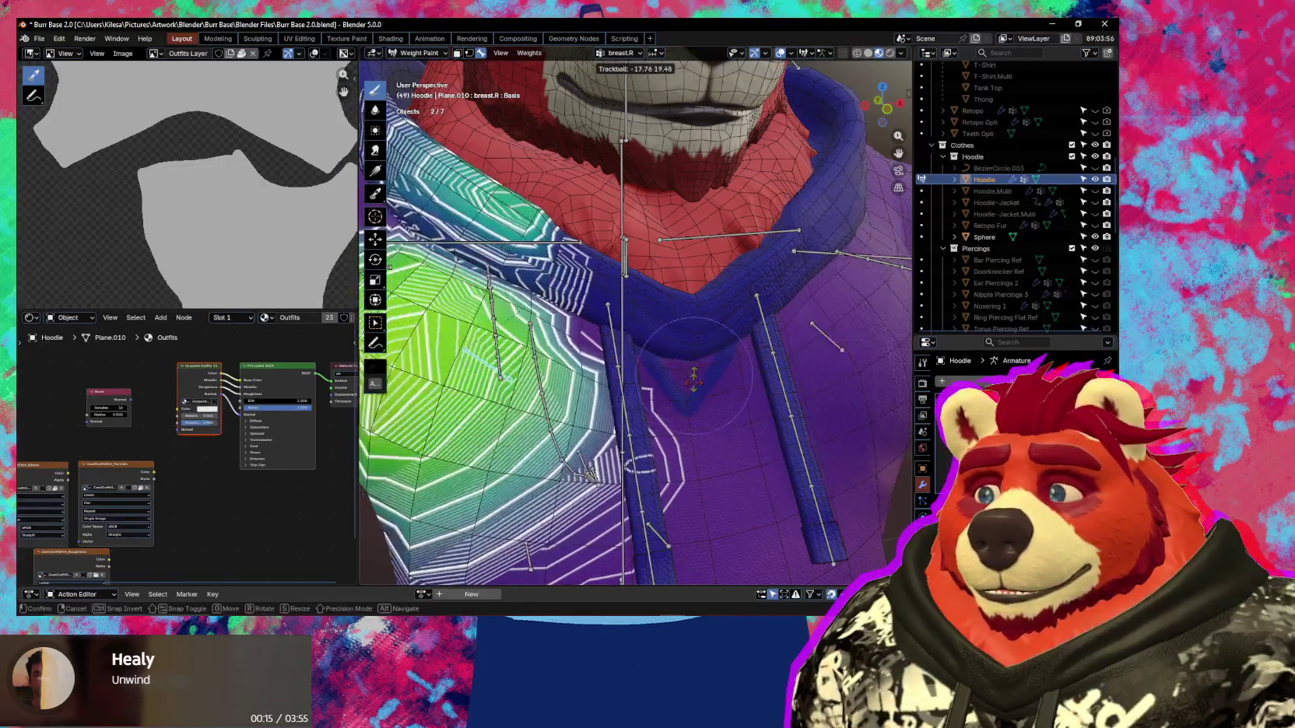
{"action": "left_click", "coordinate": [699, 406]}
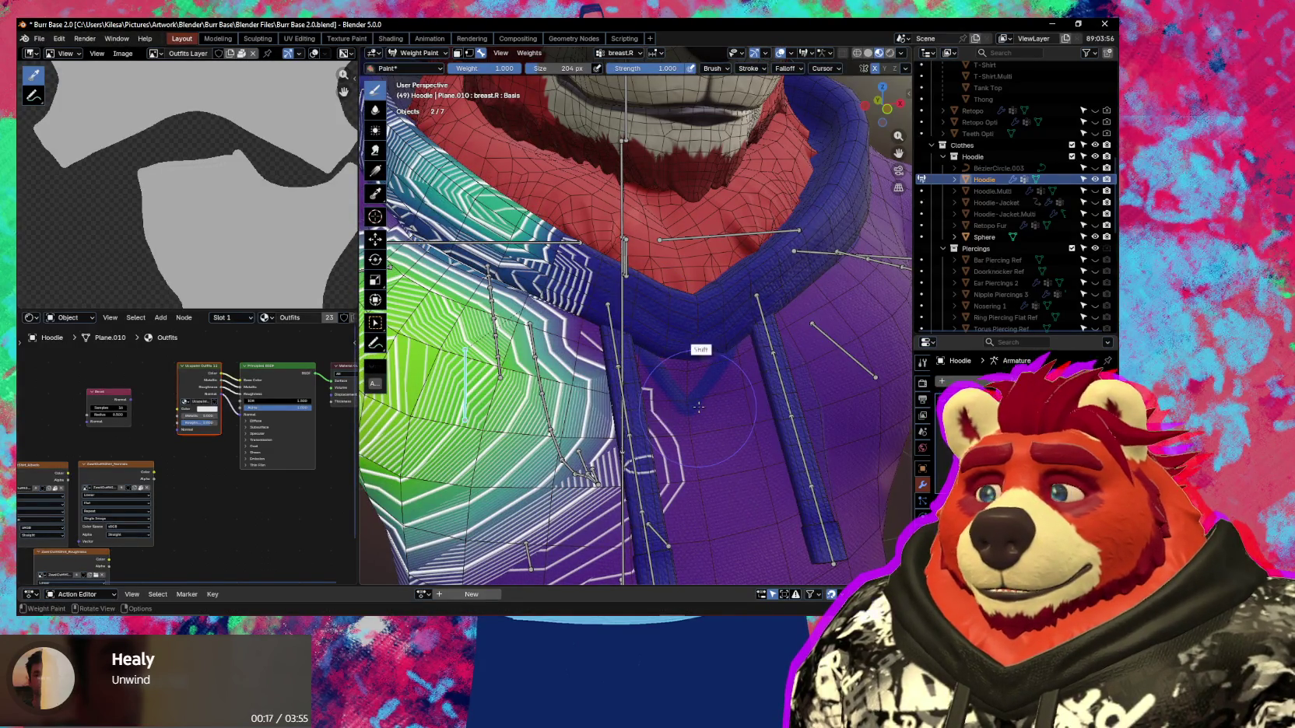
Erase breast.R weight from the lower hoodie front, undoing one bad stroke.
{"action": "middle_click_drag", "start_coordinate": [691, 364], "coordinate": [691, 334], "text": "shift"}
{"action": "left_click", "coordinate": [691, 333], "text": "ctrl"}
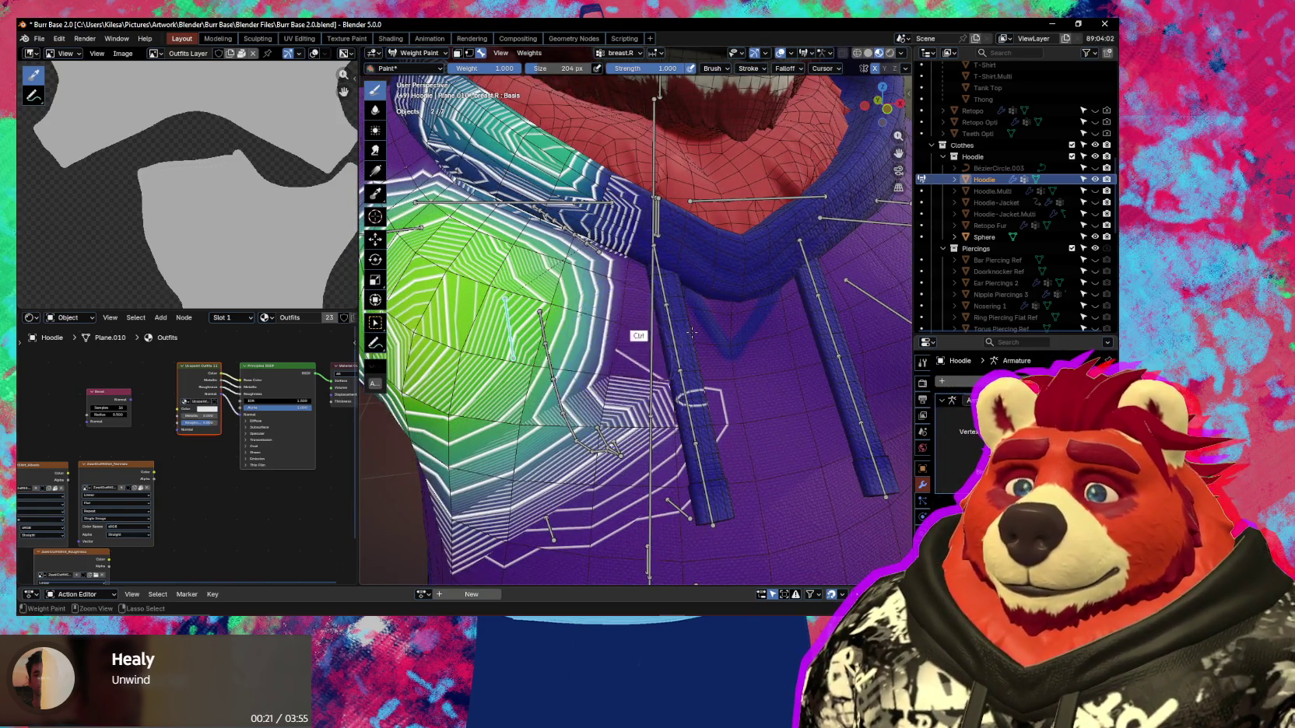
{"action": "mouse_move", "coordinate": [662, 436]}
{"action": "left_mouse_down", "text": "ctrl"}
{"action": "mouse_move", "coordinate": [622, 510]}
{"action": "mouse_move", "coordinate": [609, 437]}
{"action": "mouse_move", "coordinate": [504, 545]}
{"action": "mouse_move", "coordinate": [489, 533]}
{"action": "left_mouse_up", "text": "ctrl"}
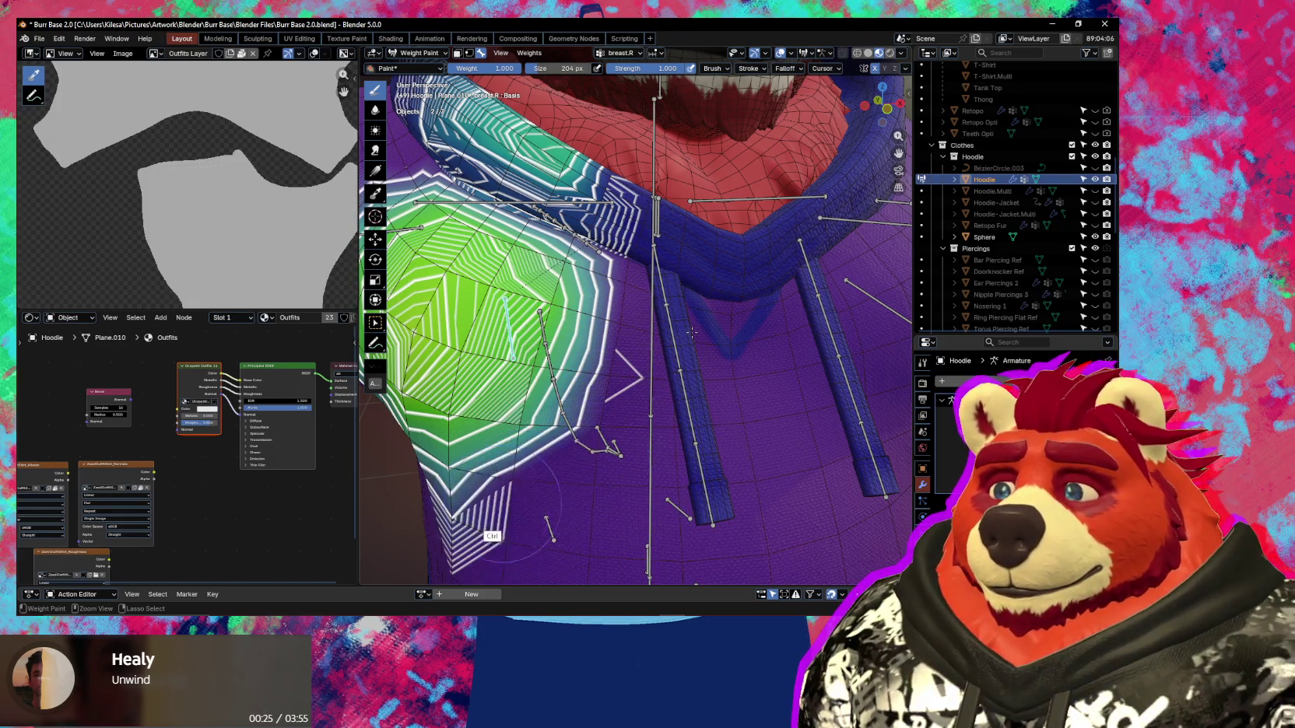
{"action": "mouse_move", "coordinate": [665, 397]}
{"action": "left_mouse_down", "text": "shift"}
{"action": "mouse_move", "coordinate": [586, 317]}
{"action": "mouse_move", "coordinate": [585, 298]}
{"action": "mouse_move", "coordinate": [576, 327]}
{"action": "left_mouse_up", "text": "shift"}
{"action": "key", "text": "ctrl+z"}
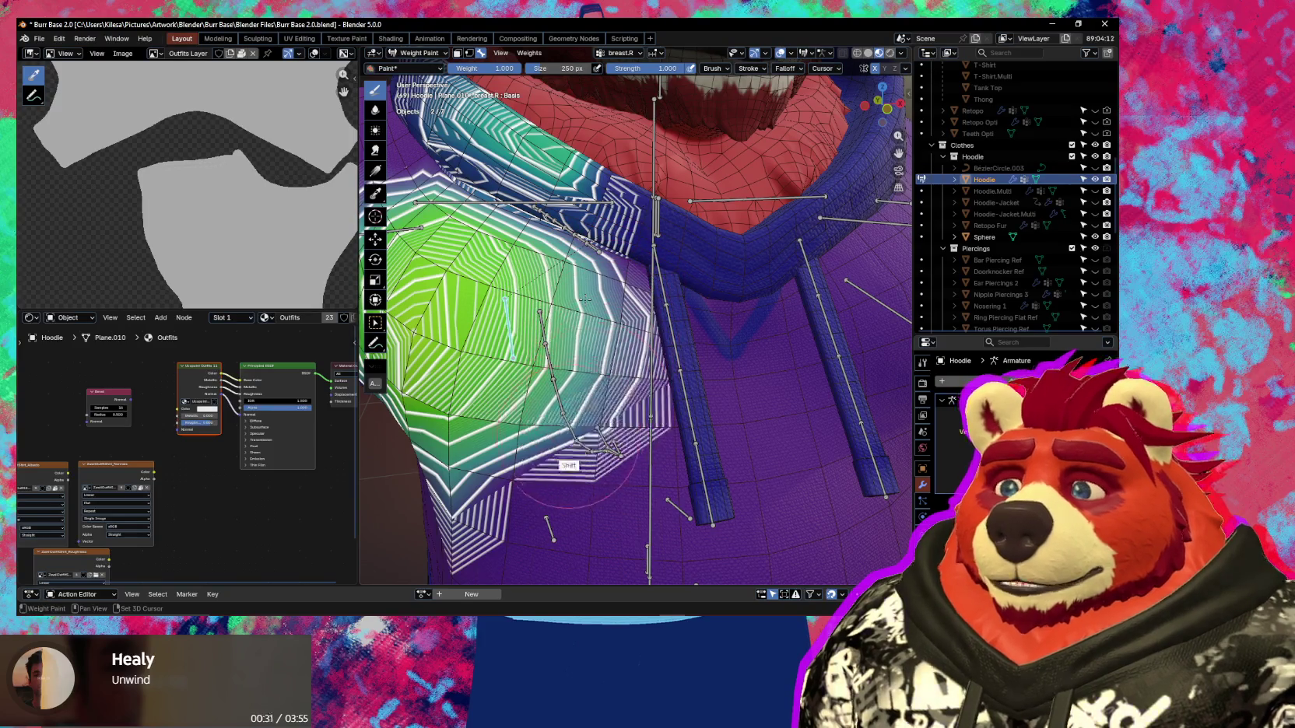
{"action": "middle_click_drag", "start_coordinate": [576, 326], "coordinate": [632, 343], "text": "shift"}
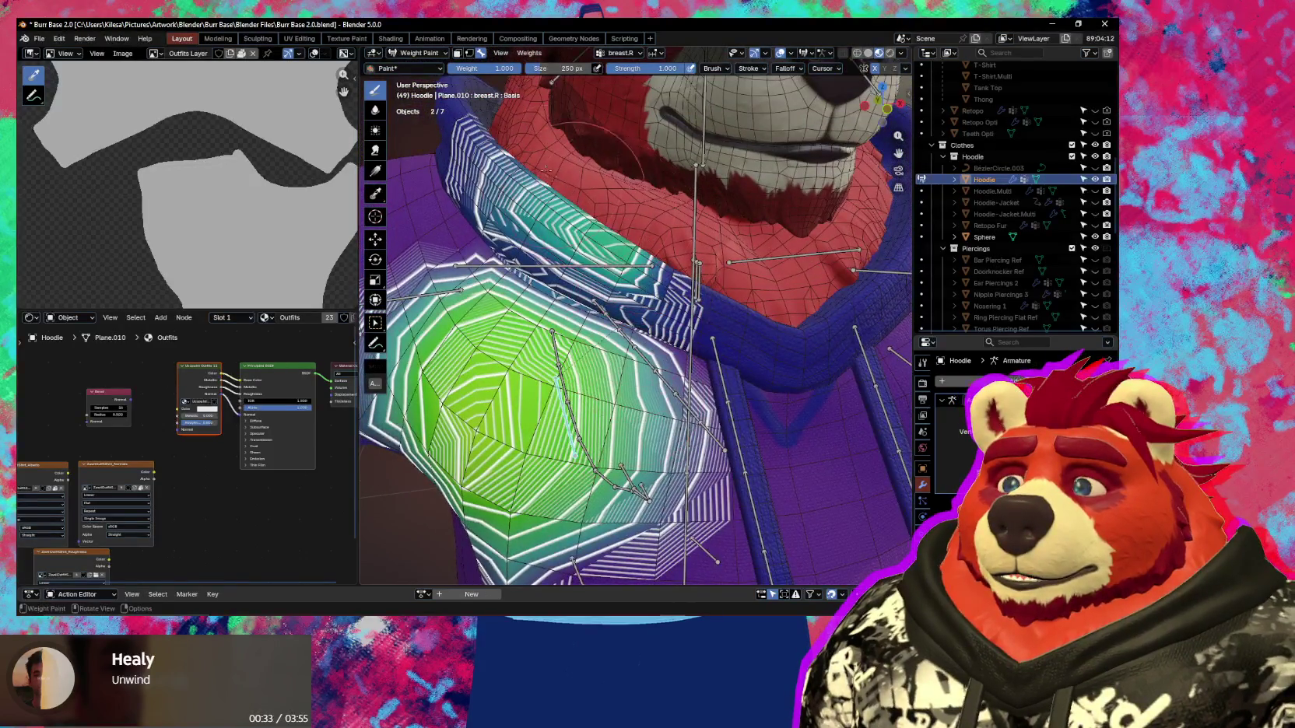
Test-rotate the breast bone and enlarge the brush to 222 px around the collar.
{"action": "middle_click_drag", "start_coordinate": [546, 168], "coordinate": [592, 233]}
{"action": "key", "text": "r"}
{"action": "key", "text": "r"}
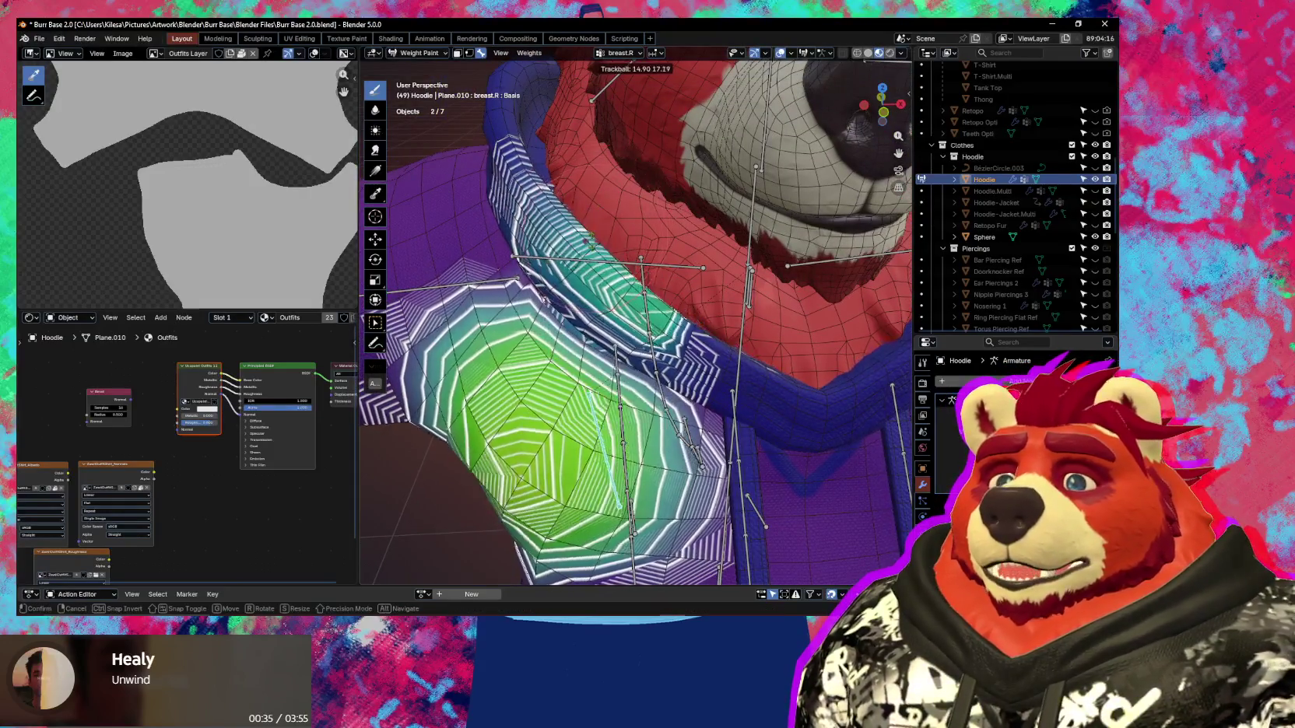
{"action": "left_click", "coordinate": [591, 234]}
{"action": "middle_click_drag", "start_coordinate": [592, 233], "coordinate": [593, 261], "text": "ctrl"}
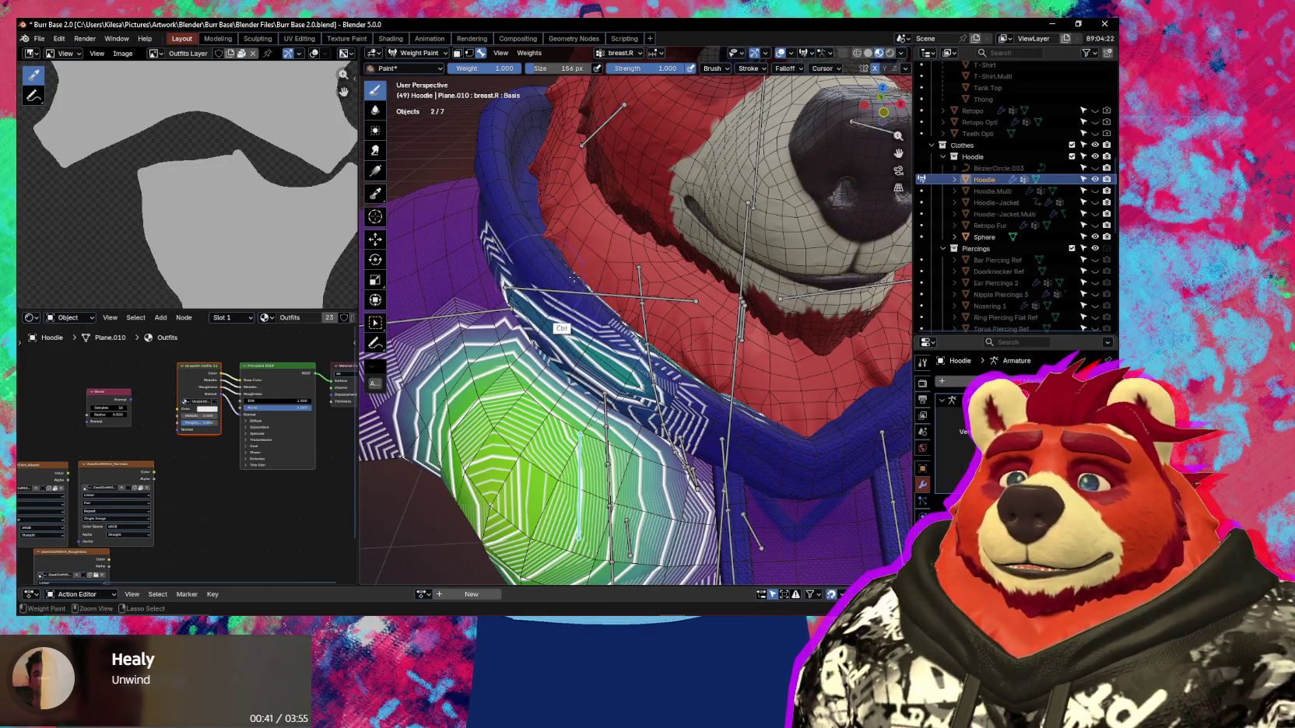
{"action": "middle_click_drag", "start_coordinate": [623, 334], "coordinate": [614, 327]}
{"action": "key", "text": "f"}
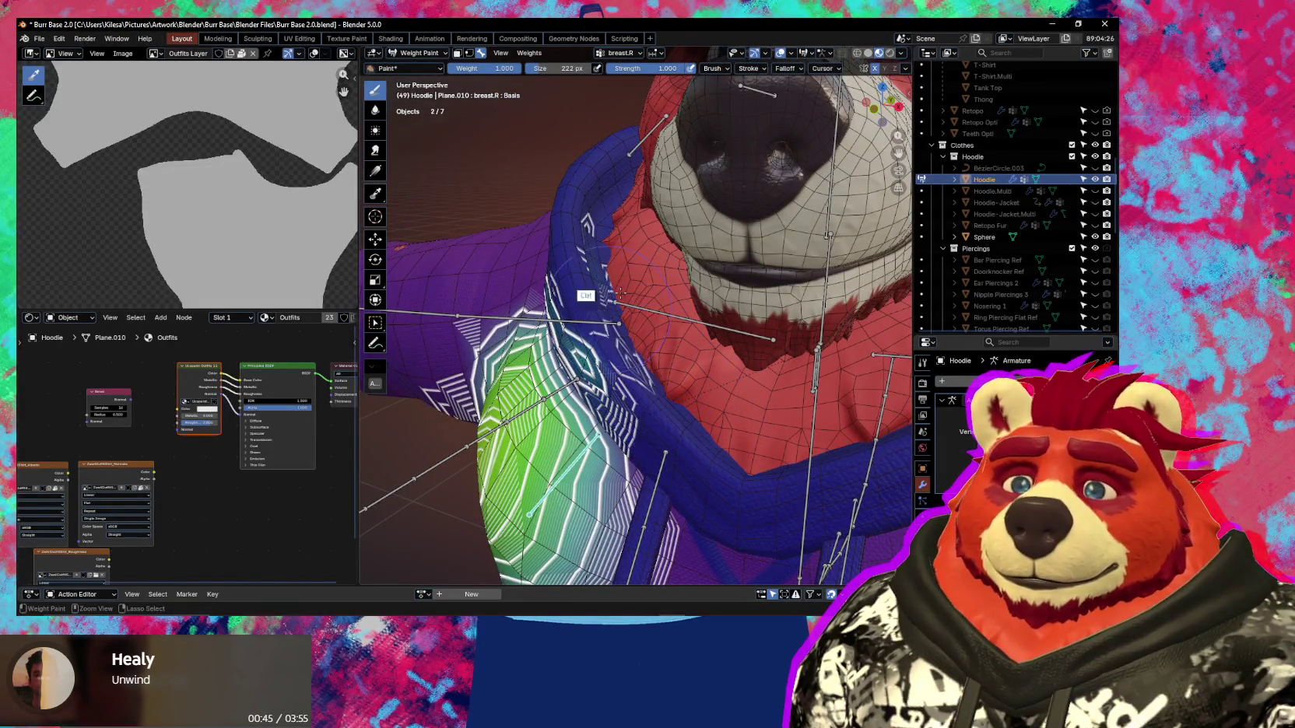
{"action": "middle_click_drag", "start_coordinate": [621, 293], "coordinate": [645, 338]}
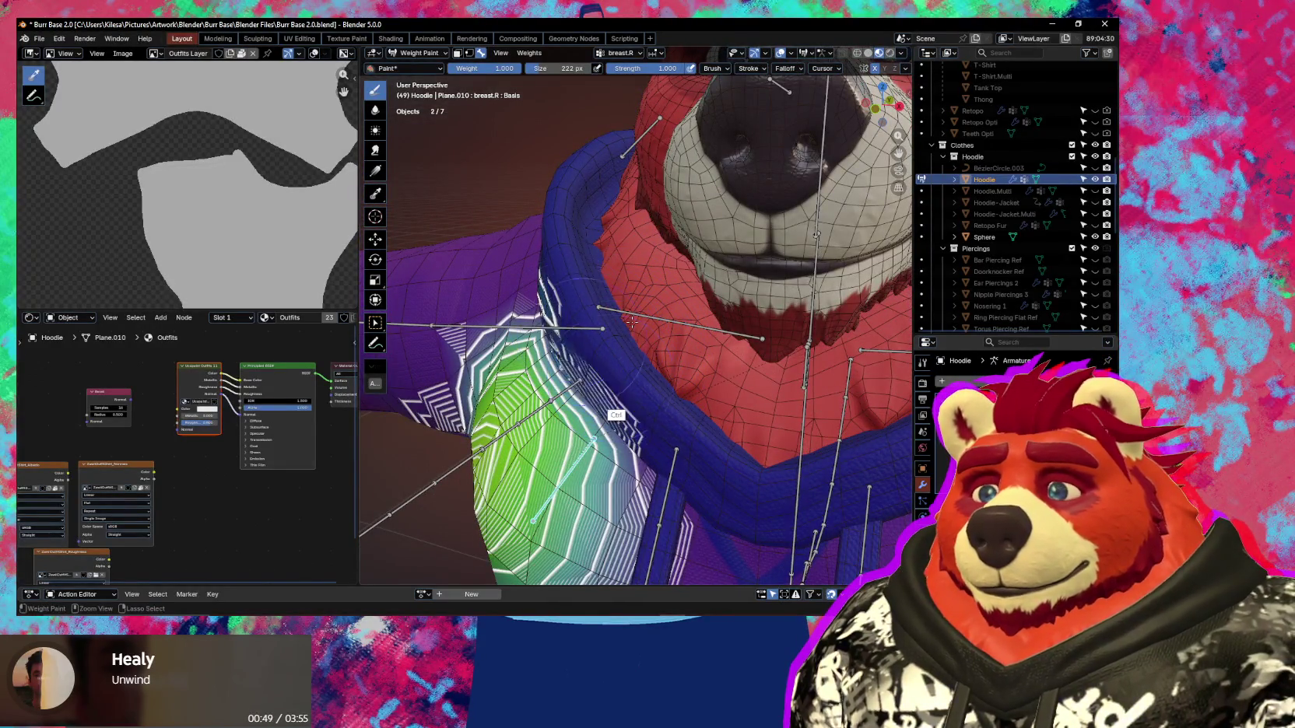
{"action": "middle_click_drag", "start_coordinate": [633, 323], "coordinate": [506, 295]}
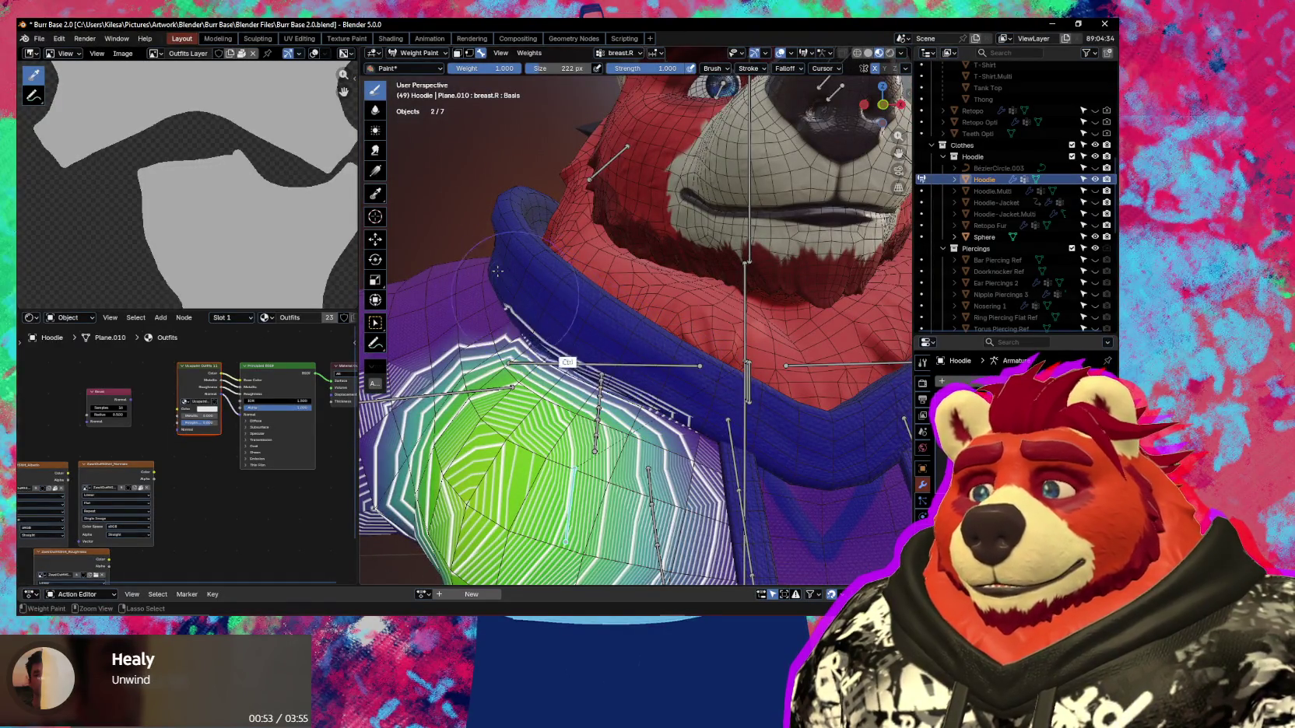
Test-rotate the breast bone again, then compare breast.L's weights before returning to breast.R.
{"action": "key", "text": "r"}
{"action": "key", "text": "r"}
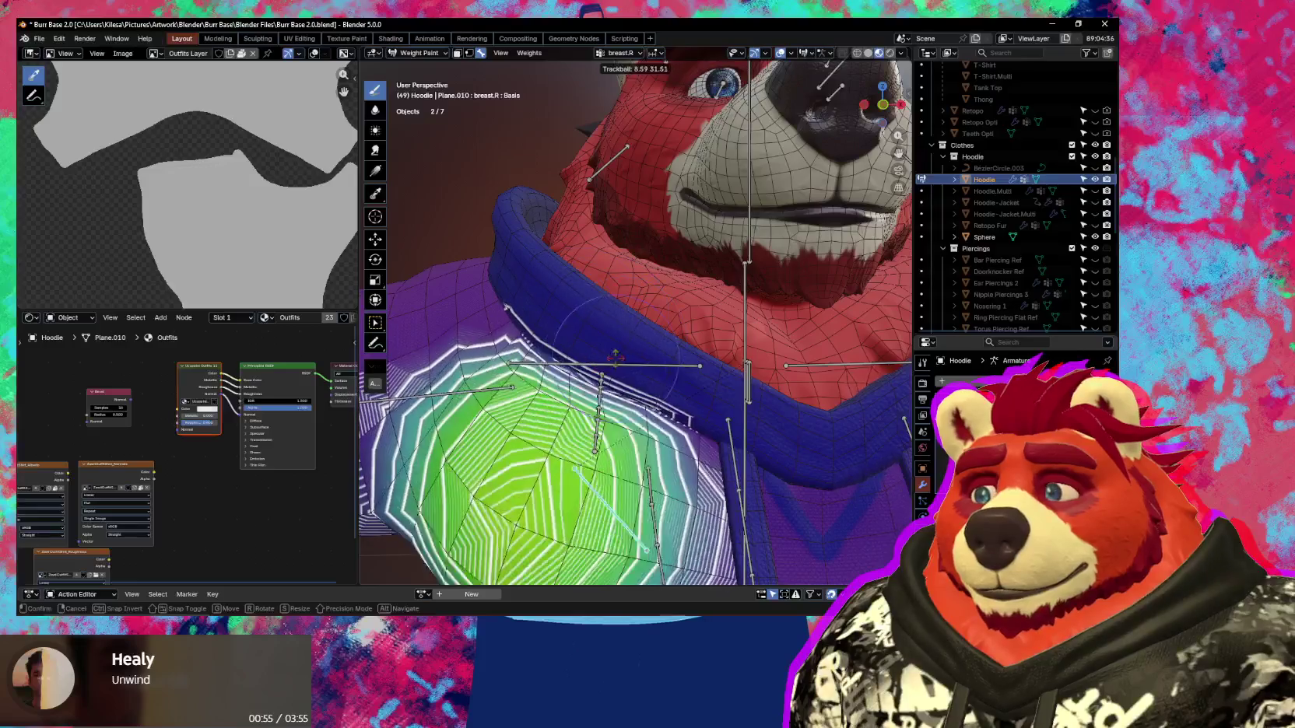
{"action": "middle_click_drag", "start_coordinate": [591, 346], "coordinate": [621, 319], "text": "alt"}
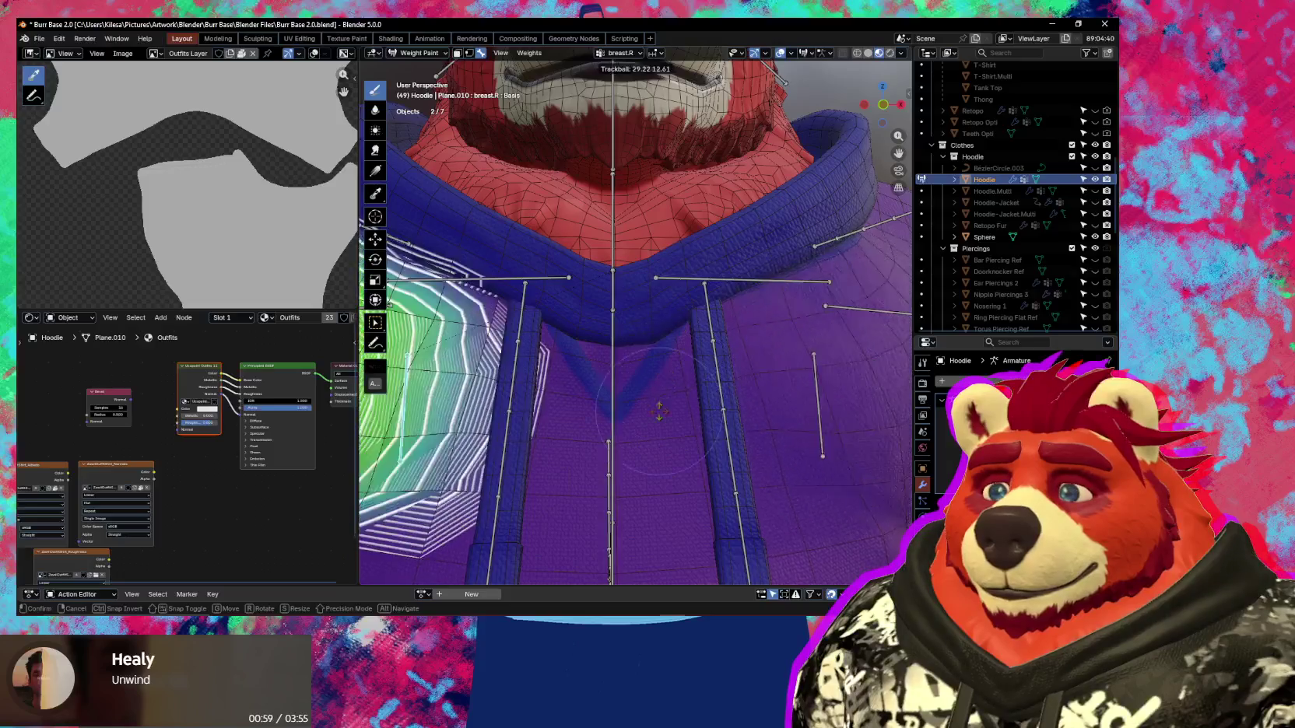
{"action": "right_click", "coordinate": [660, 374]}
{"action": "left_click", "coordinate": [845, 378], "text": "alt"}
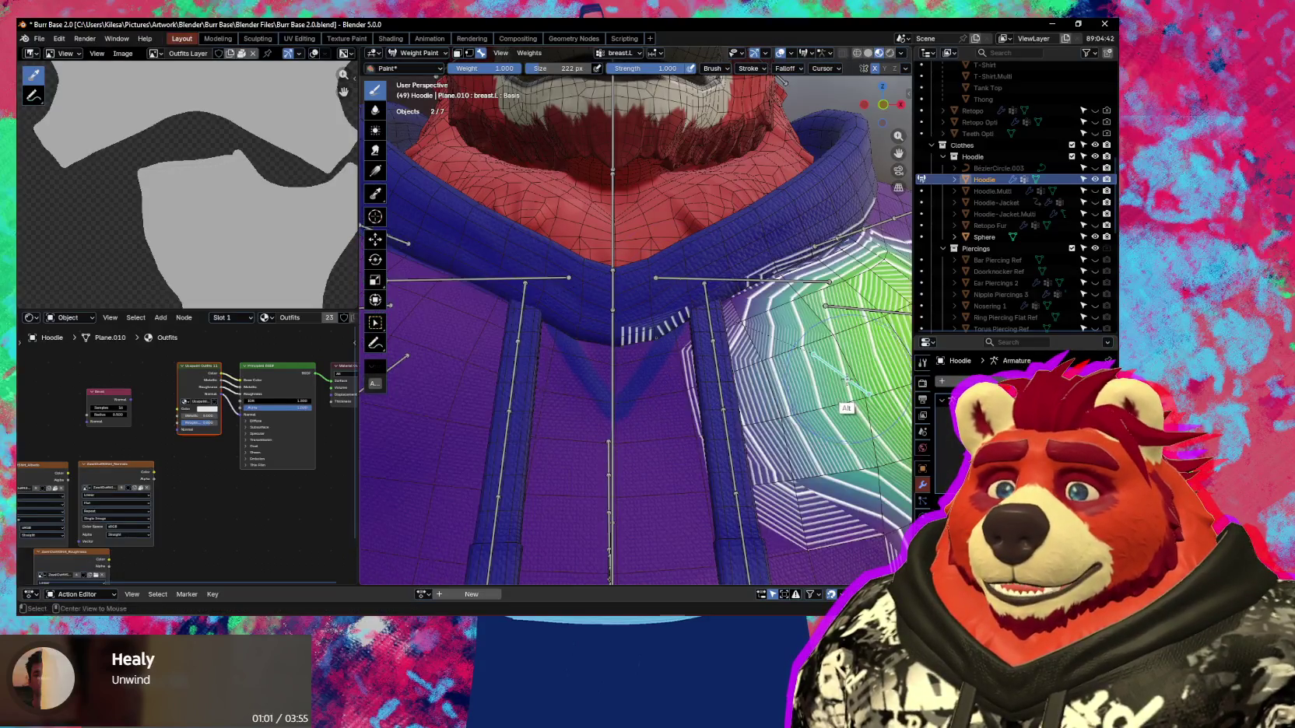
{"action": "mouse_move", "coordinate": [658, 300]}
{"action": "middle_mouse_down", "text": "ctrl"}
{"action": "mouse_move", "coordinate": [646, 292]}
{"action": "mouse_move", "coordinate": [460, 377]}
{"action": "middle_mouse_up", "text": "ctrl"}
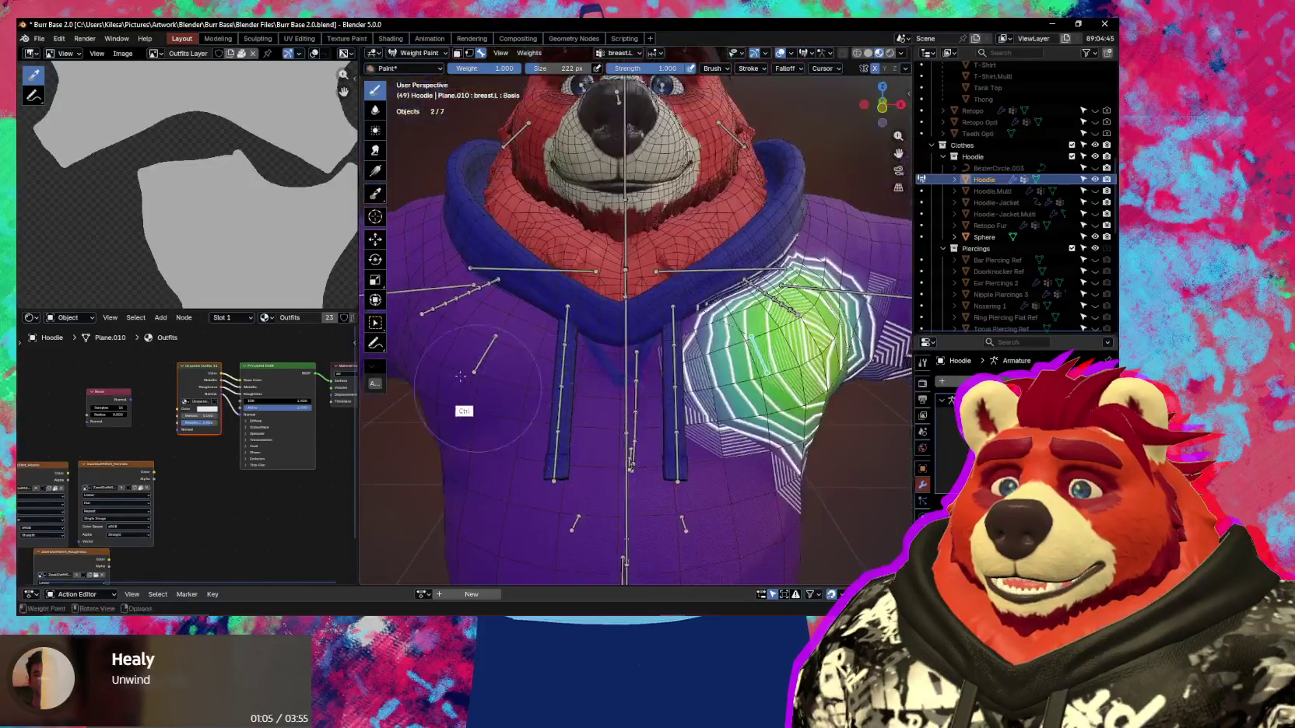
{"action": "left_click", "coordinate": [482, 354], "text": "alt"}
Symmetrize the breast bones' weight groups and test-rotate breast.L to check the mirror.
{"action": "key", "text": "q"}
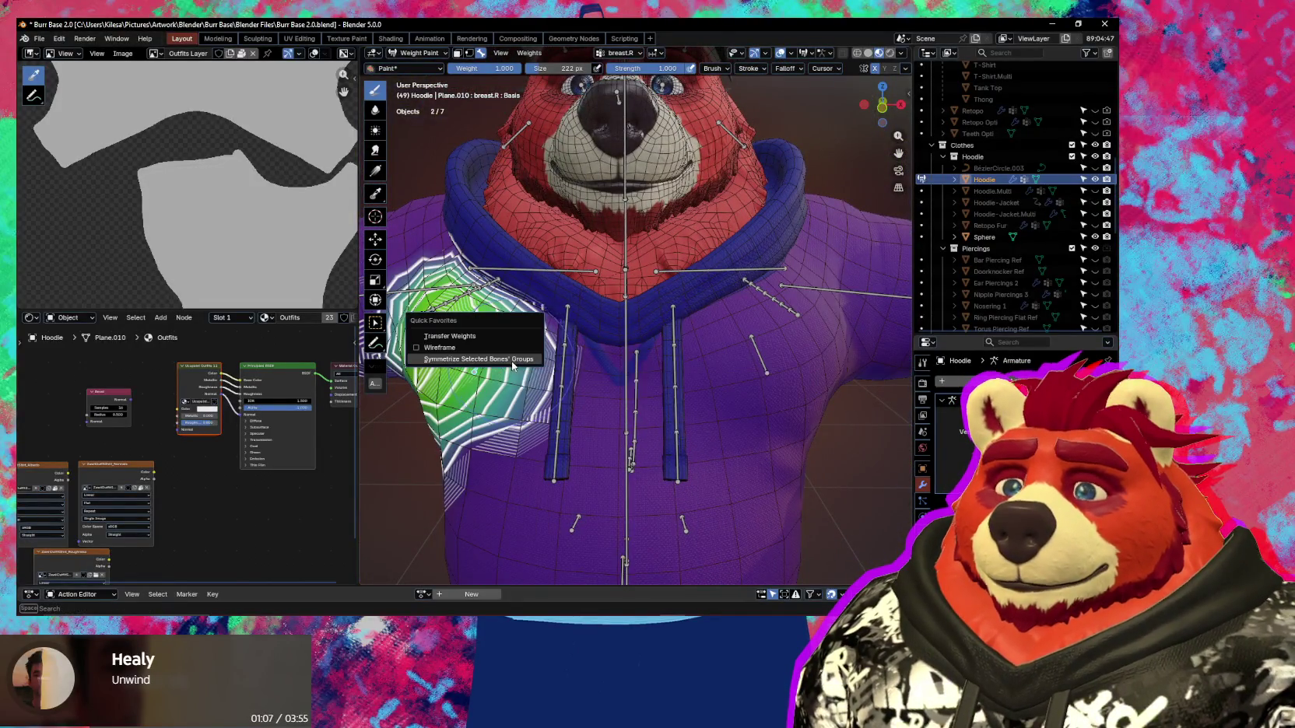
{"action": "left_click", "coordinate": [513, 360]}
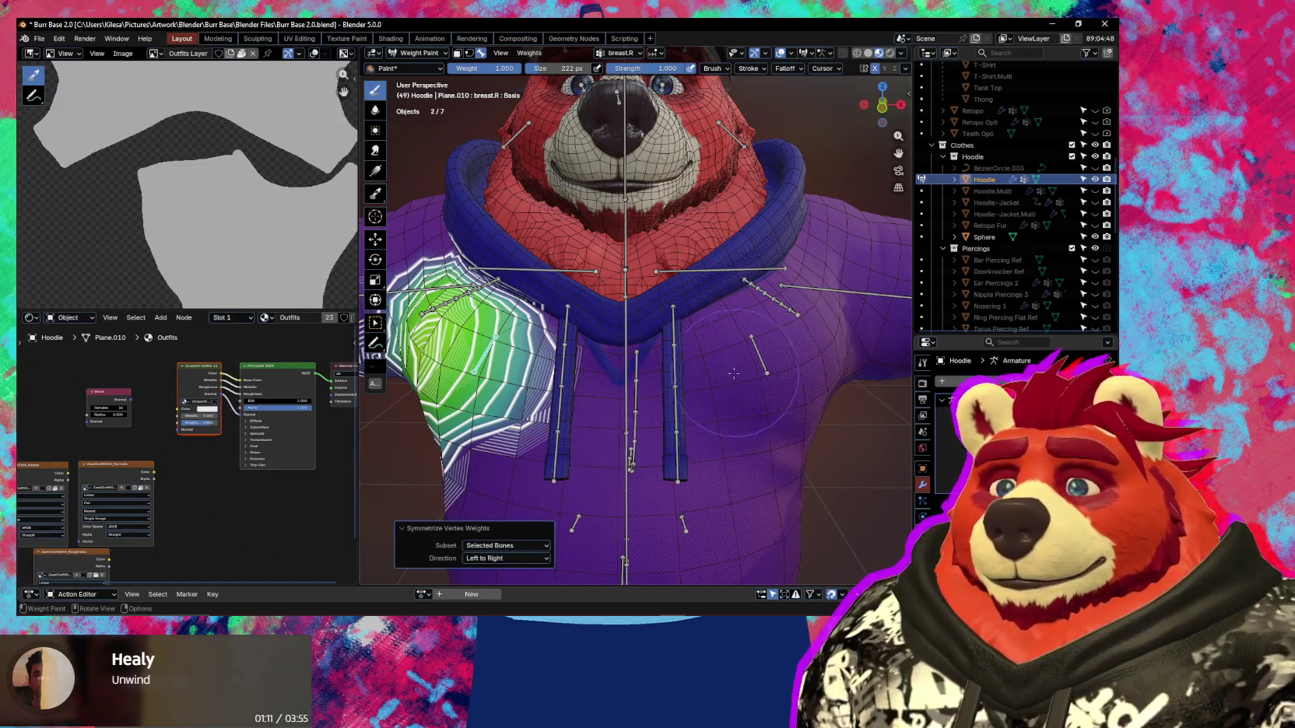
{"action": "left_click", "coordinate": [761, 356], "text": "alt"}
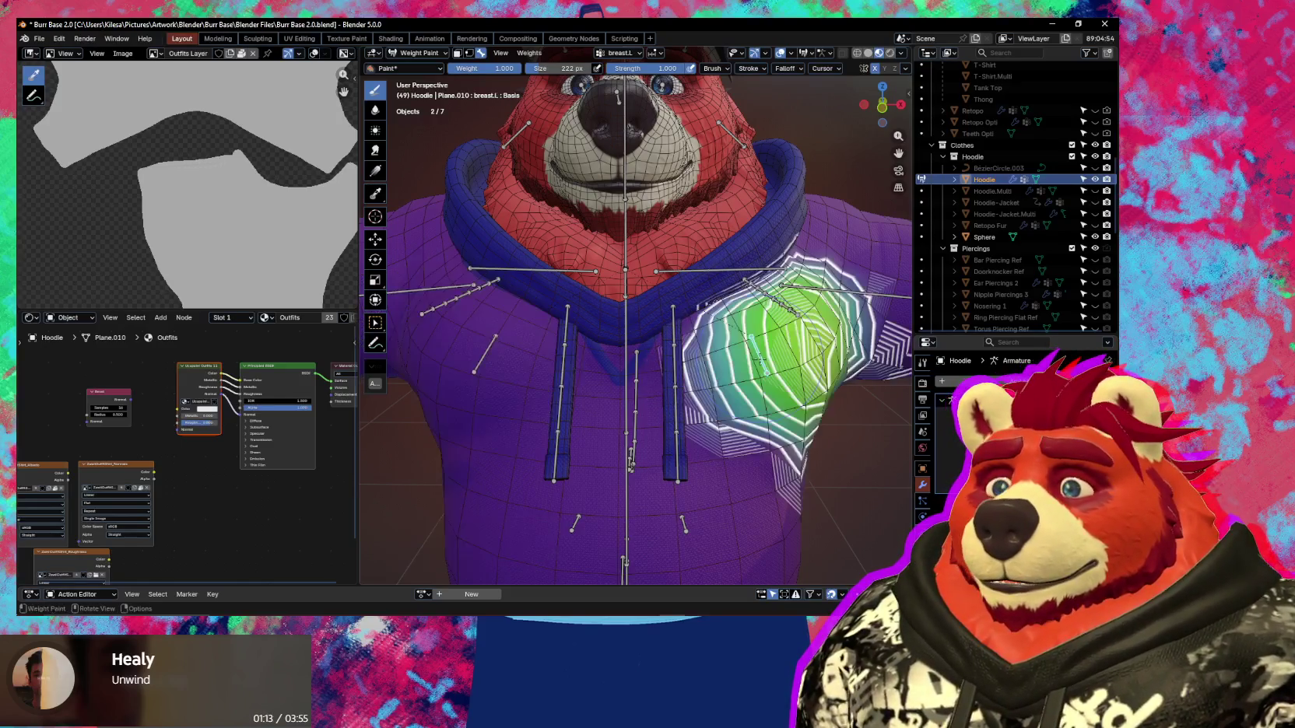
{"action": "key", "text": "r"}
{"action": "key", "text": "r"}
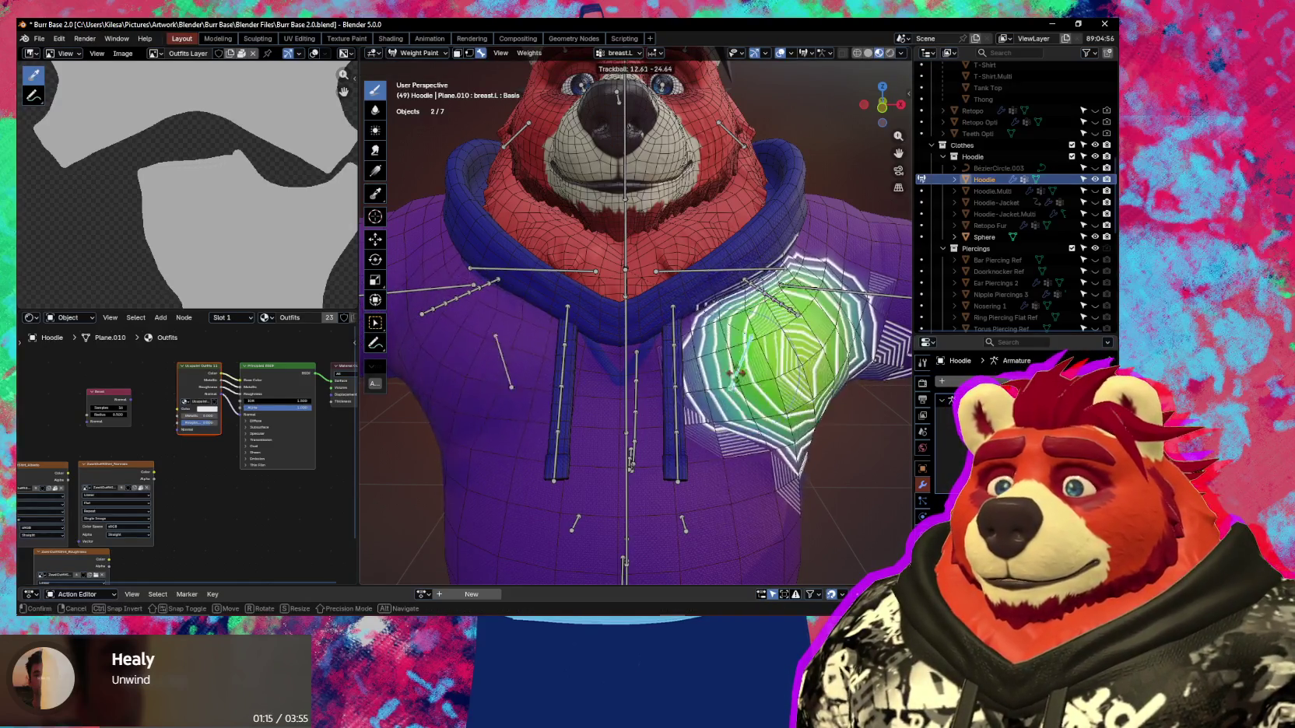
{"action": "left_click", "coordinate": [794, 342]}
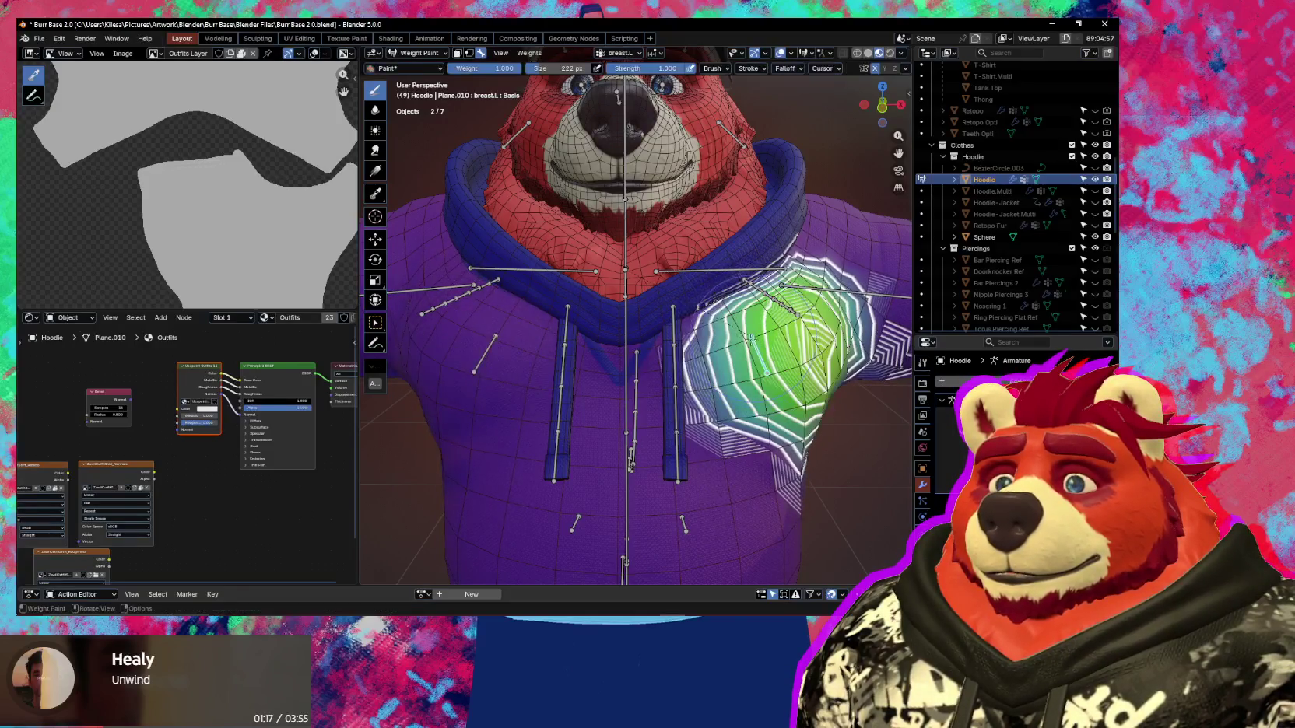
{"action": "middle_click_drag", "start_coordinate": [794, 307], "coordinate": [747, 335]}
{"action": "key", "text": "r"}
{"action": "key", "text": "r"}
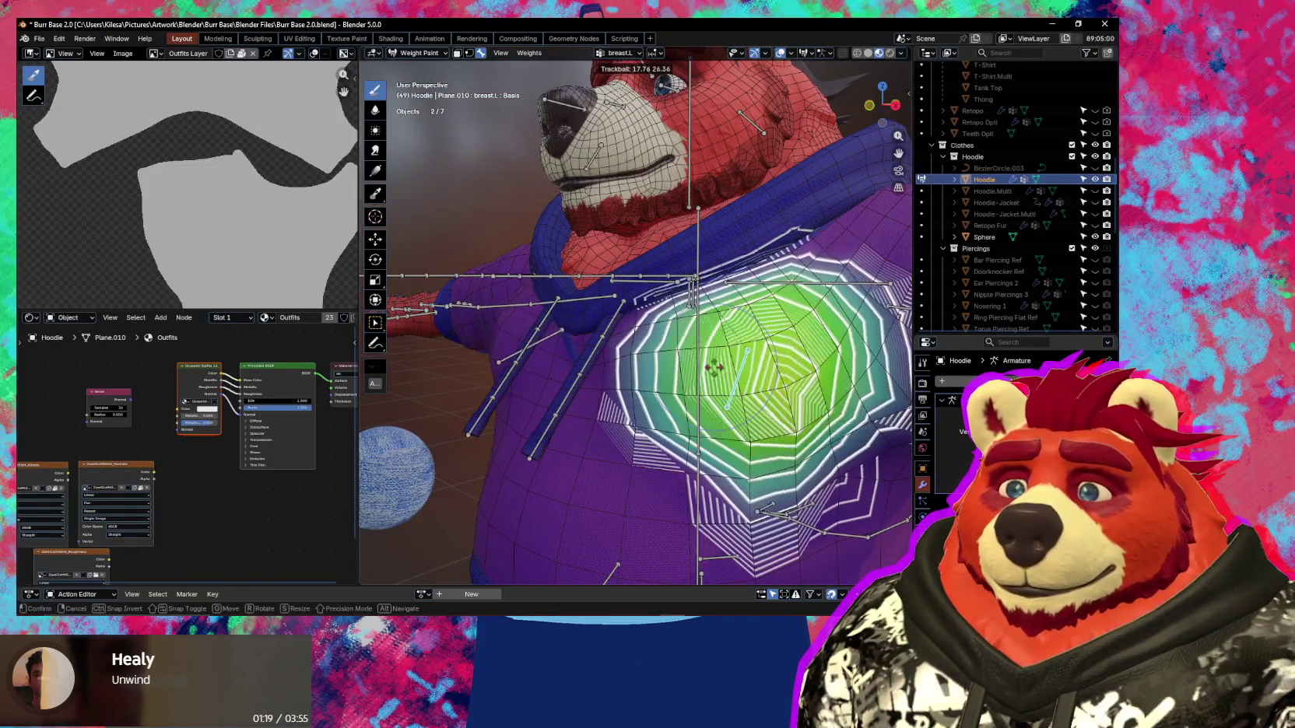
{"action": "left_click", "coordinate": [734, 347]}
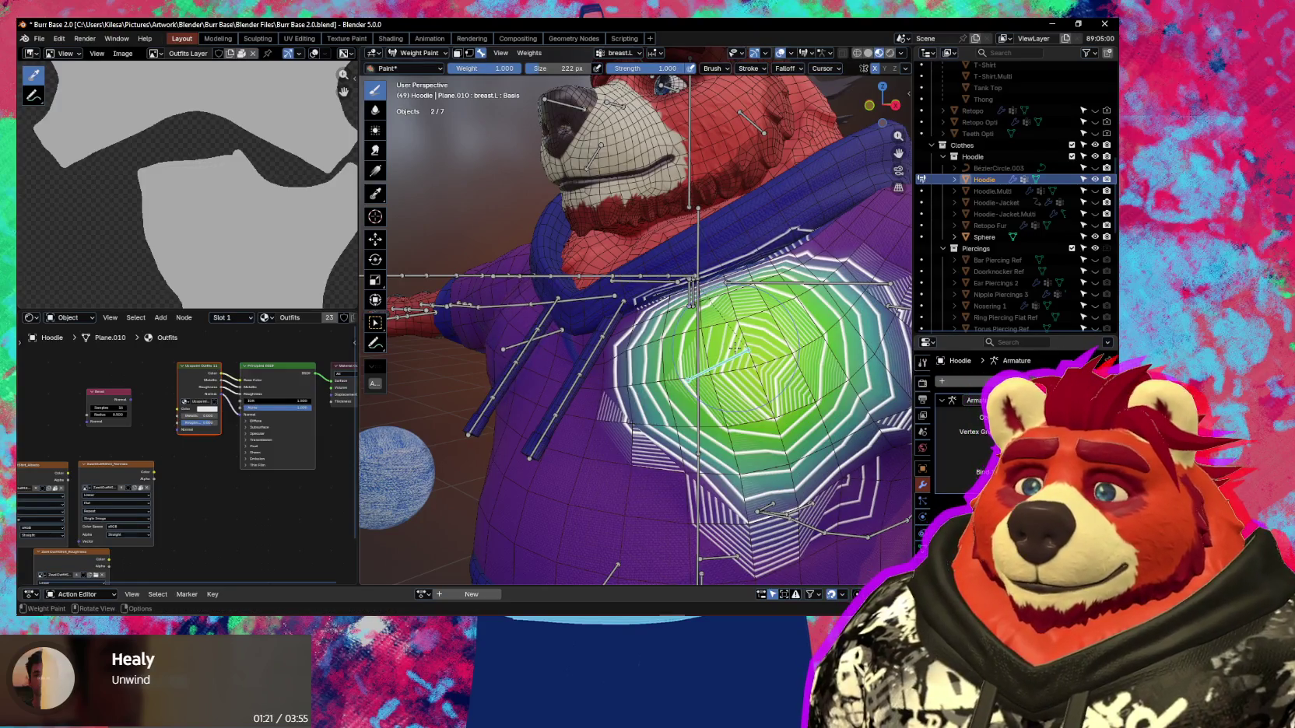
Zoom out to the bear's front, select upper_arm.R and hide the overlays.
{"action": "scroll", "coordinate": [660, 410], "scroll_direction": "down", "scroll_amount": 3}
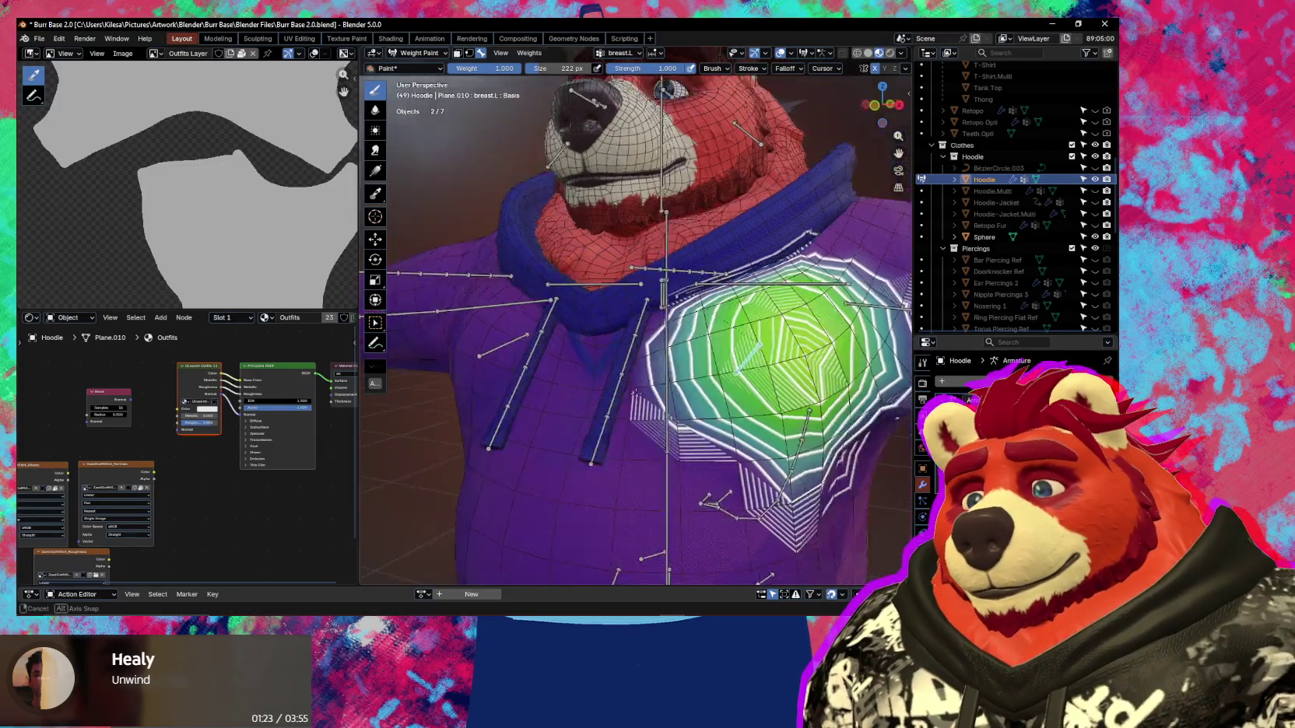
{"action": "middle_click_drag", "start_coordinate": [660, 411], "coordinate": [562, 319]}
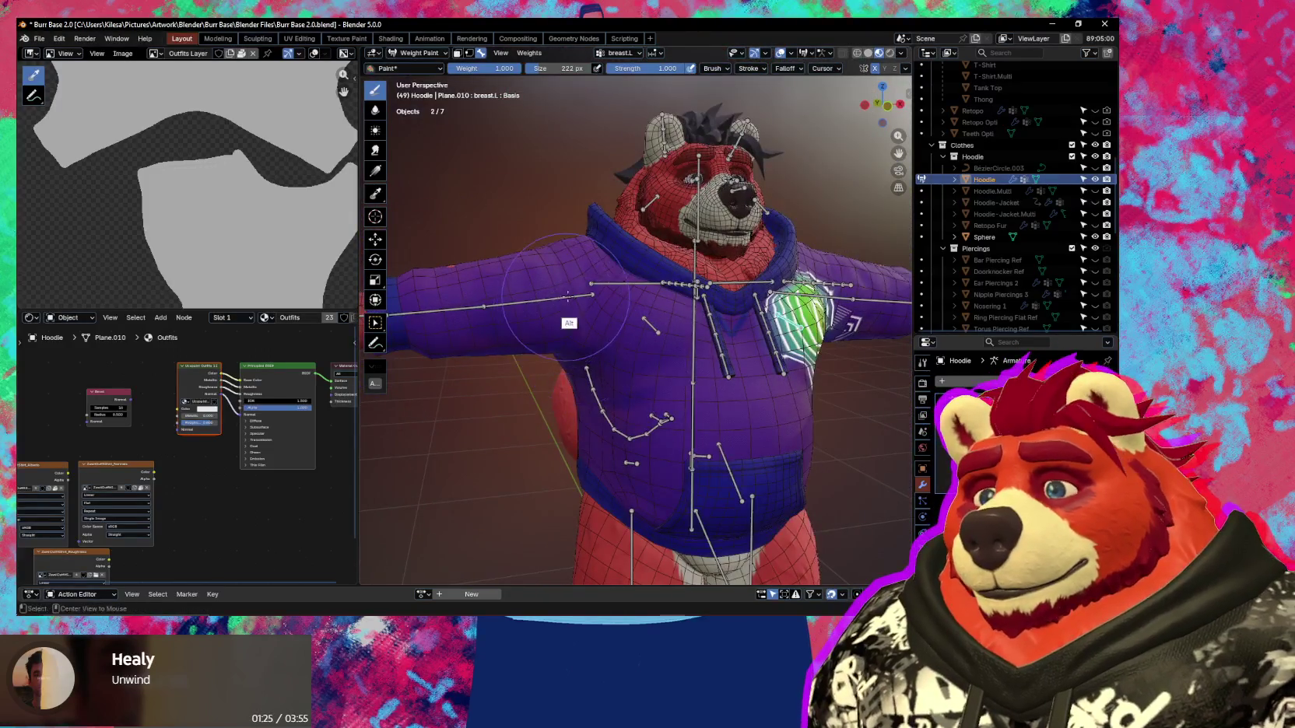
{"action": "left_click", "coordinate": [568, 297], "text": "alt"}
{"action": "key", "text": "shift+alt+z"}
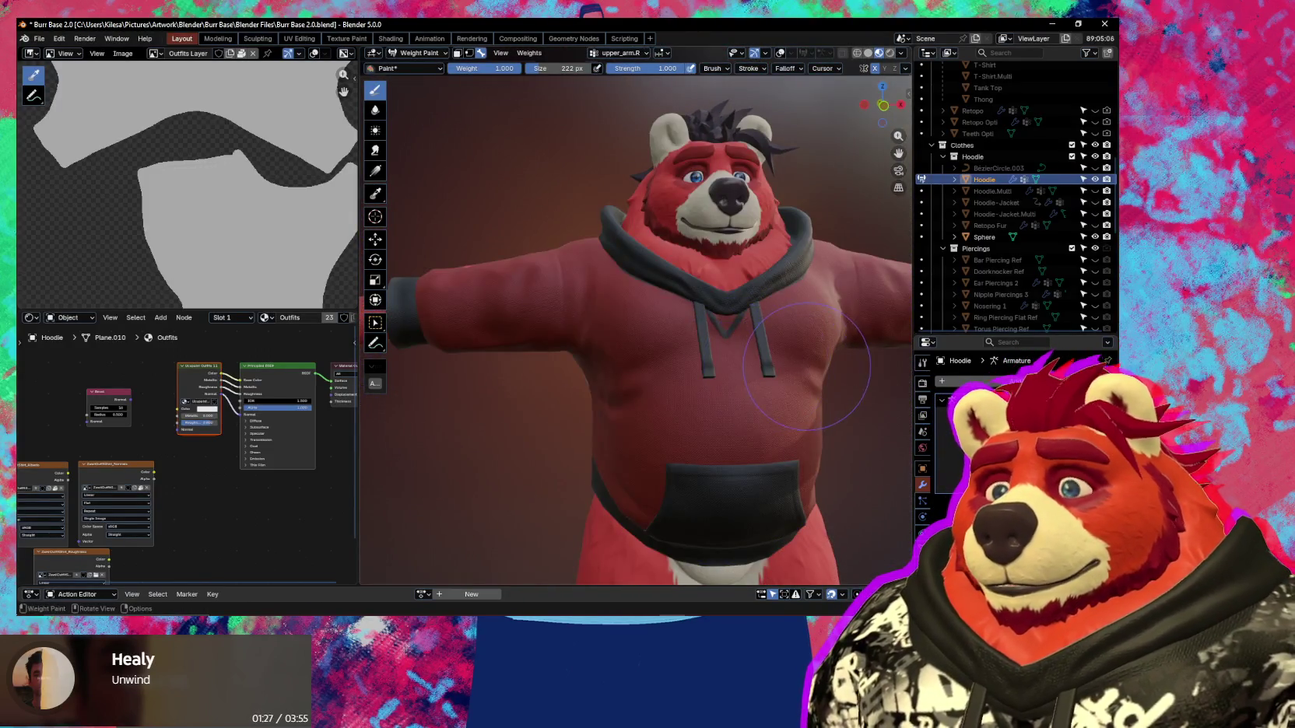
Rotate upper_arm.R -42.5°, restore overlays and subtract weight near the right armpit.
{"action": "key", "text": "r"}
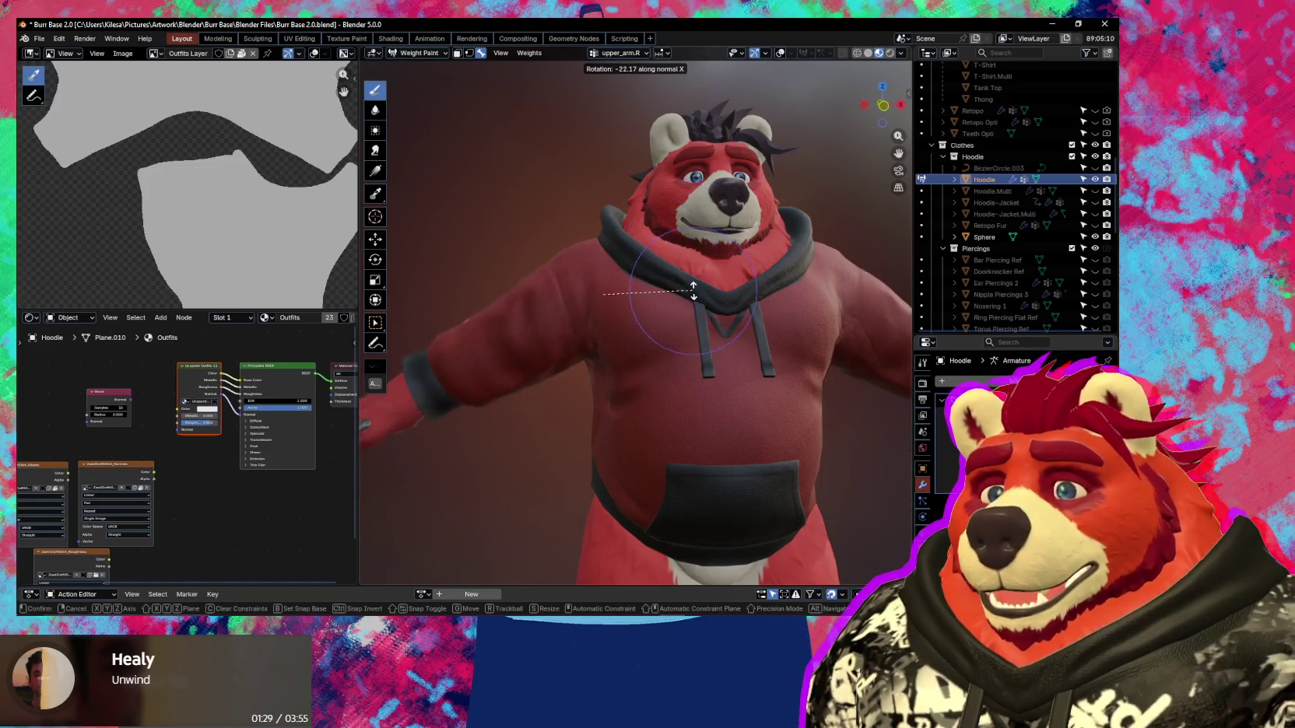
{"action": "left_click", "coordinate": [669, 298]}
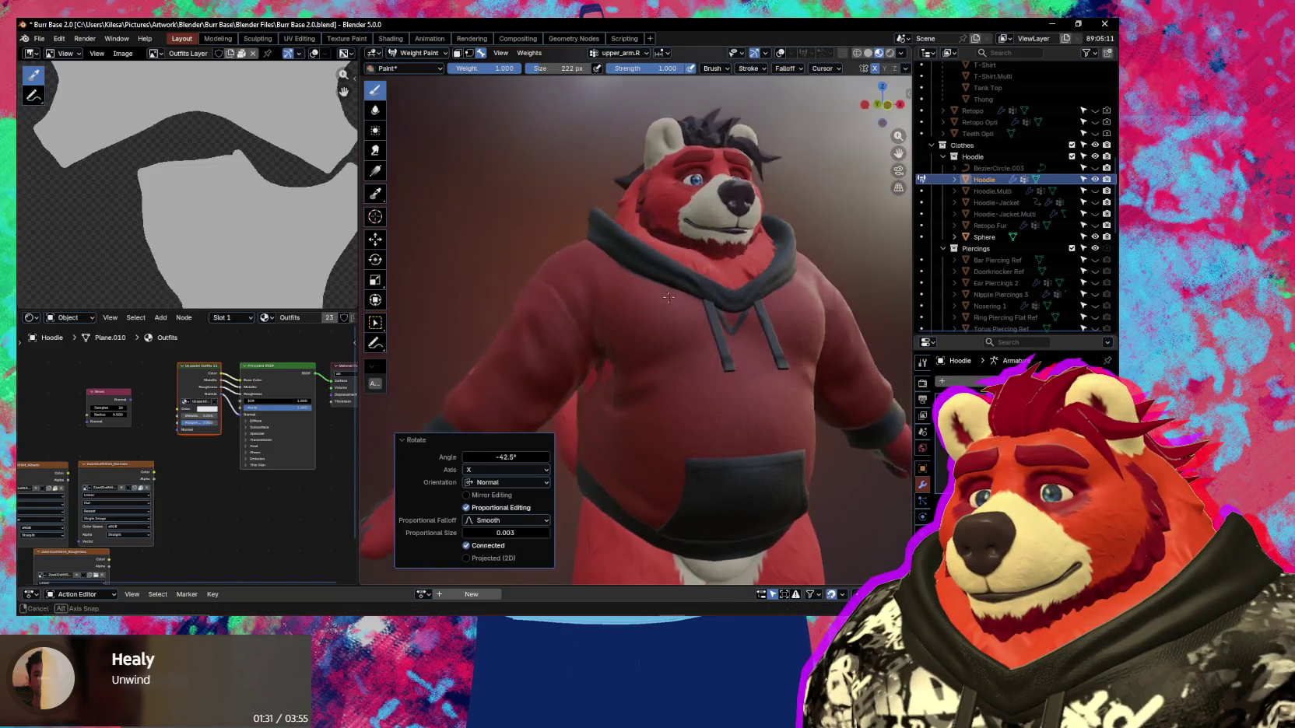
{"action": "mouse_move", "coordinate": [669, 297]}
{"action": "middle_mouse_down"}
{"action": "mouse_move", "coordinate": [665, 327]}
{"action": "mouse_move", "coordinate": [642, 347]}
{"action": "mouse_move", "coordinate": [706, 323]}
{"action": "mouse_move", "coordinate": [708, 301]}
{"action": "middle_mouse_up"}
{"action": "scroll", "coordinate": [642, 347], "scroll_direction": "up", "scroll_amount": 5}
{"action": "key", "text": "shift+alt+z"}
{"action": "left_click_drag", "start_coordinate": [710, 299], "coordinate": [615, 376], "text": "ctrl"}
{"action": "mouse_move", "coordinate": [690, 325]}
{"action": "middle_mouse_down"}
{"action": "mouse_move", "coordinate": [621, 398]}
{"action": "mouse_move", "coordinate": [694, 341]}
{"action": "mouse_move", "coordinate": [598, 377]}
{"action": "mouse_move", "coordinate": [568, 356]}
{"action": "middle_mouse_up"}
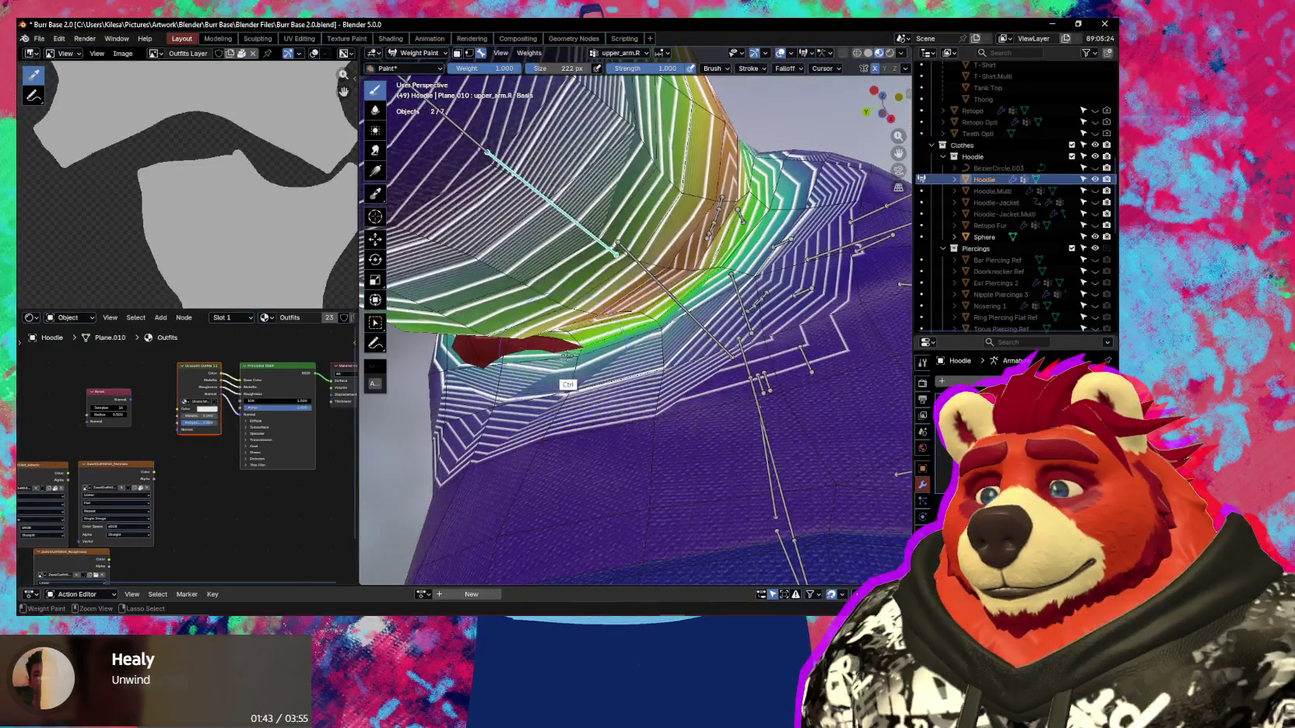
Test-pose the right arm with free and X-axis rotations, then undo the pose.
{"action": "middle_click_drag", "start_coordinate": [543, 350], "coordinate": [582, 304]}
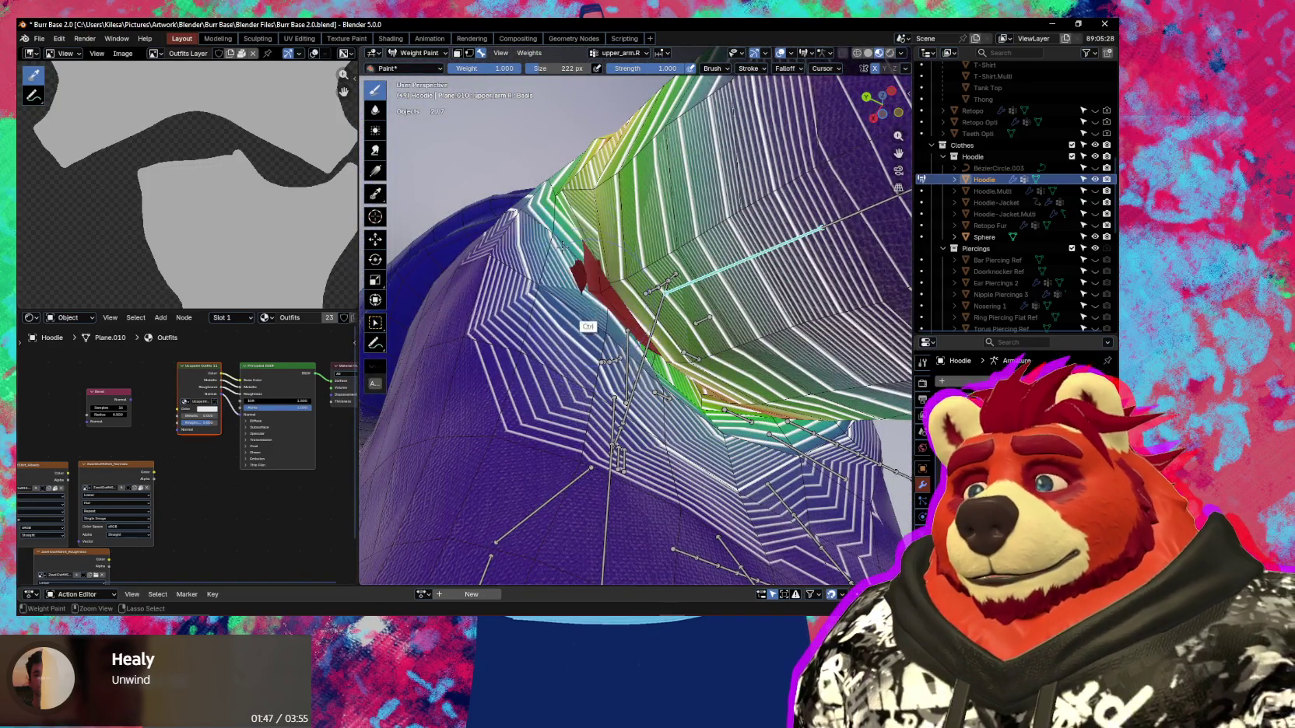
{"action": "middle_click_drag", "start_coordinate": [581, 321], "coordinate": [659, 307]}
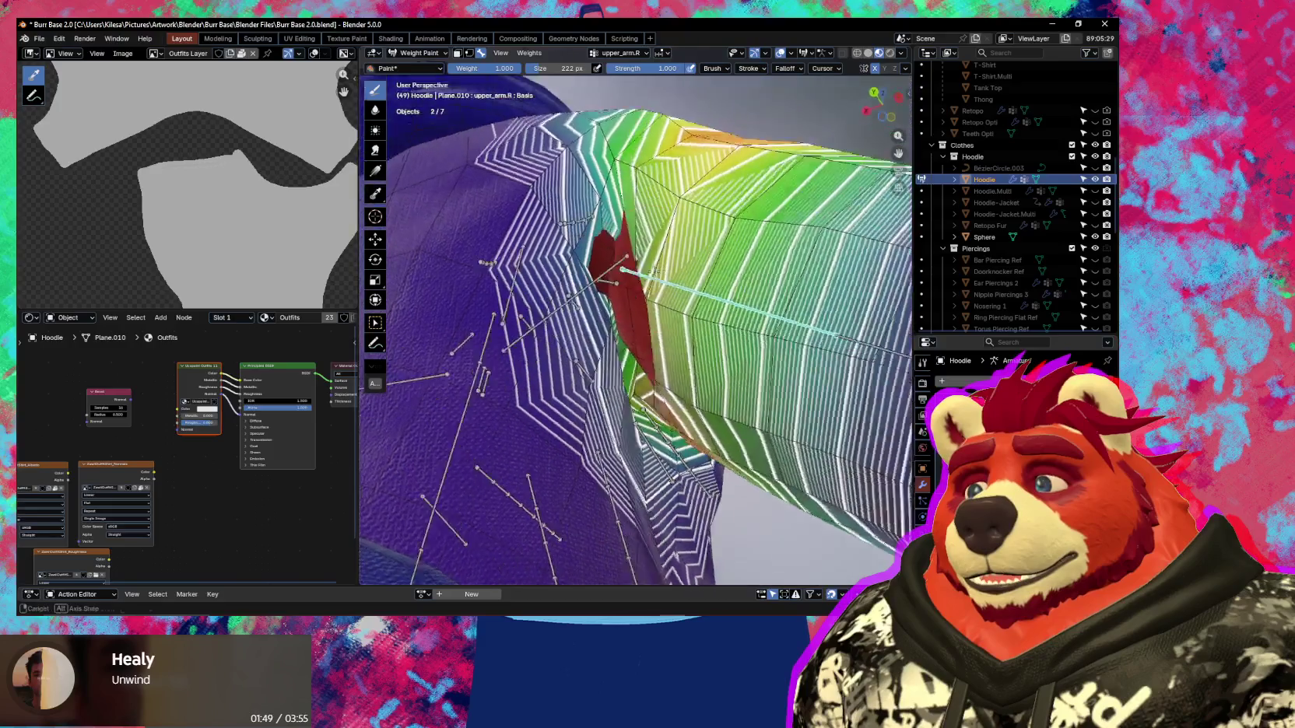
{"action": "key", "text": "r"}
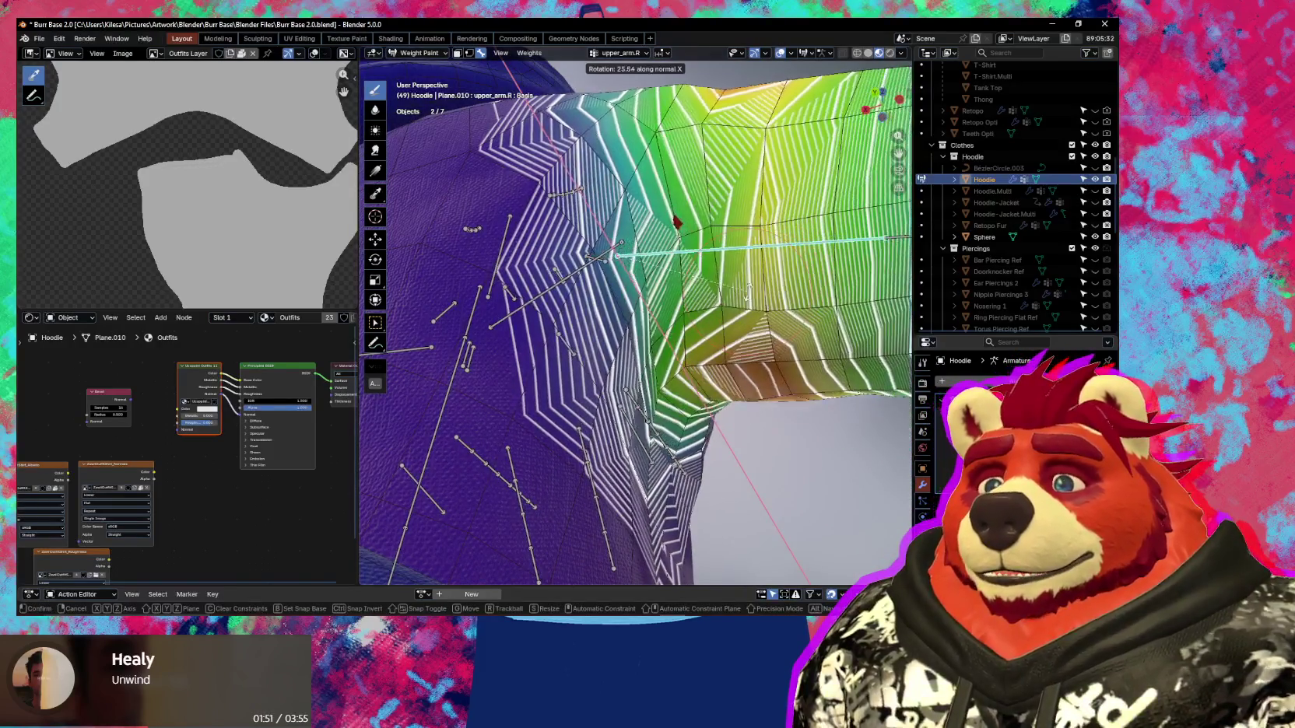
{"action": "left_click", "coordinate": [699, 259]}
{"action": "key", "text": "r"}
{"action": "key", "text": "x"}
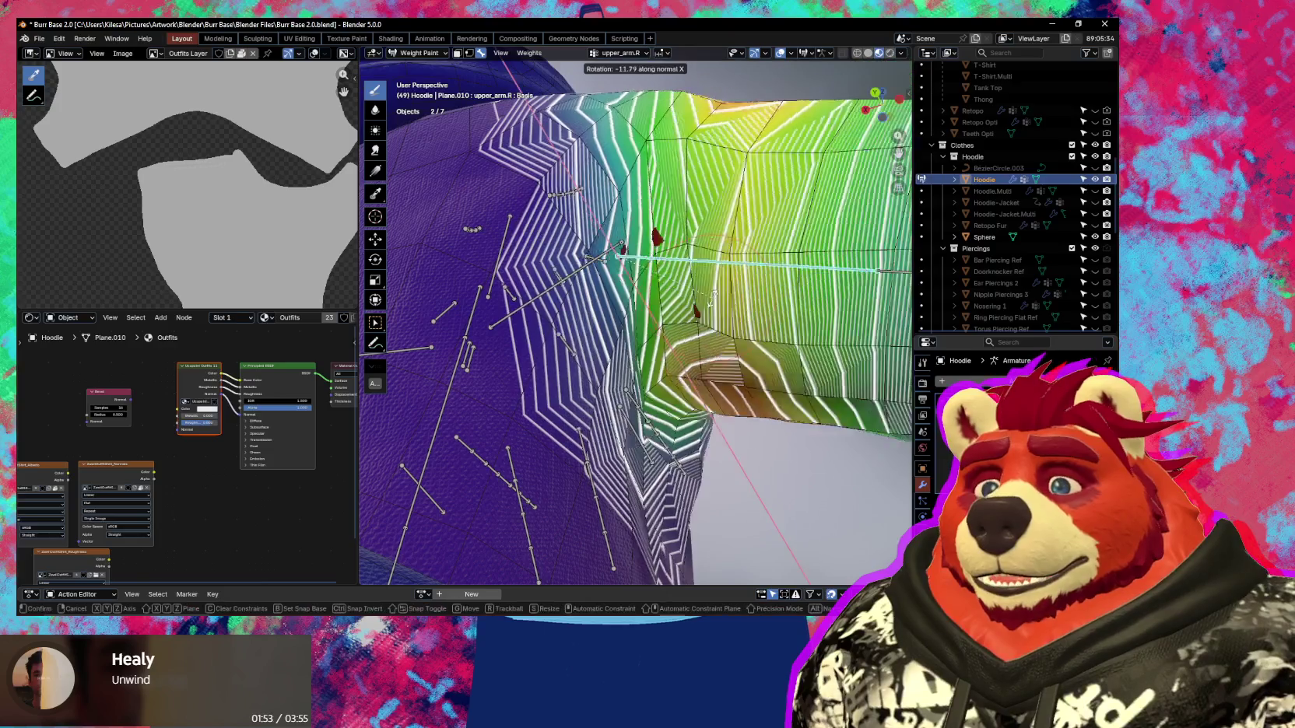
{"action": "left_click", "coordinate": [714, 306]}
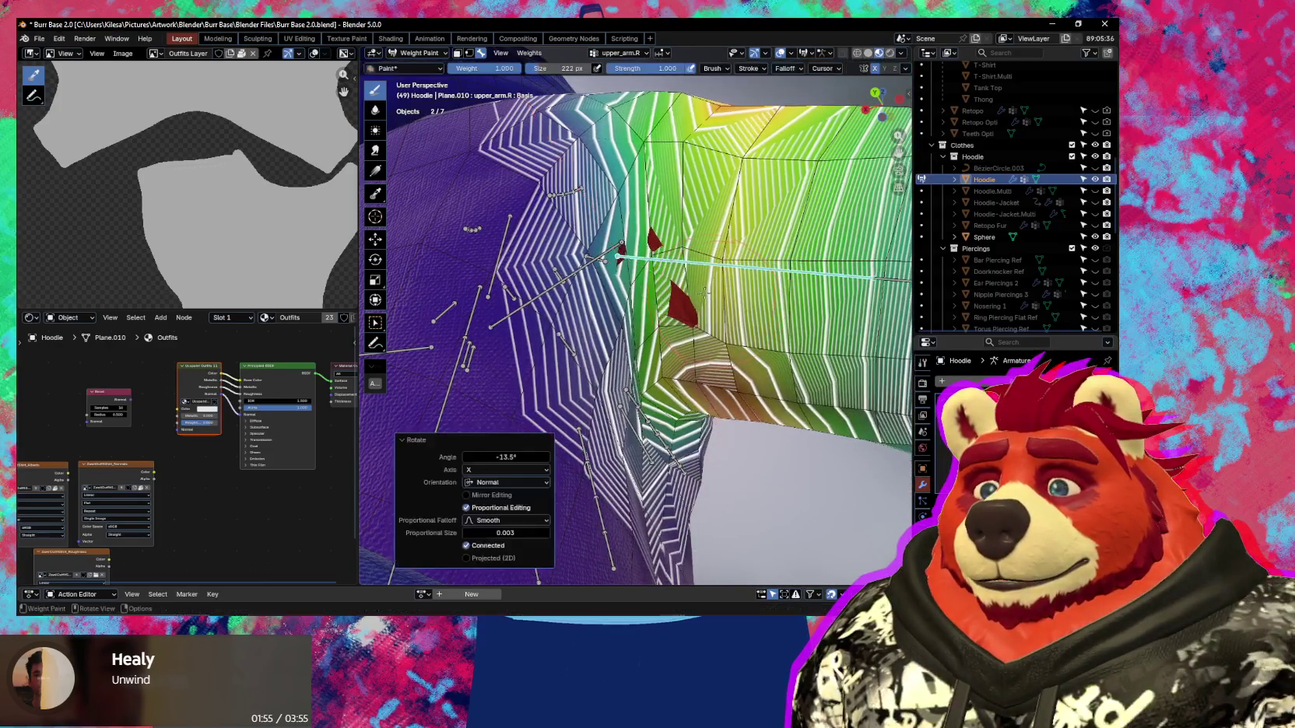
{"action": "key", "text": "ctrl+z"}
Shrink the brush to 106 px and subtract the red high-weight spot in the armpit.
{"action": "middle_click_drag", "start_coordinate": [652, 225], "coordinate": [601, 260]}
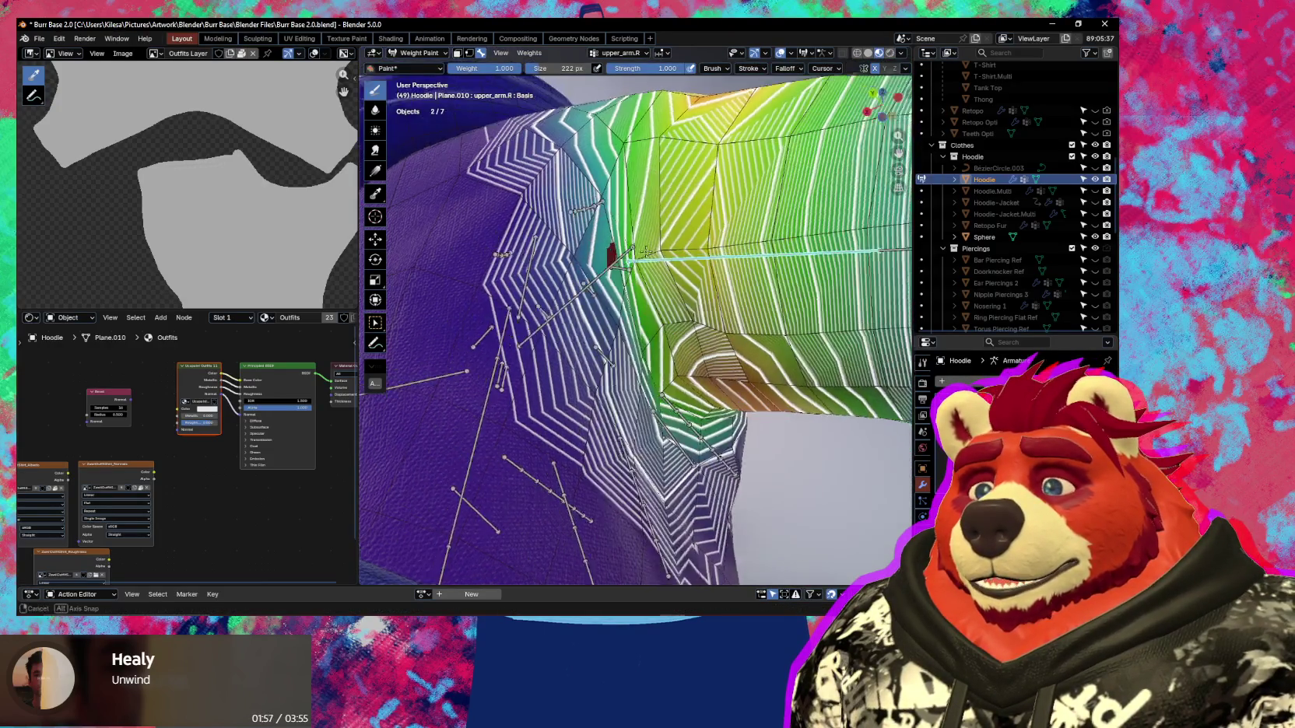
{"action": "key", "text": "f"}
{"action": "left_click", "coordinate": [568, 266]}
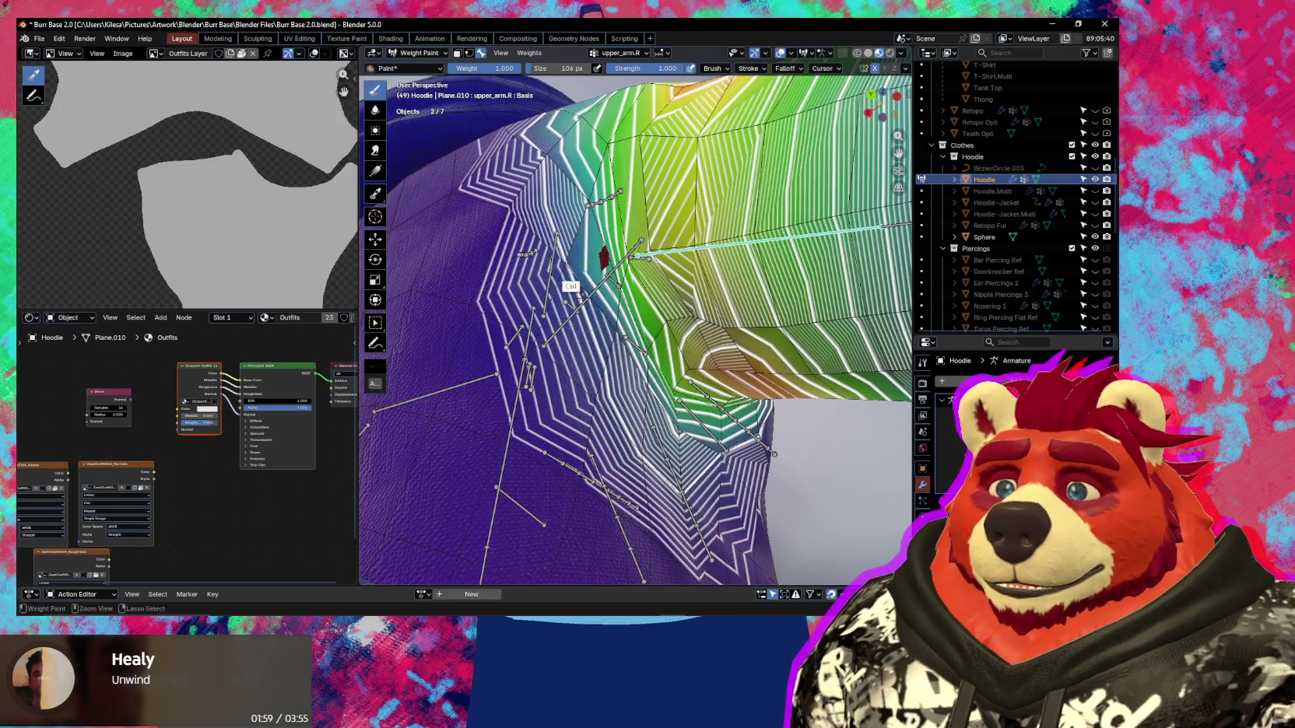
{"action": "left_click_drag", "start_coordinate": [600, 259], "coordinate": [612, 294], "text": "ctrl"}
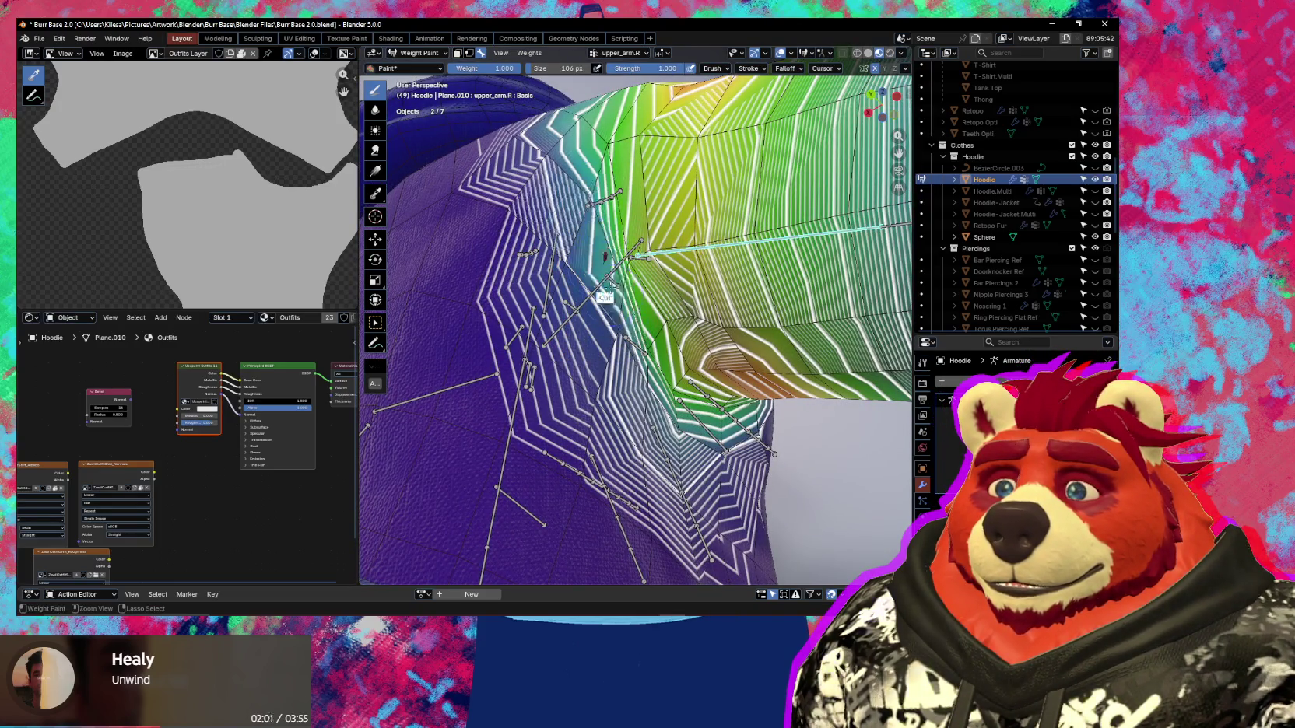
{"action": "left_click_drag", "start_coordinate": [600, 231], "coordinate": [624, 330], "text": "ctrl"}
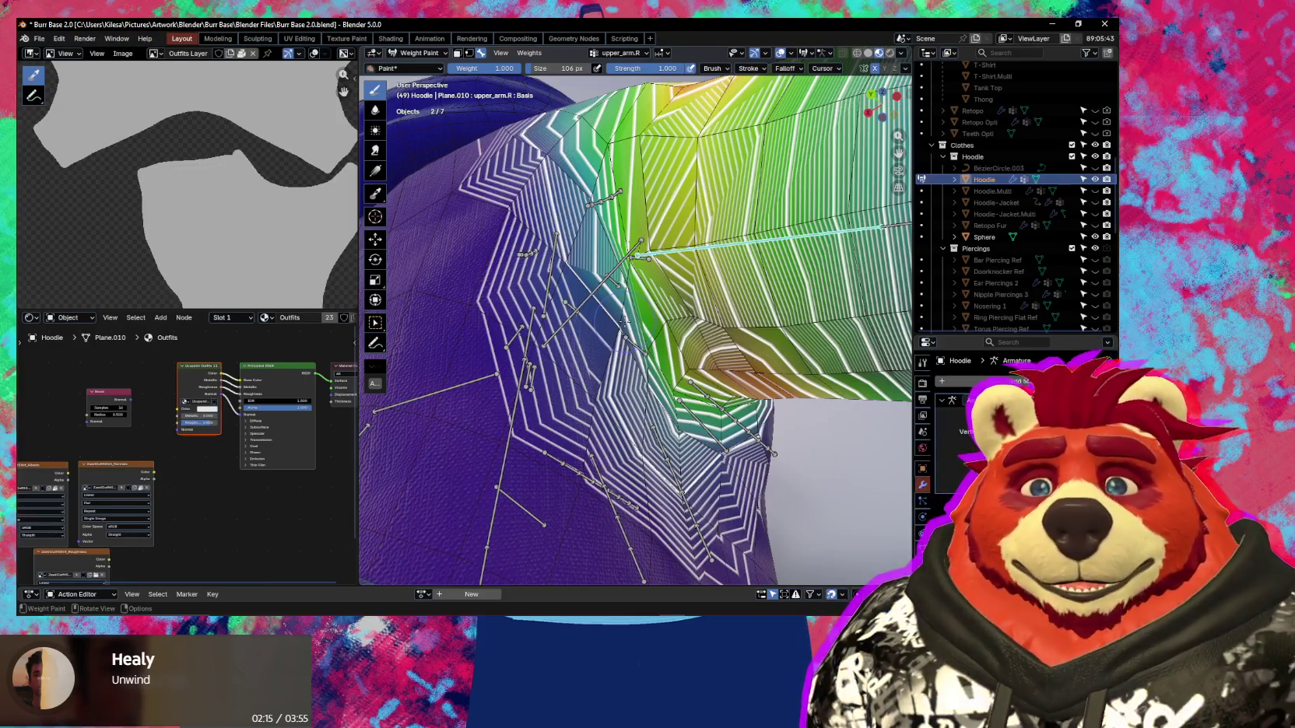
{"action": "key", "text": "r"}
{"action": "key", "text": "x"}
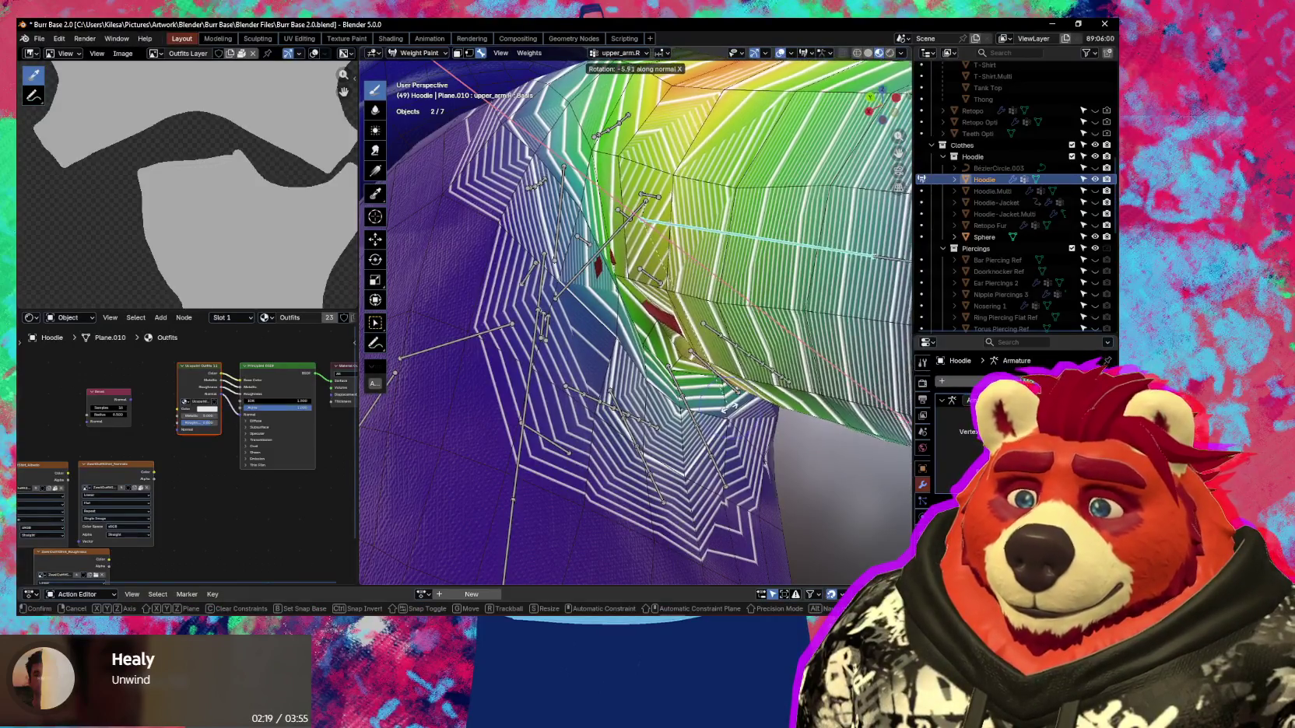
Confirm the arm test rotation and paint out the small red patch under the arm.
{"action": "left_click", "coordinate": [726, 407]}
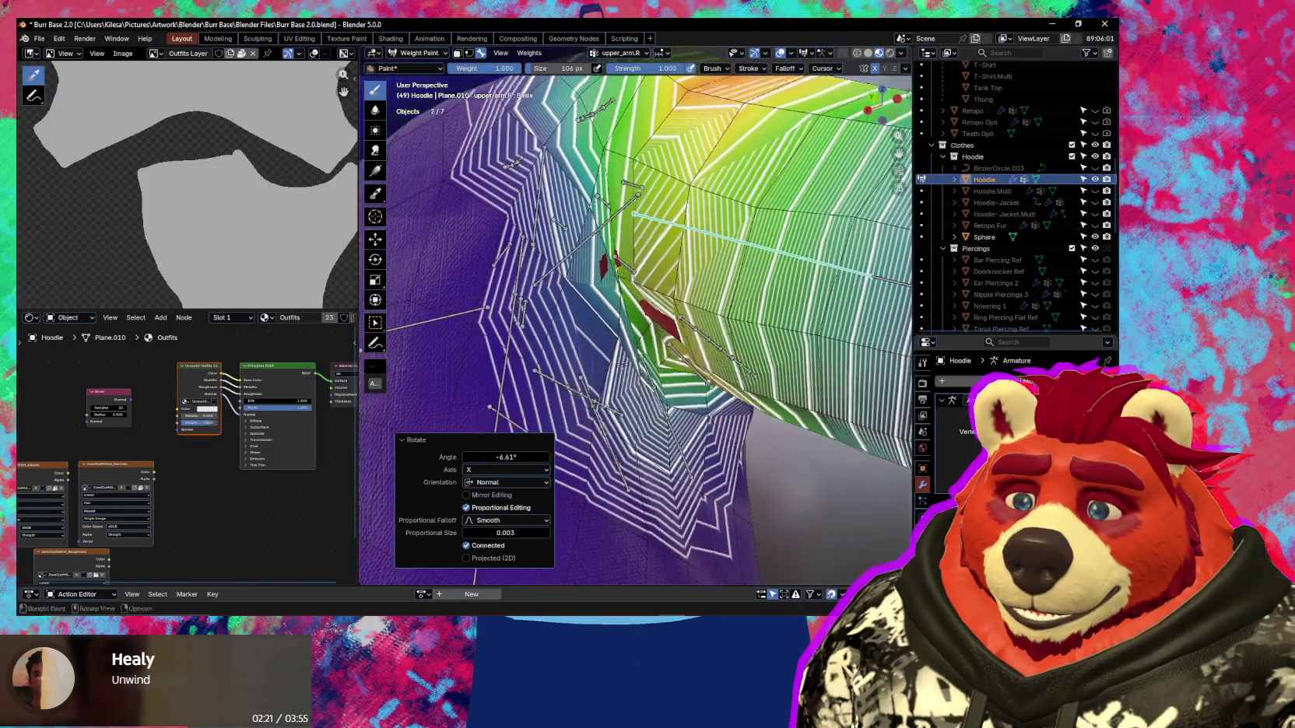
{"action": "middle_click_drag", "start_coordinate": [591, 300], "coordinate": [595, 323]}
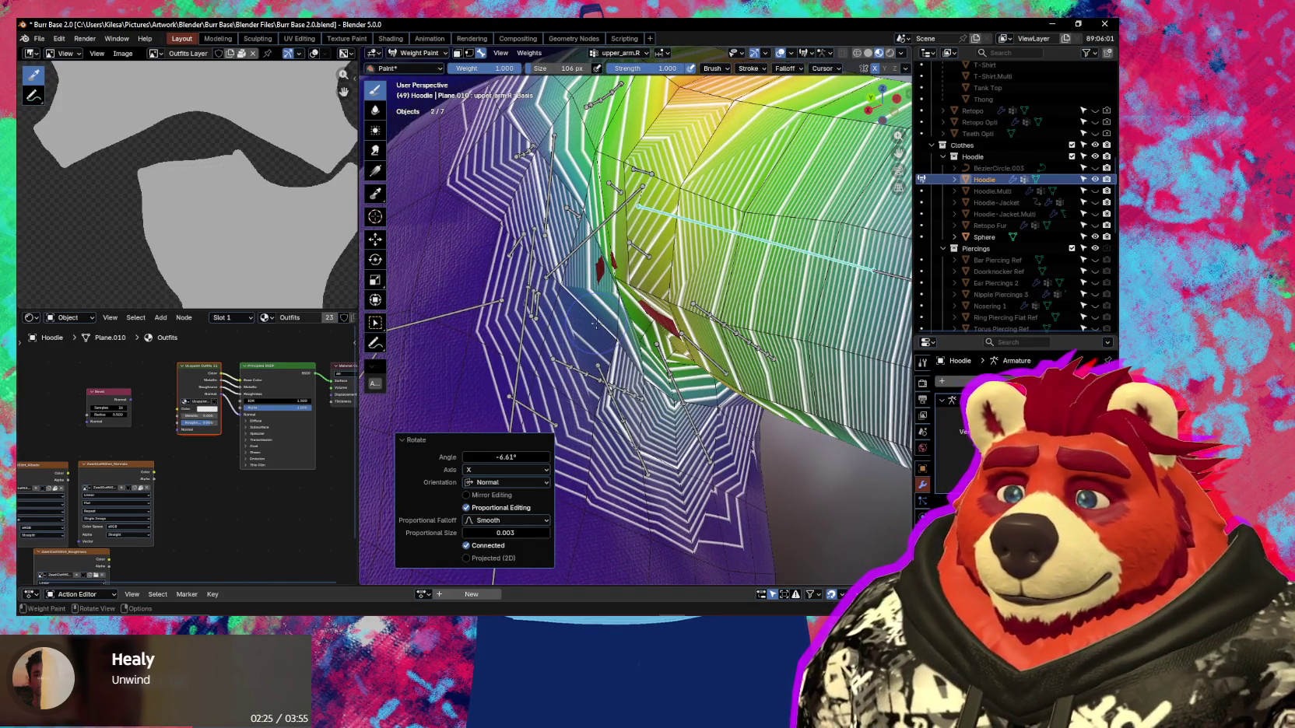
{"action": "middle_click_drag", "start_coordinate": [596, 323], "coordinate": [679, 335]}
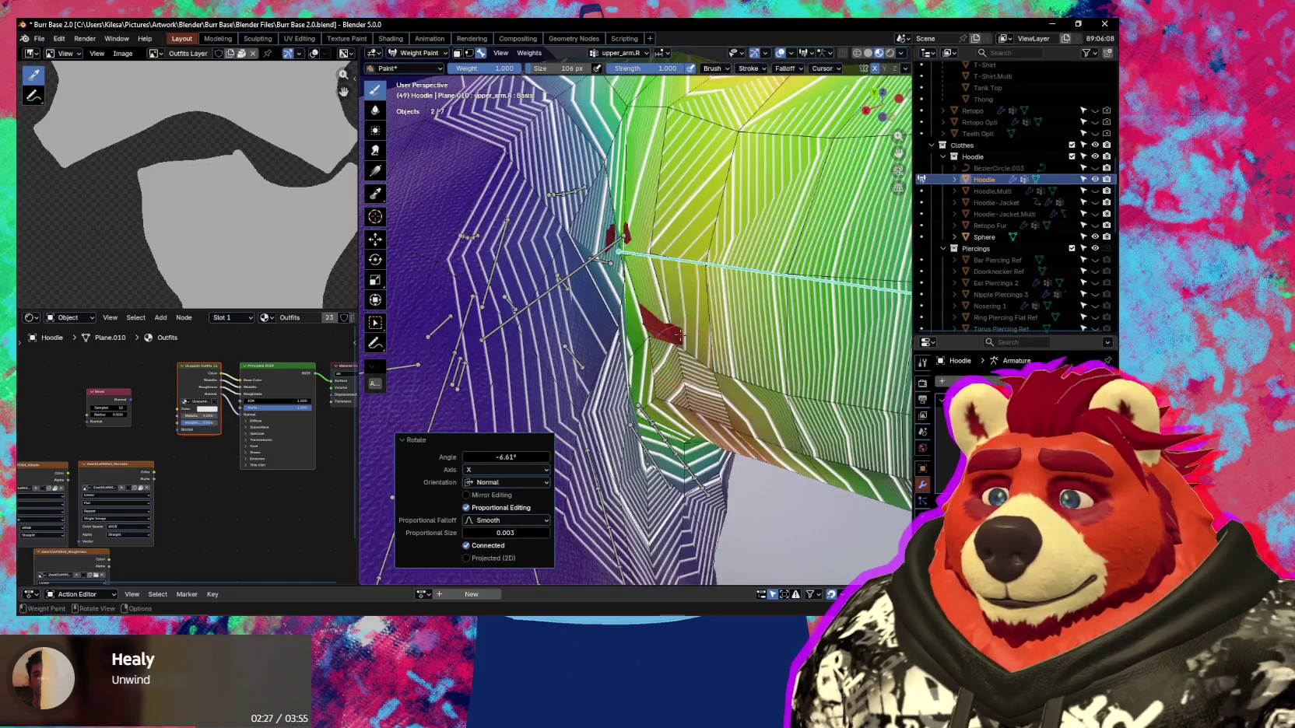
{"action": "left_click", "coordinate": [680, 335]}
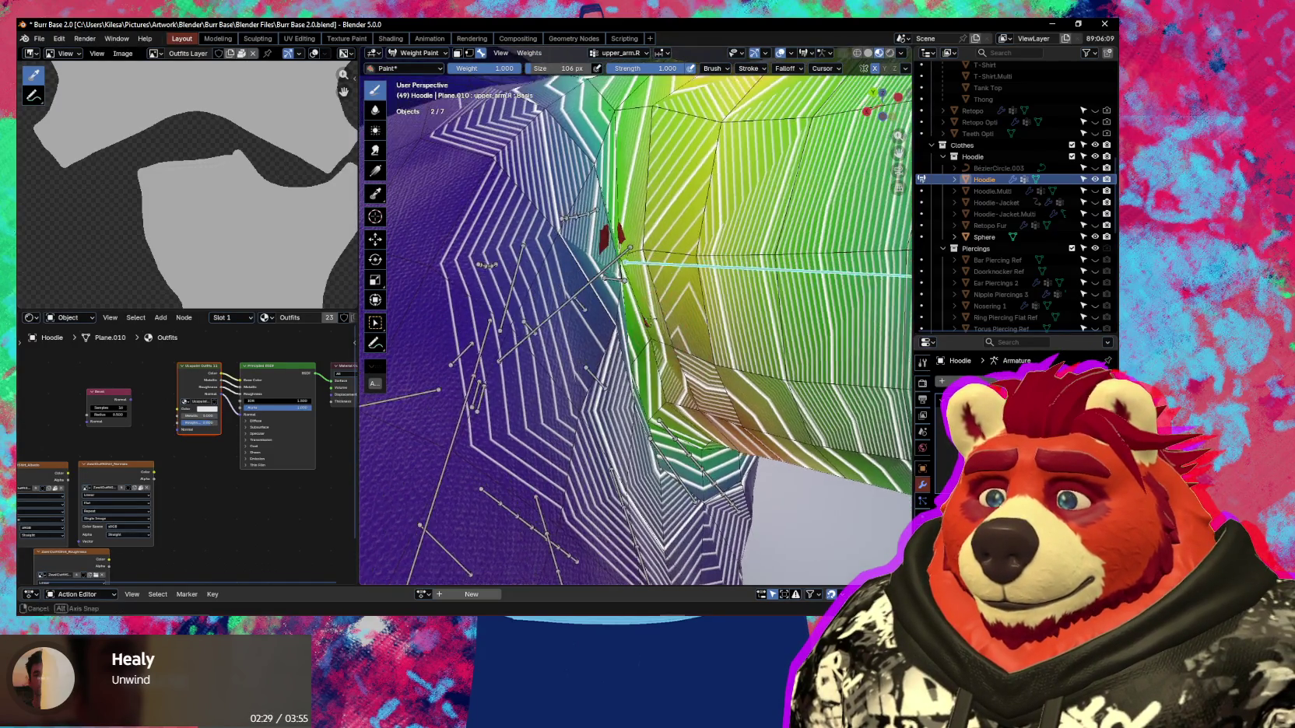
{"action": "middle_click_drag", "start_coordinate": [658, 342], "coordinate": [650, 348]}
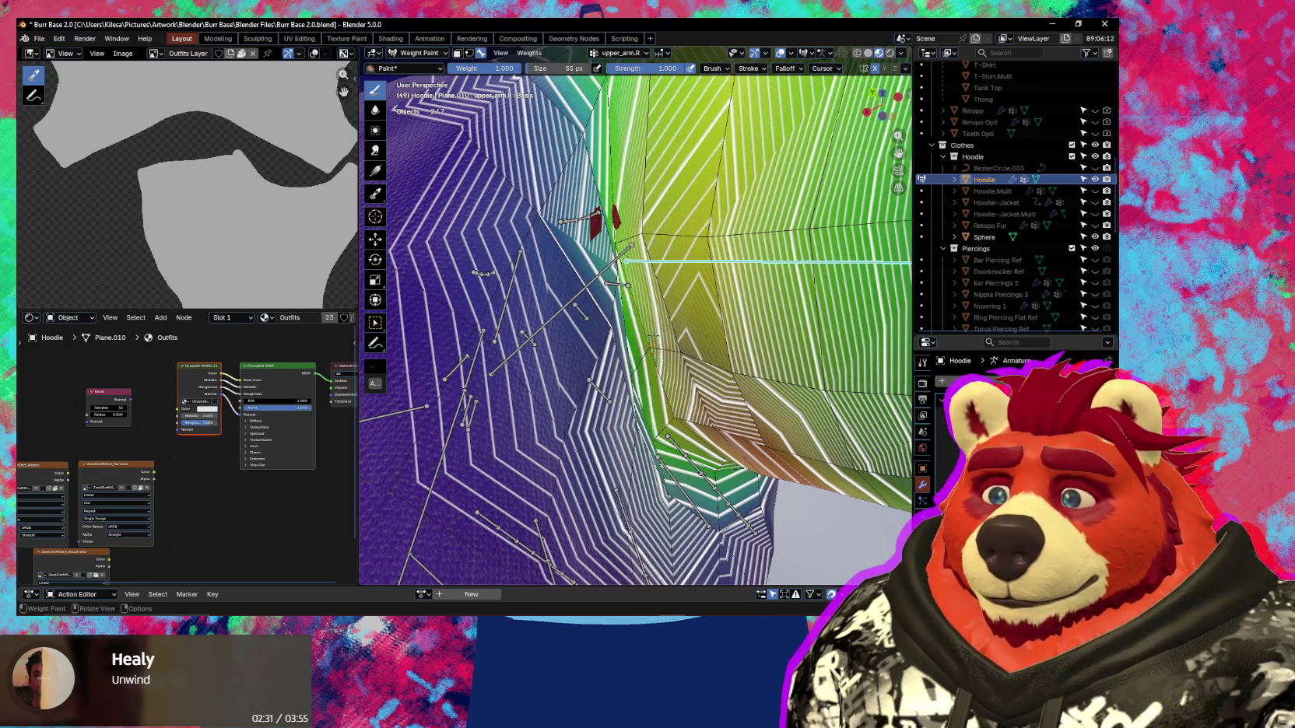
{"action": "mouse_move", "coordinate": [658, 261]}
{"action": "middle_mouse_down"}
{"action": "mouse_move", "coordinate": [659, 289]}
{"action": "mouse_move", "coordinate": [662, 254]}
{"action": "middle_mouse_up"}
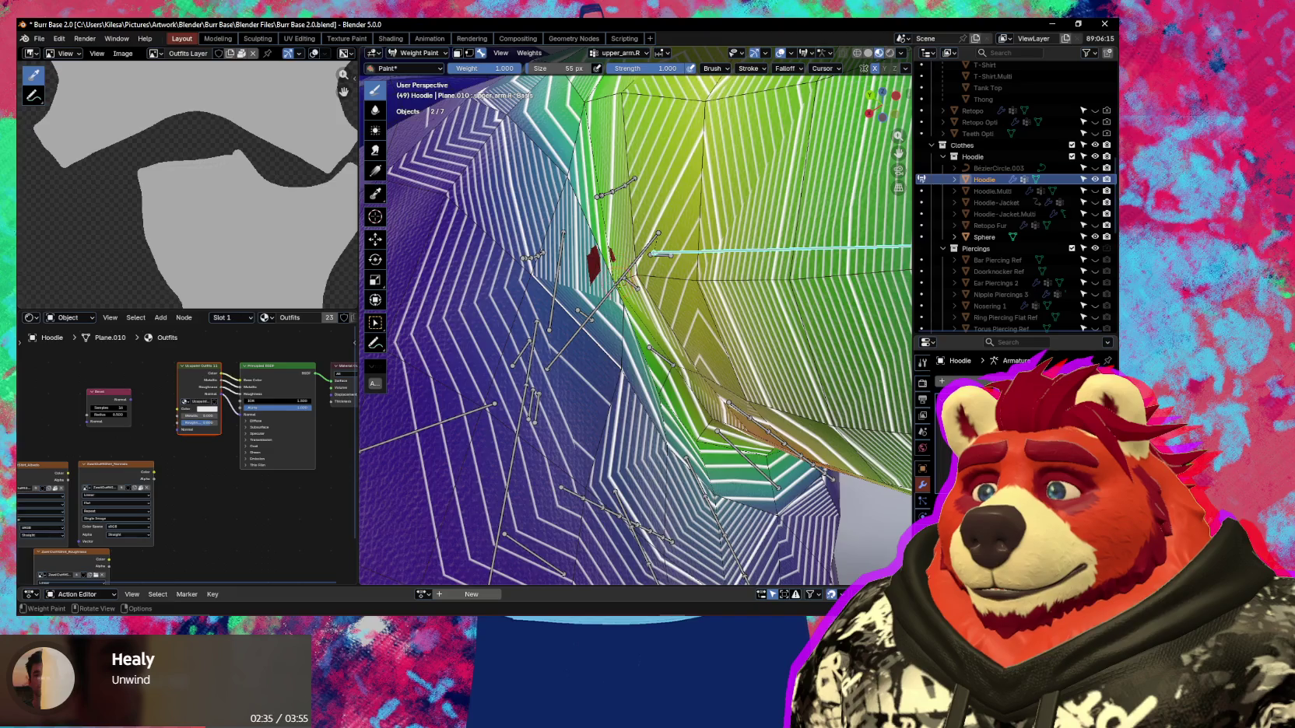
With a 55 px brush, blend upper_arm.R weights along the armpit seam and the blue area below.
{"action": "left_click_drag", "start_coordinate": [637, 259], "coordinate": [631, 279]}
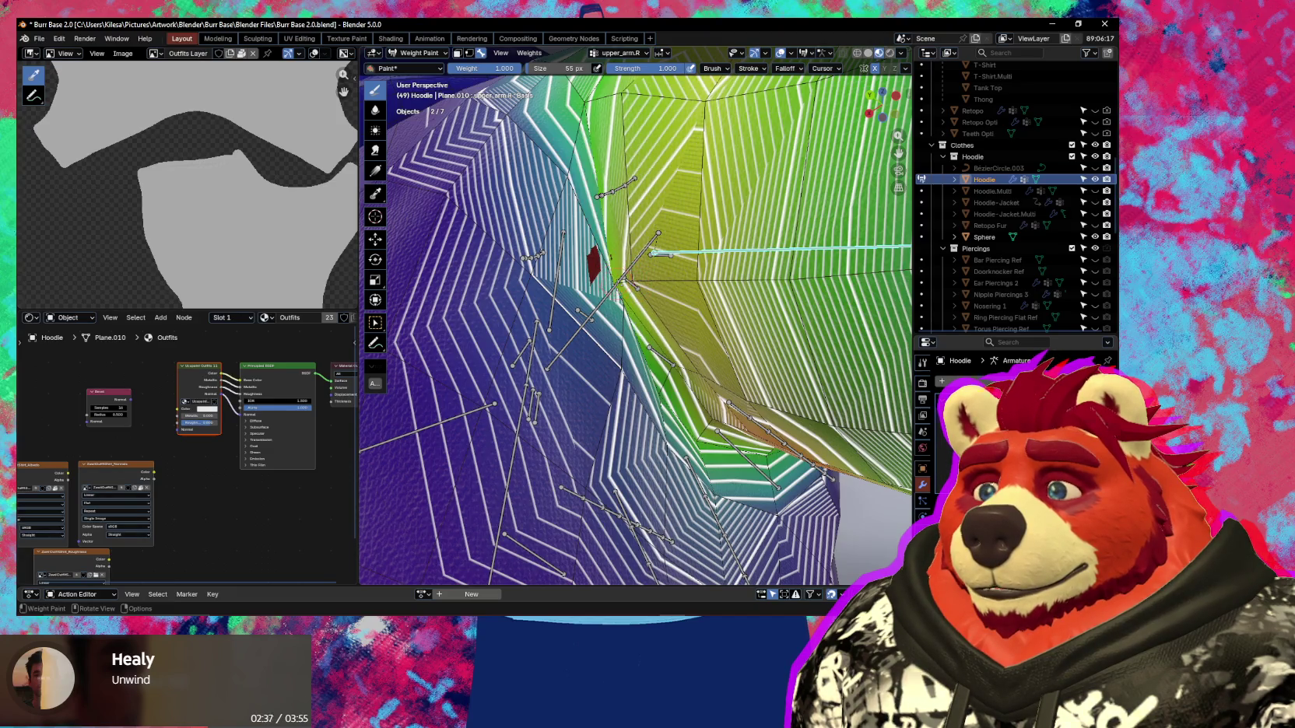
{"action": "middle_click_drag", "start_coordinate": [630, 279], "coordinate": [615, 257]}
{"action": "middle_click_drag", "start_coordinate": [627, 310], "coordinate": [638, 316], "text": "shift"}
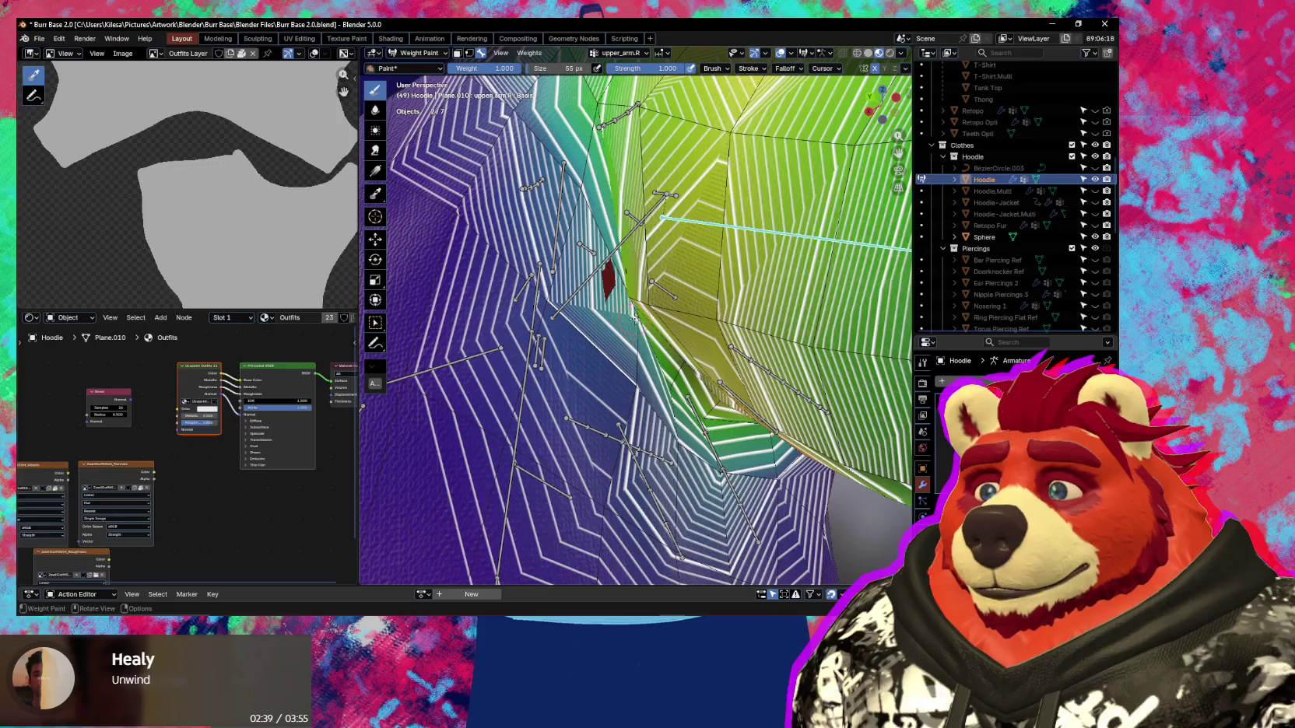
{"action": "left_click", "coordinate": [610, 276]}
{"action": "left_click_drag", "start_coordinate": [633, 368], "coordinate": [629, 392], "text": "ctrl"}
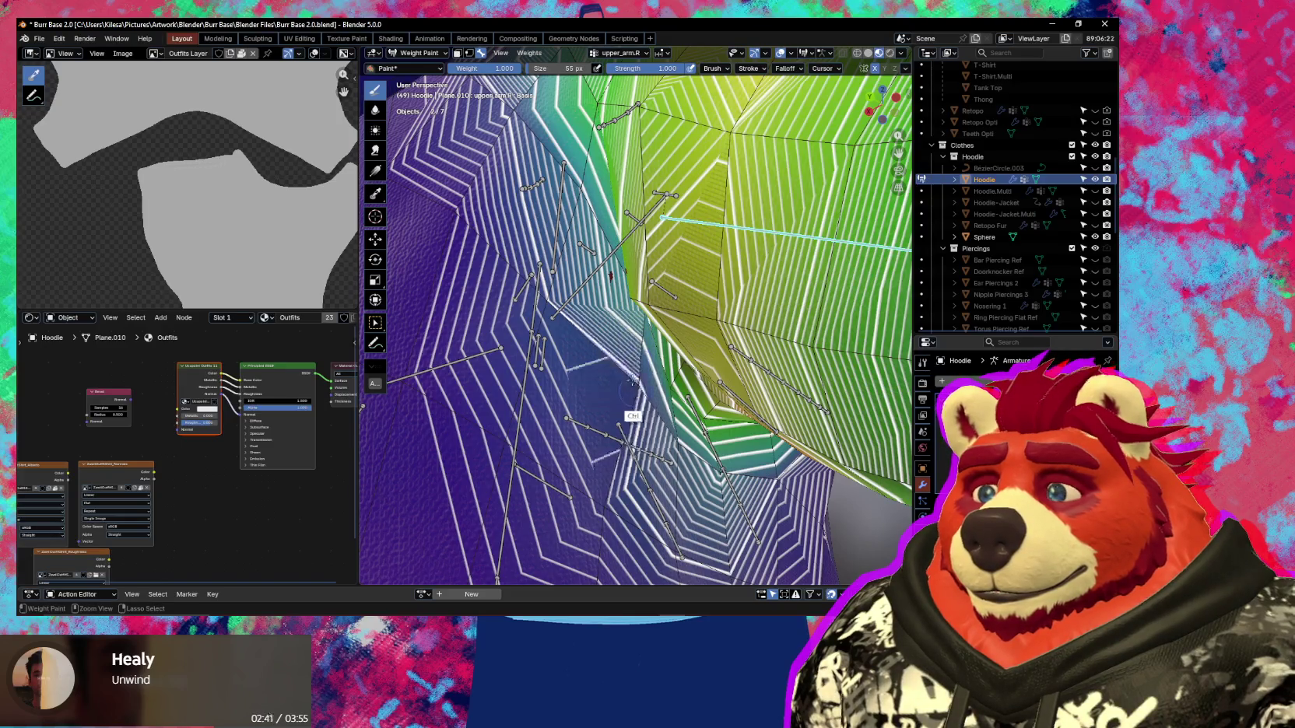
{"action": "left_click_drag", "start_coordinate": [552, 279], "coordinate": [556, 315], "text": "ctrl"}
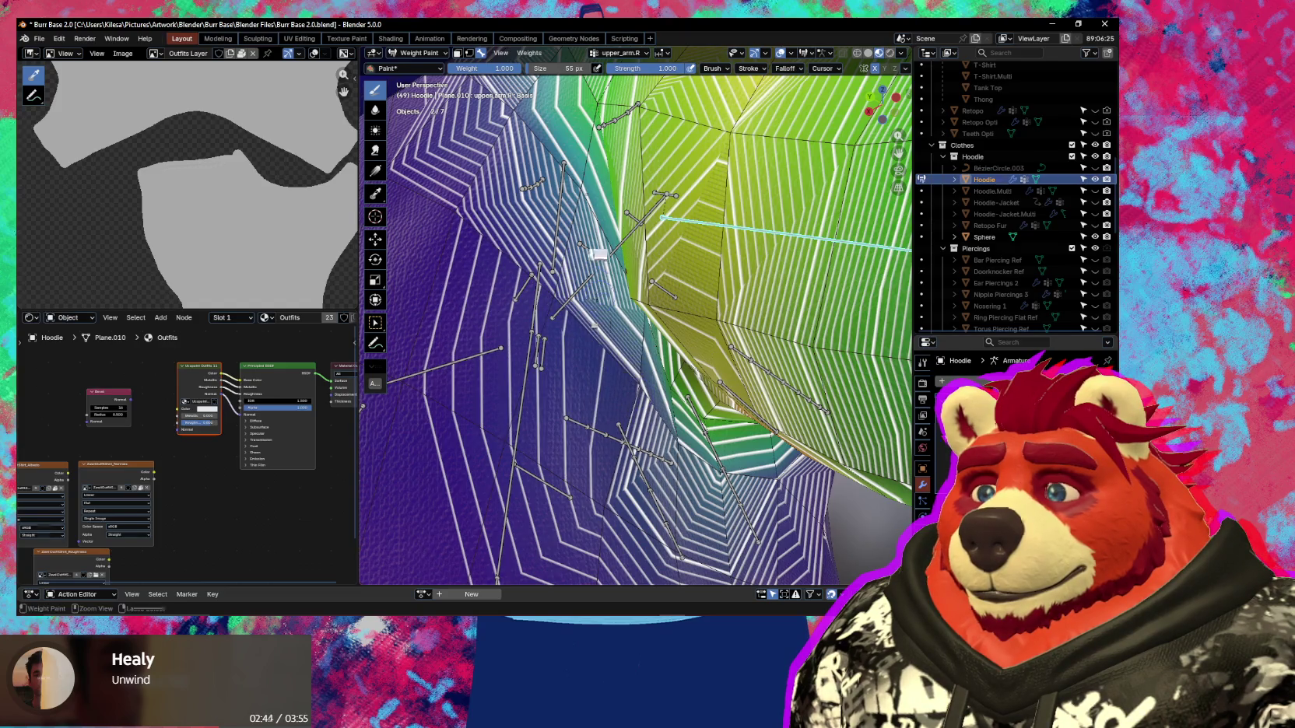
{"action": "left_click_drag", "start_coordinate": [573, 208], "coordinate": [582, 182], "text": "ctrl"}
{"action": "mouse_move", "coordinate": [582, 182]}
{"action": "middle_mouse_down"}
{"action": "mouse_move", "coordinate": [606, 271]}
{"action": "mouse_move", "coordinate": [620, 272]}
{"action": "mouse_move", "coordinate": [606, 311]}
{"action": "mouse_move", "coordinate": [731, 324]}
{"action": "mouse_move", "coordinate": [723, 405]}
{"action": "middle_mouse_up"}
Test-rotate the upper arm bone about X, confirming the rotation at 7.81°.
{"action": "key", "text": "r"}
{"action": "key", "text": "x"}
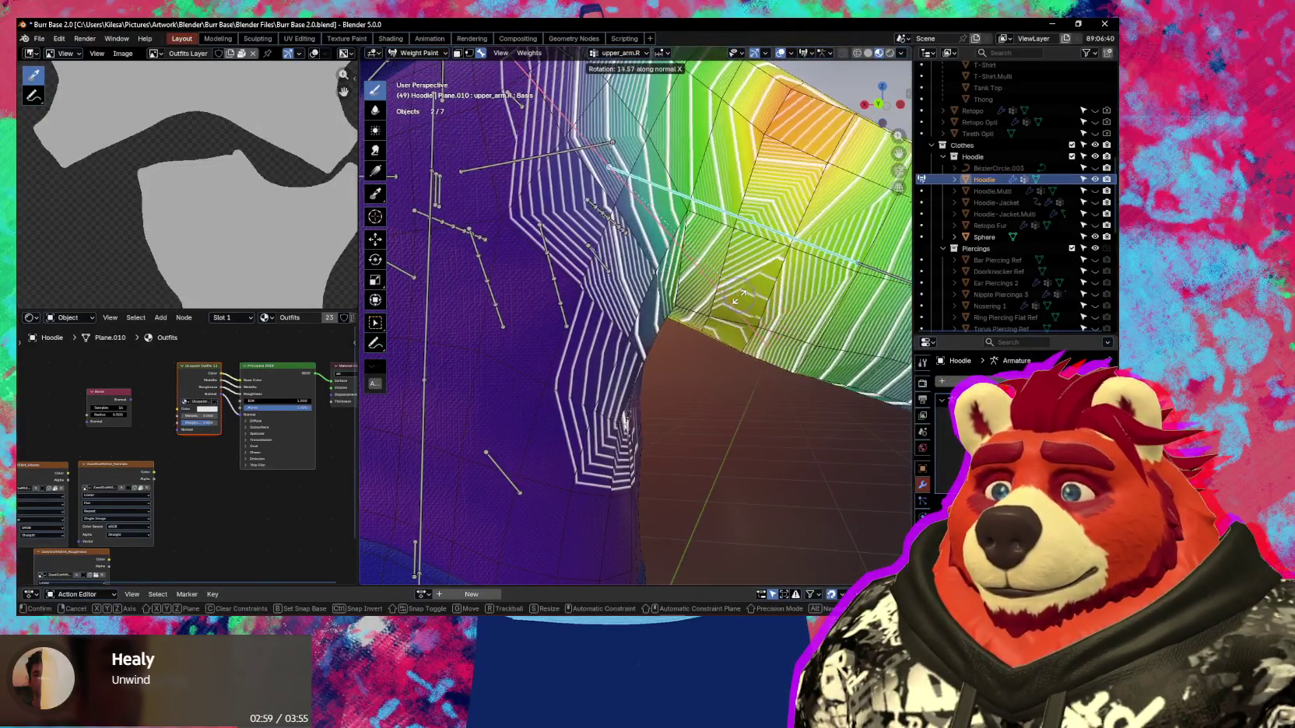
{"action": "key", "text": "x"}
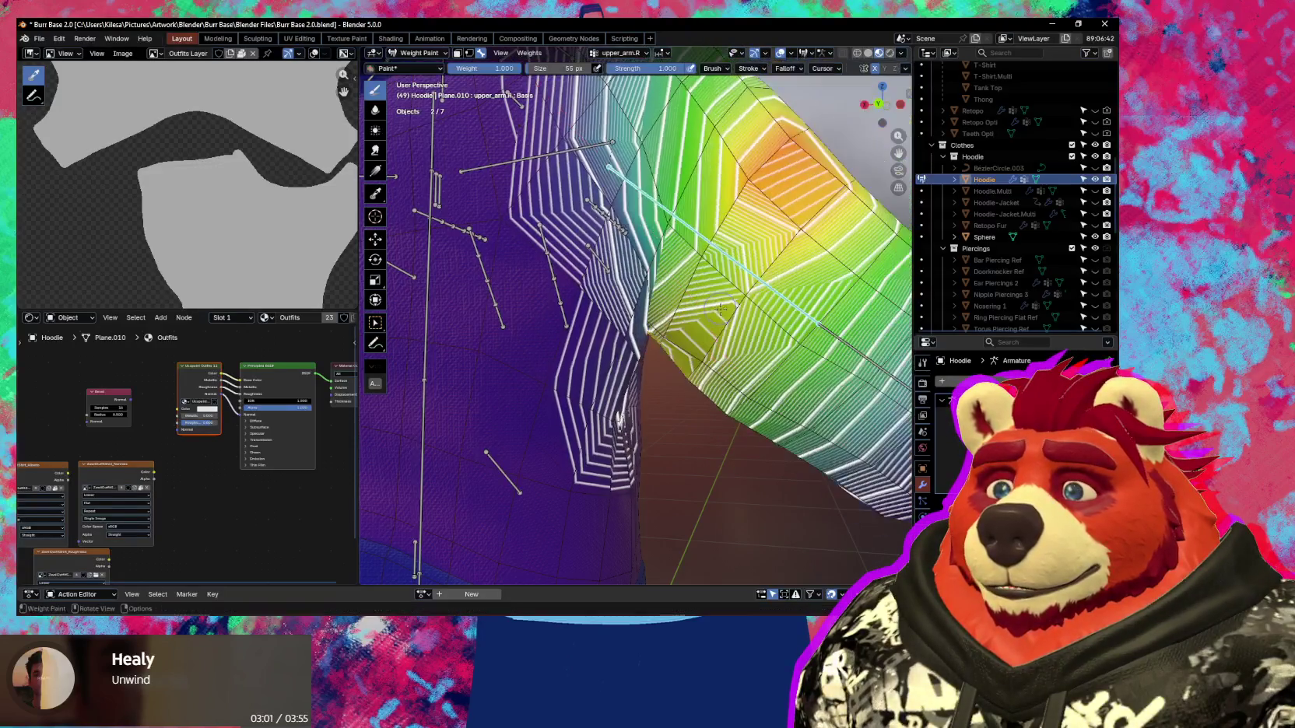
{"action": "key", "text": "shift+alt+z"}
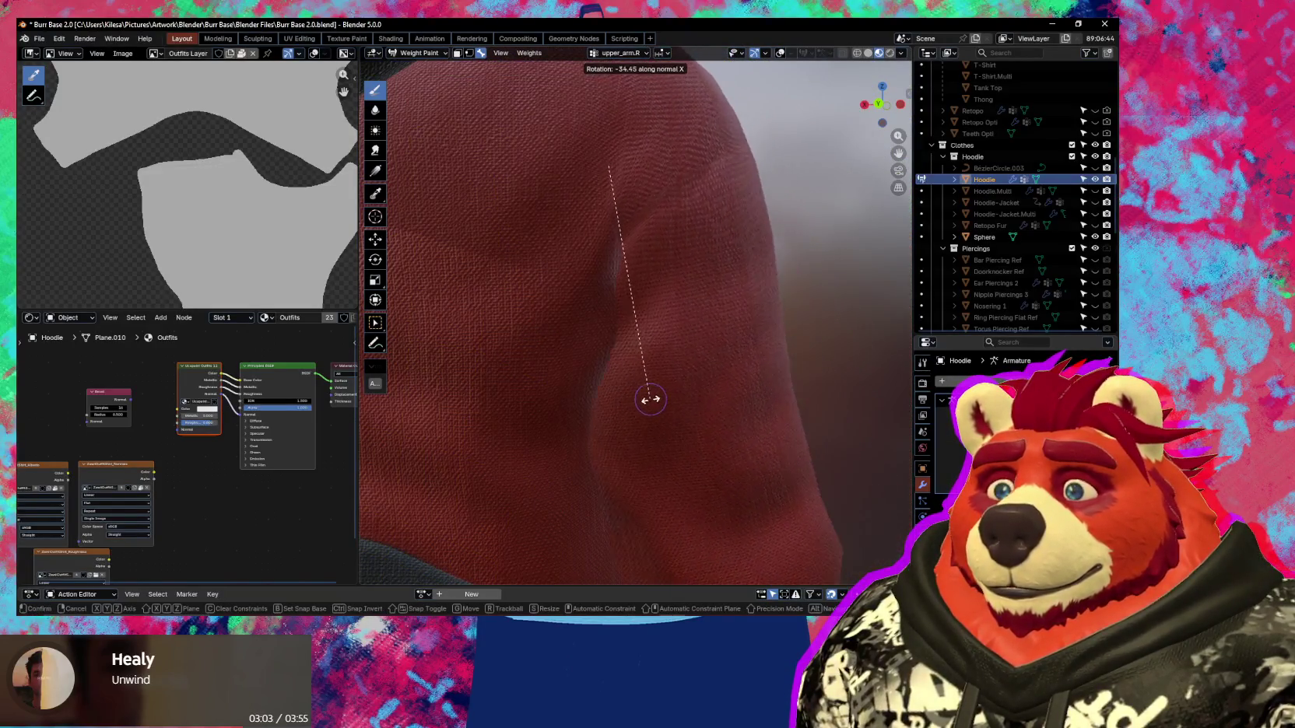
{"action": "key", "text": "x"}
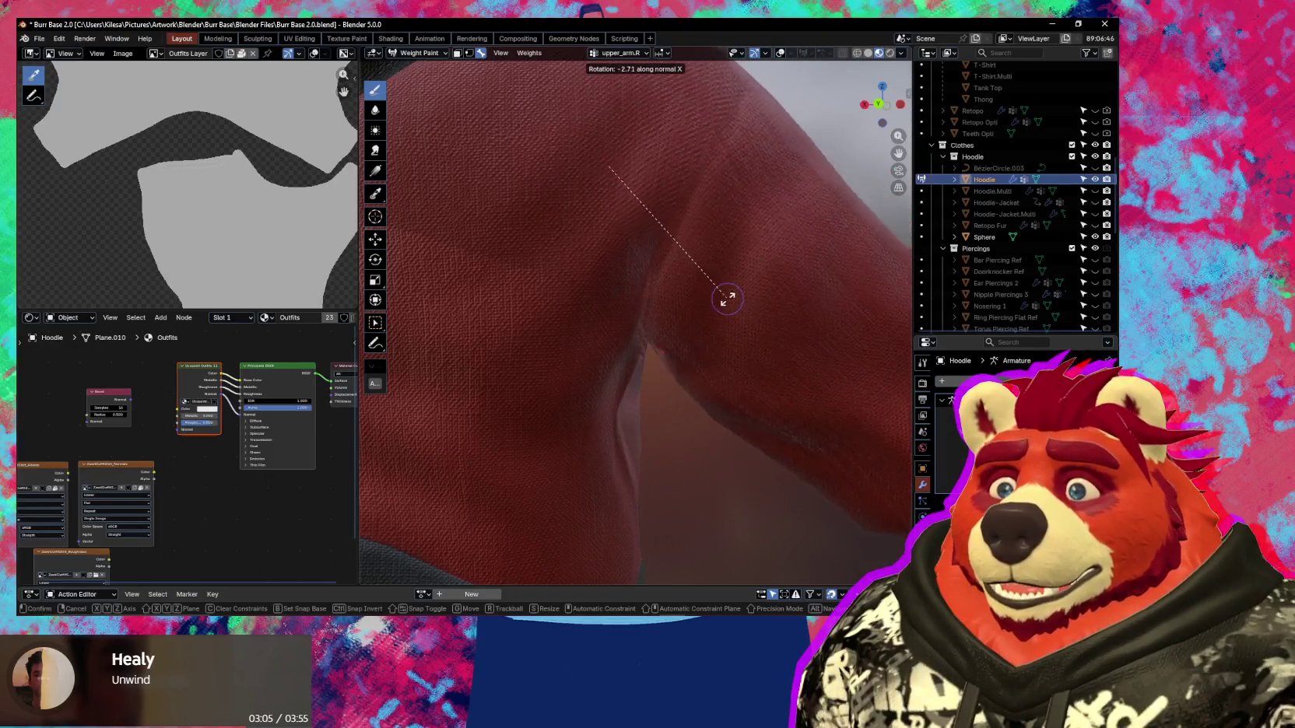
{"action": "left_click", "coordinate": [727, 264]}
With weights displayed, subtract weight from the hoodie's lower shoulder.
{"action": "mouse_move", "coordinate": [727, 264]}
{"action": "middle_mouse_down"}
{"action": "mouse_move", "coordinate": [700, 266]}
{"action": "mouse_move", "coordinate": [671, 304]}
{"action": "mouse_move", "coordinate": [685, 327]}
{"action": "middle_mouse_up"}
{"action": "key", "text": "shift+alt+z"}
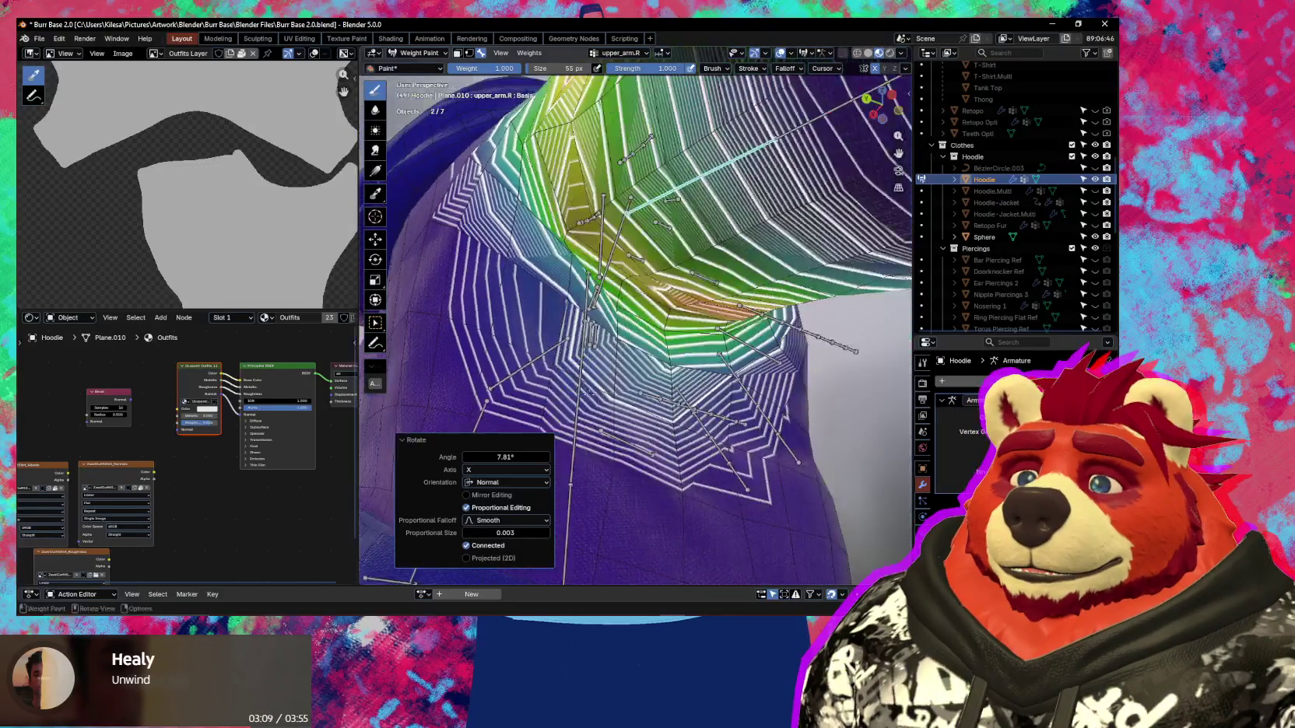
{"action": "left_click_drag", "start_coordinate": [647, 450], "coordinate": [580, 401], "text": "ctrl"}
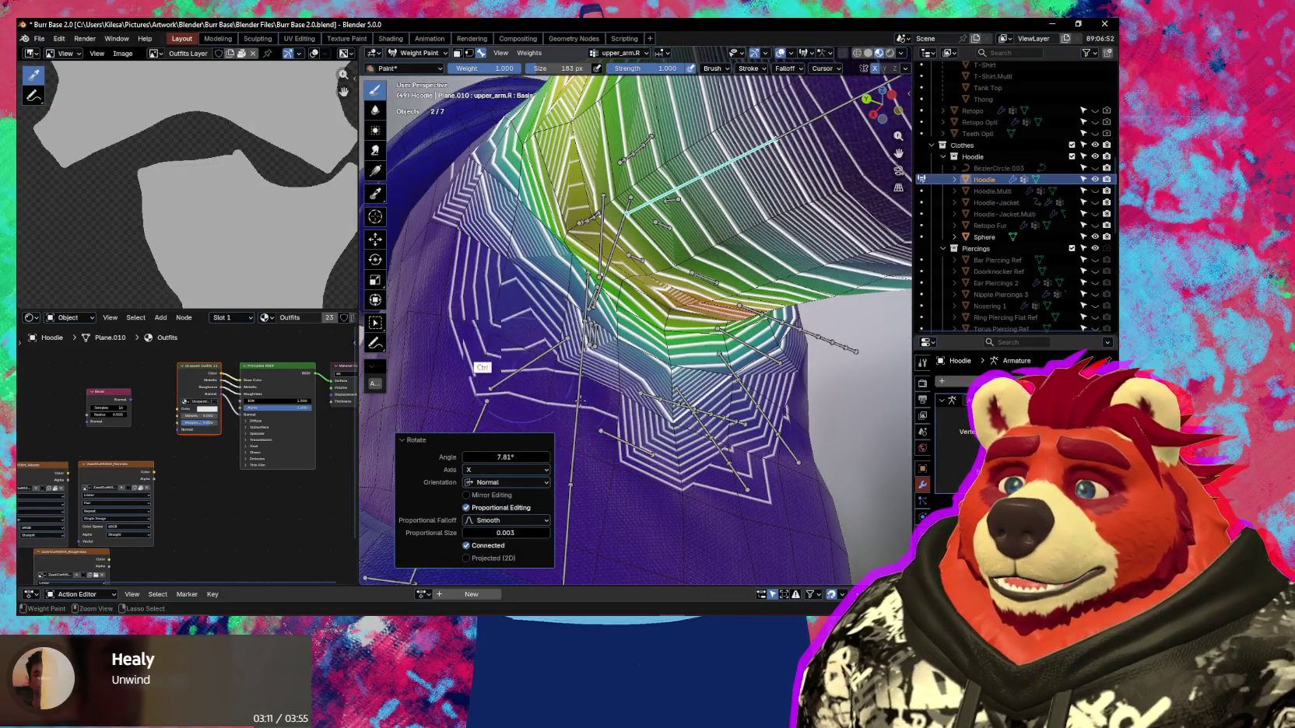
Show the sidebar's Ucupaint tab and scroll its layer list.
{"action": "mouse_move", "coordinate": [580, 402]}
{"action": "middle_mouse_down"}
{"action": "mouse_move", "coordinate": [521, 378]}
{"action": "mouse_move", "coordinate": [517, 355]}
{"action": "mouse_move", "coordinate": [536, 398]}
{"action": "mouse_move", "coordinate": [506, 365]}
{"action": "middle_mouse_up"}
{"action": "key", "text": "n"}
{"action": "left_click", "coordinate": [902, 236]}
{"action": "scroll", "coordinate": [736, 366], "scroll_direction": "down", "scroll_amount": 3}
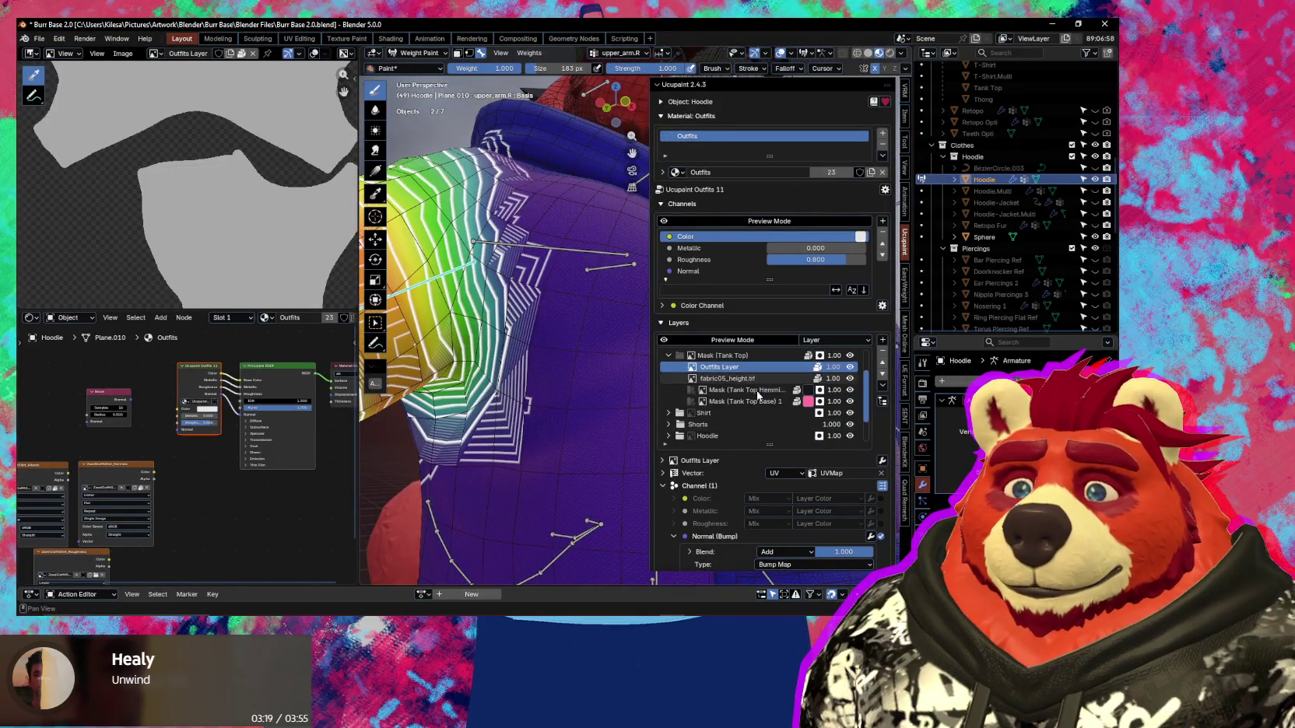
Expand the Hoodie layer group and select the Mask (Fabric-36_smooth.jpg) 1 layer.
{"action": "scroll", "coordinate": [758, 398], "scroll_direction": "down", "scroll_amount": 3}
{"action": "left_click", "coordinate": [669, 402]}
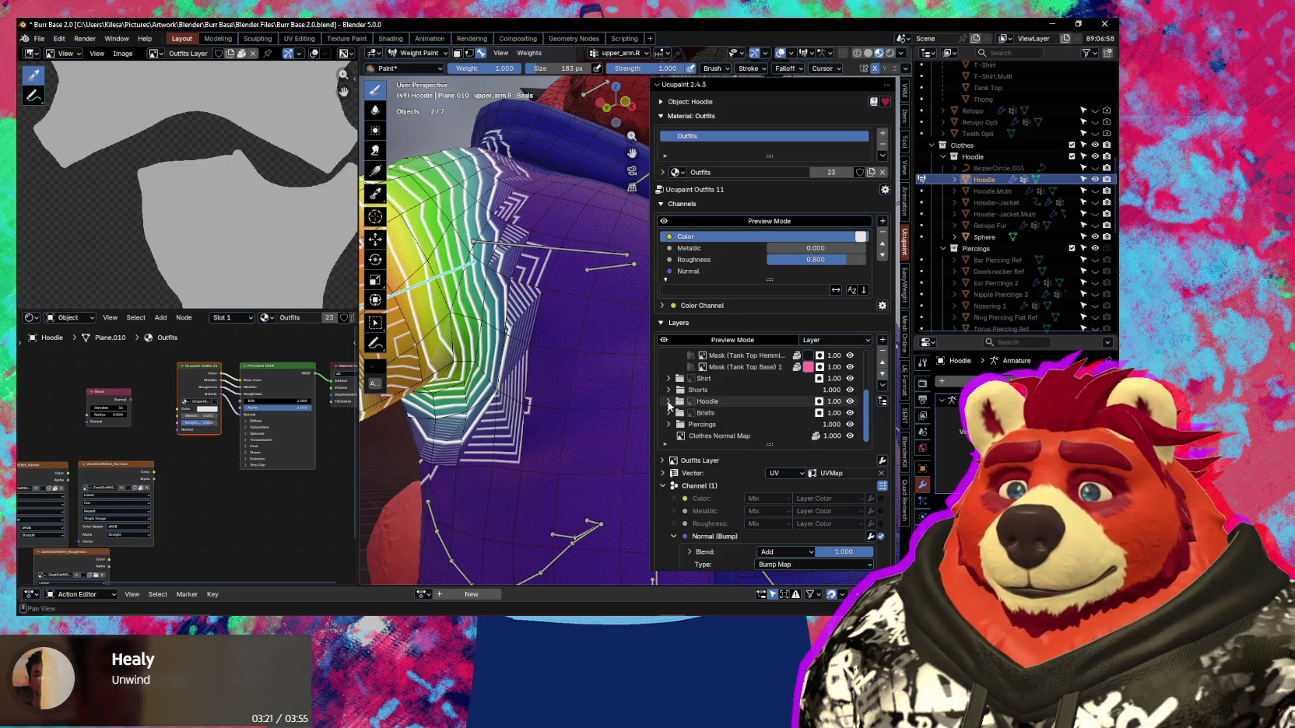
{"action": "scroll", "coordinate": [668, 405], "scroll_direction": "up", "scroll_amount": 2}
{"action": "scroll", "coordinate": [747, 401], "scroll_direction": "down", "scroll_amount": 4}
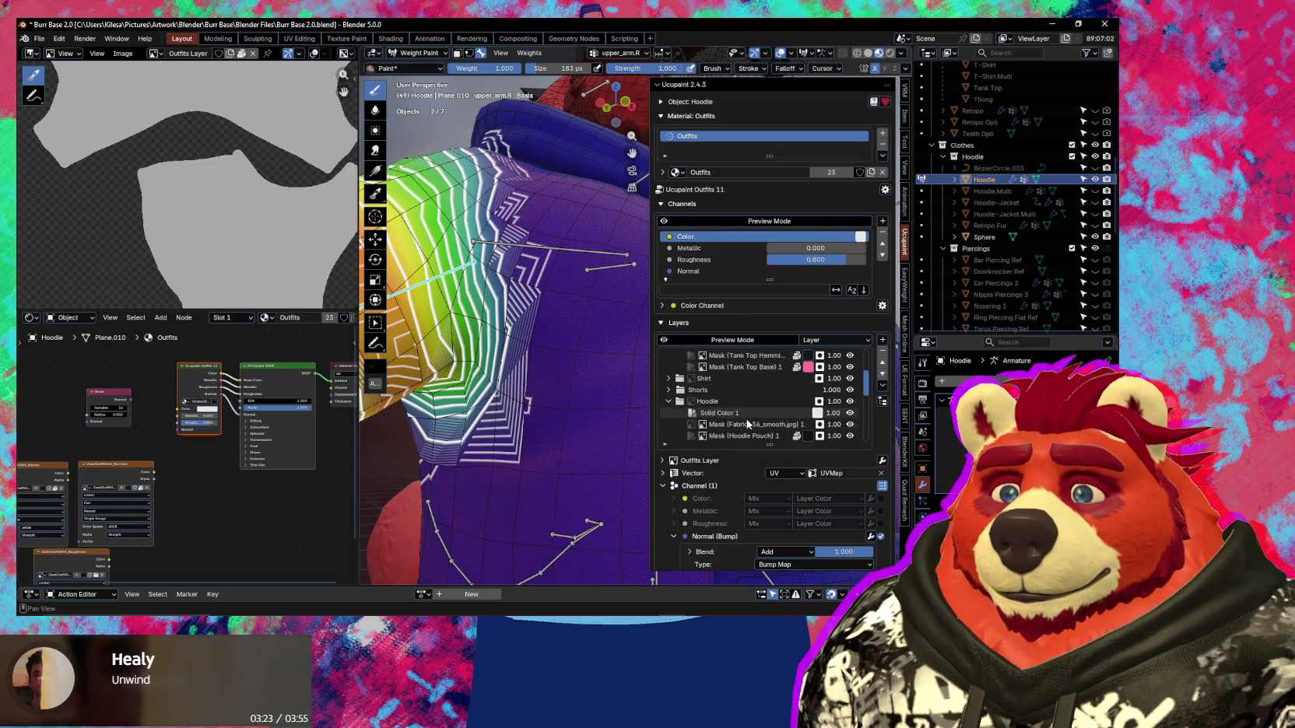
{"action": "scroll", "coordinate": [749, 418], "scroll_direction": "down", "scroll_amount": 1}
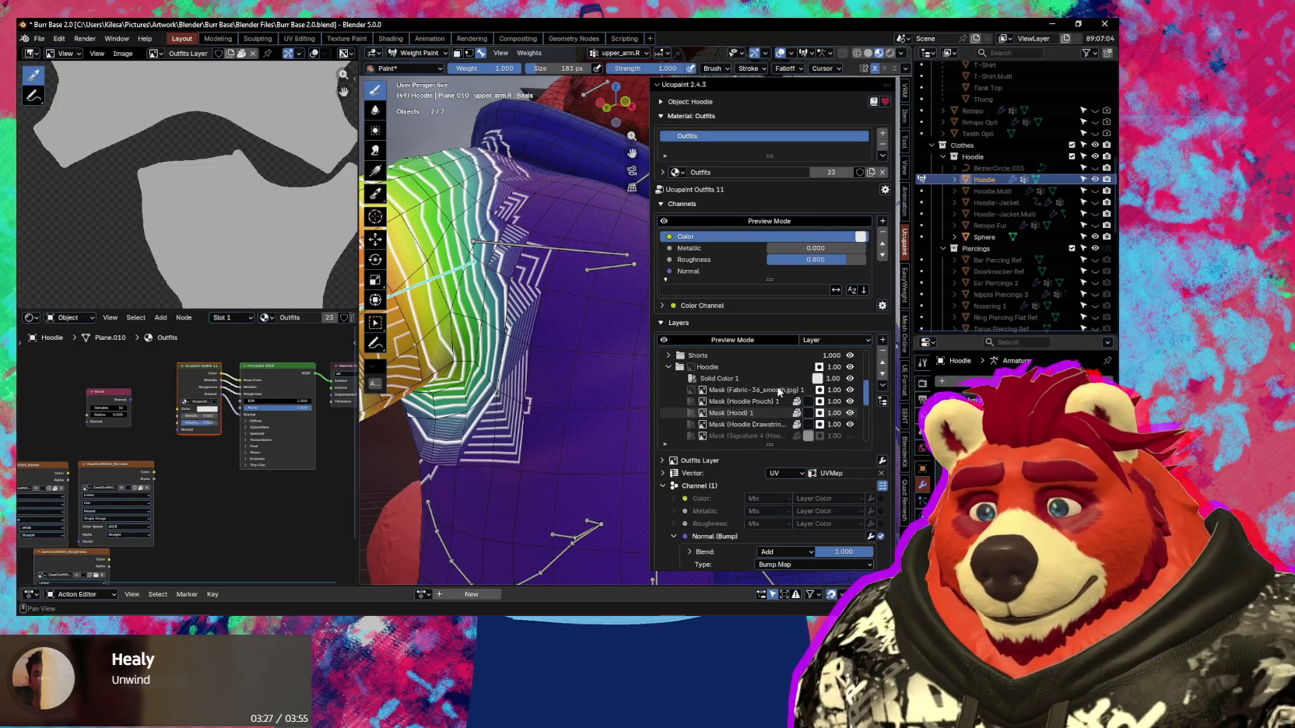
{"action": "scroll", "coordinate": [779, 392], "scroll_direction": "down", "scroll_amount": 2}
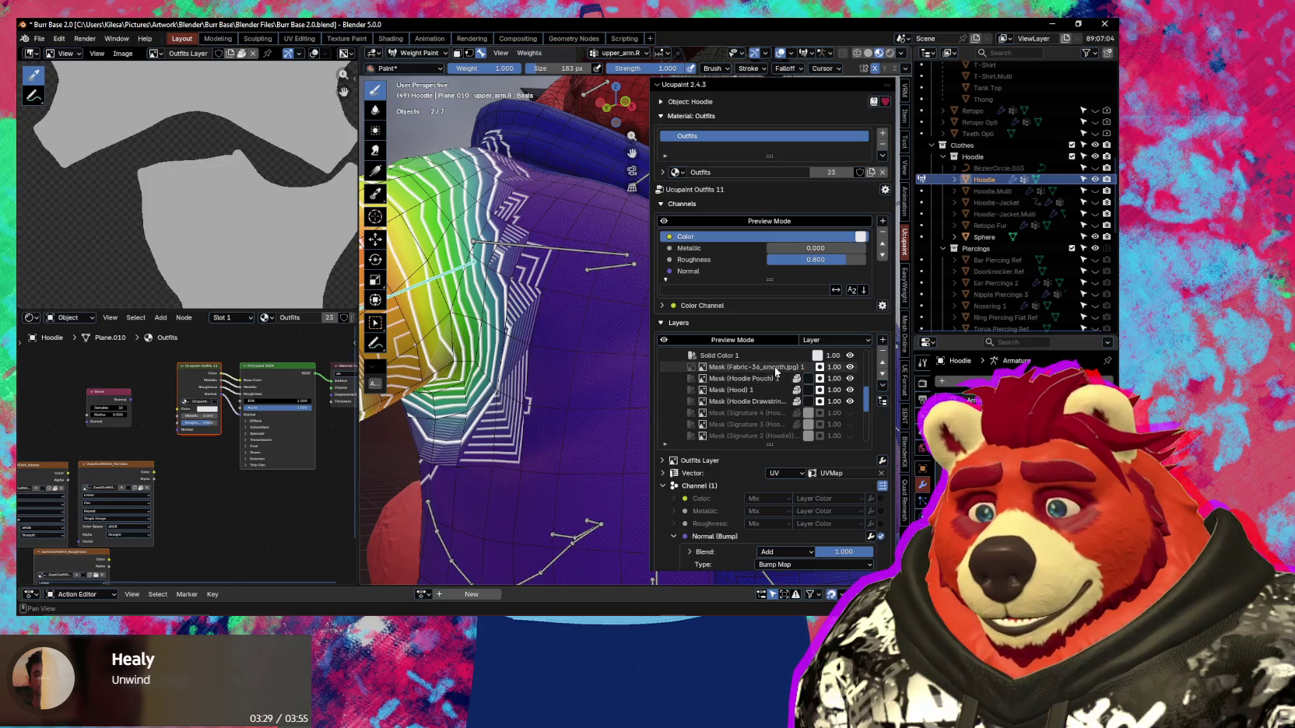
{"action": "left_click", "coordinate": [776, 369]}
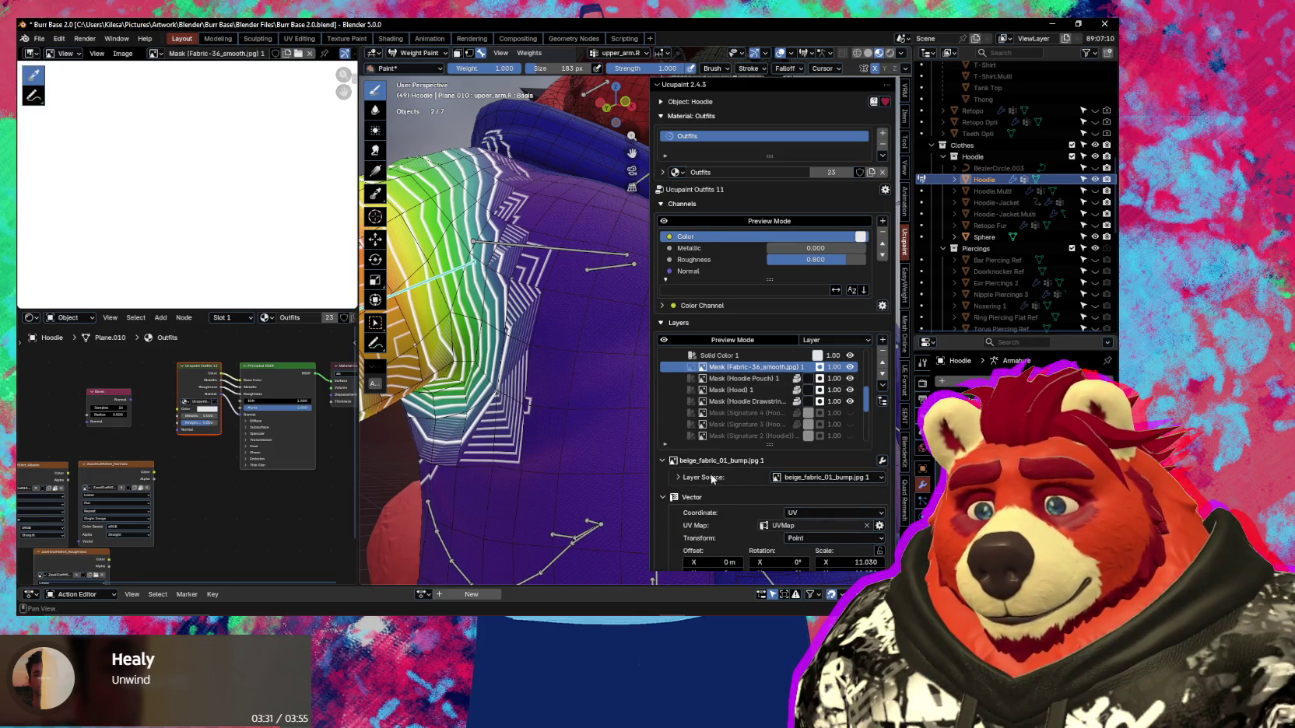
{"action": "scroll", "coordinate": [712, 479], "scroll_direction": "down", "scroll_amount": 2}
{"action": "scroll", "coordinate": [678, 415], "scroll_direction": "down", "scroll_amount": 2}
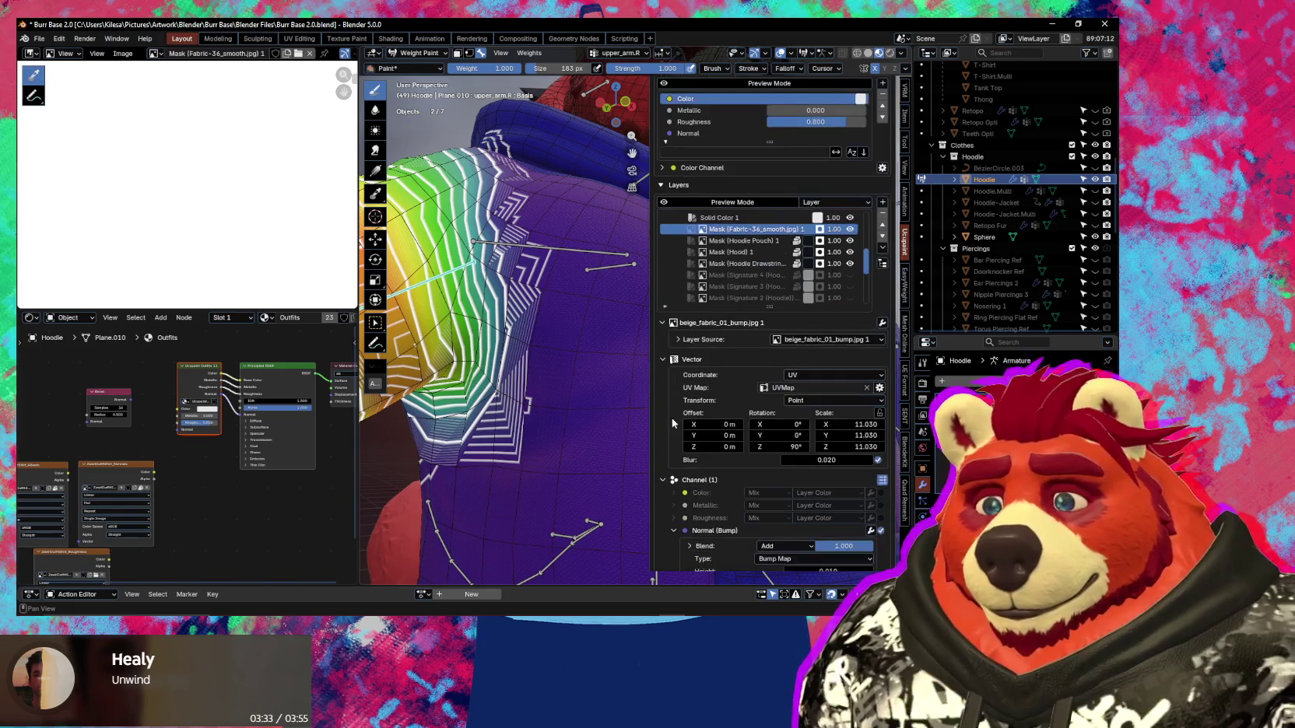
{"action": "scroll", "coordinate": [510, 377], "scroll_direction": "up", "scroll_amount": 3}
Preview the fabric material and raise the Normal (Bump) Blend to 0.185.
{"action": "key", "text": "shift+alt+z"}
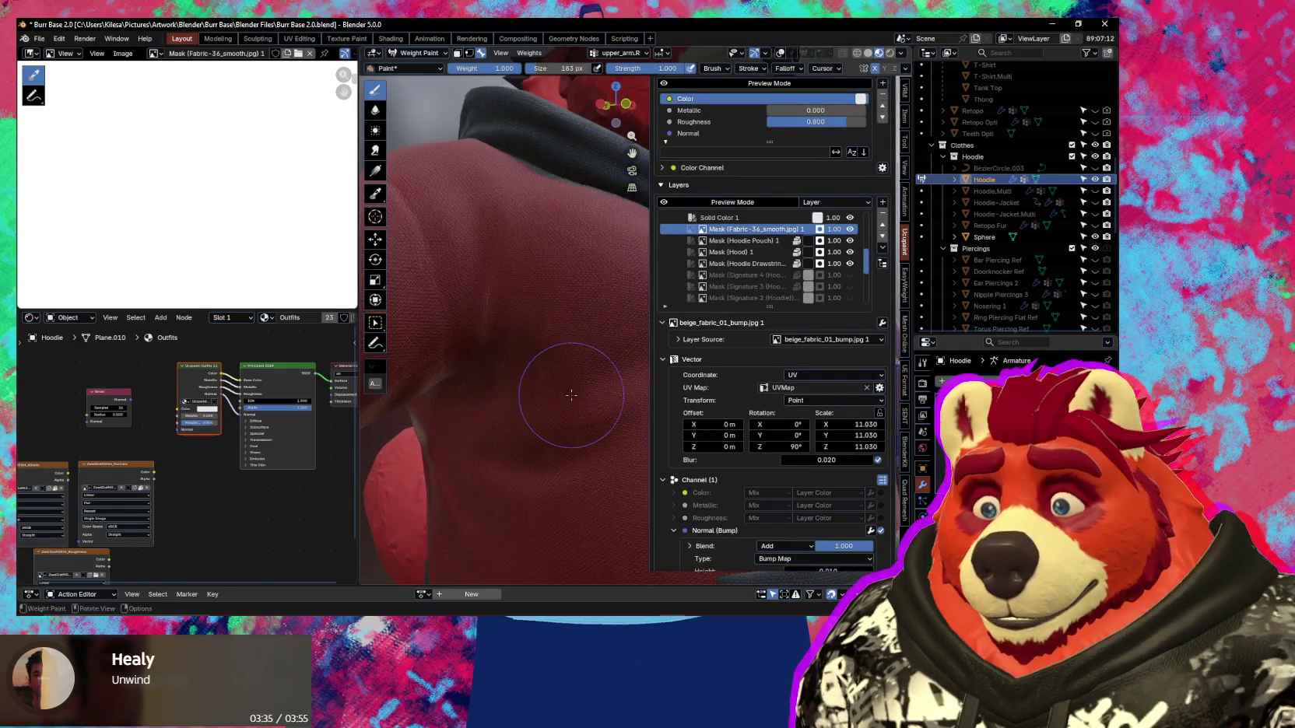
{"action": "scroll", "coordinate": [698, 500], "scroll_direction": "down", "scroll_amount": 2}
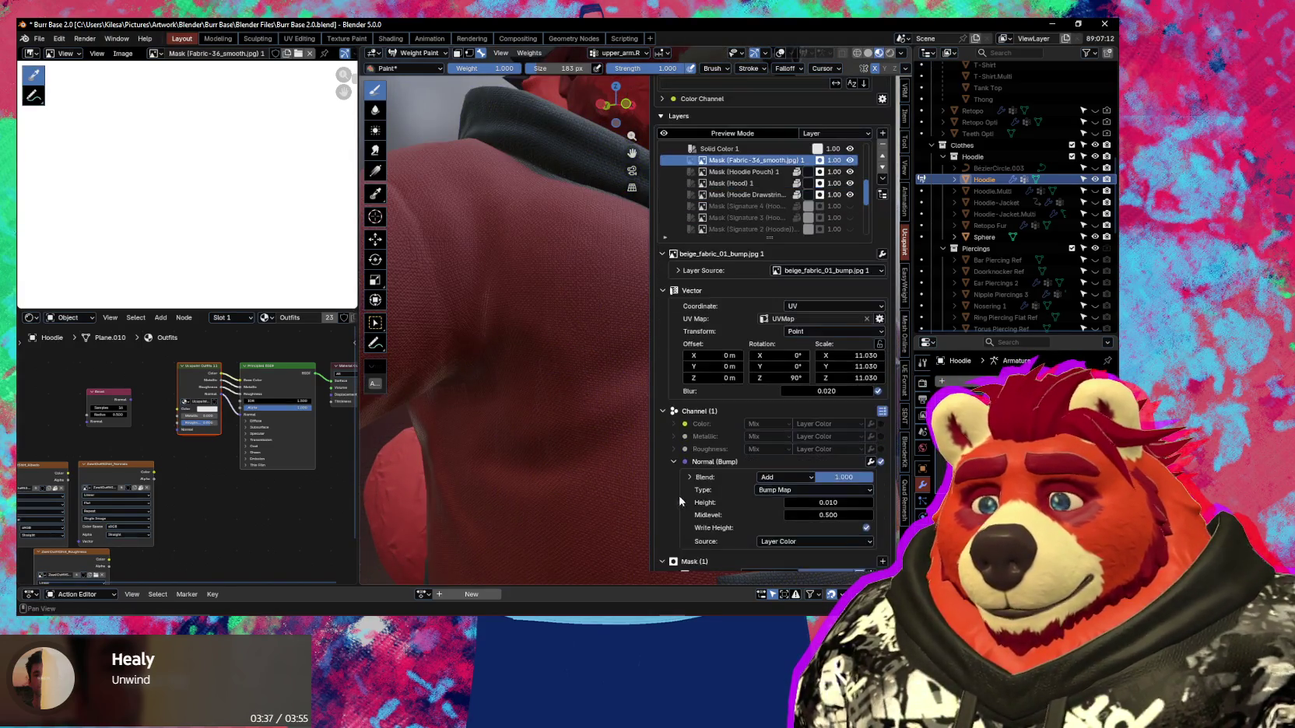
{"action": "middle_click_drag", "start_coordinate": [590, 456], "coordinate": [571, 449]}
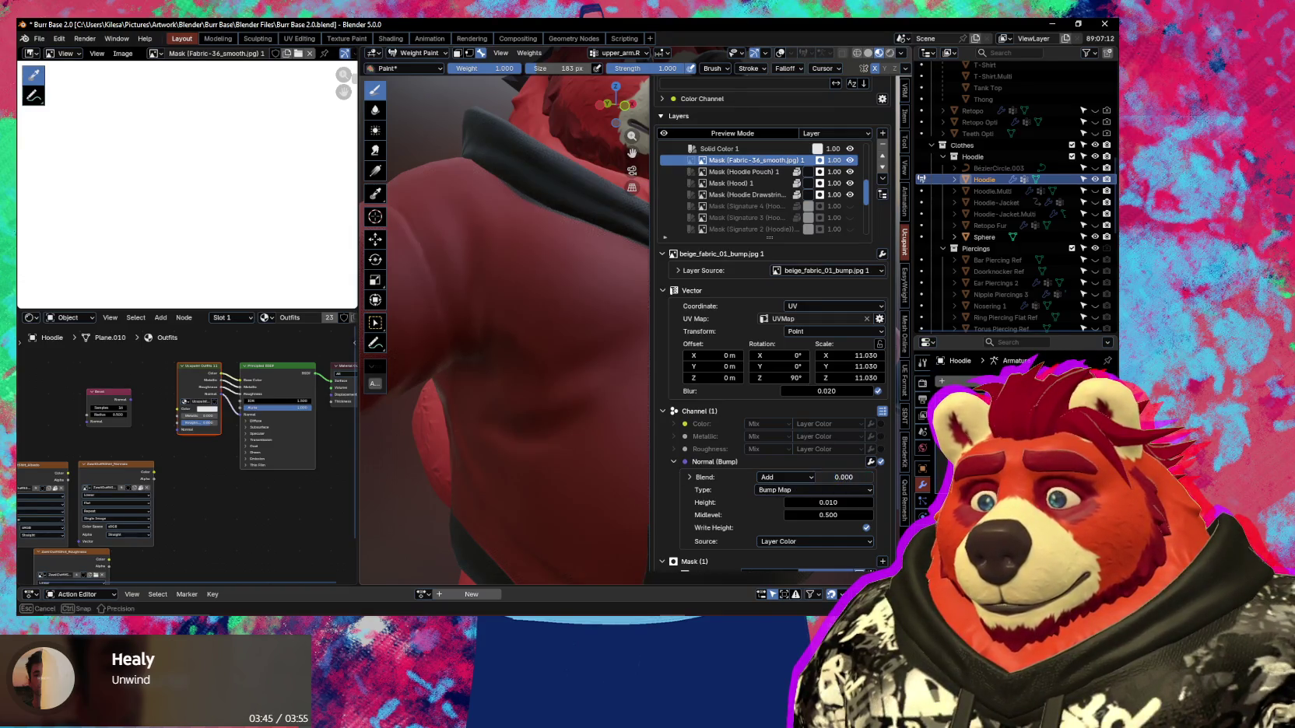
{"action": "left_click_drag", "start_coordinate": [825, 477], "coordinate": [857, 478]}
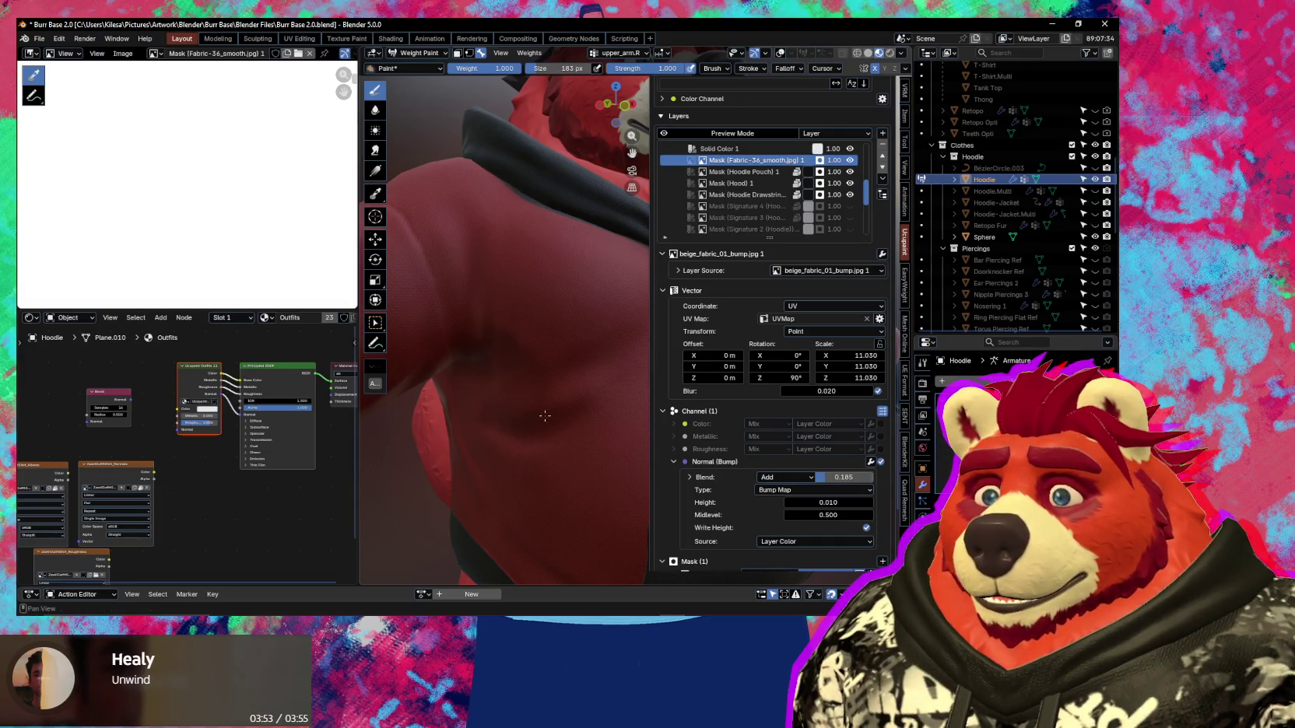
Widen the layer panel and raise the bump Height from 0.010 to 0.040.
{"action": "mouse_move", "coordinate": [545, 416]}
{"action": "middle_mouse_down"}
{"action": "mouse_move", "coordinate": [633, 374]}
{"action": "mouse_move", "coordinate": [685, 376]}
{"action": "mouse_move", "coordinate": [544, 393]}
{"action": "mouse_move", "coordinate": [685, 377]}
{"action": "middle_mouse_up"}
{"action": "key", "text": "n"}
{"action": "scroll", "coordinate": [684, 376], "scroll_direction": "down", "scroll_amount": 5}
{"action": "scroll", "coordinate": [545, 394], "scroll_direction": "up", "scroll_amount": 5}
{"action": "key", "text": "n"}
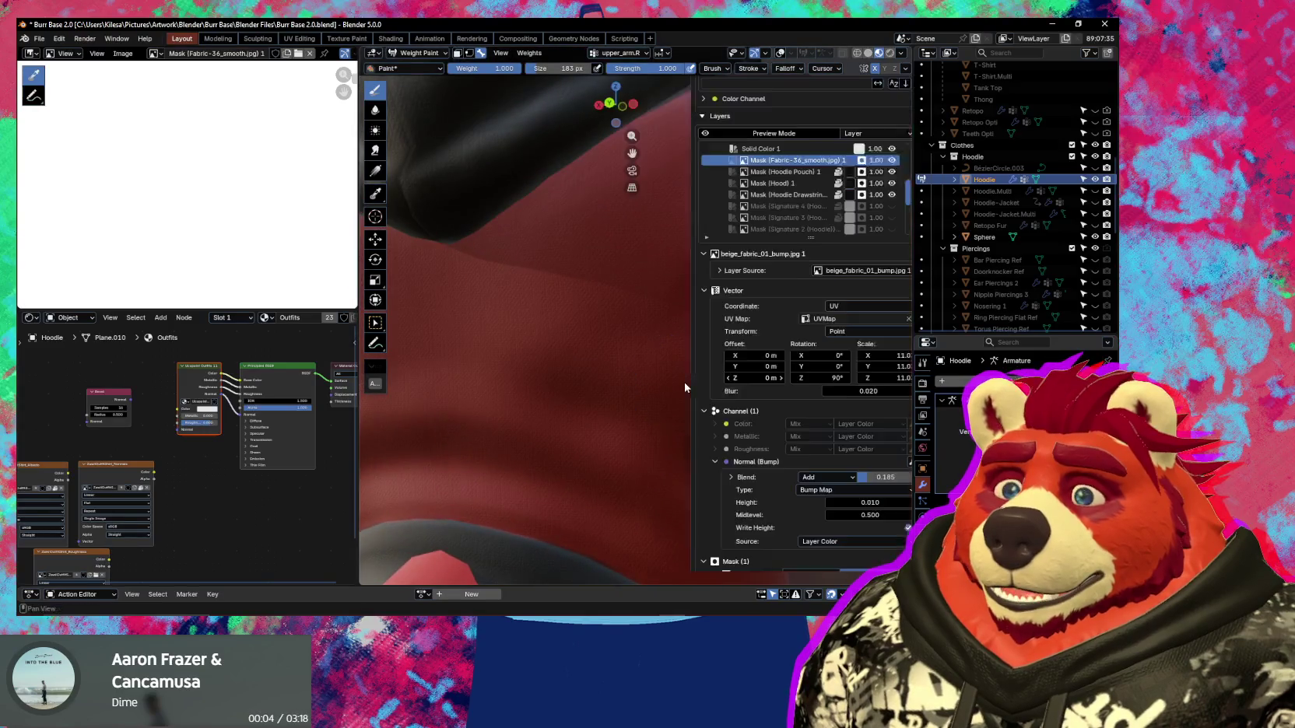
{"action": "left_click_drag", "start_coordinate": [690, 386], "coordinate": [650, 385]}
{"action": "middle_click_drag", "start_coordinate": [598, 376], "coordinate": [615, 327]}
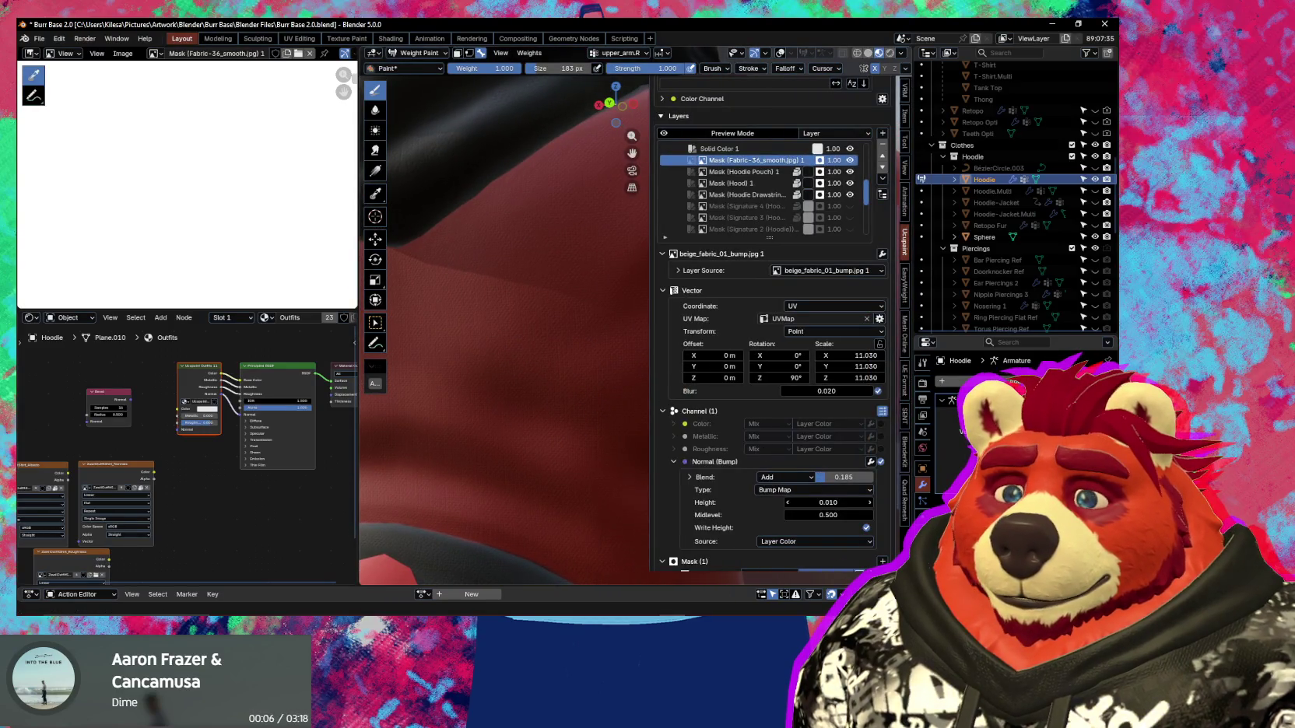
{"action": "left_click_drag", "start_coordinate": [828, 503], "coordinate": [841, 503]}
{"action": "mouse_move", "coordinate": [578, 449]}
{"action": "middle_mouse_down"}
{"action": "mouse_move", "coordinate": [421, 471]}
{"action": "mouse_move", "coordinate": [467, 467]}
{"action": "middle_mouse_up"}
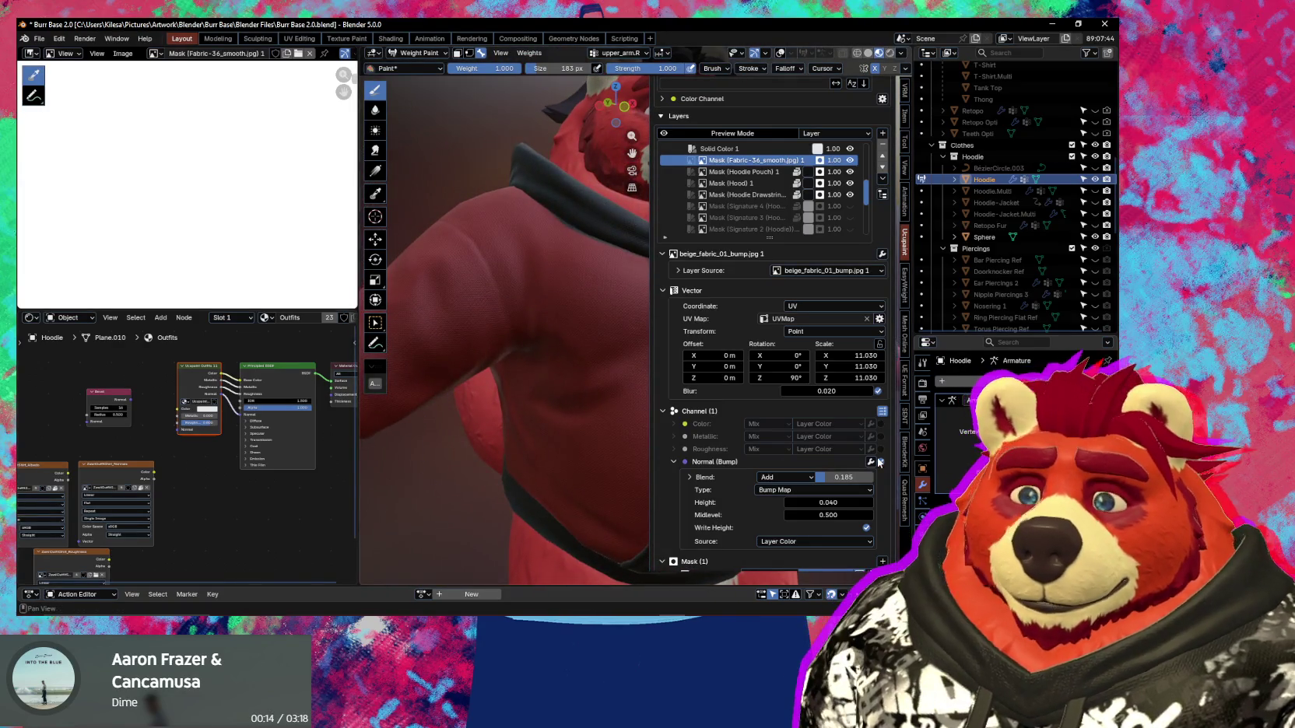
{"action": "middle_click_drag", "start_coordinate": [880, 462], "coordinate": [882, 457], "text": "shift"}
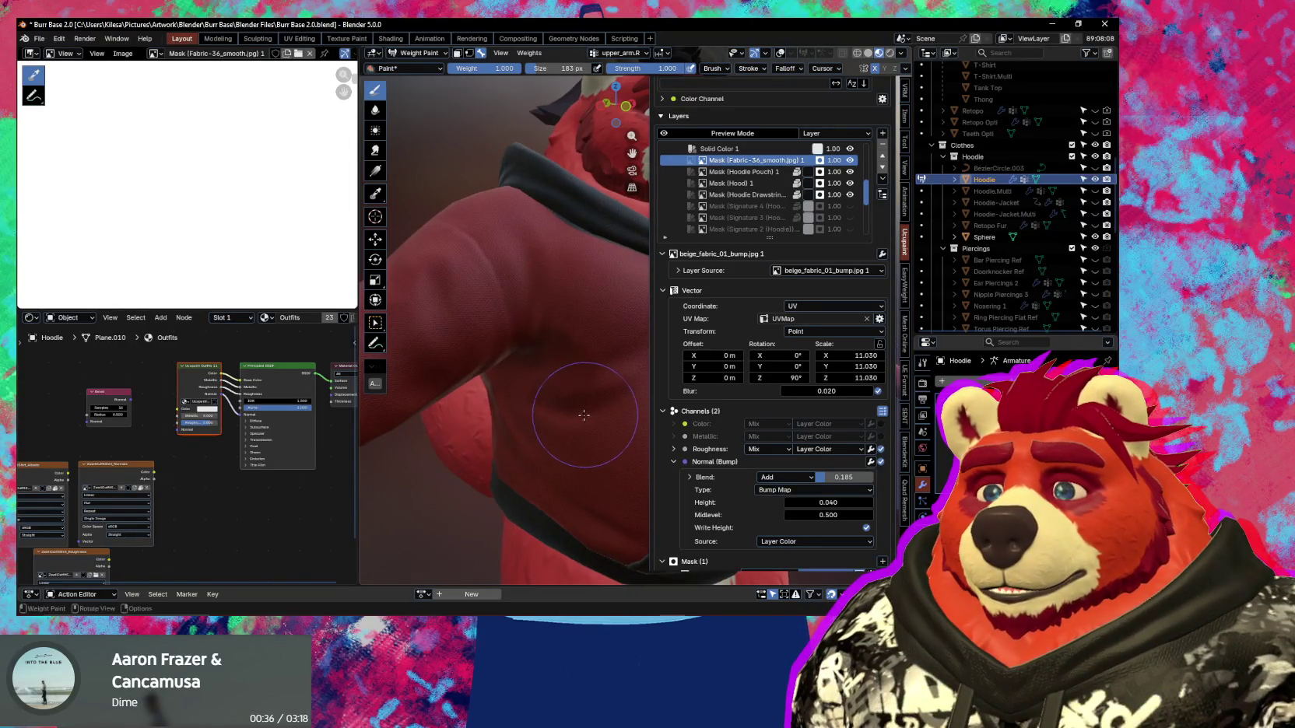
Add an Invert modifier to the fabric mask's Roughness channel, toggling it off and on to compare.
{"action": "middle_click_drag", "start_coordinate": [583, 415], "coordinate": [611, 430]}
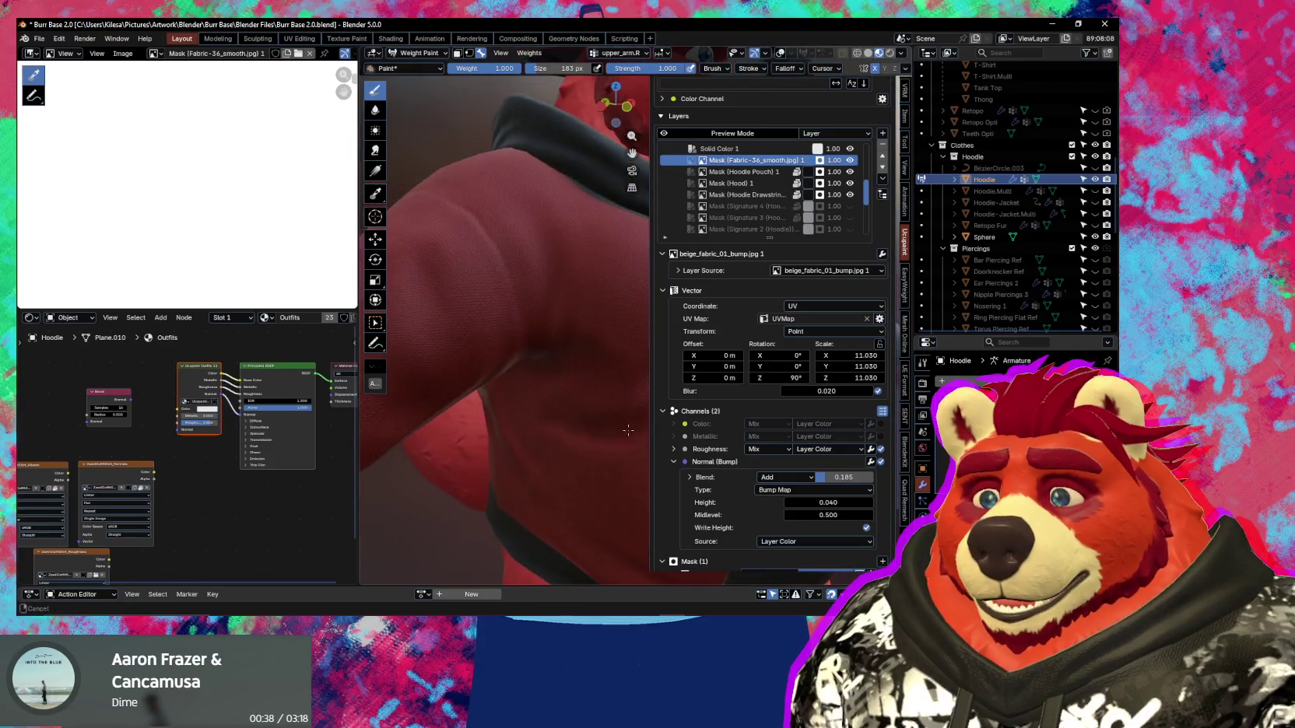
{"action": "left_click", "coordinate": [870, 451]}
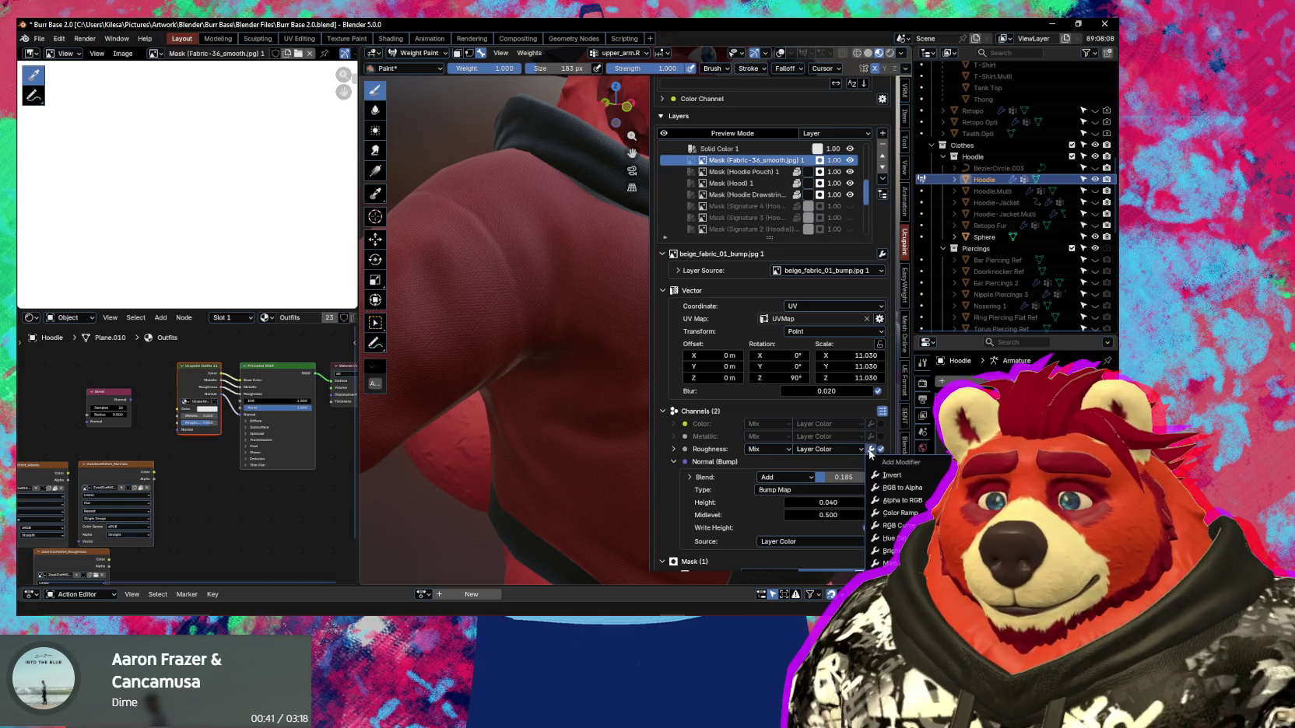
{"action": "left_click", "coordinate": [915, 475]}
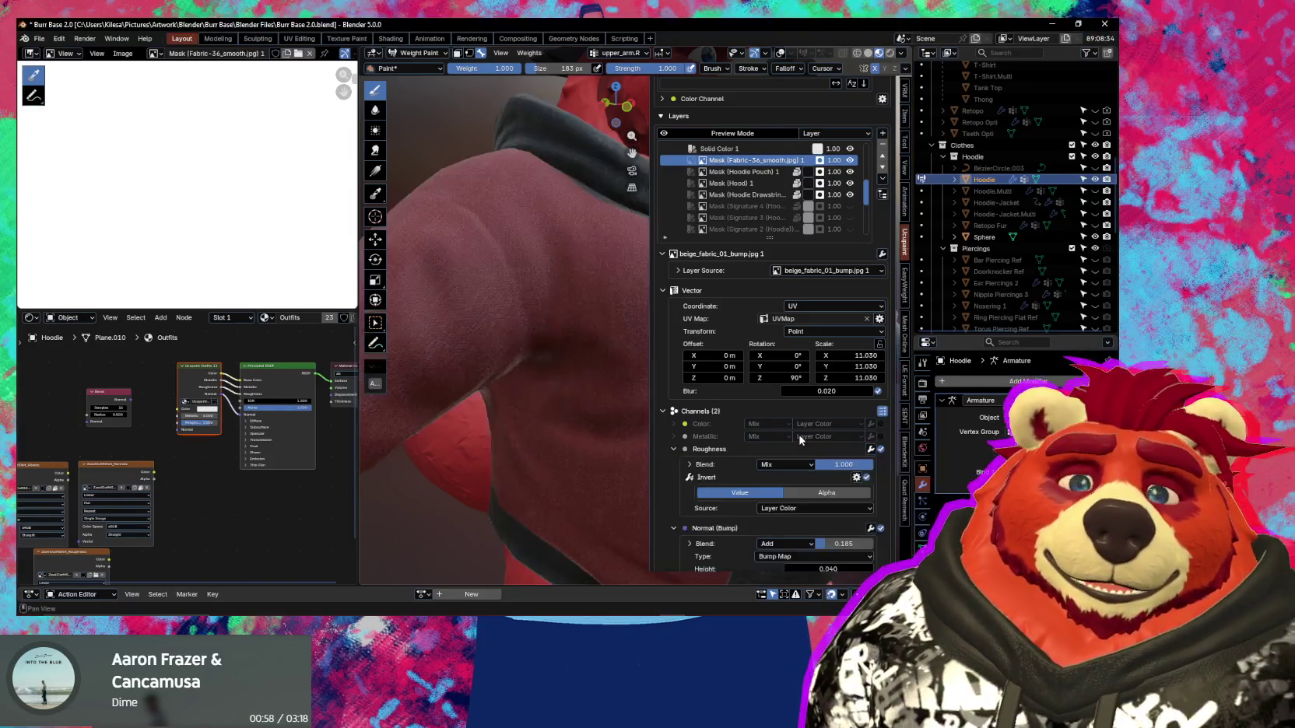
{"action": "mouse_move", "coordinate": [529, 353]}
{"action": "middle_mouse_down"}
{"action": "mouse_move", "coordinate": [507, 342]}
{"action": "mouse_move", "coordinate": [637, 389]}
{"action": "mouse_move", "coordinate": [558, 380]}
{"action": "mouse_move", "coordinate": [483, 446]}
{"action": "mouse_move", "coordinate": [569, 415]}
{"action": "middle_mouse_up"}
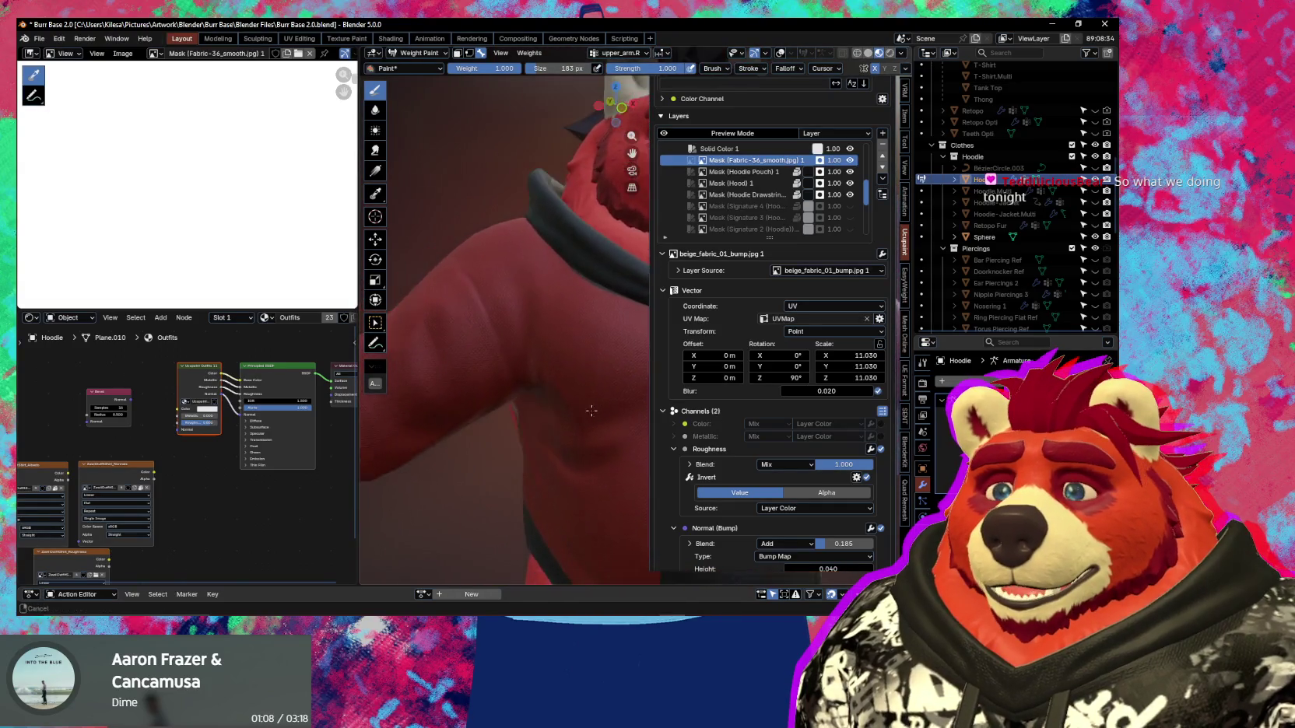
{"action": "mouse_move", "coordinate": [577, 406]}
{"action": "middle_mouse_down"}
{"action": "mouse_move", "coordinate": [554, 406]}
{"action": "mouse_move", "coordinate": [792, 453]}
{"action": "middle_mouse_up"}
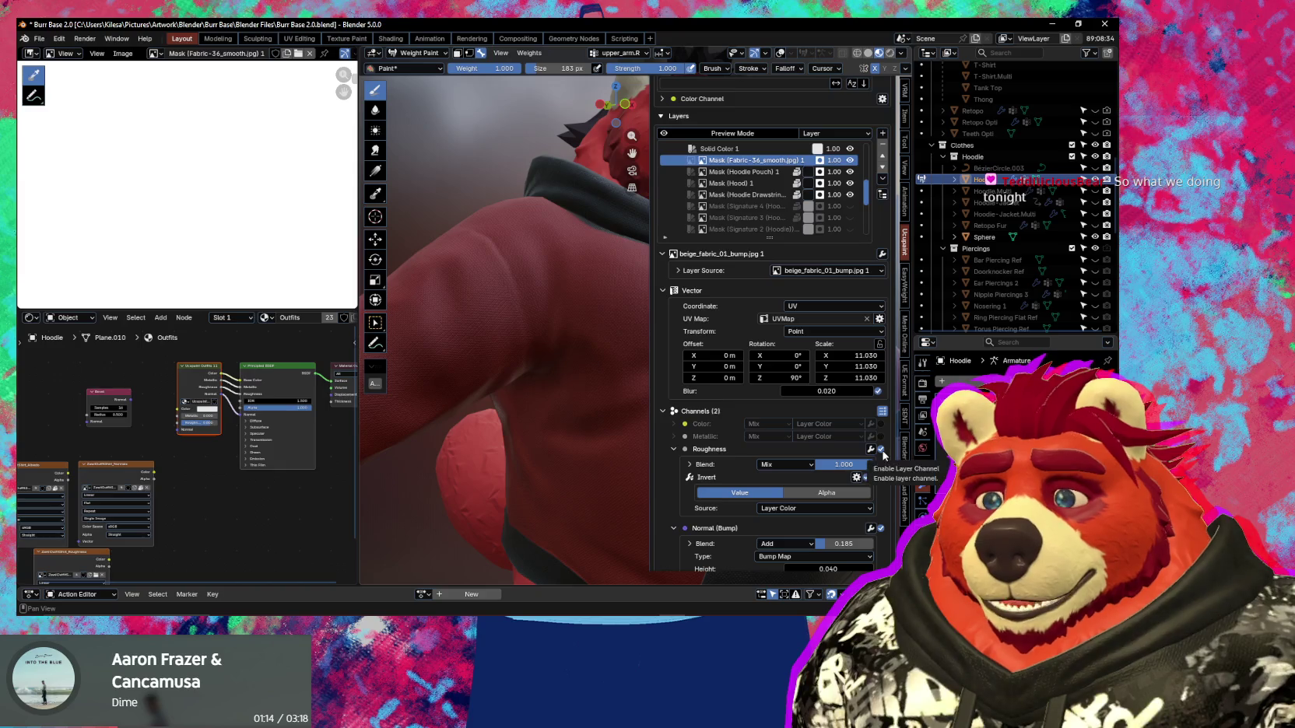
{"action": "left_click", "coordinate": [867, 479]}
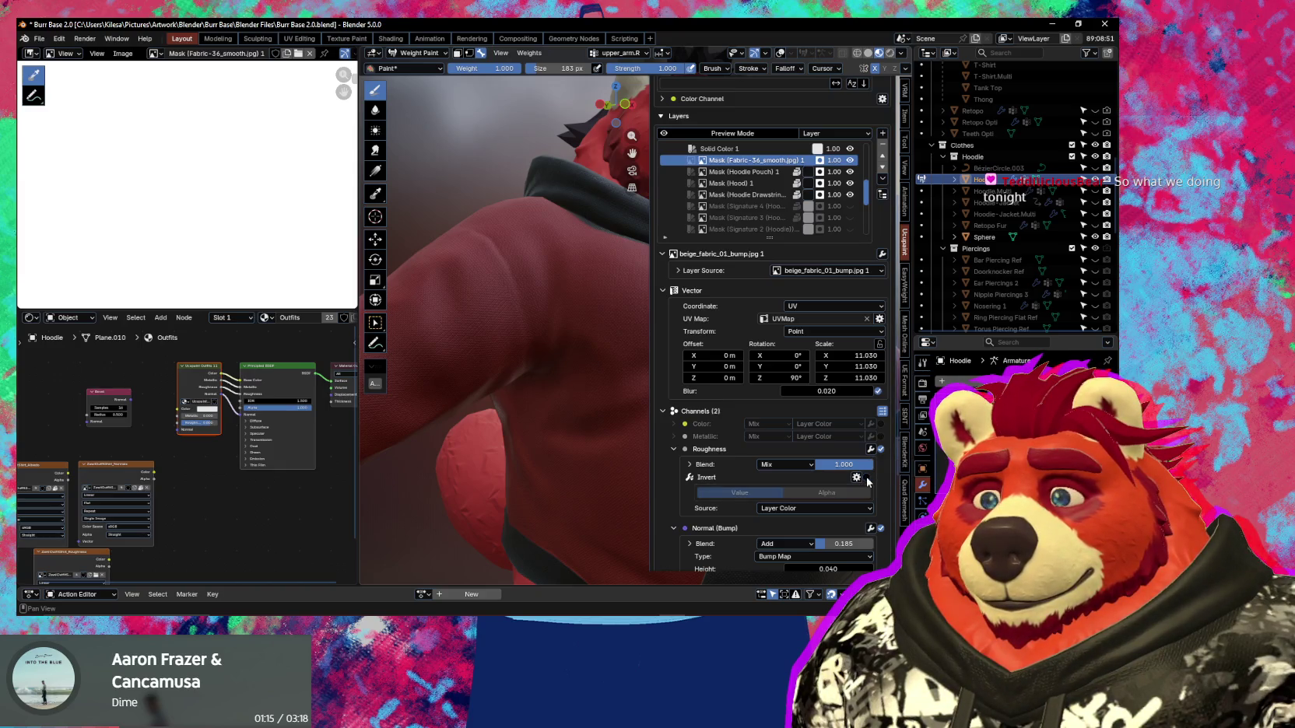
{"action": "left_click", "coordinate": [867, 478]}
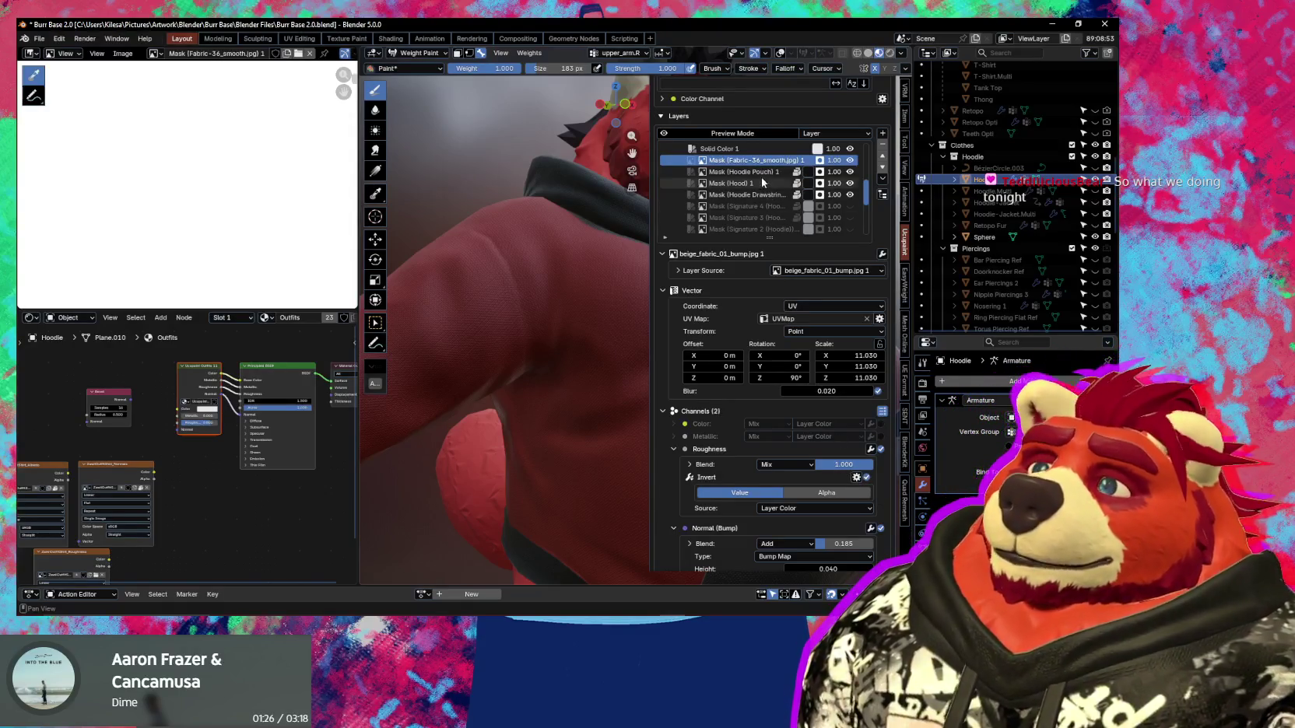
Select the Clothes Roughness 1 layer and view its texture in the image editor.
{"action": "scroll", "coordinate": [762, 187], "scroll_direction": "up", "scroll_amount": 5}
{"action": "scroll", "coordinate": [762, 190], "scroll_direction": "up", "scroll_amount": 3}
{"action": "scroll", "coordinate": [762, 190], "scroll_direction": "up", "scroll_amount": 3}
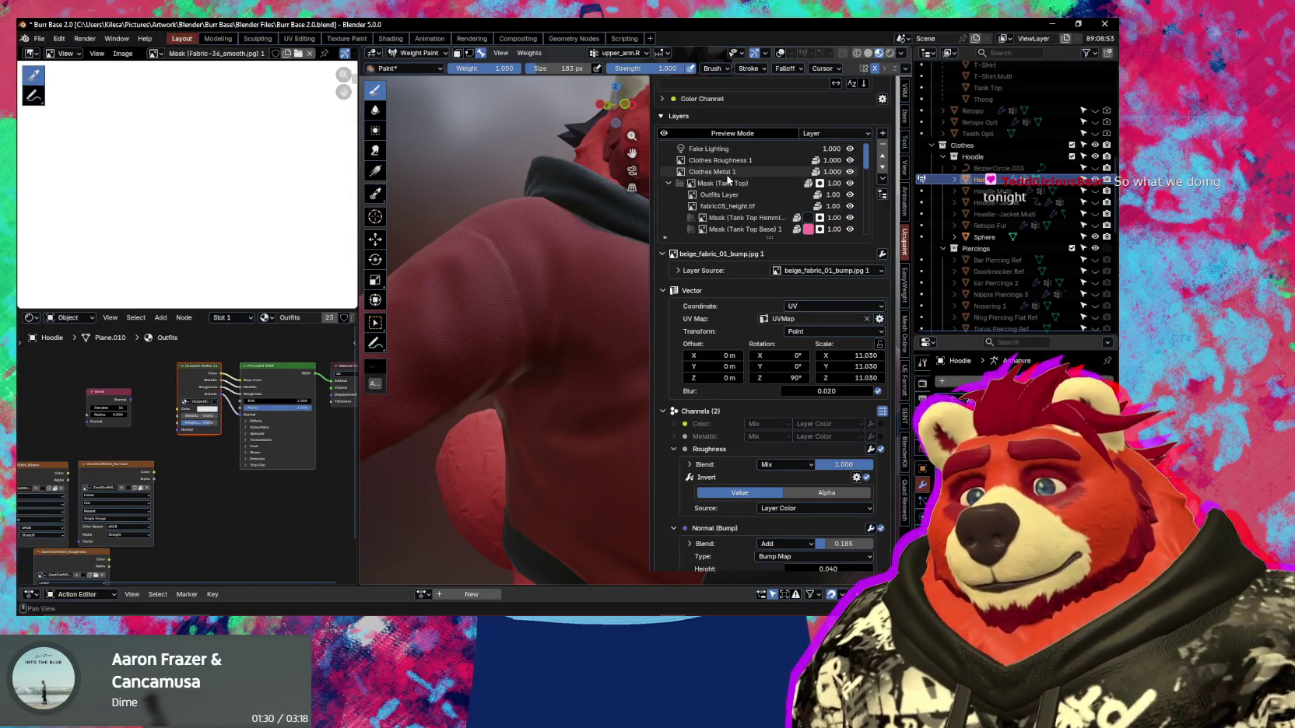
{"action": "left_click", "coordinate": [740, 161]}
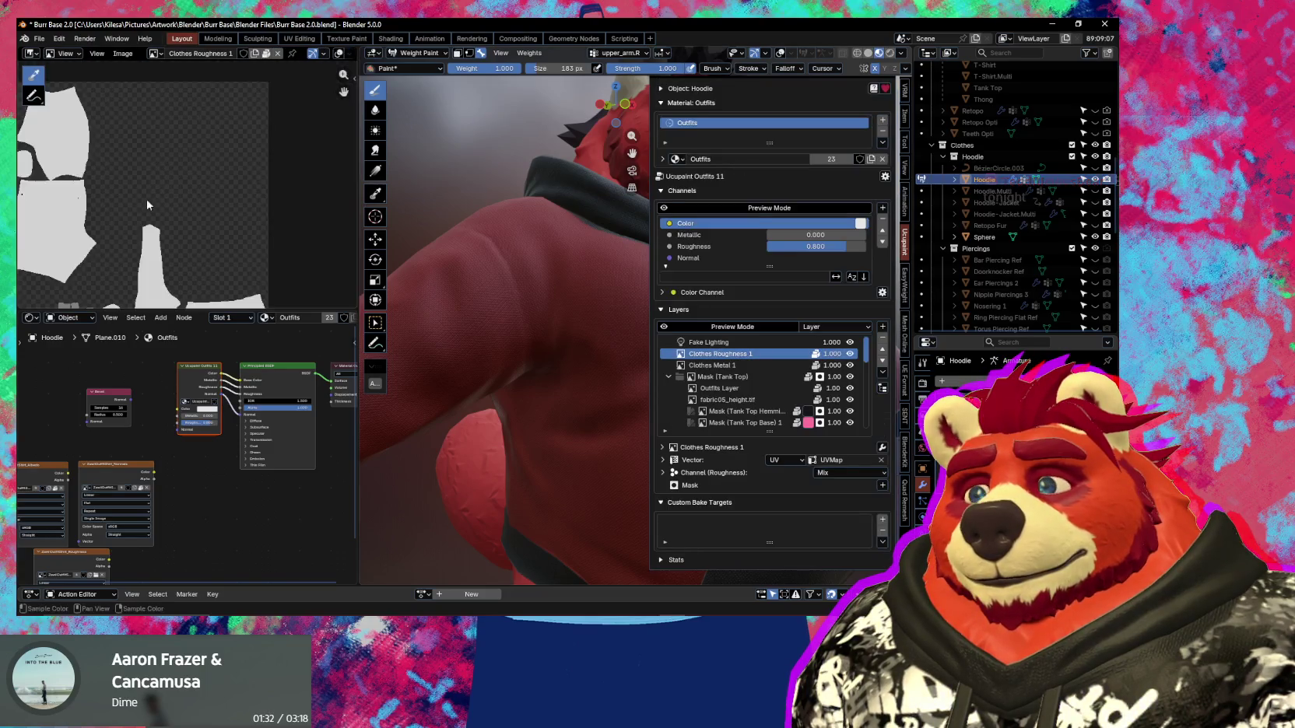
{"action": "scroll", "coordinate": [147, 204], "scroll_direction": "down", "scroll_amount": 4}
{"action": "middle_click_drag", "start_coordinate": [147, 205], "coordinate": [308, 133]}
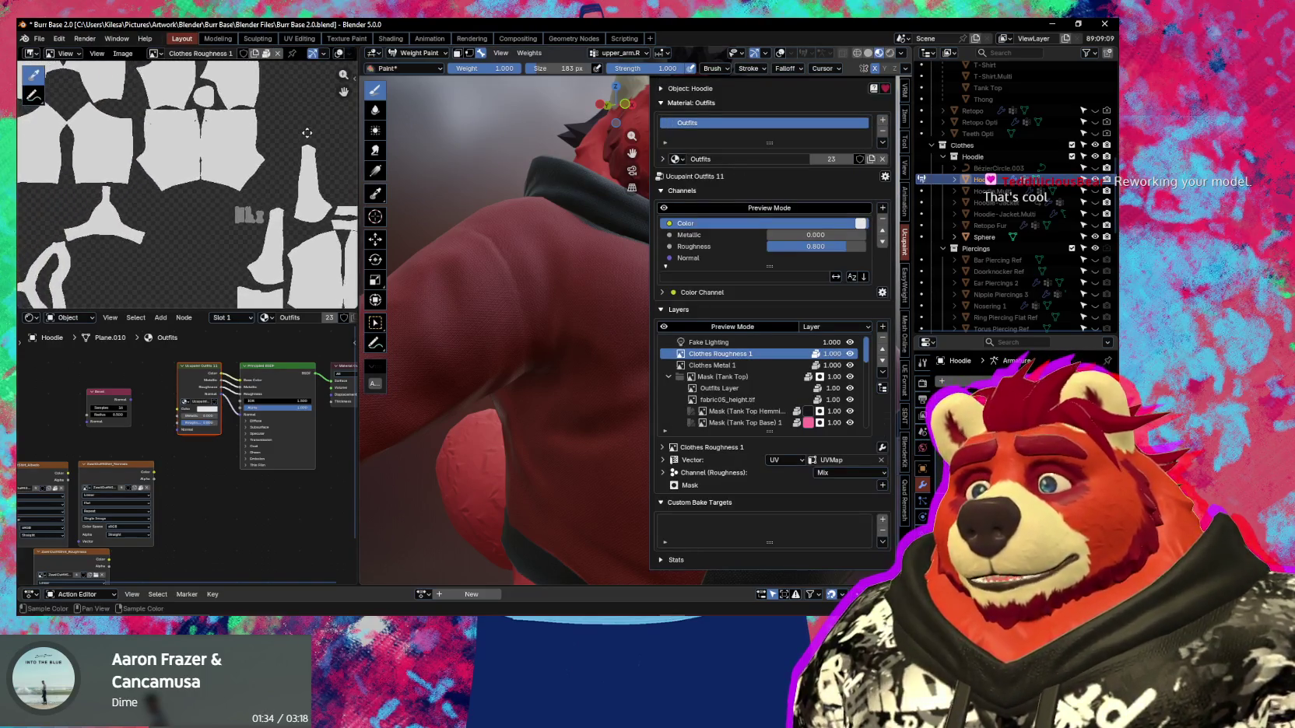
{"action": "scroll", "coordinate": [308, 133], "scroll_direction": "down", "scroll_amount": 1}
{"action": "middle_click_drag", "start_coordinate": [482, 257], "coordinate": [520, 300]}
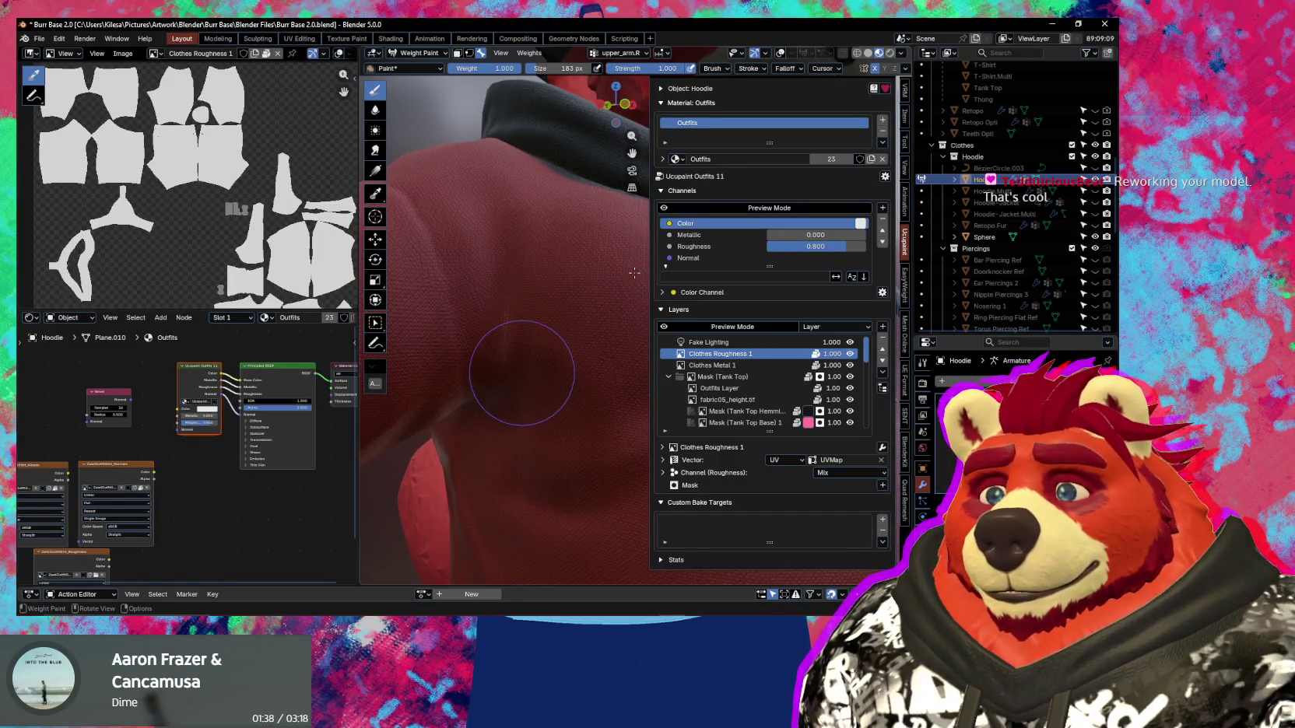
Switch the hoodie from Weight Paint to Texture Paint mode.
{"action": "key", "text": "ctrl+Tab"}
{"action": "key", "text": "Escape"}
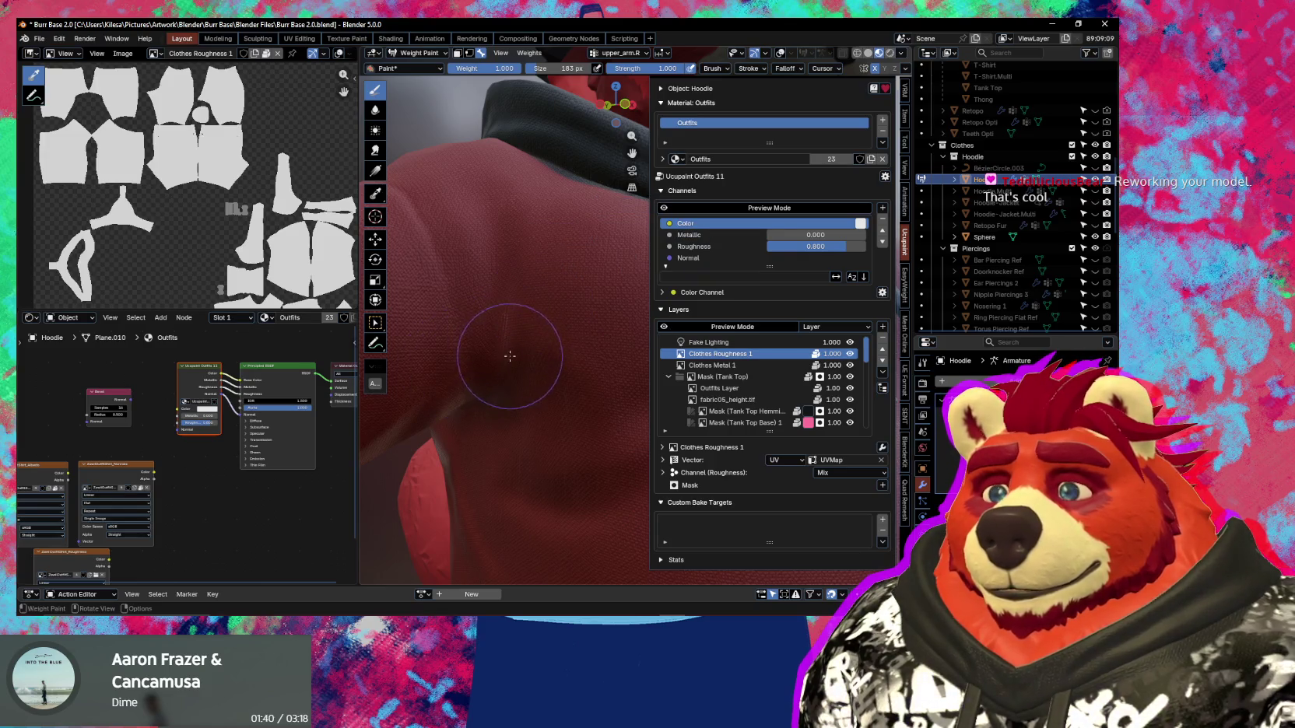
{"action": "middle_click_drag", "start_coordinate": [510, 355], "coordinate": [512, 355]}
{"action": "key", "text": "shift+space"}
{"action": "key", "text": "shift+space"}
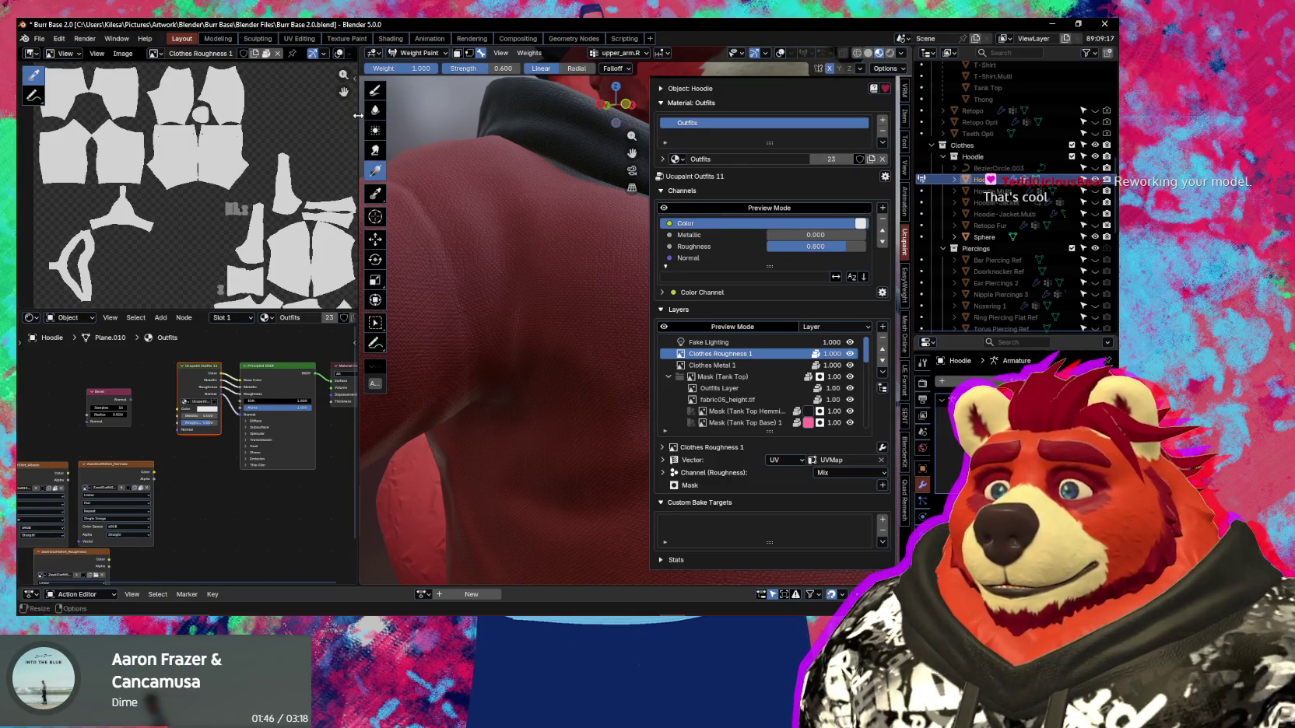
{"action": "left_click_drag", "start_coordinate": [358, 116], "coordinate": [259, 117]}
{"action": "key", "text": "shift+space"}
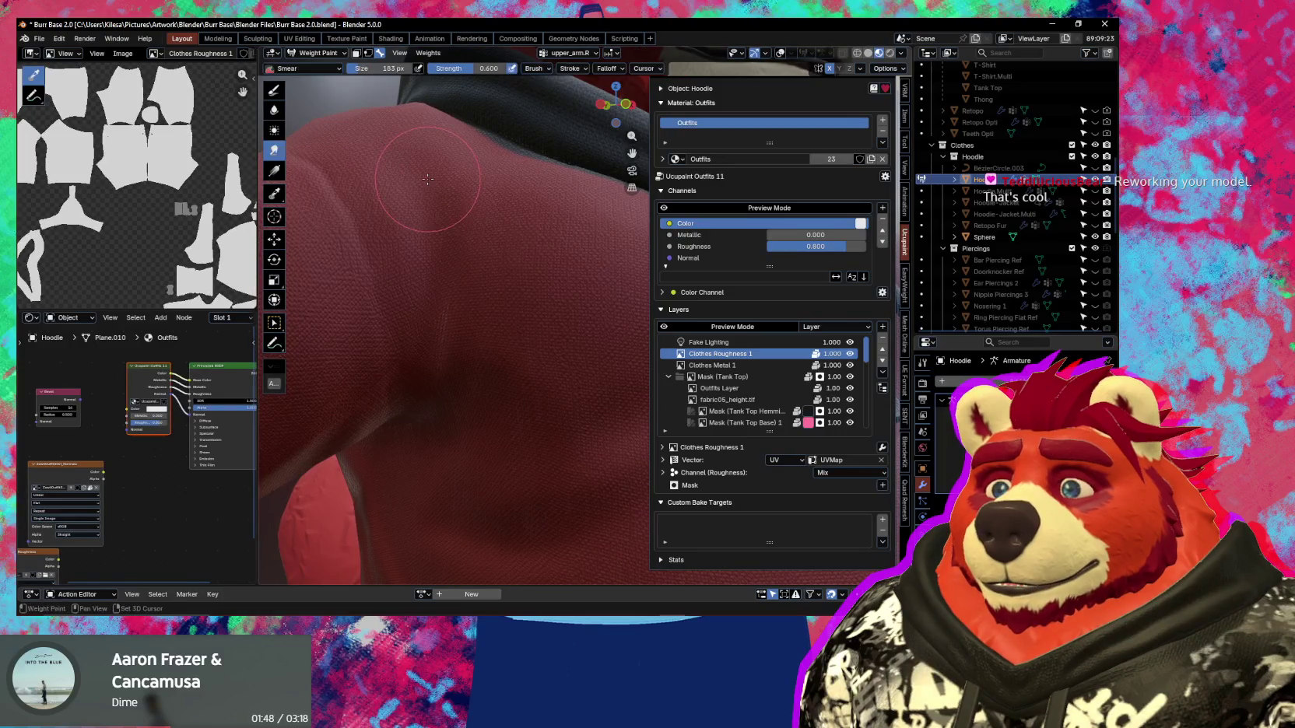
{"action": "key", "text": "shift+space"}
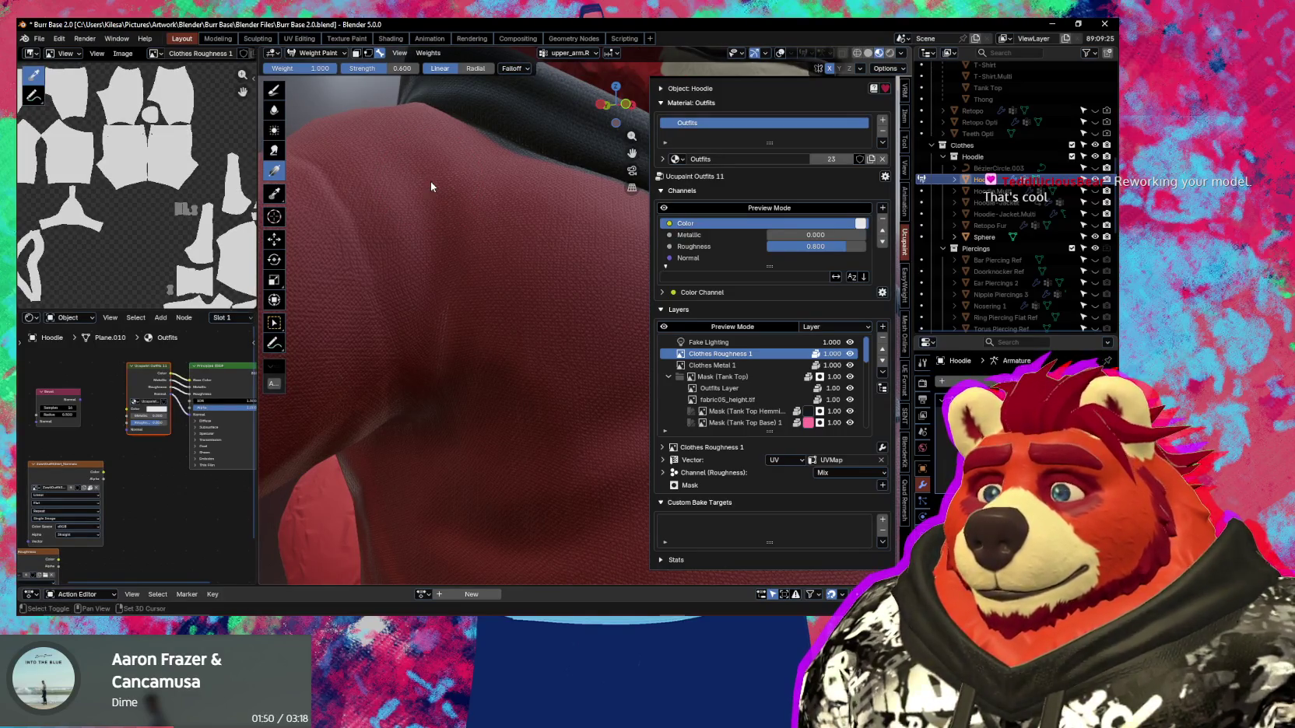
{"action": "key", "text": "shift+space"}
{"action": "key", "text": "ctrl+Tab"}
{"action": "left_click", "coordinate": [521, 265]}
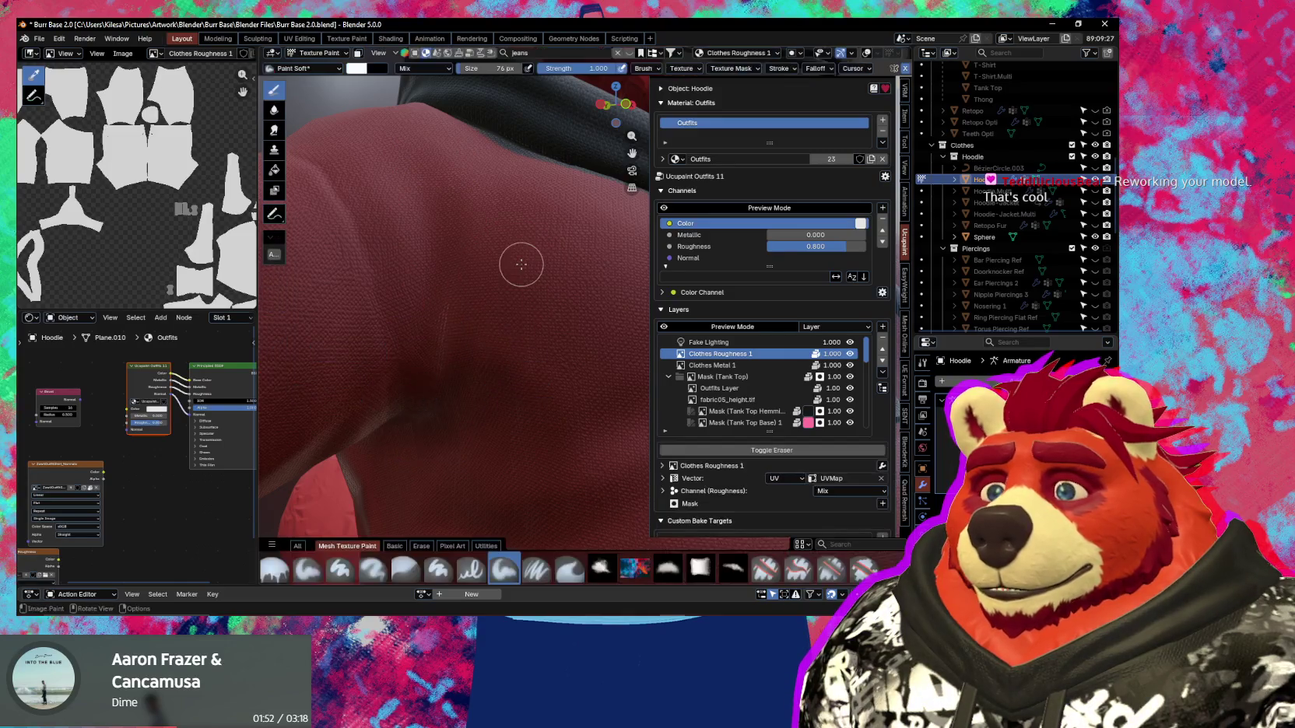
Pick the Fill tool and set its blend mode to Erase Alpha.
{"action": "key", "text": "shift+space"}
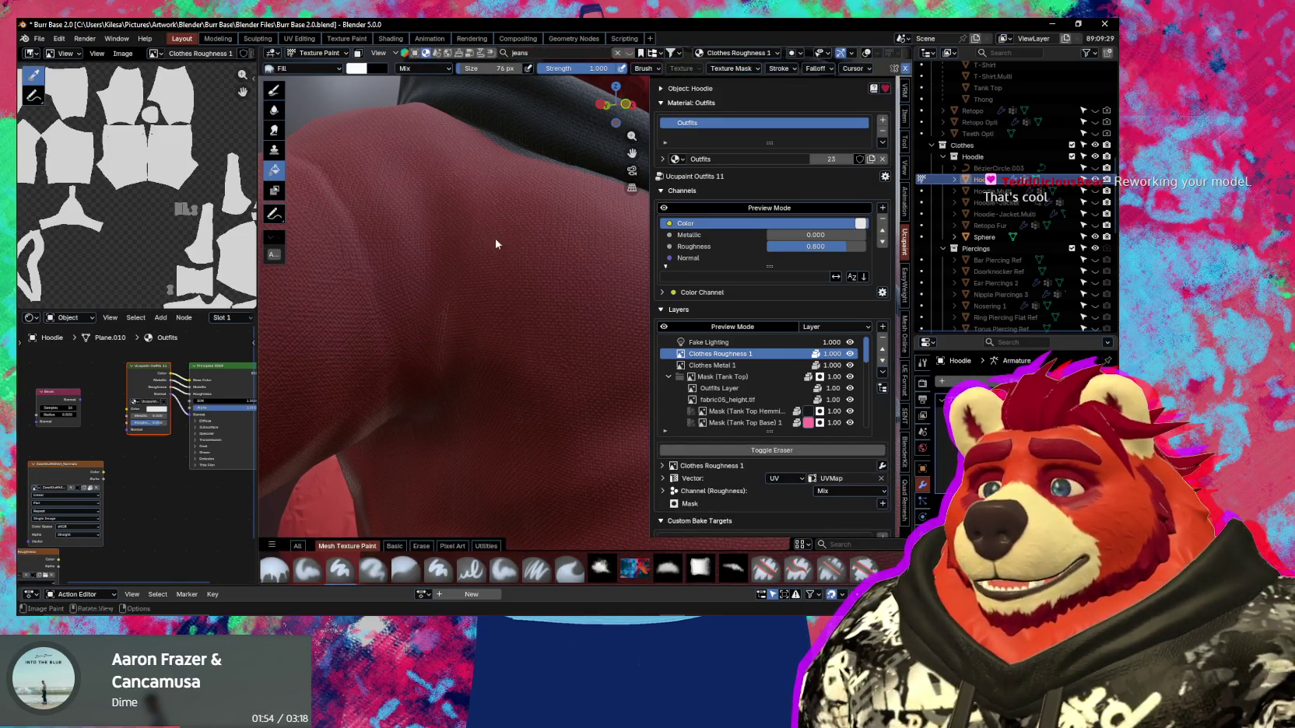
{"action": "left_click", "coordinate": [360, 70]}
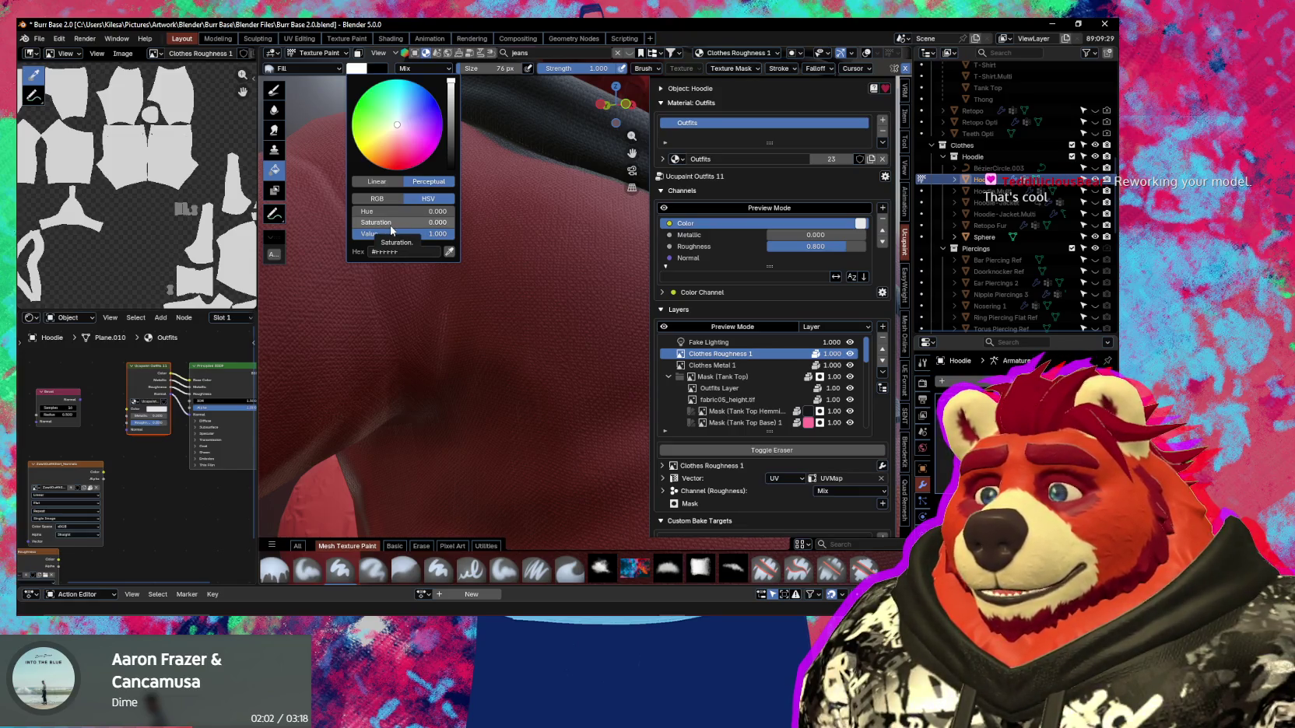
{"action": "key", "text": "Escape"}
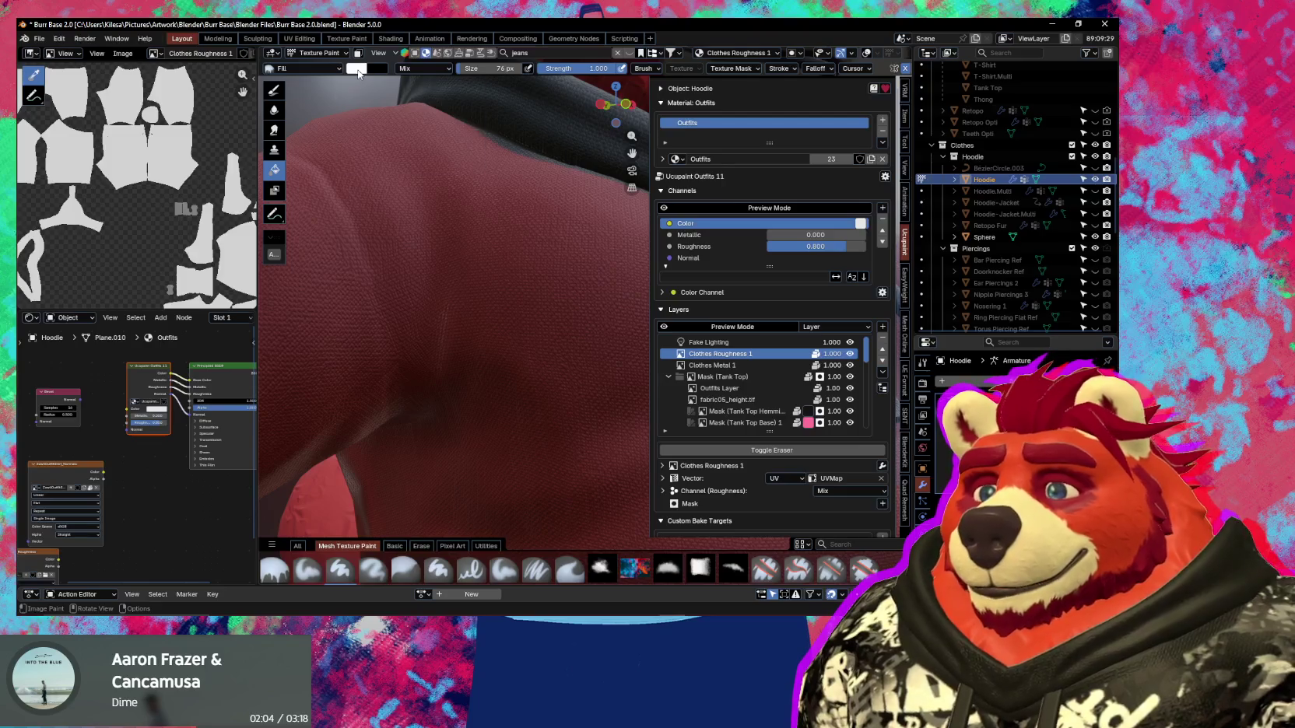
{"action": "left_click", "coordinate": [360, 73]}
{"action": "left_click", "coordinate": [407, 69]}
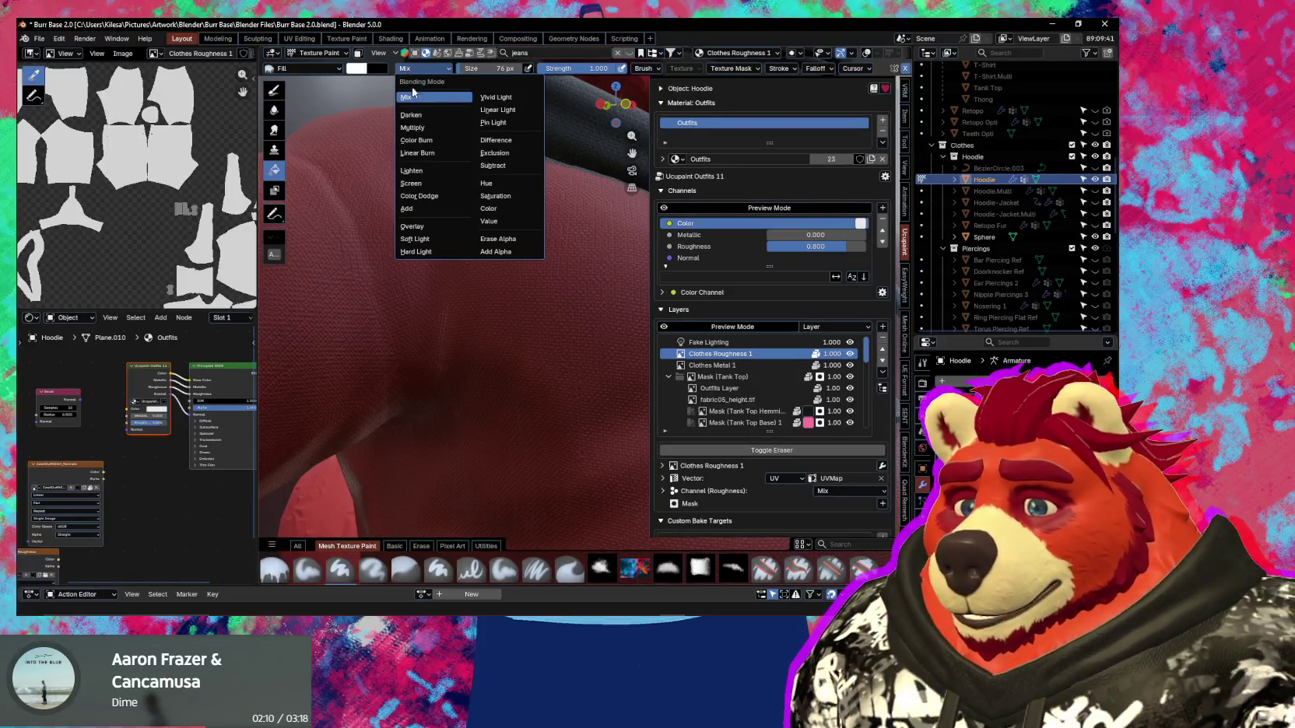
{"action": "left_click", "coordinate": [528, 245]}
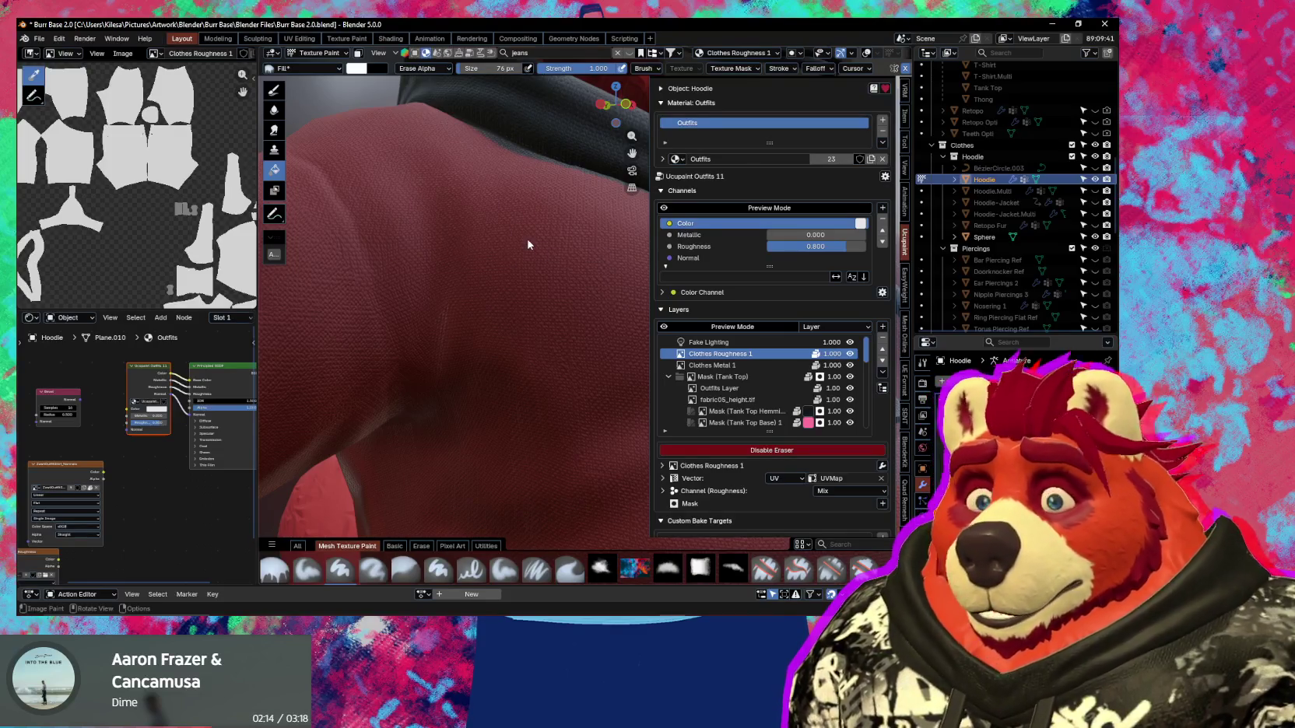
Fill-erase most of the Clothes Roughness 1 texture to transparent.
{"action": "scroll", "coordinate": [140, 179], "scroll_direction": "down", "scroll_amount": 2}
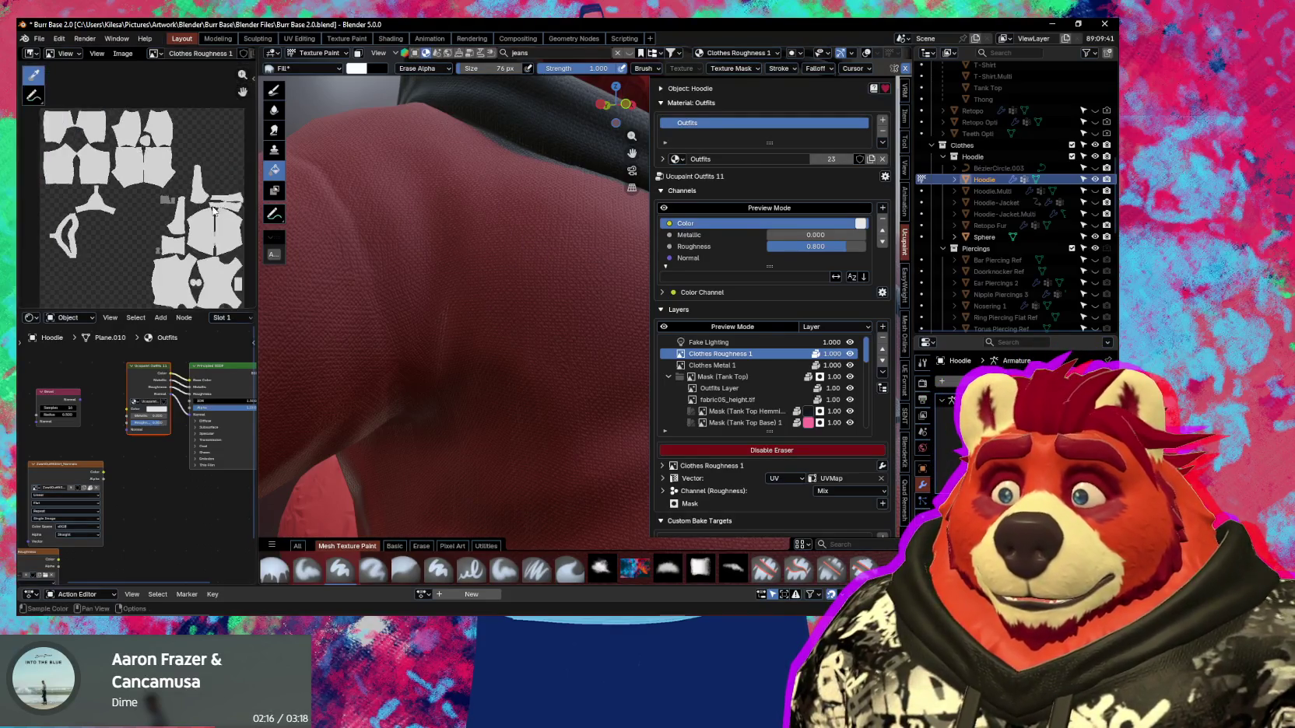
{"action": "scroll", "coordinate": [140, 179], "scroll_direction": "down", "scroll_amount": 1}
{"action": "scroll", "coordinate": [140, 179], "scroll_direction": "down", "scroll_amount": 1}
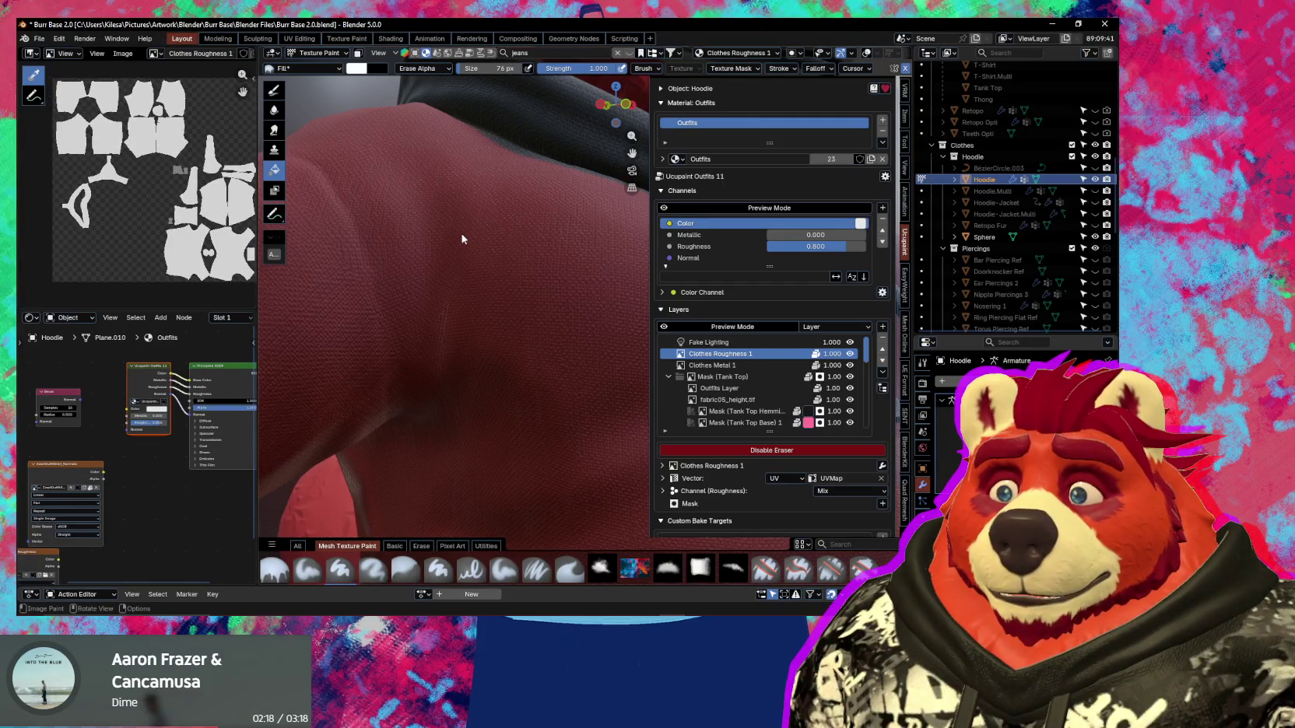
{"action": "left_click", "coordinate": [496, 288]}
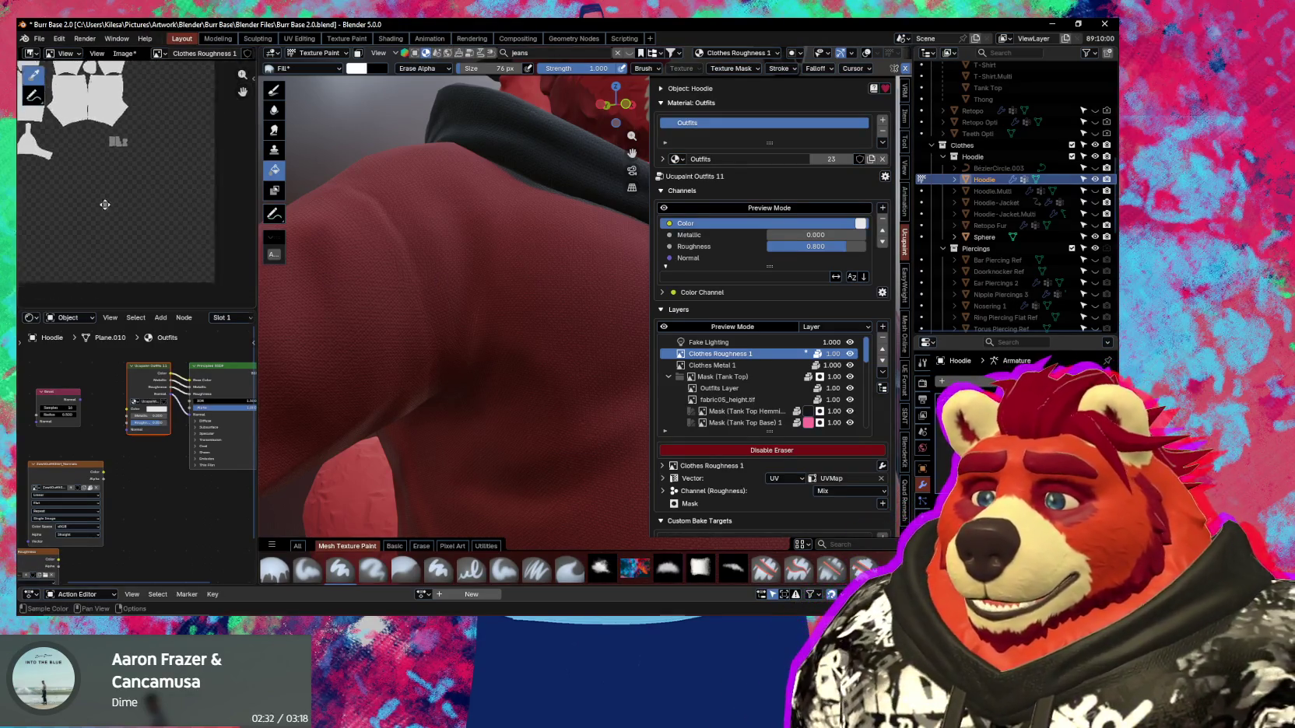
{"action": "scroll", "coordinate": [139, 233], "scroll_direction": "down", "scroll_amount": 3}
{"action": "middle_click_drag", "start_coordinate": [139, 296], "coordinate": [138, 233]}
{"action": "scroll", "coordinate": [139, 234], "scroll_direction": "down", "scroll_amount": 2}
{"action": "mouse_move", "coordinate": [420, 280]}
{"action": "middle_mouse_down"}
{"action": "mouse_move", "coordinate": [548, 348]}
{"action": "mouse_move", "coordinate": [470, 267]}
{"action": "middle_mouse_up"}
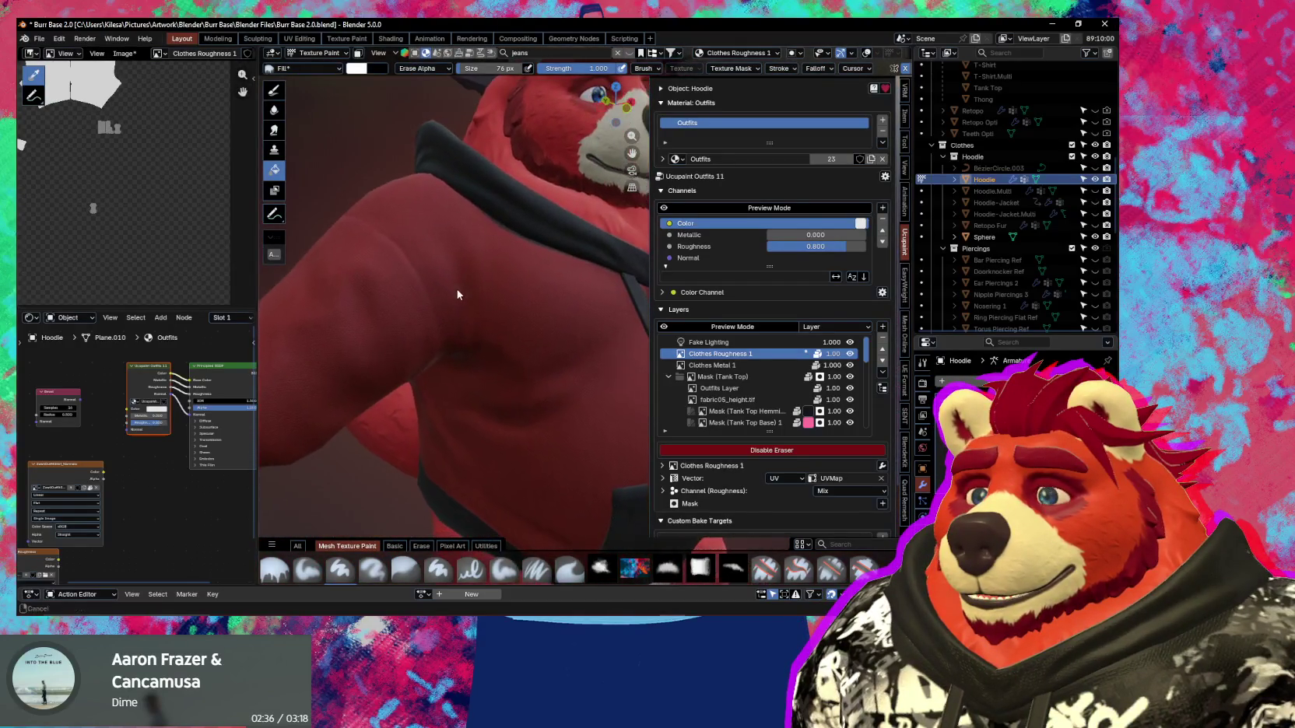
Set the fill blend mode back to Mix.
{"action": "left_click", "coordinate": [406, 69]}
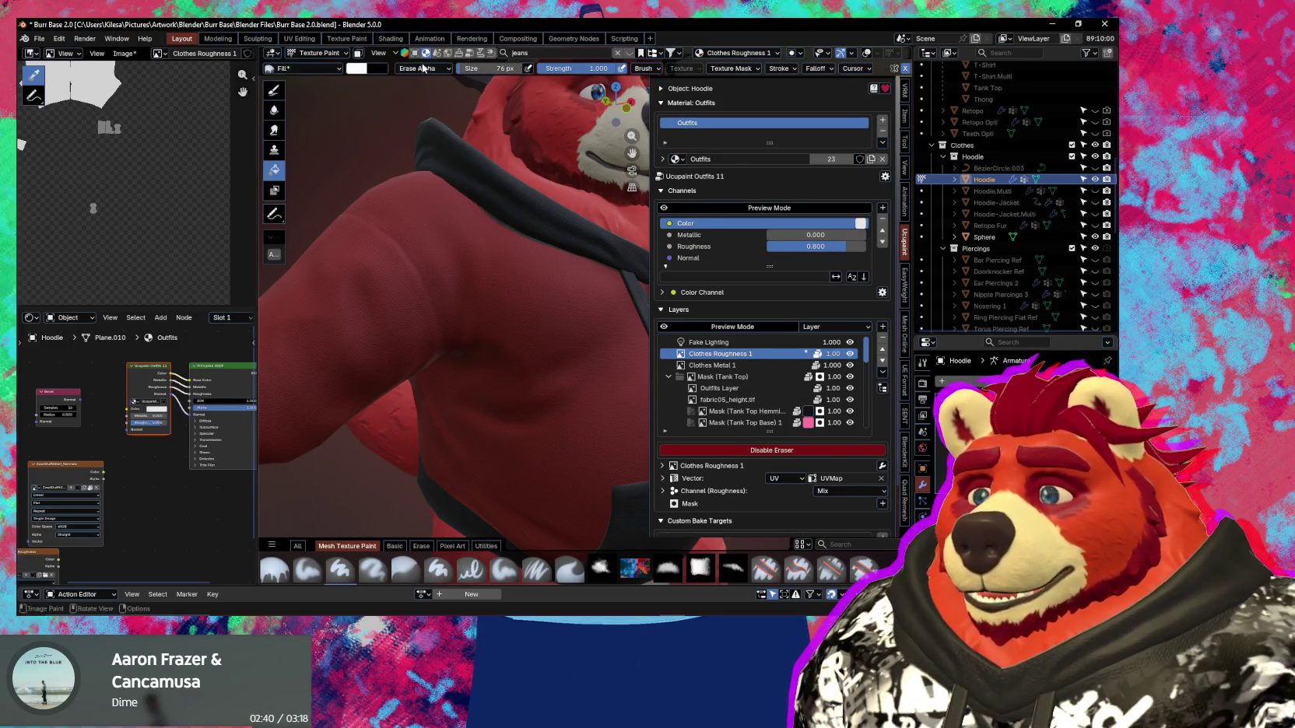
{"action": "left_click", "coordinate": [424, 68]}
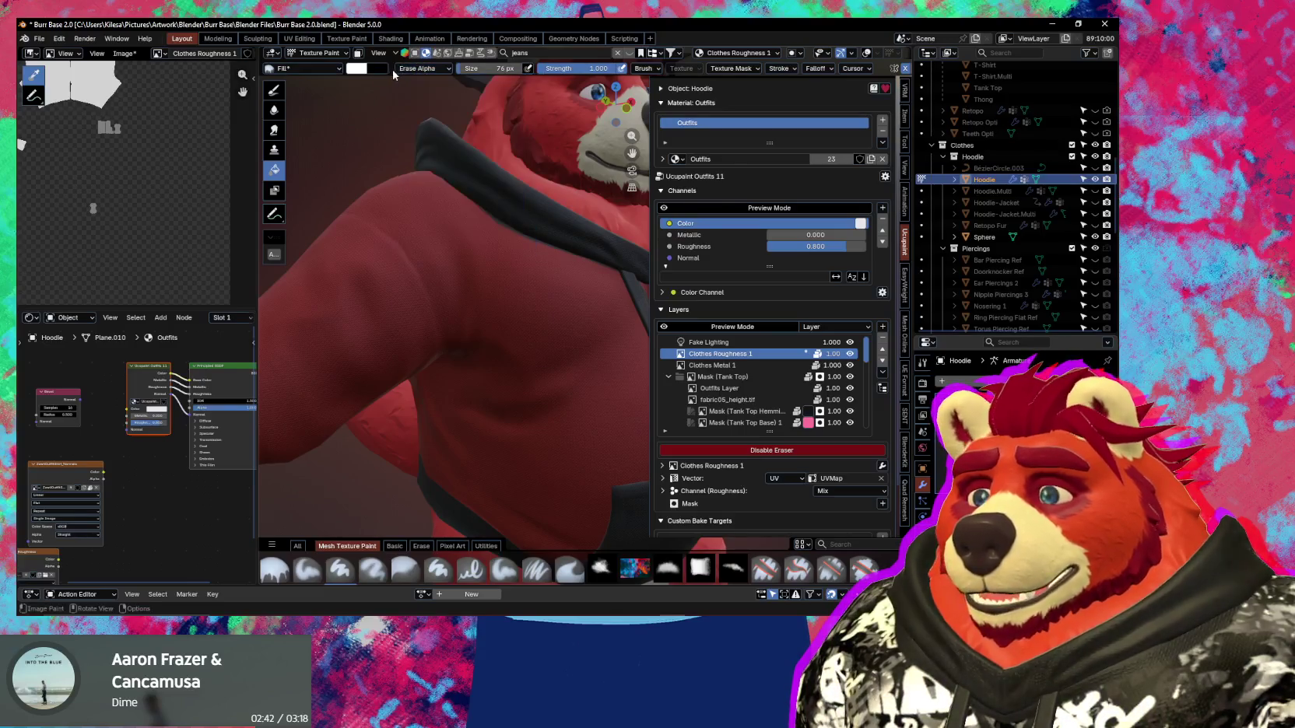
{"action": "left_click", "coordinate": [399, 71]}
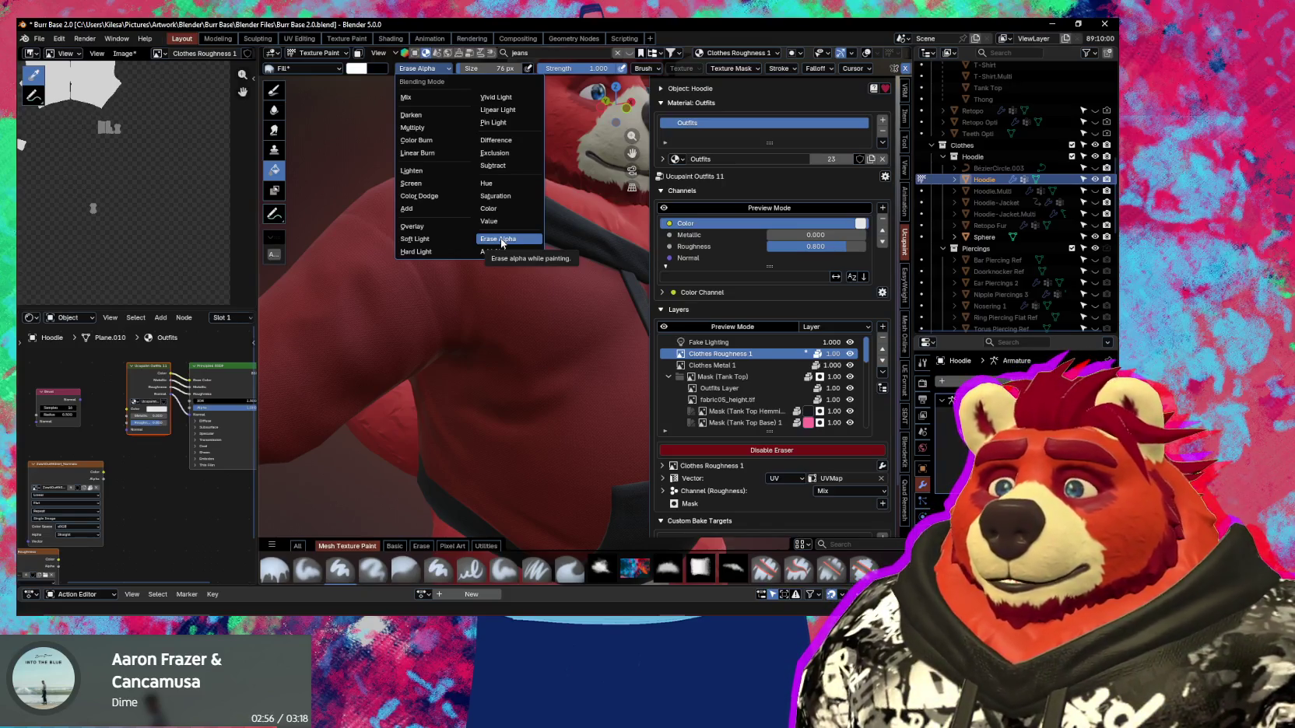
{"action": "left_click", "coordinate": [426, 100]}
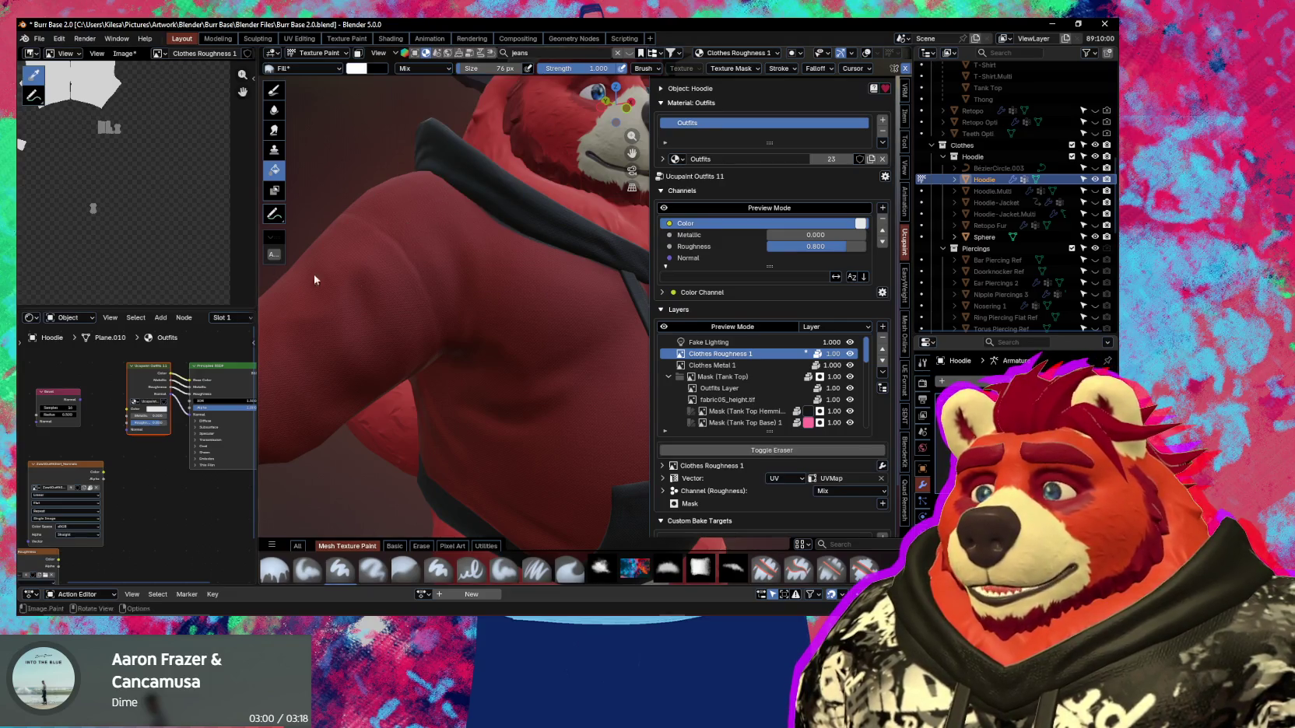
Hide the sidebar and orbit around the hoodie from frontal and side views.
{"action": "scroll", "coordinate": [316, 279], "scroll_direction": "down", "scroll_amount": 2}
{"action": "middle_click_drag", "start_coordinate": [327, 296], "coordinate": [496, 345]}
{"action": "key", "text": "n"}
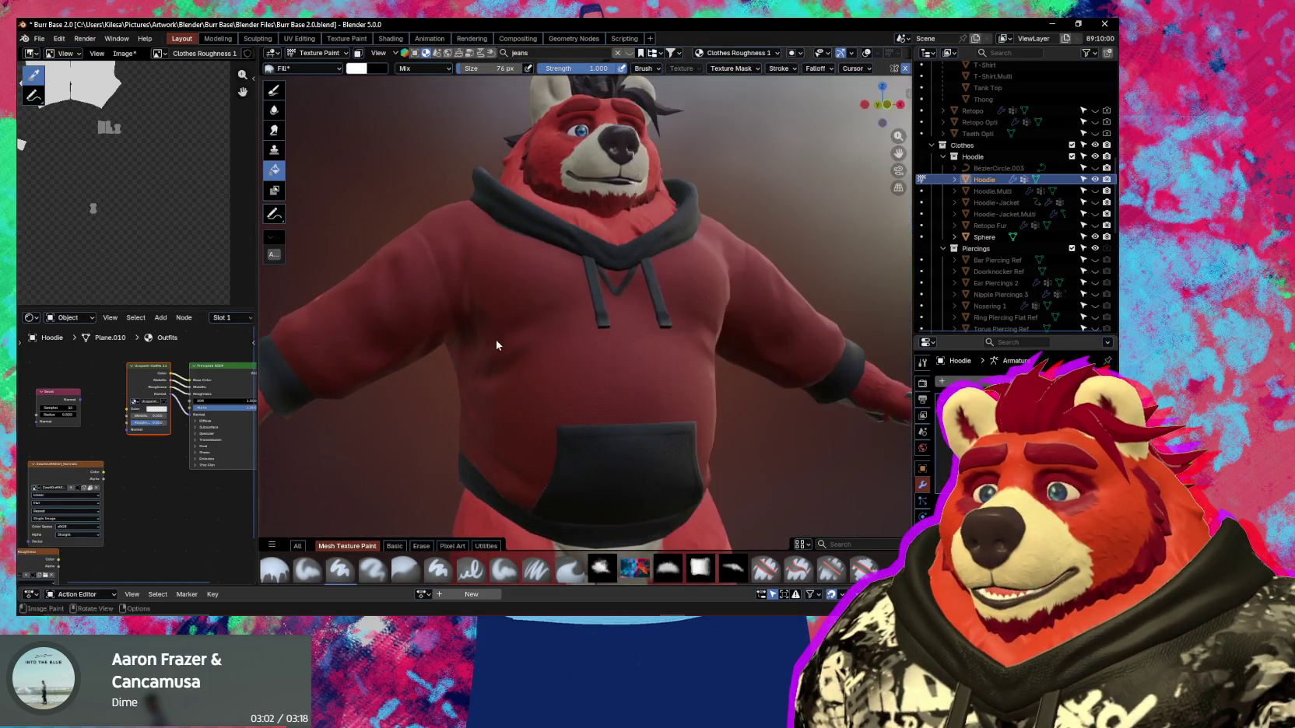
{"action": "scroll", "coordinate": [572, 325], "scroll_direction": "up", "scroll_amount": 5}
{"action": "mouse_move", "coordinate": [572, 326]}
{"action": "middle_mouse_down"}
{"action": "mouse_move", "coordinate": [696, 360]}
{"action": "mouse_move", "coordinate": [833, 319]}
{"action": "mouse_move", "coordinate": [694, 375]}
{"action": "mouse_move", "coordinate": [523, 350]}
{"action": "middle_mouse_up"}
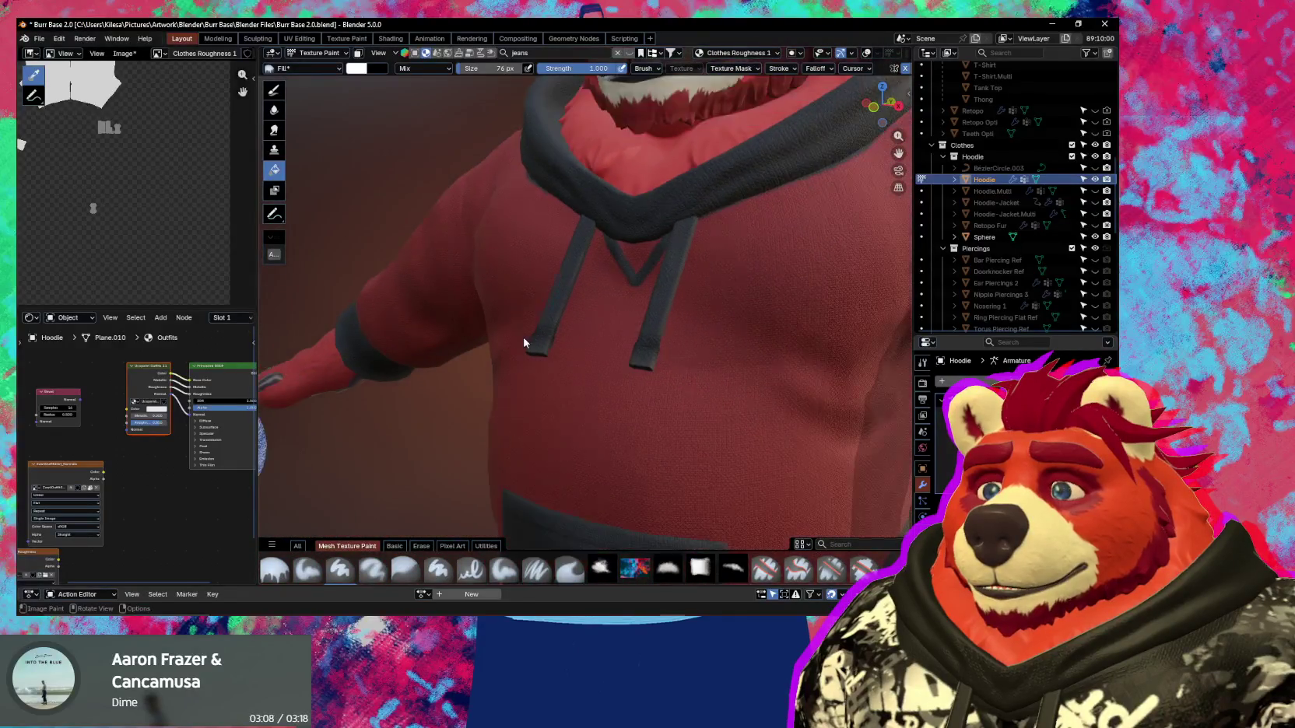
{"action": "scroll", "coordinate": [524, 342], "scroll_direction": "down", "scroll_amount": 2}
{"action": "scroll", "coordinate": [592, 356], "scroll_direction": "down", "scroll_amount": 2}
{"action": "scroll", "coordinate": [658, 405], "scroll_direction": "up", "scroll_amount": 2}
{"action": "scroll", "coordinate": [587, 353], "scroll_direction": "up", "scroll_amount": 3}
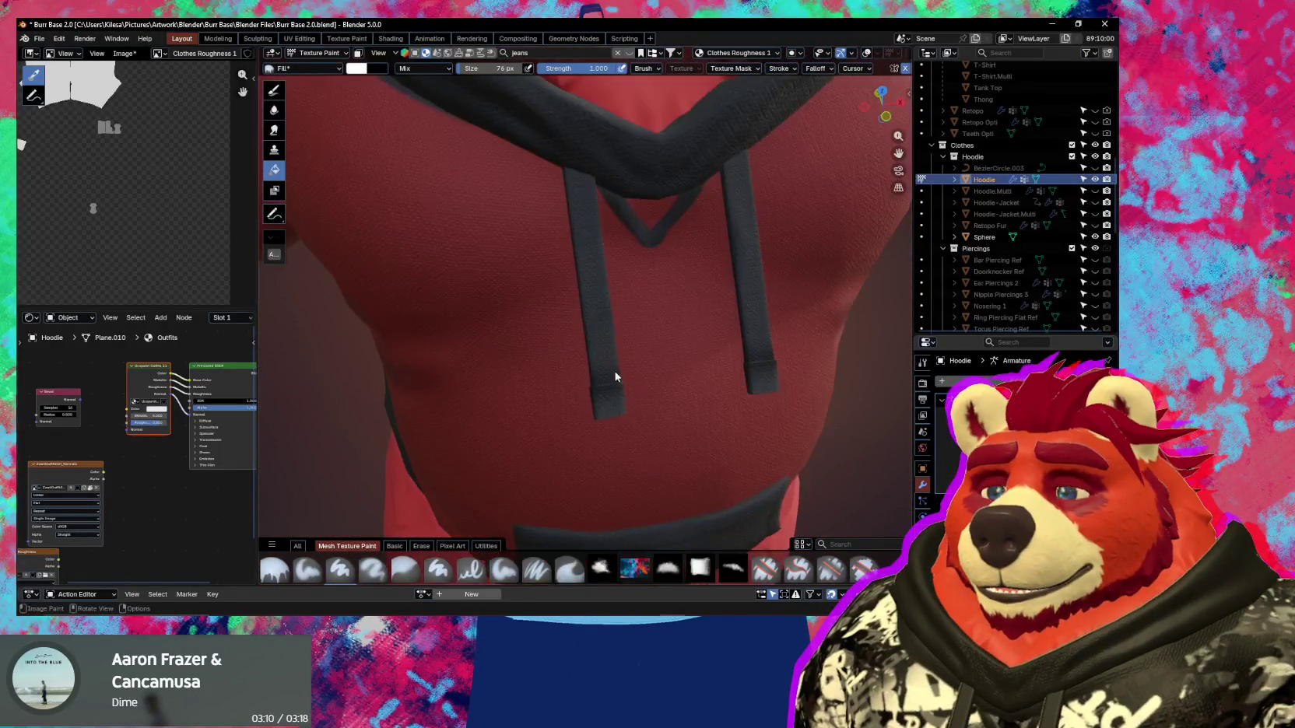
{"action": "scroll", "coordinate": [614, 395], "scroll_direction": "down", "scroll_amount": 1}
{"action": "mouse_move", "coordinate": [610, 396]}
{"action": "middle_mouse_down"}
{"action": "mouse_move", "coordinate": [567, 359]}
{"action": "mouse_move", "coordinate": [622, 336]}
{"action": "mouse_move", "coordinate": [591, 350]}
{"action": "mouse_move", "coordinate": [623, 366]}
{"action": "middle_mouse_up"}
{"action": "scroll", "coordinate": [615, 338], "scroll_direction": "up", "scroll_amount": 2}
Reopen the Ucupaint sidebar and scroll the layer list to the Hoodie folder.
{"action": "key", "text": "n"}
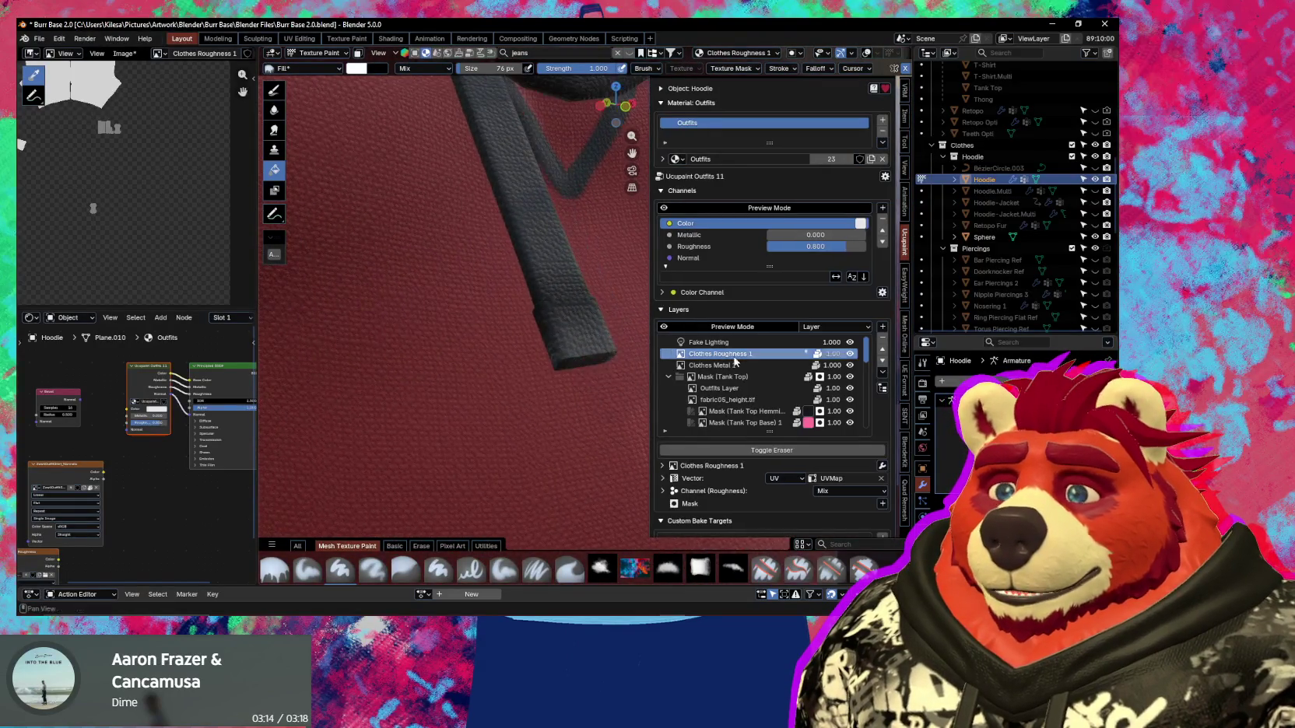
{"action": "scroll", "coordinate": [762, 393], "scroll_direction": "up", "scroll_amount": 1}
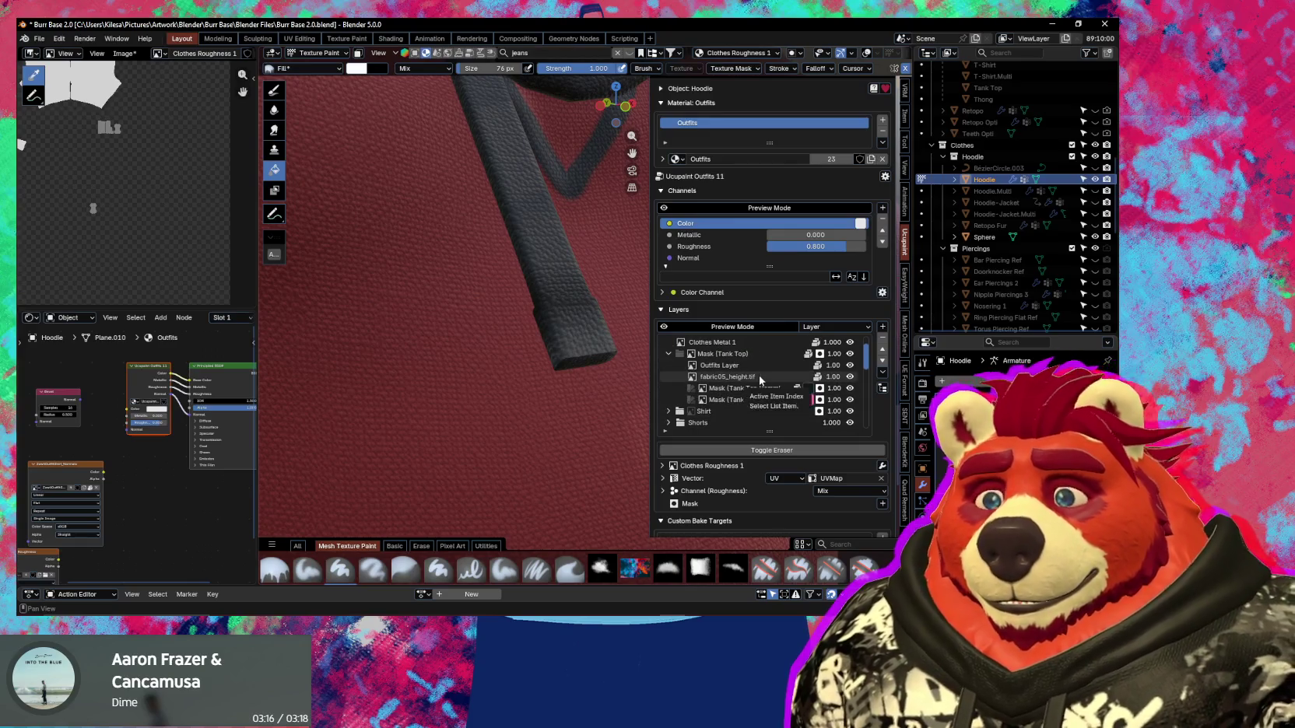
{"action": "scroll", "coordinate": [753, 383], "scroll_direction": "down", "scroll_amount": 2}
{"action": "scroll", "coordinate": [754, 384], "scroll_direction": "down", "scroll_amount": 2}
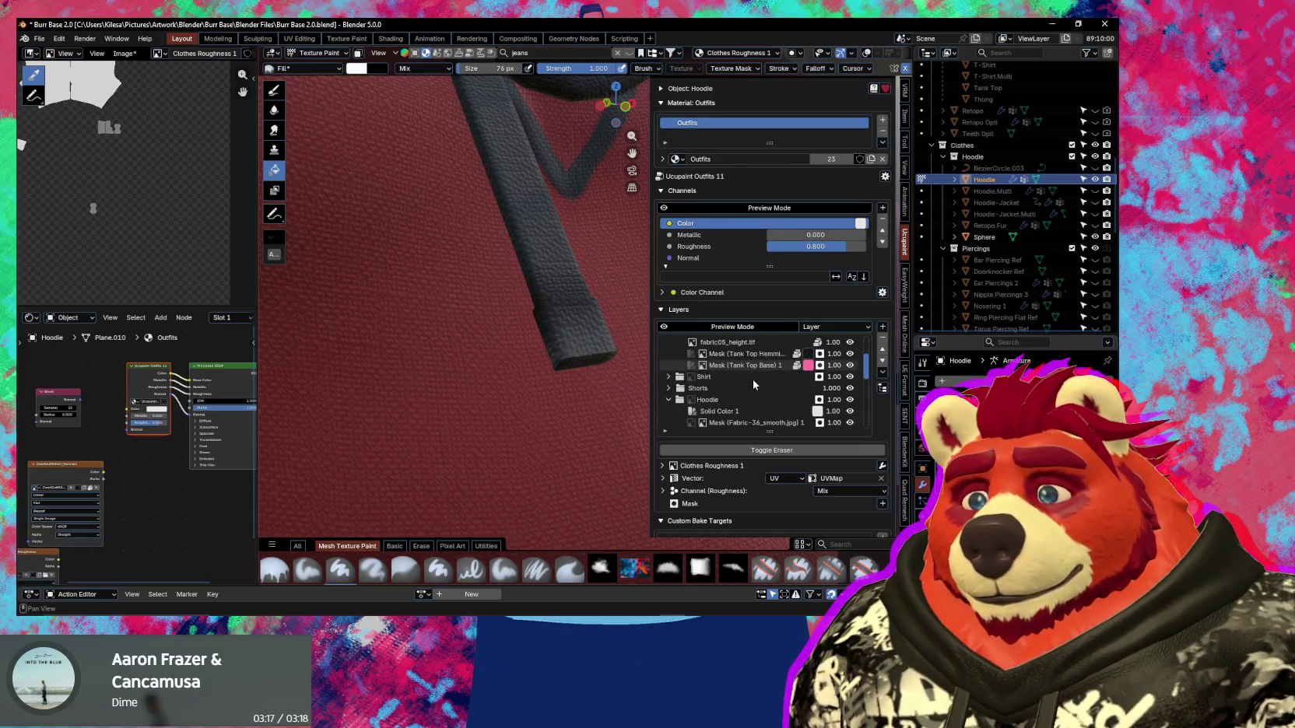
{"action": "scroll", "coordinate": [754, 384], "scroll_direction": "down", "scroll_amount": 3}
{"action": "scroll", "coordinate": [753, 384], "scroll_direction": "down", "scroll_amount": 2}
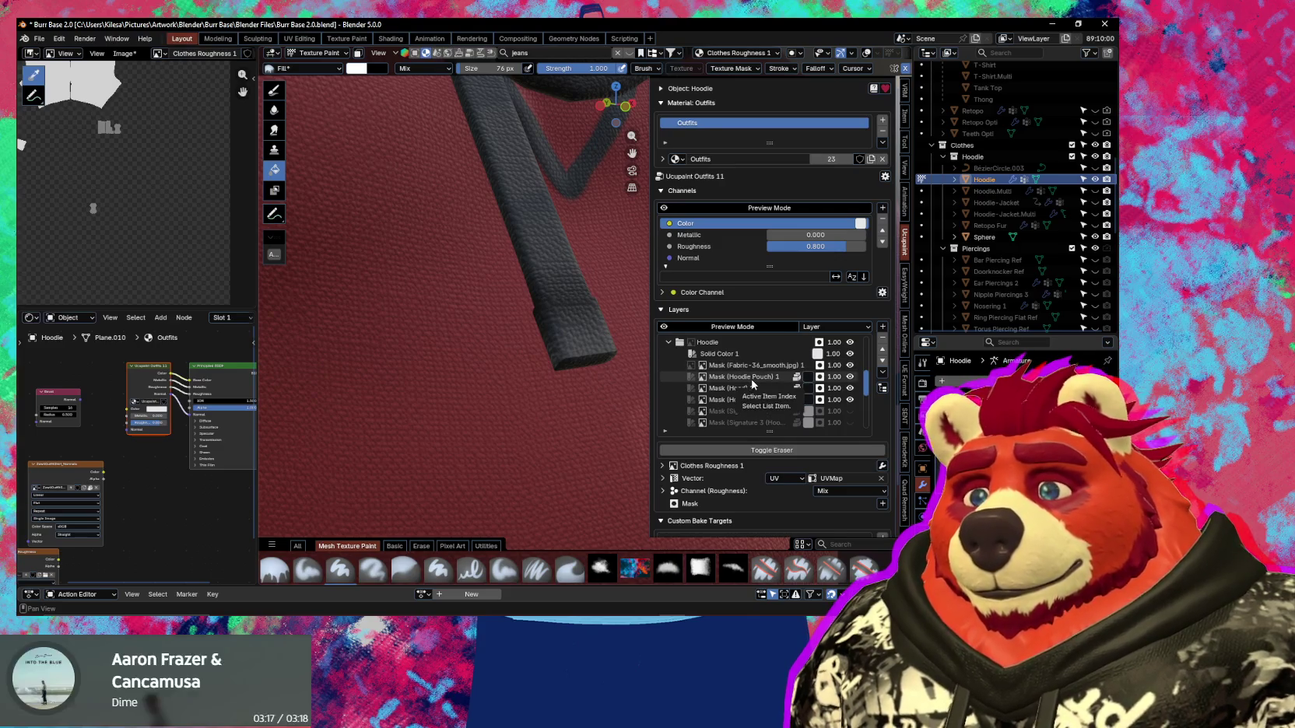
Make the Mask (Fabric-36_smooth.jpg) 1 layer the painted layer and orbit to inspect the drawstrings.
{"action": "left_click", "coordinate": [752, 370]}
{"action": "scroll", "coordinate": [756, 381], "scroll_direction": "down", "scroll_amount": 1}
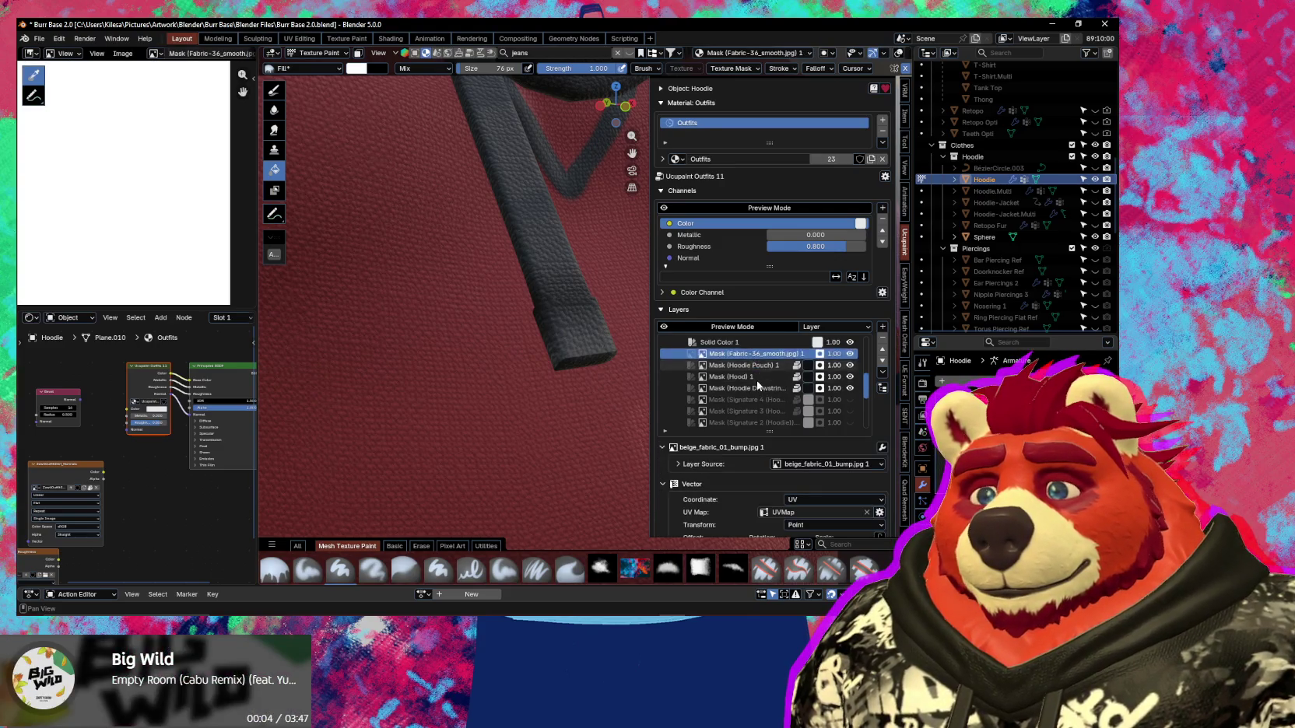
{"action": "scroll", "coordinate": [756, 380], "scroll_direction": "down", "scroll_amount": 2}
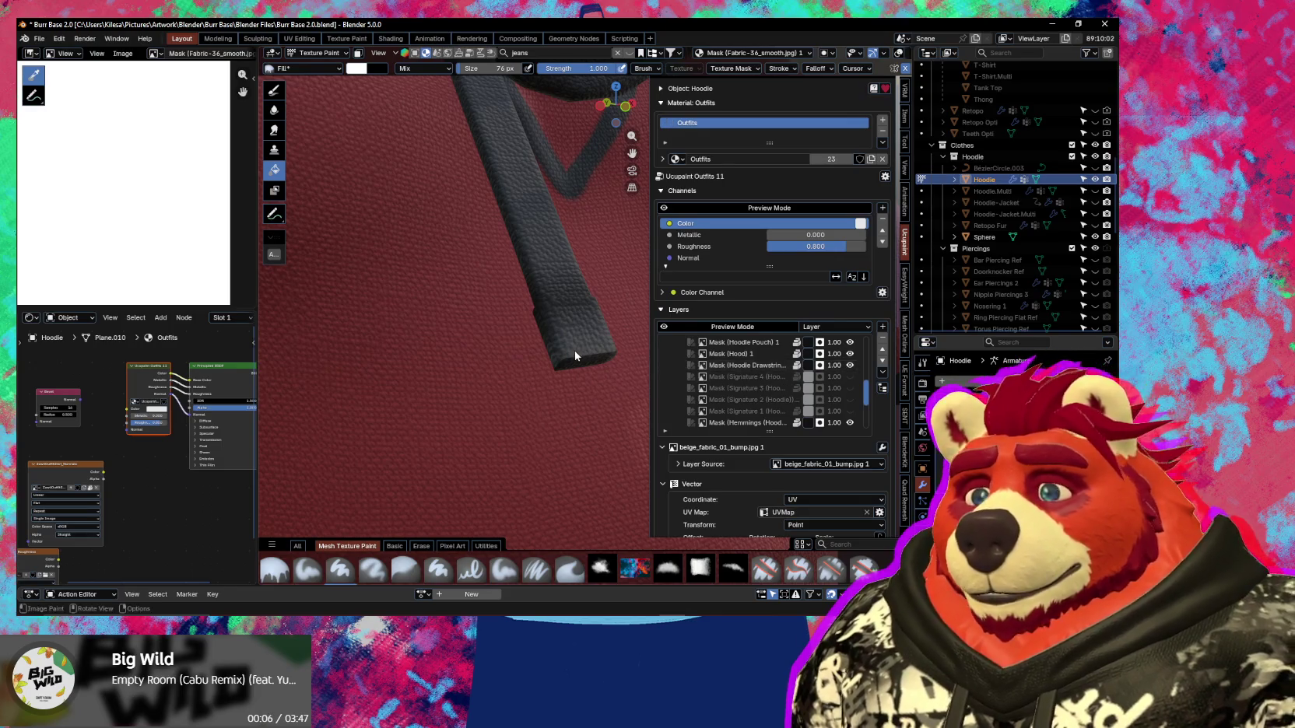
{"action": "mouse_move", "coordinate": [578, 353]}
{"action": "middle_mouse_down"}
{"action": "mouse_move", "coordinate": [540, 341]}
{"action": "mouse_move", "coordinate": [482, 384]}
{"action": "mouse_move", "coordinate": [540, 381]}
{"action": "mouse_move", "coordinate": [575, 347]}
{"action": "mouse_move", "coordinate": [528, 350]}
{"action": "mouse_move", "coordinate": [555, 352]}
{"action": "mouse_move", "coordinate": [501, 404]}
{"action": "mouse_move", "coordinate": [553, 322]}
{"action": "mouse_move", "coordinate": [566, 239]}
{"action": "mouse_move", "coordinate": [543, 321]}
{"action": "middle_mouse_up"}
{"action": "scroll", "coordinate": [540, 340], "scroll_direction": "down", "scroll_amount": 3}
{"action": "scroll", "coordinate": [539, 375], "scroll_direction": "up", "scroll_amount": 3}
Hide the side panel, view the bear from above, and overlay wireframe and armature bones.
{"action": "key", "text": "n"}
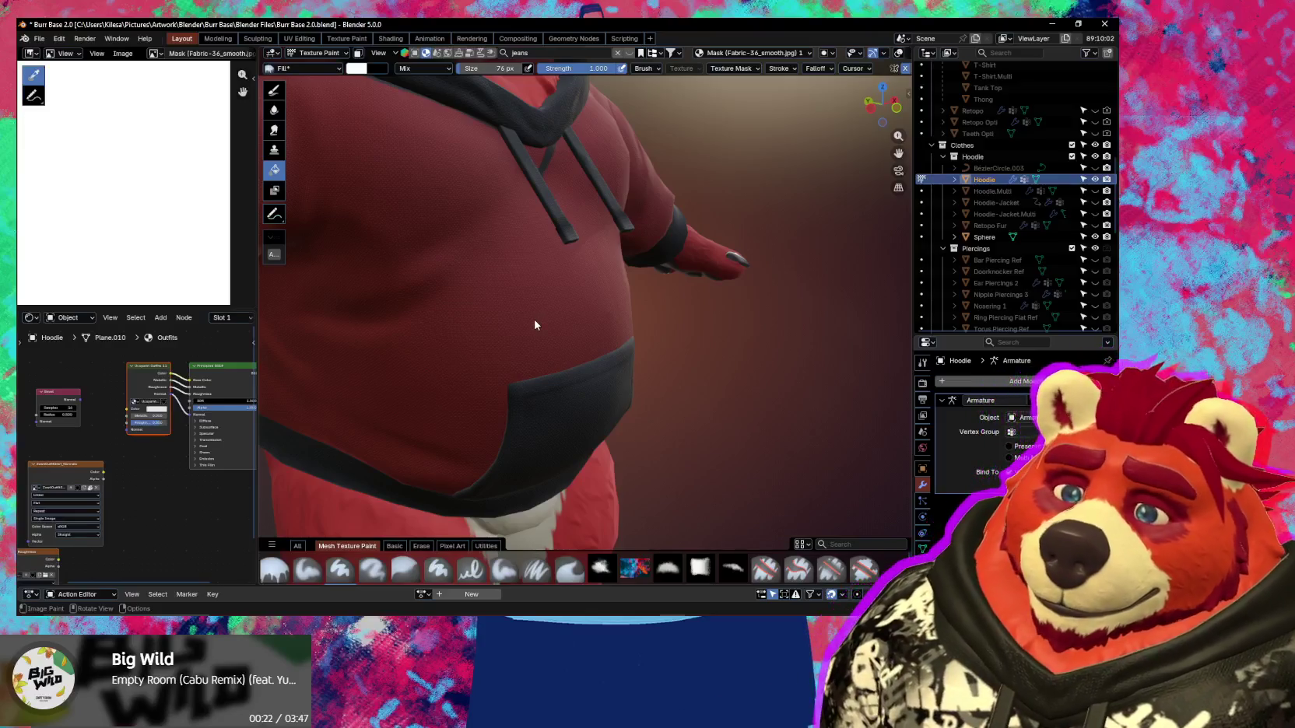
{"action": "scroll", "coordinate": [486, 313], "scroll_direction": "down", "scroll_amount": 2}
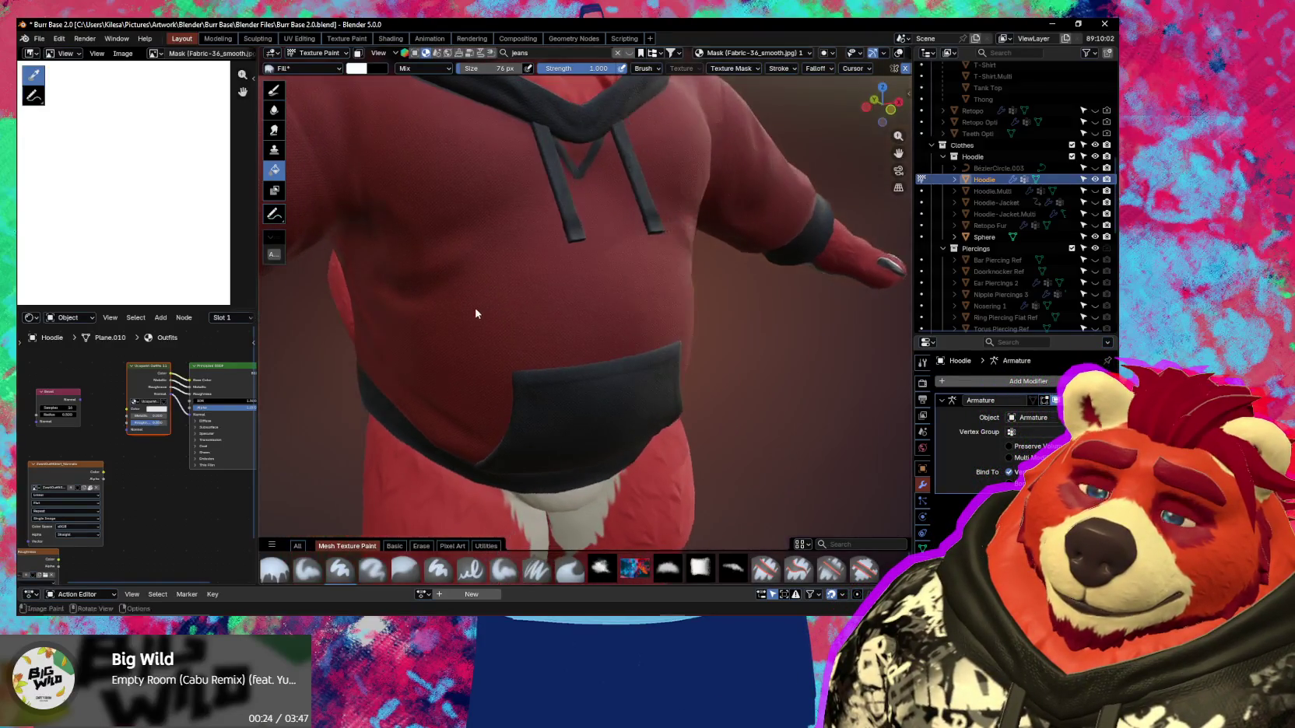
{"action": "scroll", "coordinate": [477, 312], "scroll_direction": "down", "scroll_amount": 2}
{"action": "mouse_move", "coordinate": [477, 309]}
{"action": "middle_mouse_down"}
{"action": "mouse_move", "coordinate": [556, 308]}
{"action": "mouse_move", "coordinate": [493, 291]}
{"action": "middle_mouse_up"}
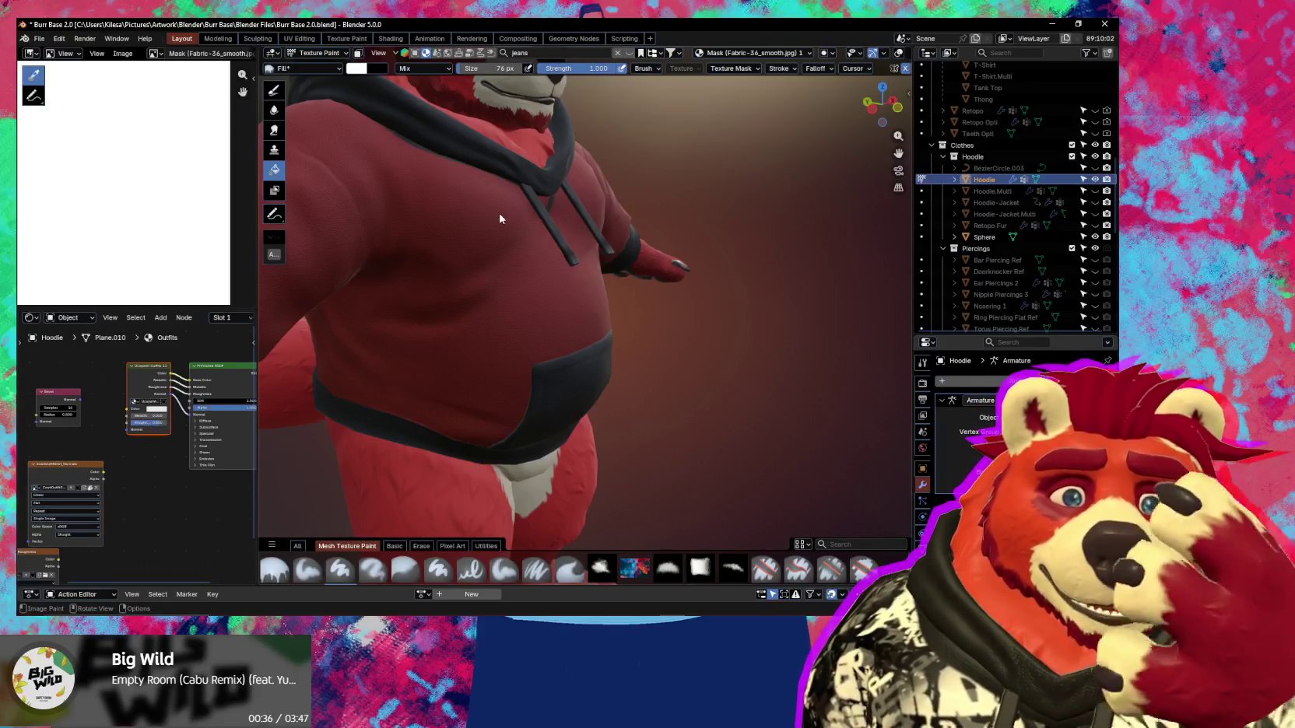
{"action": "mouse_move", "coordinate": [495, 182]}
{"action": "middle_mouse_down"}
{"action": "mouse_move", "coordinate": [755, 376]}
{"action": "mouse_move", "coordinate": [462, 416]}
{"action": "mouse_move", "coordinate": [590, 449]}
{"action": "middle_mouse_up"}
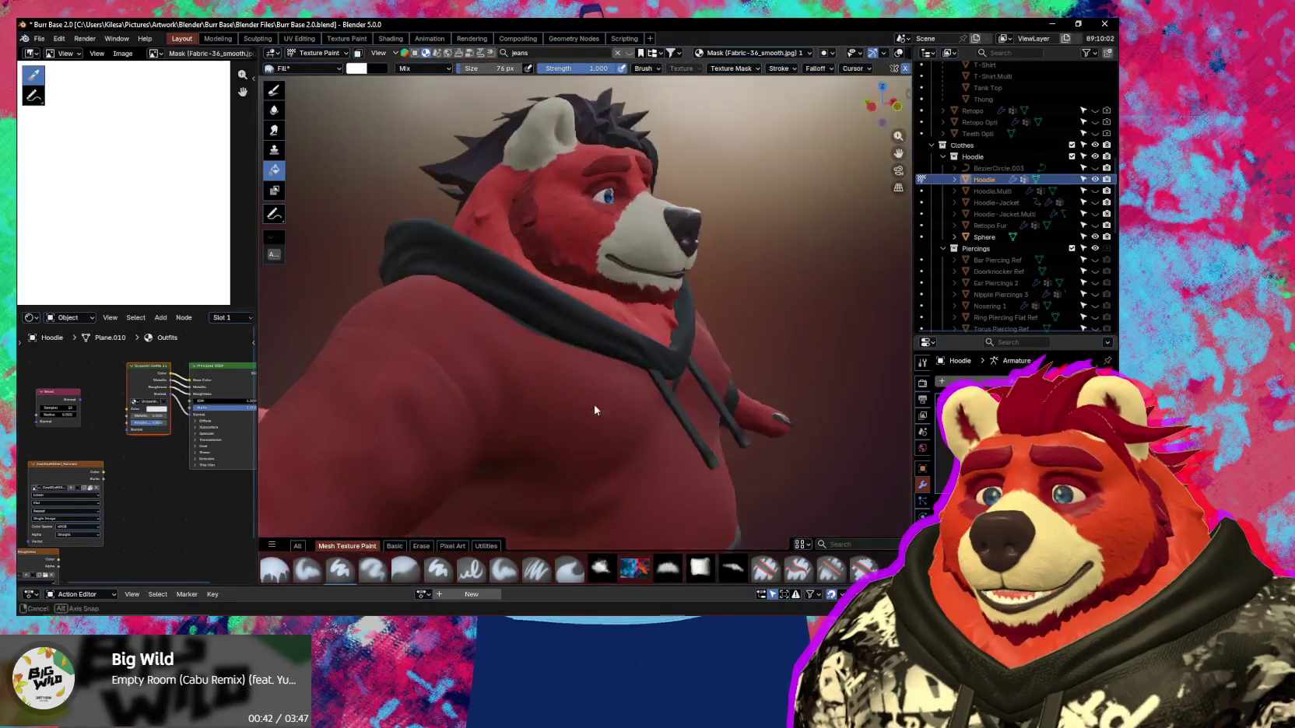
{"action": "scroll", "coordinate": [590, 449], "scroll_direction": "up", "scroll_amount": 3}
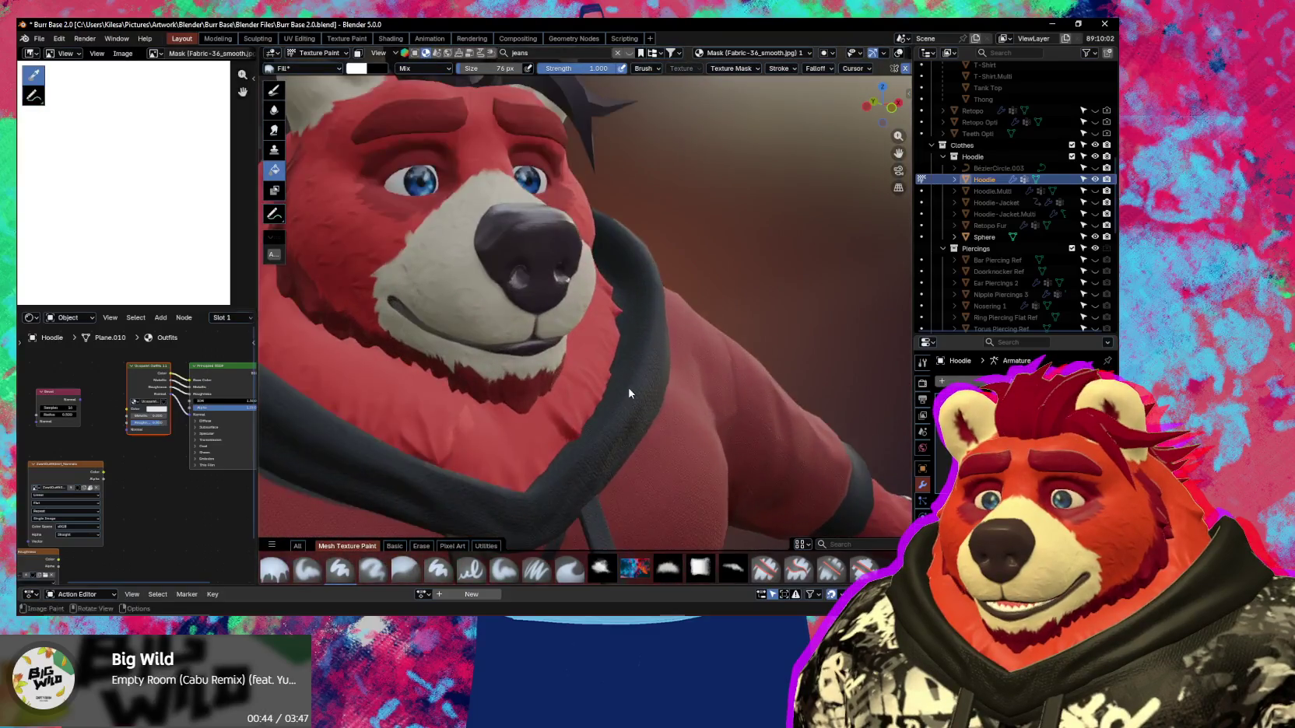
{"action": "scroll", "coordinate": [623, 383], "scroll_direction": "up", "scroll_amount": 3}
{"action": "mouse_move", "coordinate": [520, 234]}
{"action": "middle_mouse_down"}
{"action": "mouse_move", "coordinate": [520, 357]}
{"action": "mouse_move", "coordinate": [563, 405]}
{"action": "mouse_move", "coordinate": [570, 442]}
{"action": "mouse_move", "coordinate": [532, 425]}
{"action": "mouse_move", "coordinate": [612, 394]}
{"action": "mouse_move", "coordinate": [580, 343]}
{"action": "mouse_move", "coordinate": [597, 231]}
{"action": "mouse_move", "coordinate": [597, 271]}
{"action": "mouse_move", "coordinate": [656, 253]}
{"action": "mouse_move", "coordinate": [614, 298]}
{"action": "mouse_move", "coordinate": [641, 318]}
{"action": "mouse_move", "coordinate": [513, 304]}
{"action": "mouse_move", "coordinate": [530, 293]}
{"action": "middle_mouse_up"}
{"action": "scroll", "coordinate": [580, 342], "scroll_direction": "down", "scroll_amount": 5}
{"action": "scroll", "coordinate": [598, 271], "scroll_direction": "down", "scroll_amount": 3}
{"action": "key", "text": "shift+alt+z"}
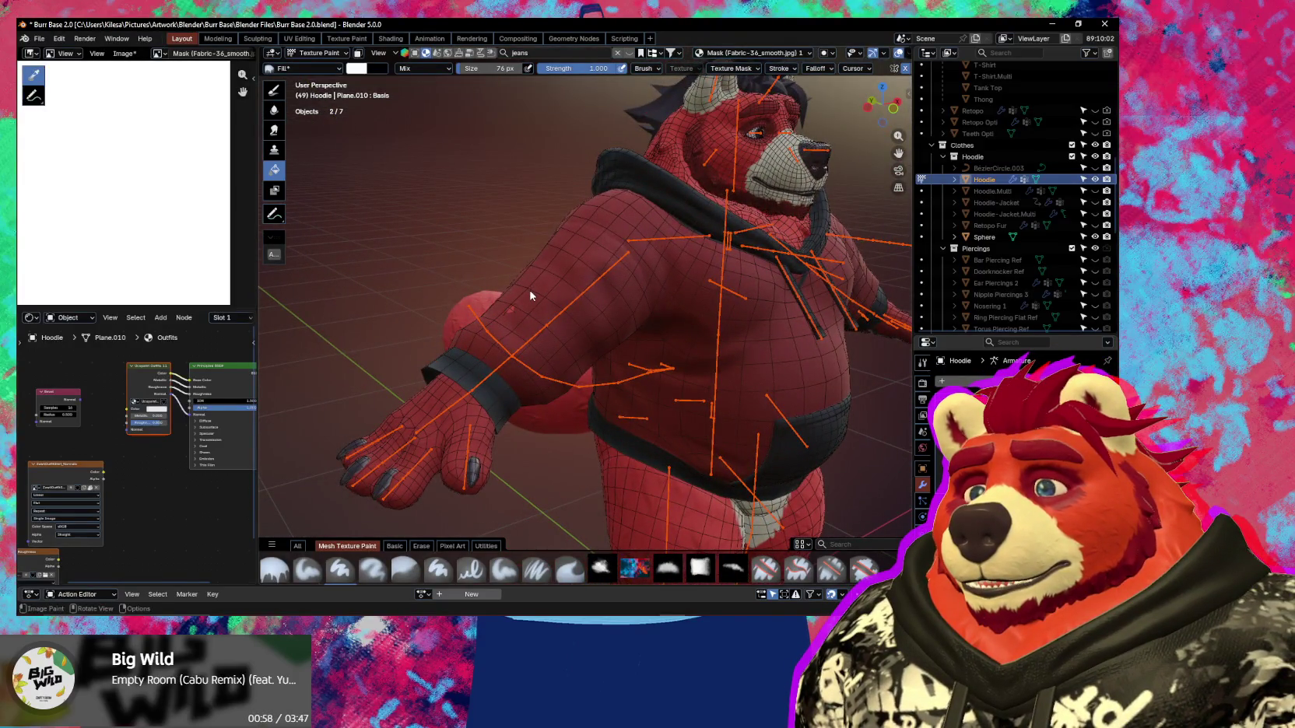
Put the hoodie in Object Mode, then back into Weight Paint showing upper_arm.R weights.
{"action": "key", "text": "1"}
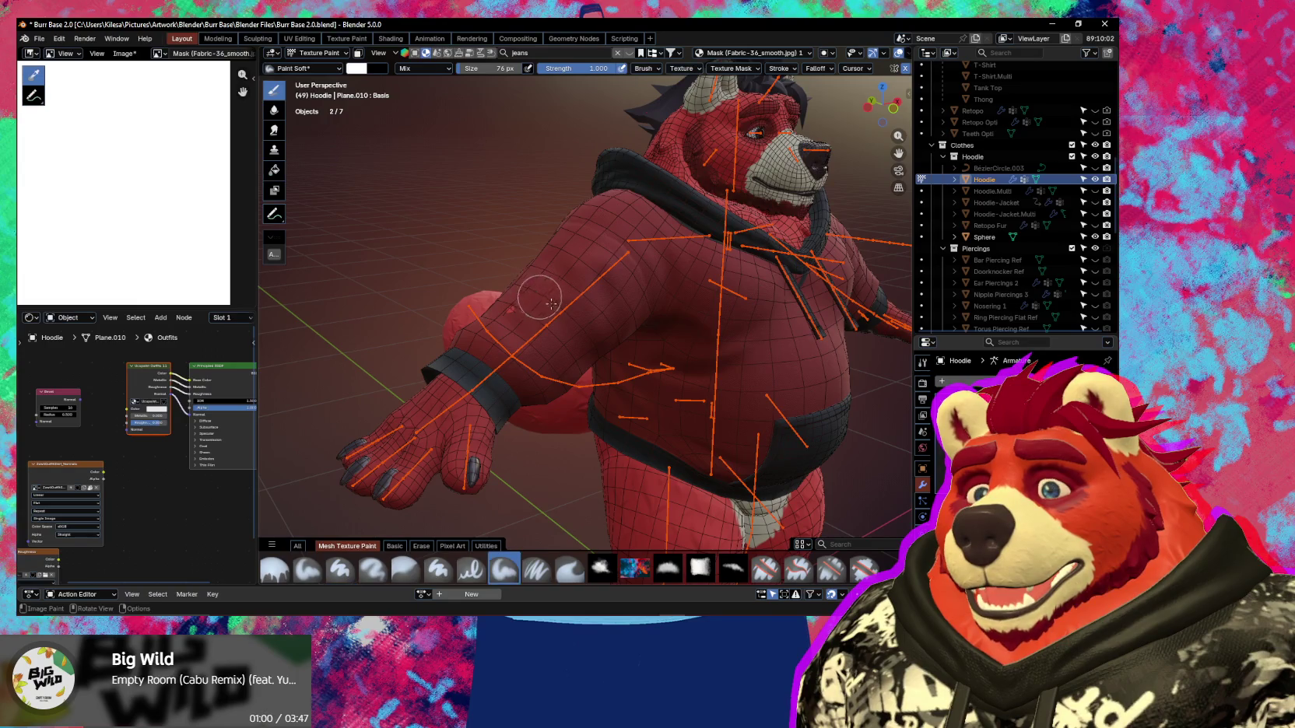
{"action": "key", "text": "ctrl+Tab"}
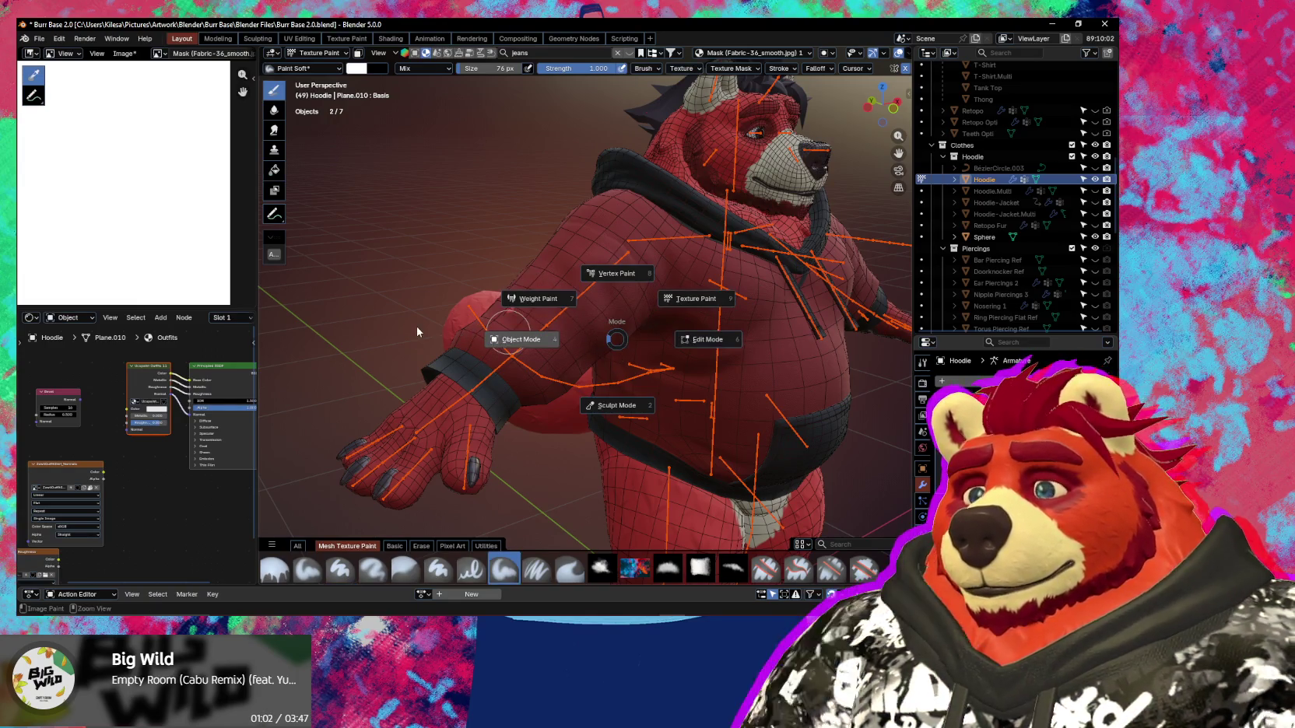
{"action": "left_click", "coordinate": [421, 327]}
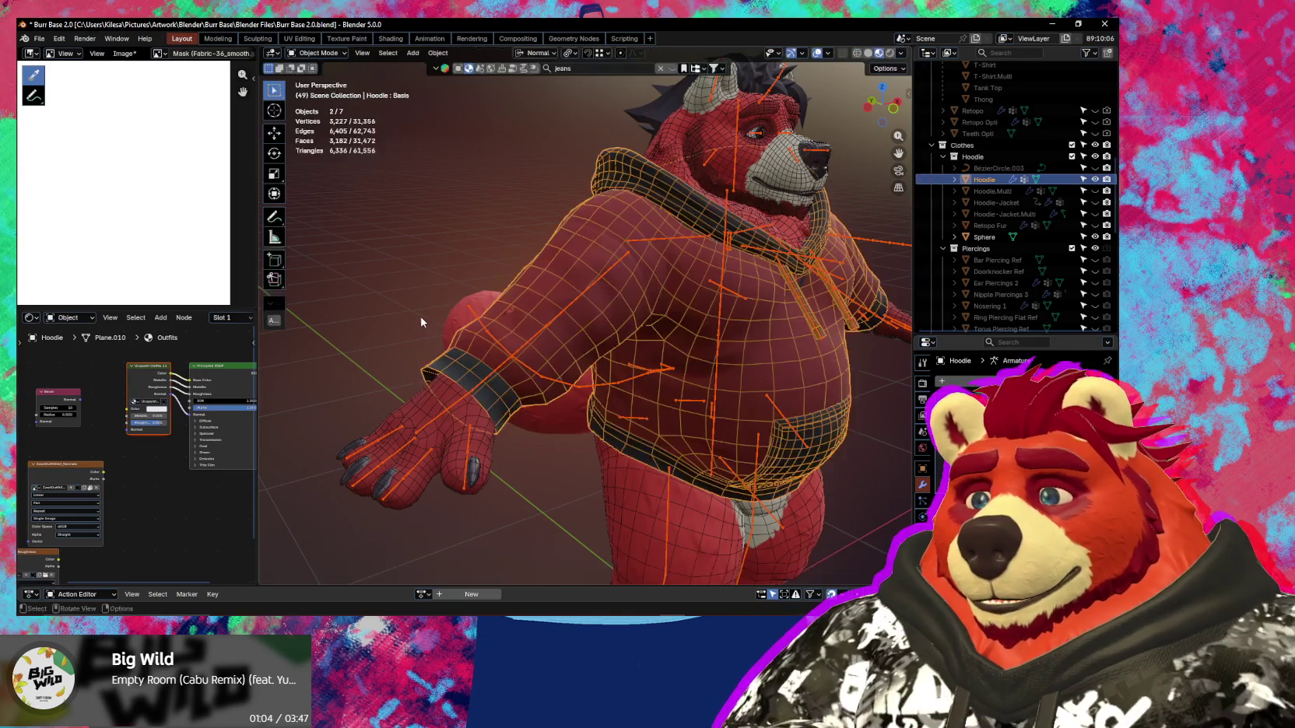
{"action": "scroll", "coordinate": [173, 260], "scroll_direction": "down", "scroll_amount": 2}
{"action": "scroll", "coordinate": [173, 261], "scroll_direction": "down", "scroll_amount": 1}
{"action": "middle_click_drag", "start_coordinate": [173, 261], "coordinate": [175, 265]}
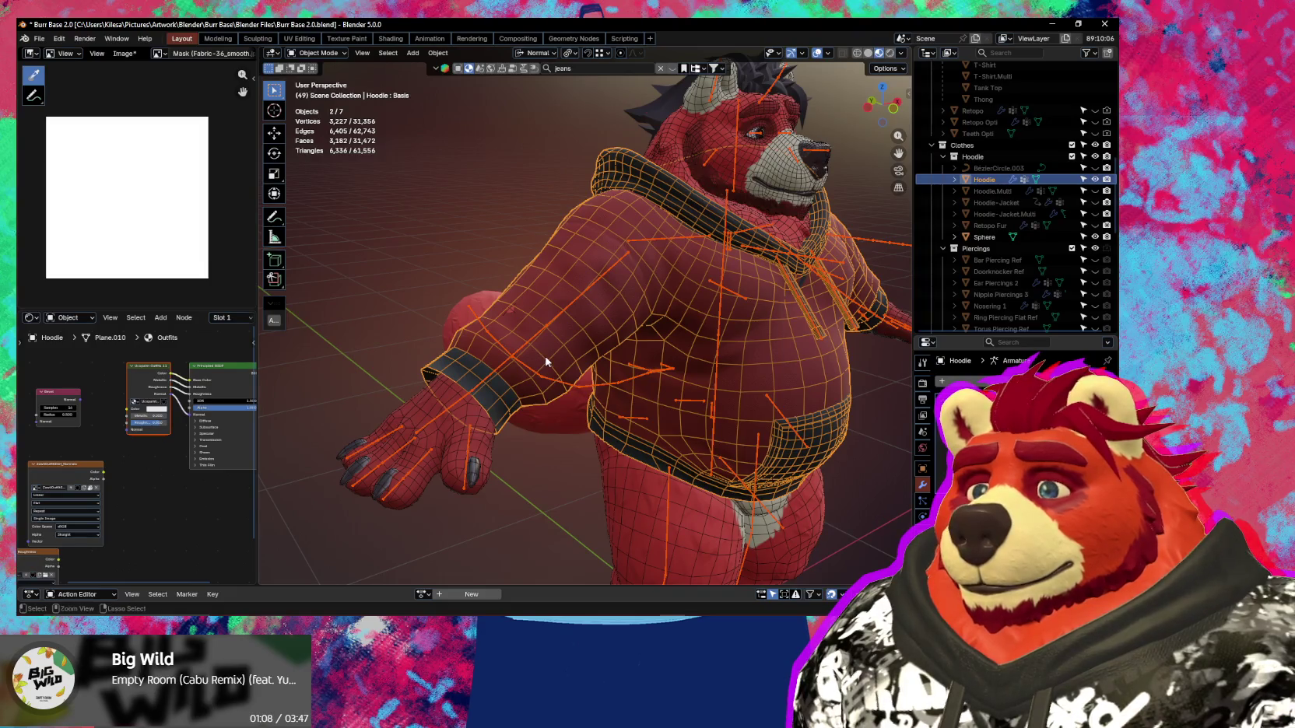
{"action": "key", "text": "ctrl+Tab"}
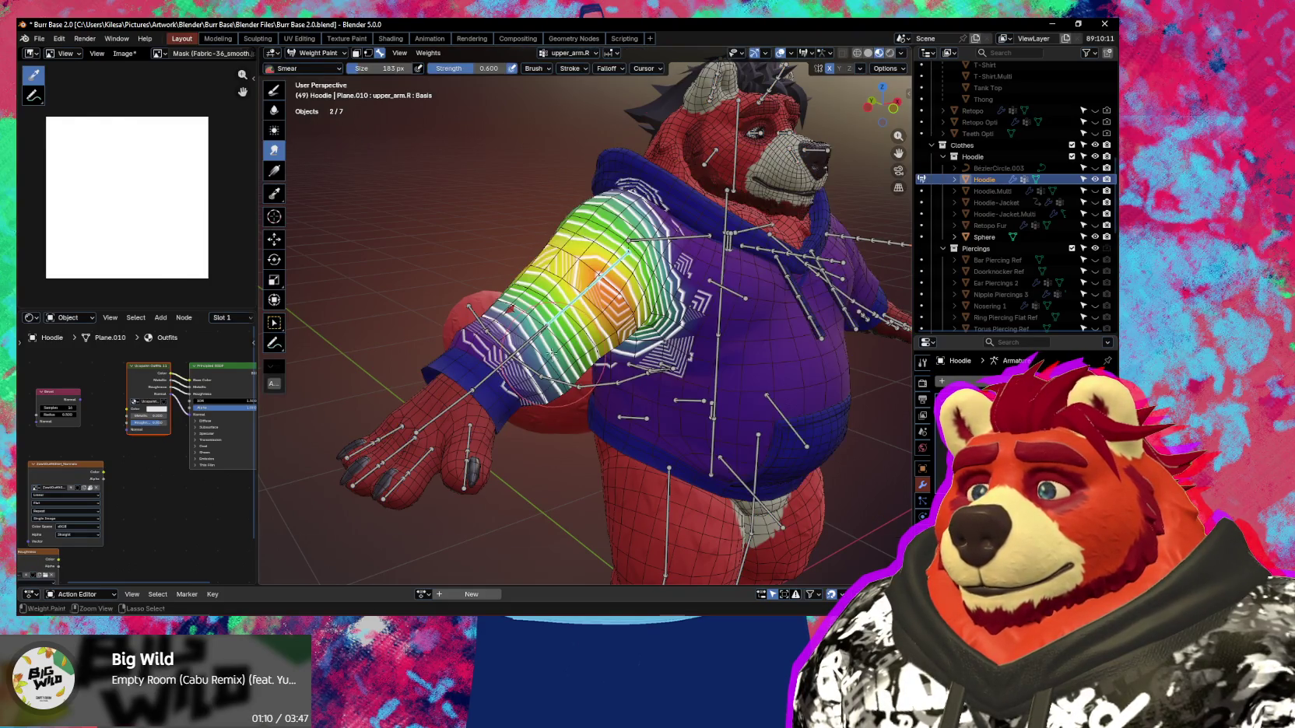
In Texture Paint, select the Fabric-36_smooth mask layer and reload its image.
{"action": "key", "text": "ctrl+Tab"}
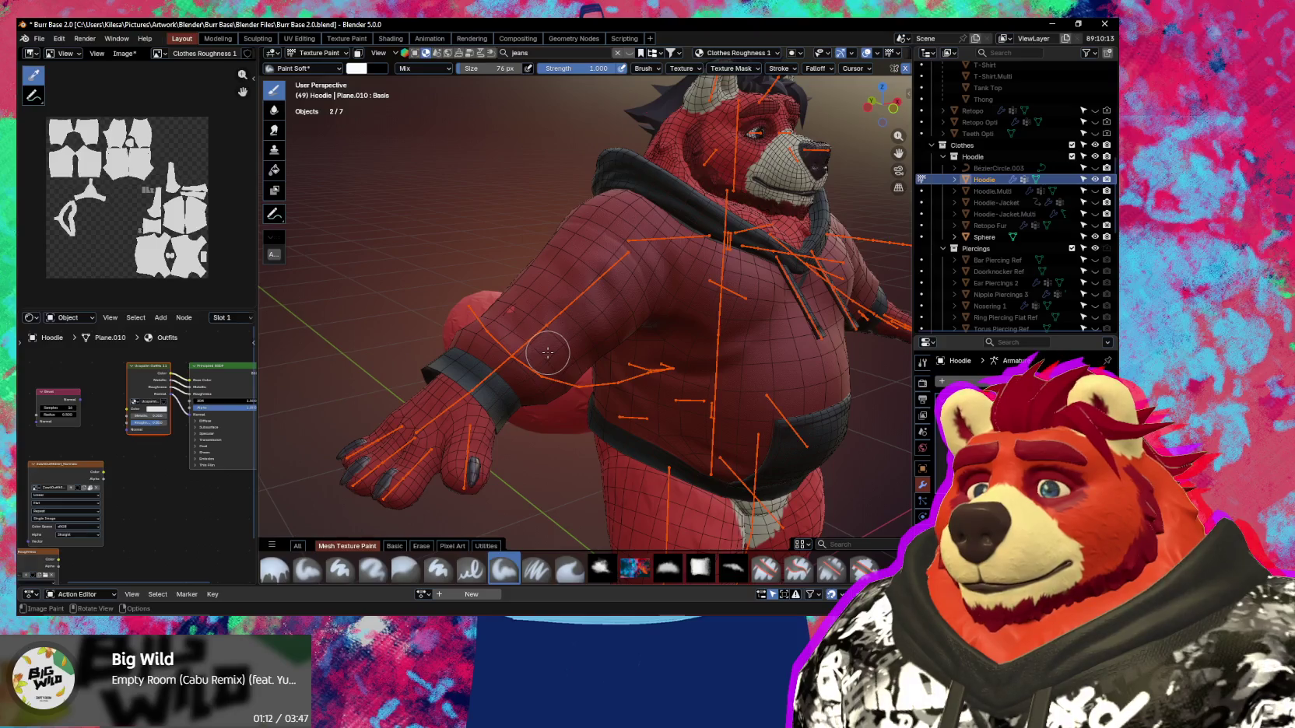
{"action": "key", "text": "n"}
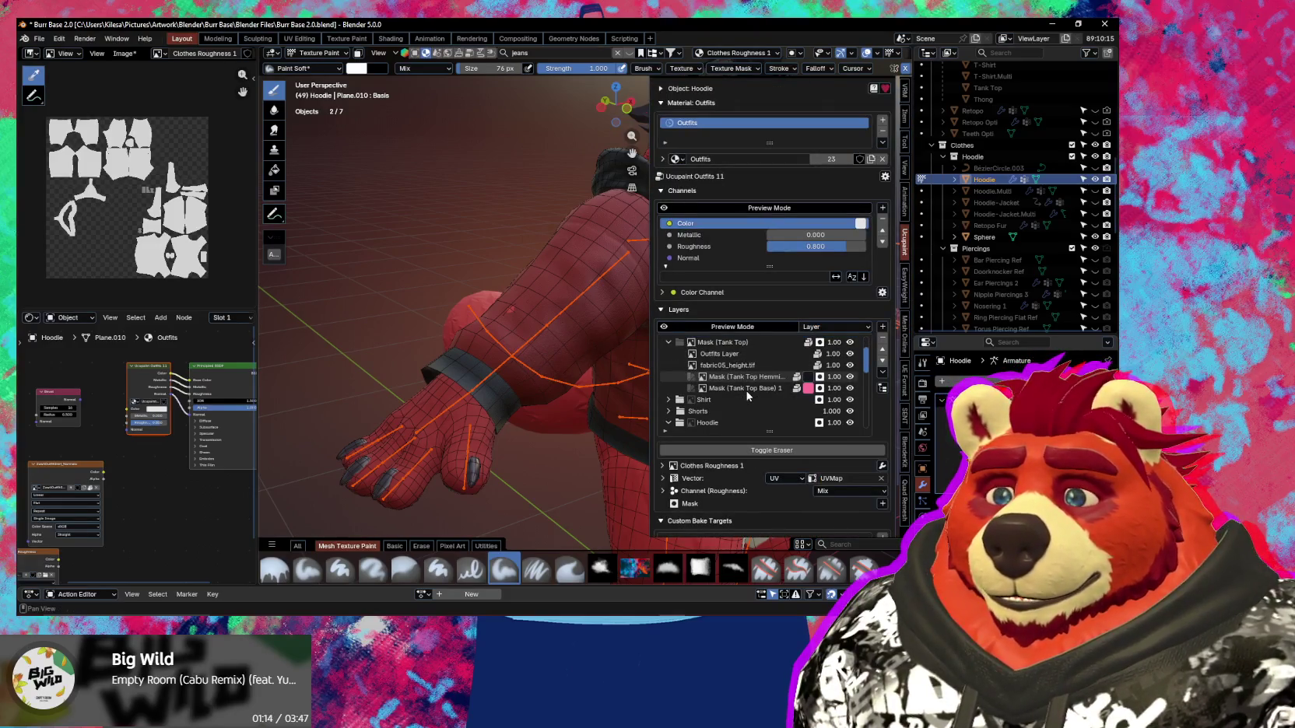
{"action": "scroll", "coordinate": [740, 372], "scroll_direction": "down", "scroll_amount": 5}
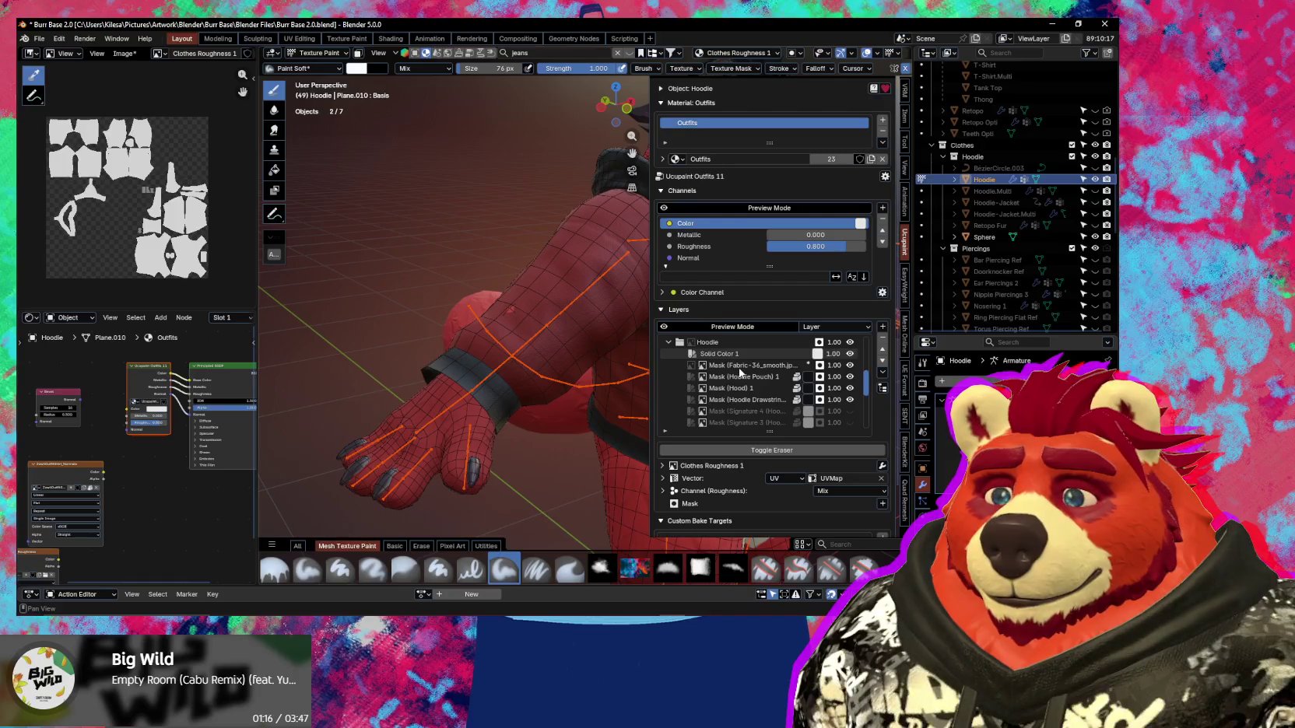
{"action": "left_click", "coordinate": [740, 366]}
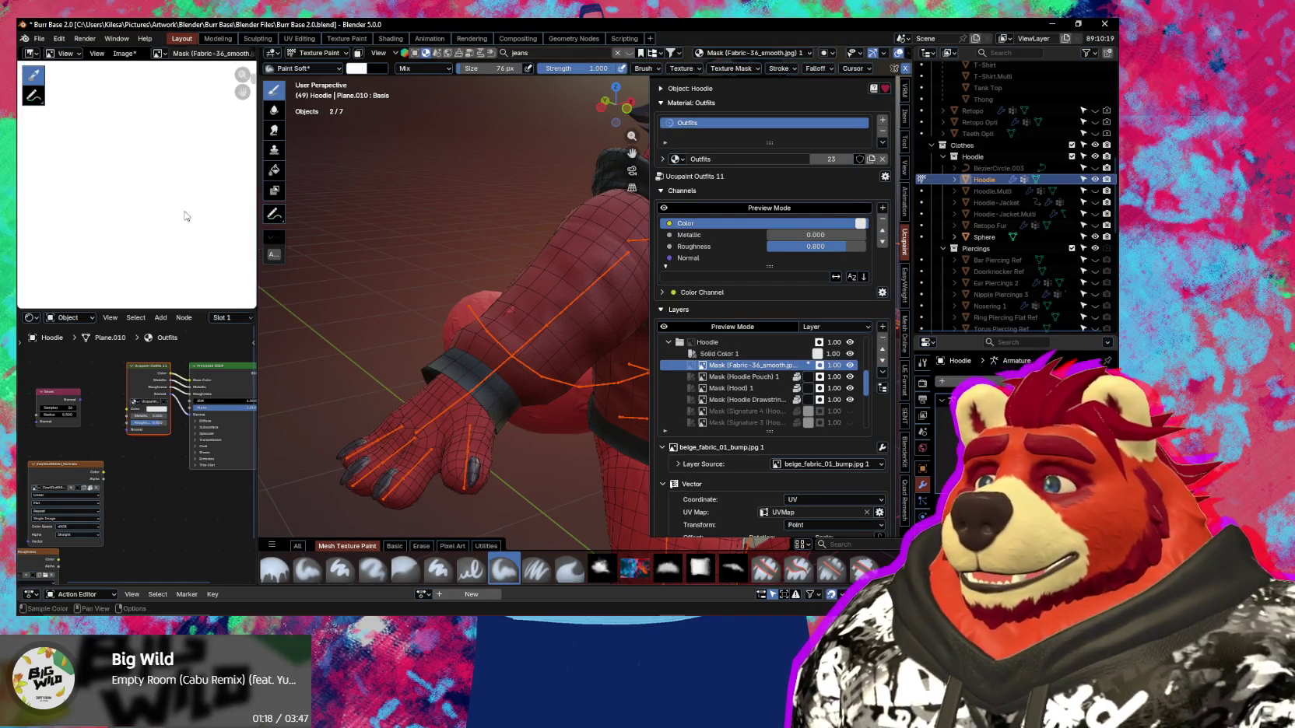
{"action": "scroll", "coordinate": [155, 159], "scroll_direction": "up", "scroll_amount": 1}
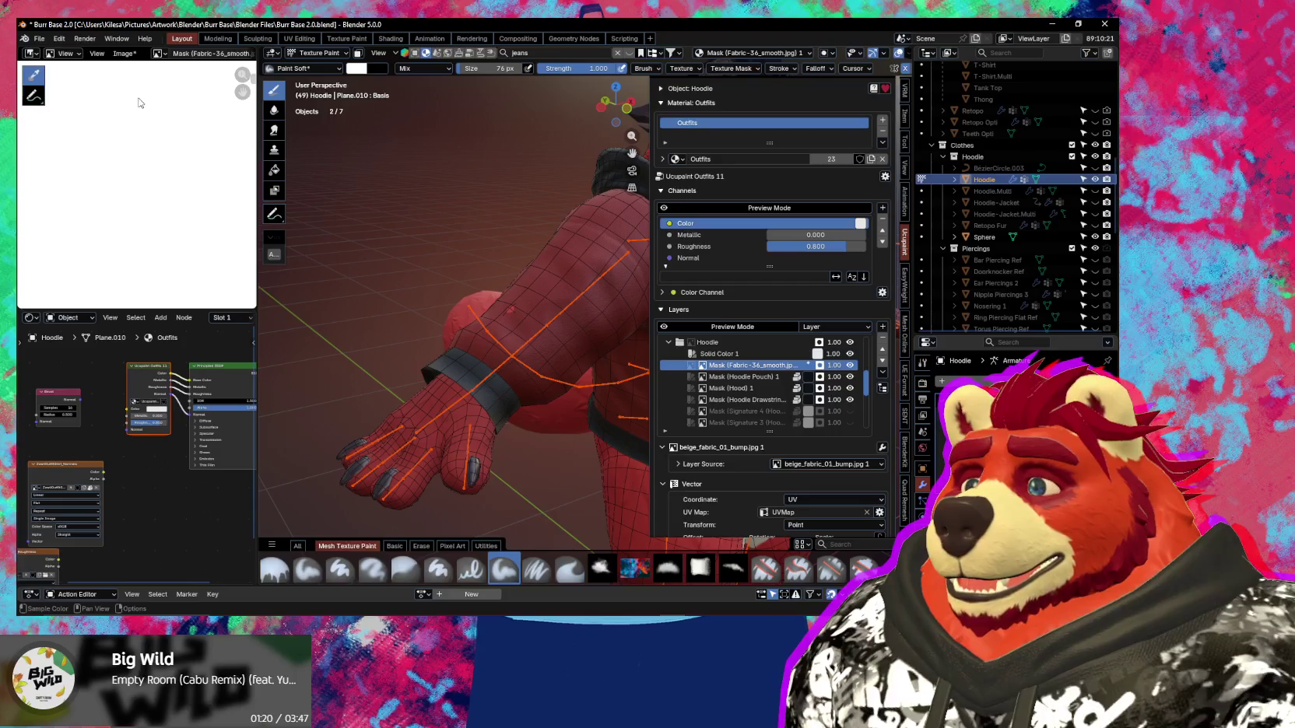
{"action": "left_click", "coordinate": [125, 54]}
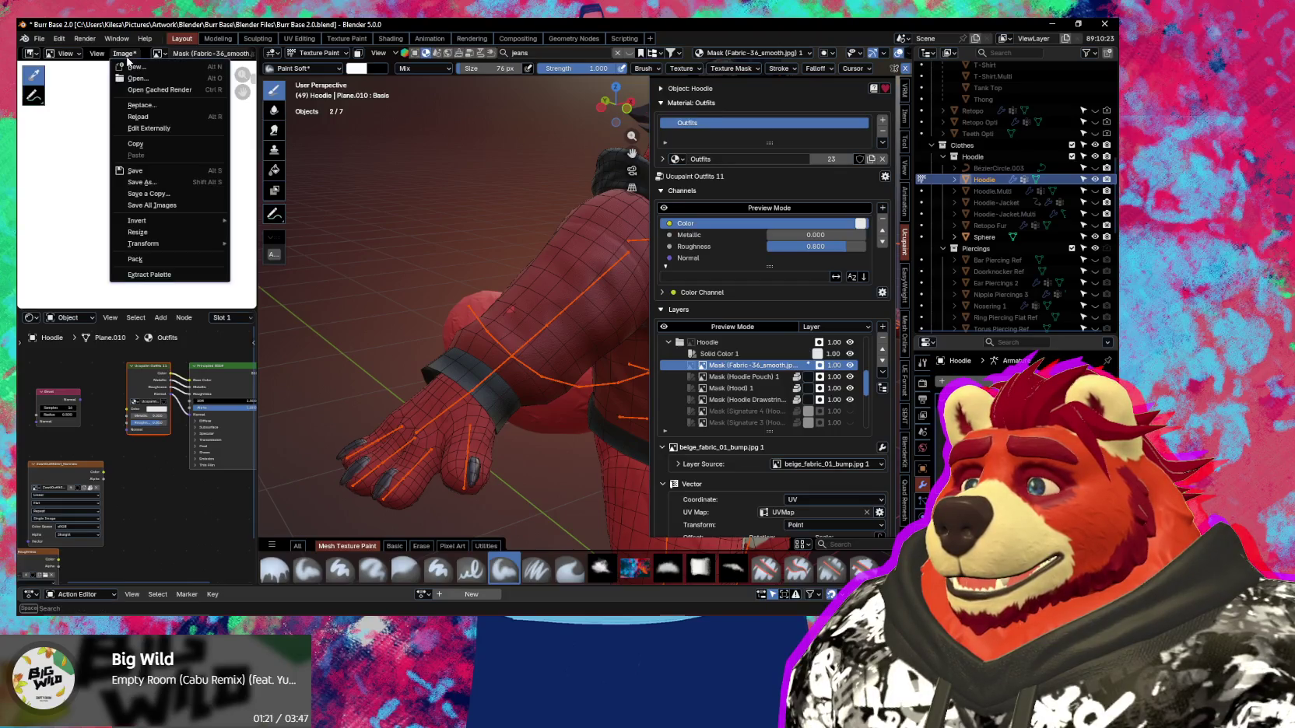
{"action": "left_click", "coordinate": [159, 116]}
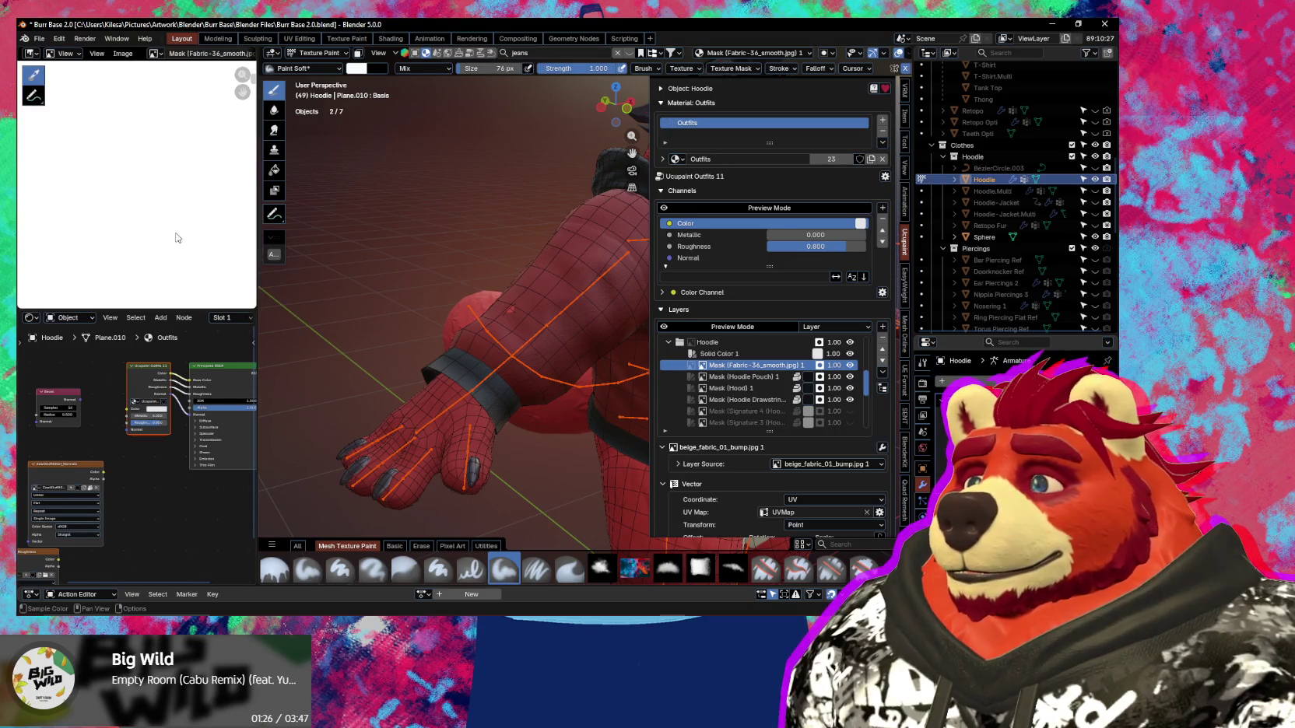
Make the image editor wider and taller beside the hoodie.
{"action": "left_click_drag", "start_coordinate": [260, 250], "coordinate": [324, 250]}
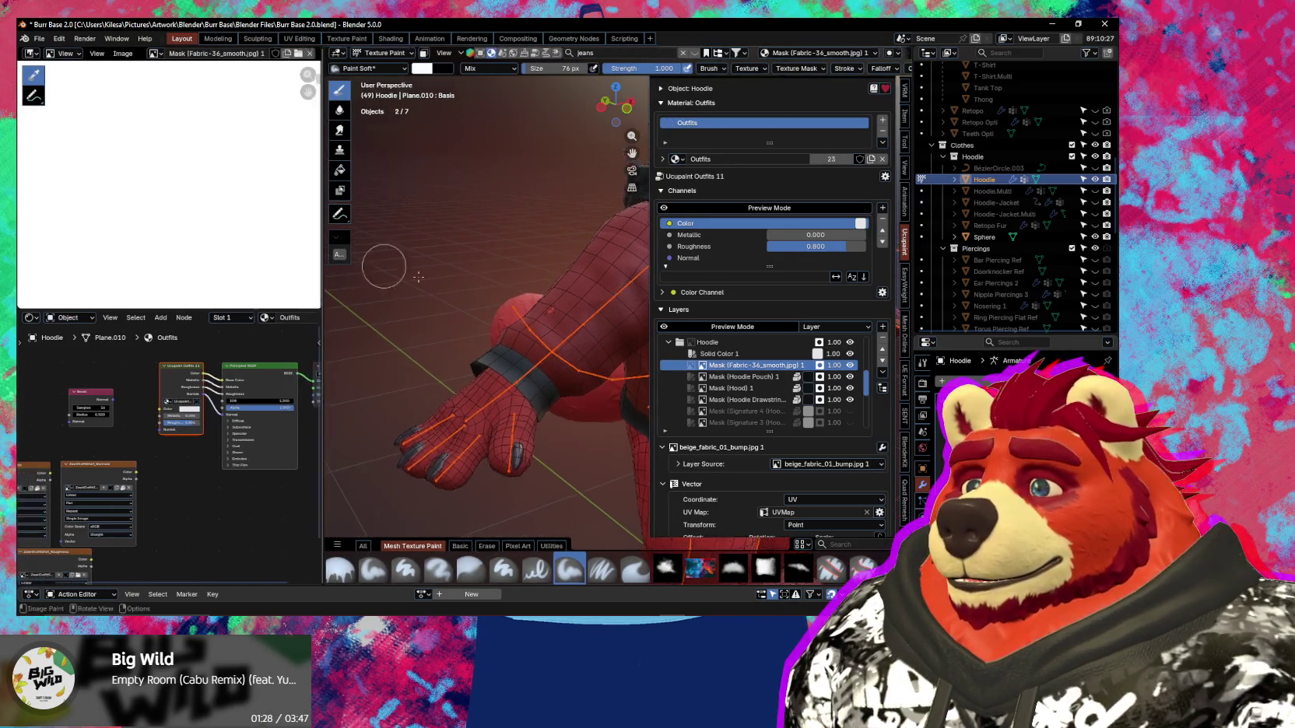
{"action": "scroll", "coordinate": [549, 320], "scroll_direction": "up", "scroll_amount": 3}
{"action": "scroll", "coordinate": [561, 323], "scroll_direction": "up", "scroll_amount": 2}
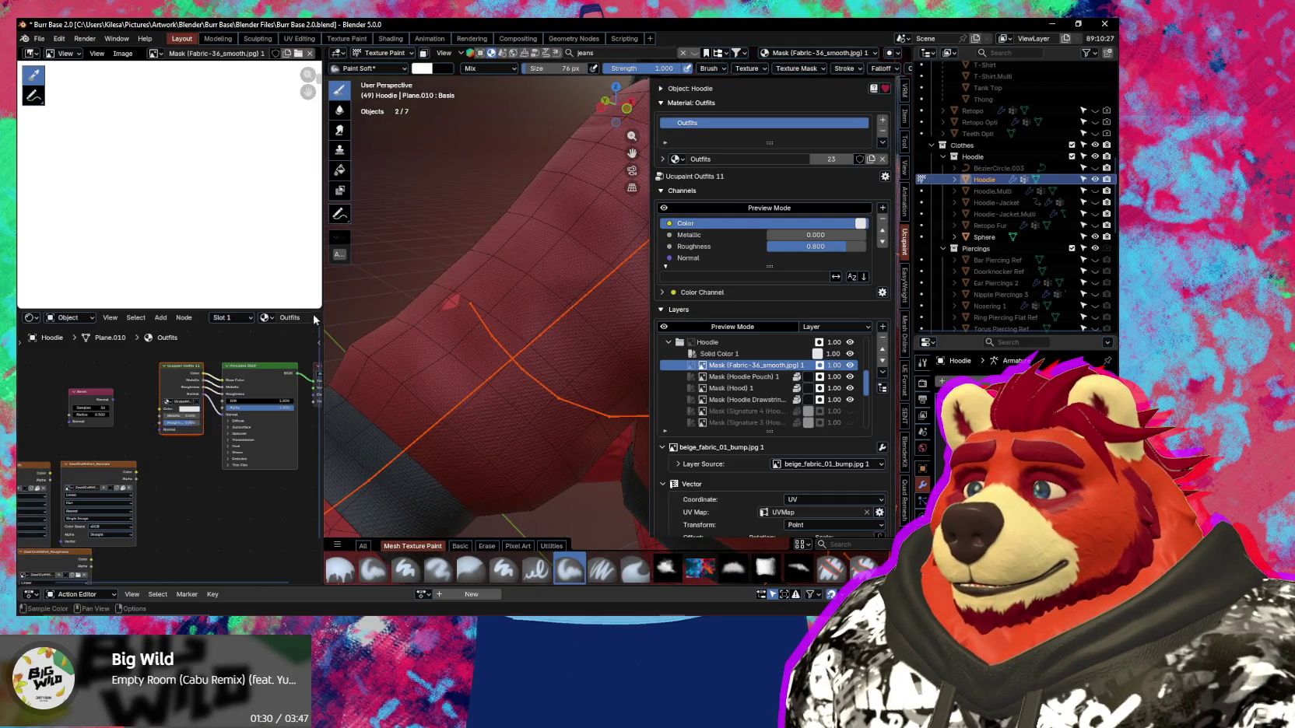
{"action": "left_click_drag", "start_coordinate": [312, 310], "coordinate": [312, 467]}
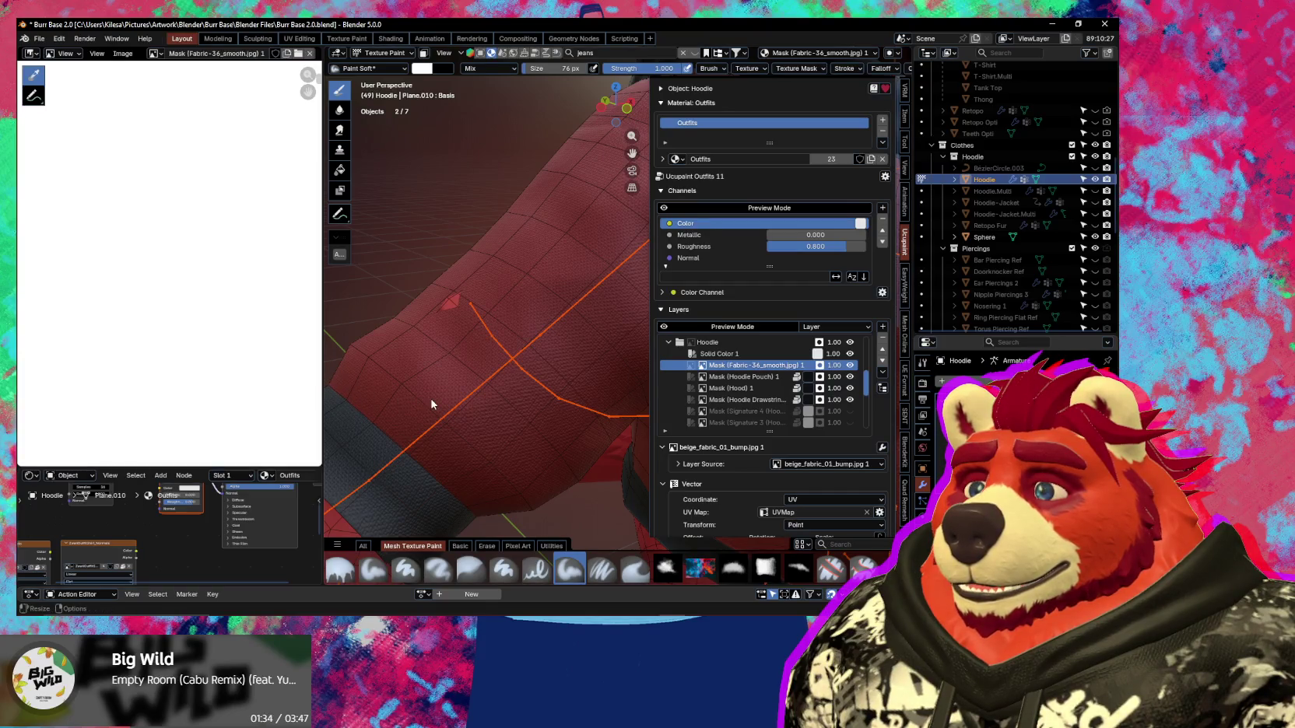
{"action": "middle_click_drag", "start_coordinate": [441, 400], "coordinate": [561, 426]}
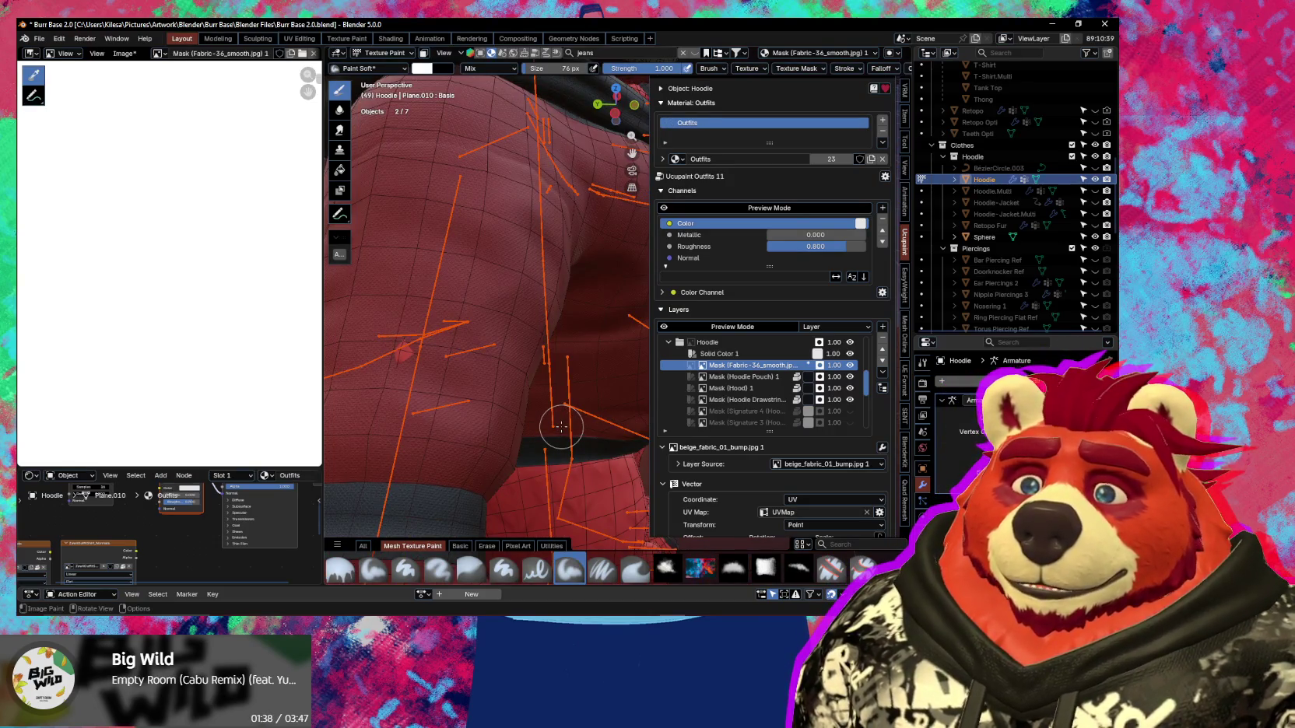
Make Solid Color 1 the active Ucupaint layer and zoom in on the hoodie drawstring.
{"action": "left_click", "coordinate": [775, 354]}
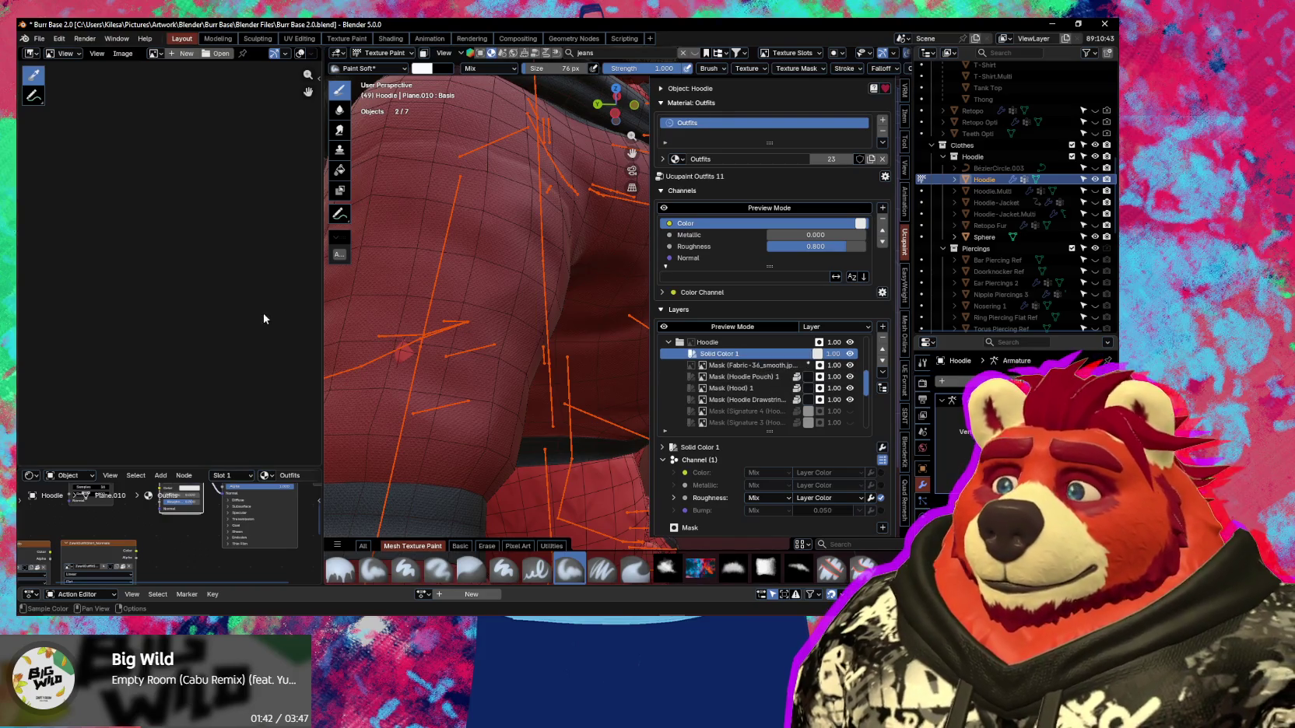
{"action": "middle_click_drag", "start_coordinate": [471, 352], "coordinate": [639, 352]}
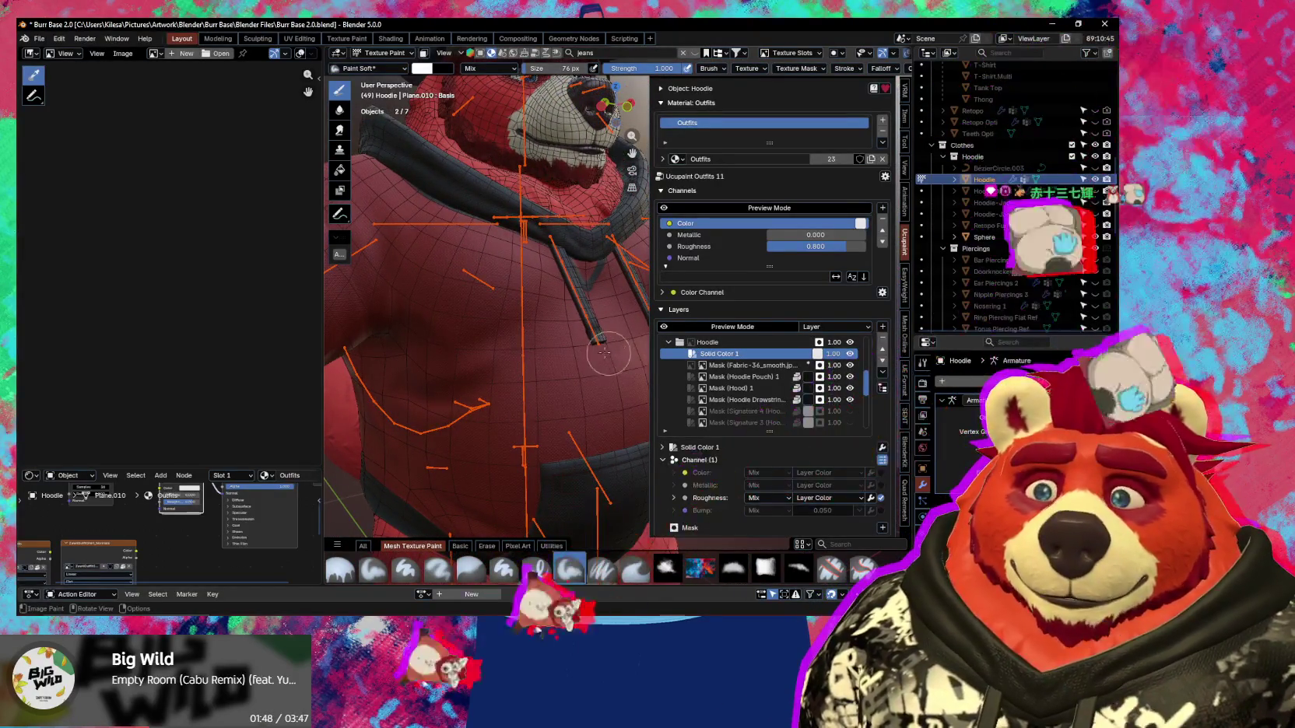
{"action": "scroll", "coordinate": [622, 358], "scroll_direction": "up", "scroll_amount": 5}
{"action": "scroll", "coordinate": [583, 377], "scroll_direction": "up", "scroll_amount": 1}
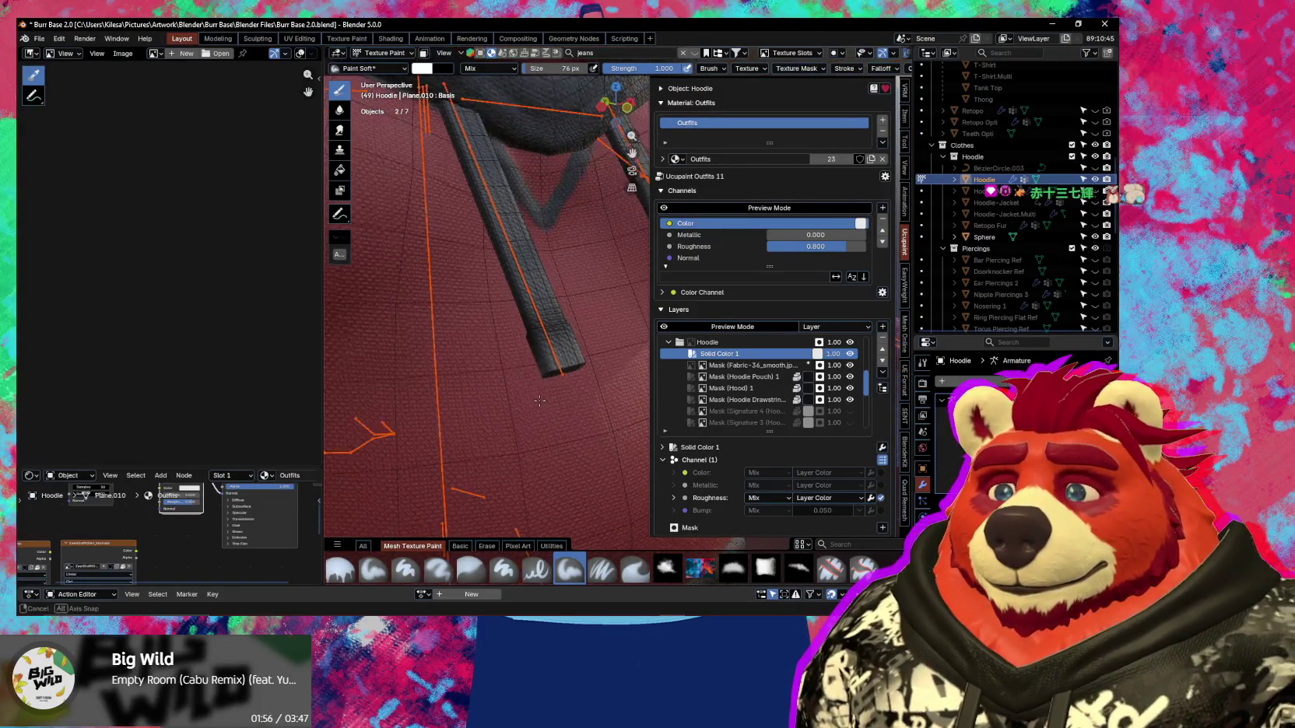
{"action": "middle_click_drag", "start_coordinate": [540, 388], "coordinate": [559, 349]}
In Edit Mode, select the drawstring tip face loop and circle-select the remaining tip faces.
{"action": "key", "text": "Tab"}
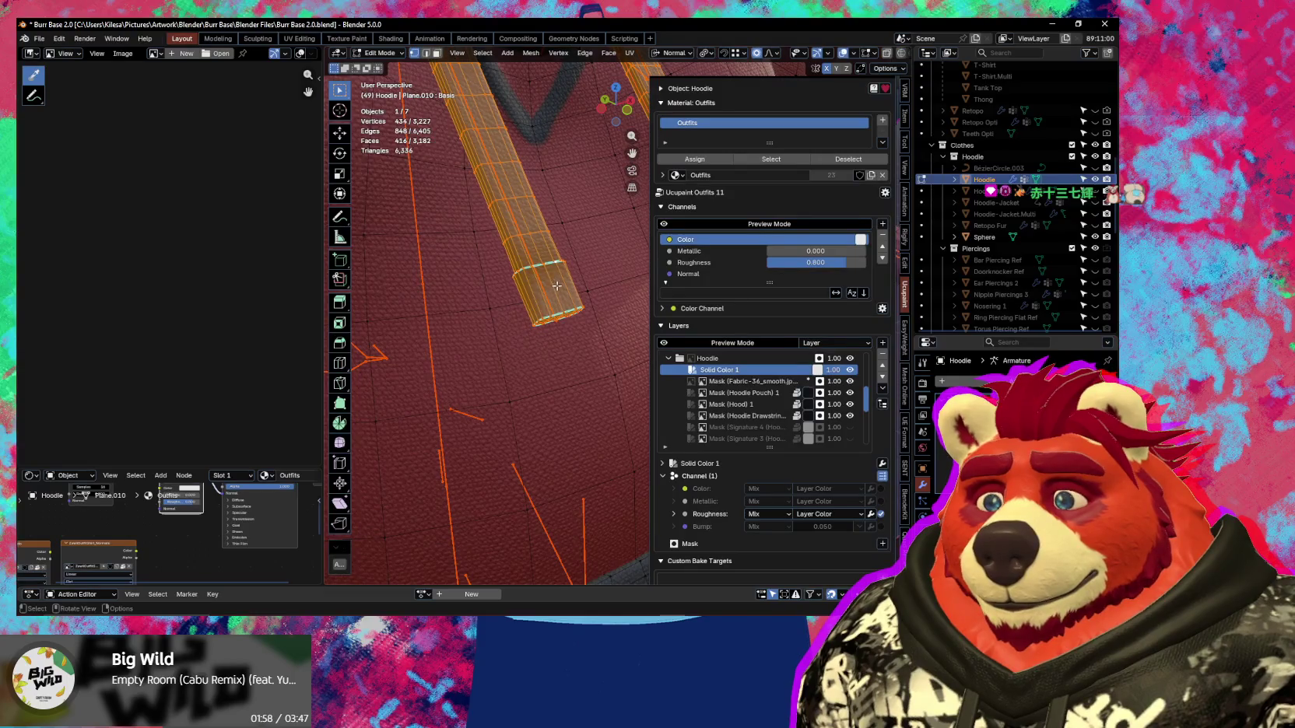
{"action": "left_click", "coordinate": [557, 286], "text": "alt"}
{"action": "middle_click_drag", "start_coordinate": [560, 287], "coordinate": [618, 461]}
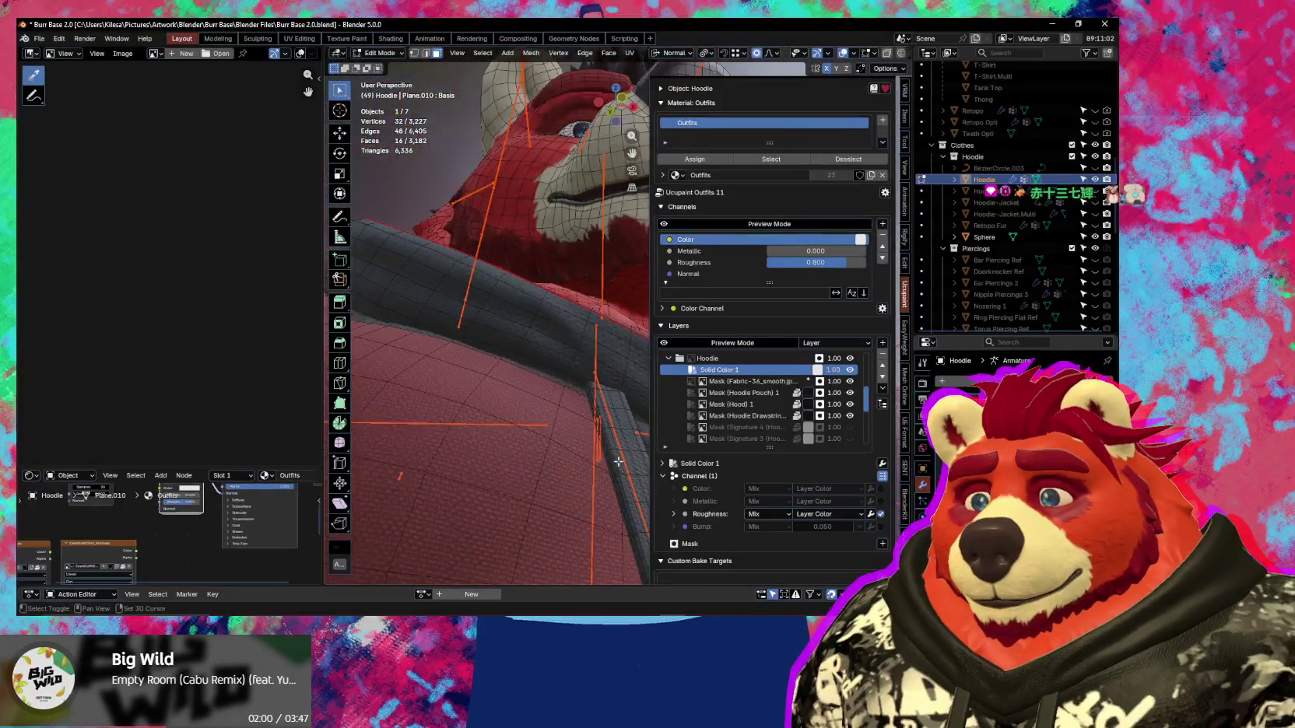
{"action": "key", "text": "n"}
{"action": "key", "text": "KP_Decimal"}
{"action": "middle_click_drag", "start_coordinate": [646, 517], "coordinate": [648, 441]}
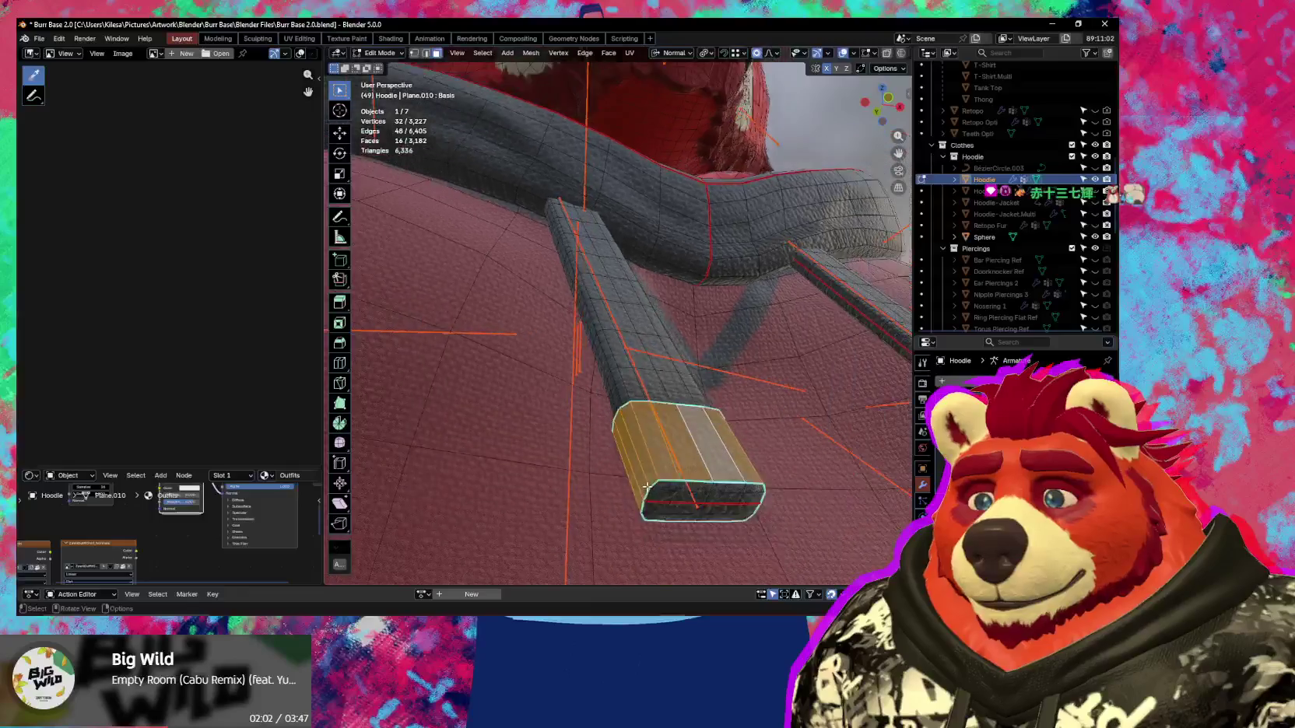
{"action": "key", "text": "c"}
{"action": "mouse_move", "coordinate": [676, 342]}
{"action": "left_mouse_down"}
{"action": "mouse_move", "coordinate": [670, 331]}
{"action": "mouse_move", "coordinate": [734, 342]}
{"action": "left_mouse_up"}
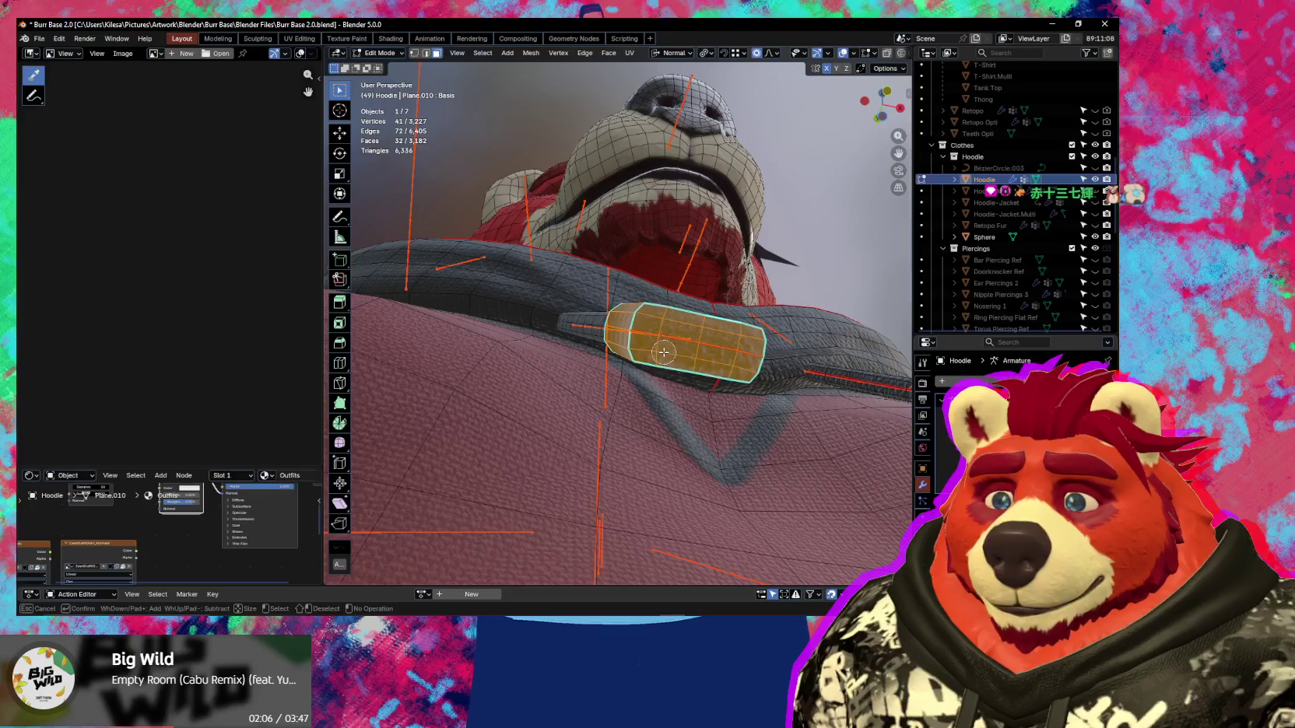
{"action": "key", "text": "Escape"}
Grow the tip selection by one ring and mirror it onto the other drawstring with Extend.
{"action": "mouse_move", "coordinate": [663, 352]}
{"action": "middle_mouse_down"}
{"action": "mouse_move", "coordinate": [706, 441]}
{"action": "mouse_move", "coordinate": [523, 391]}
{"action": "middle_mouse_up"}
{"action": "key", "text": "ctrl+KP_Add"}
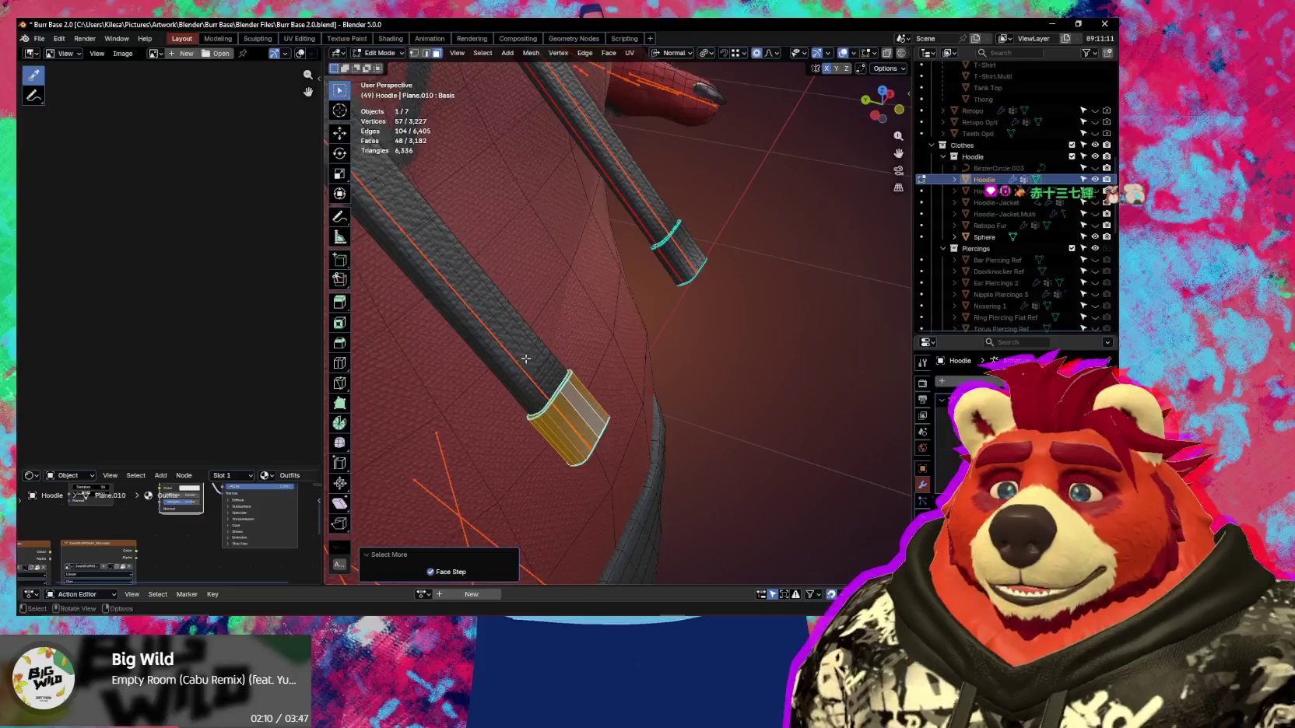
{"action": "key", "text": "ctrl+shift+m"}
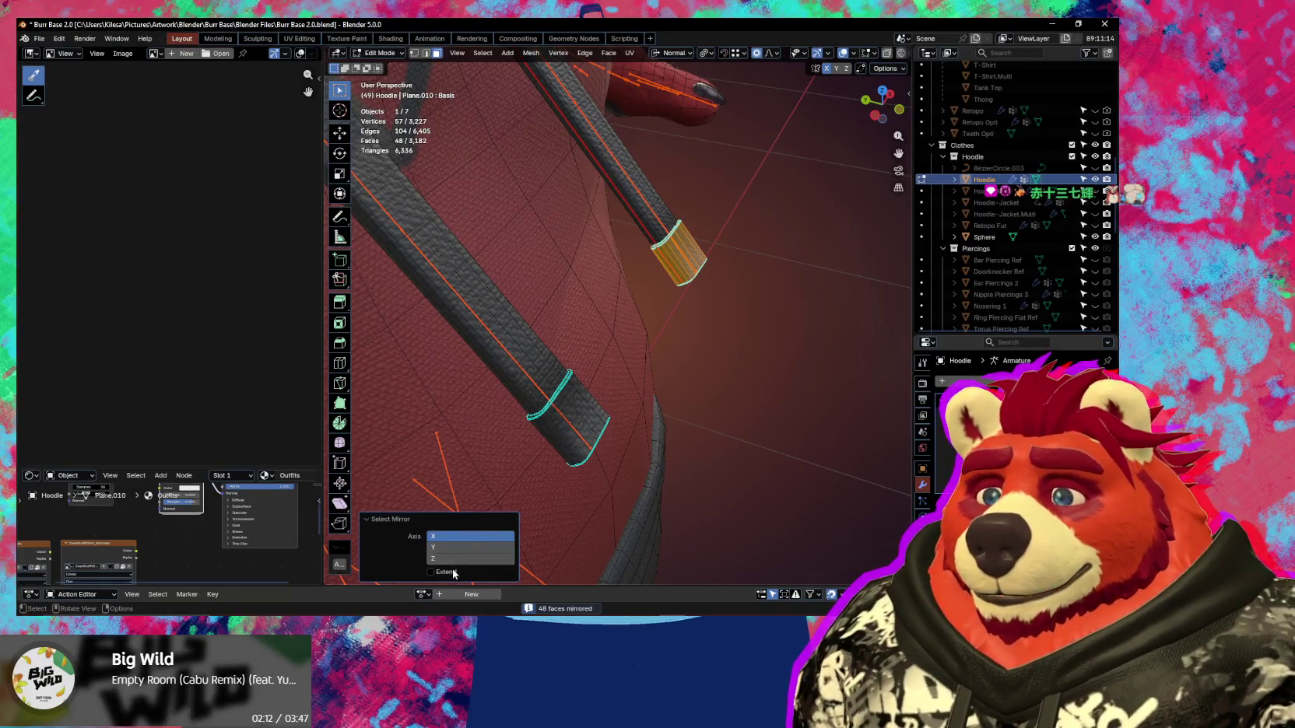
{"action": "left_click", "coordinate": [430, 572]}
{"action": "middle_click_drag", "start_coordinate": [498, 436], "coordinate": [546, 490]}
Return the hoodie to Texture Paint mode and show the Ucupaint layers sidebar again.
{"action": "key", "text": "ctrl+Tab"}
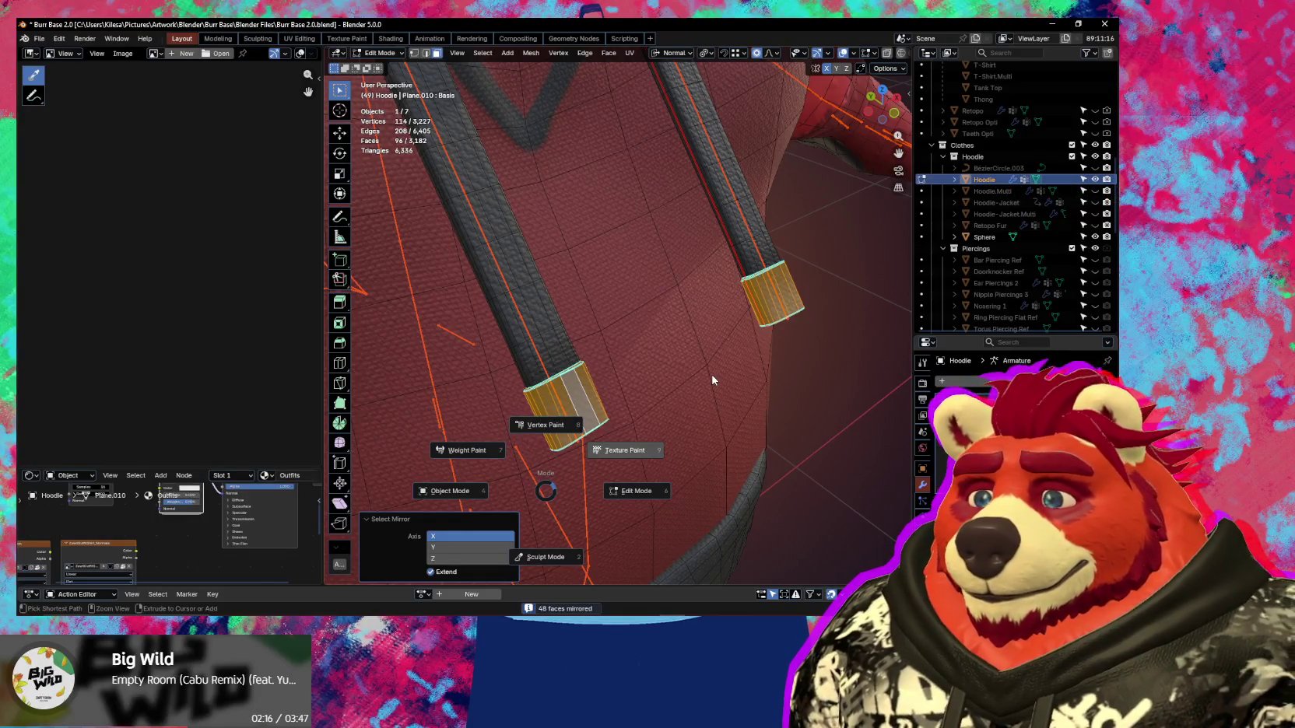
{"action": "left_click", "coordinate": [712, 380]}
{"action": "scroll", "coordinate": [700, 379], "scroll_direction": "down", "scroll_amount": 1}
{"action": "scroll", "coordinate": [653, 370], "scroll_direction": "down", "scroll_amount": 1}
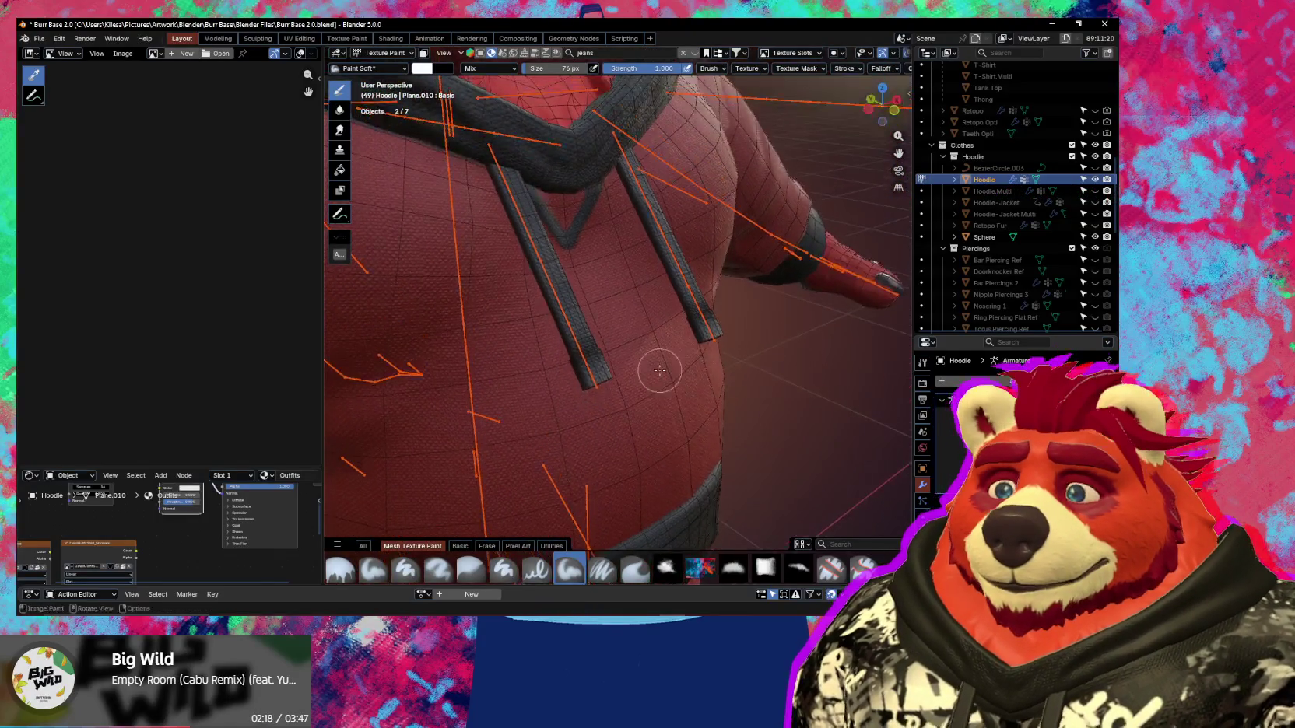
{"action": "scroll", "coordinate": [654, 368], "scroll_direction": "down", "scroll_amount": 1}
{"action": "scroll", "coordinate": [615, 397], "scroll_direction": "down", "scroll_amount": 1}
{"action": "scroll", "coordinate": [626, 404], "scroll_direction": "up", "scroll_amount": 2}
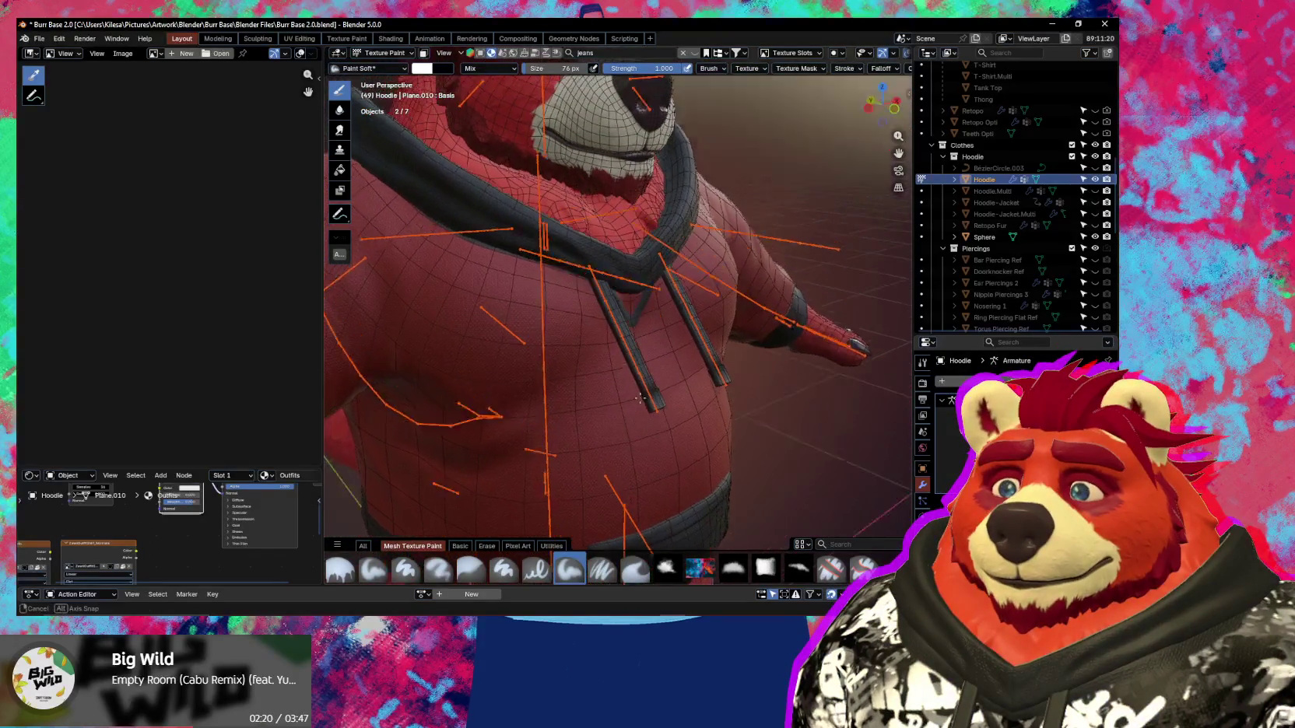
{"action": "middle_click_drag", "start_coordinate": [639, 414], "coordinate": [661, 420]}
{"action": "scroll", "coordinate": [655, 417], "scroll_direction": "up", "scroll_amount": 1}
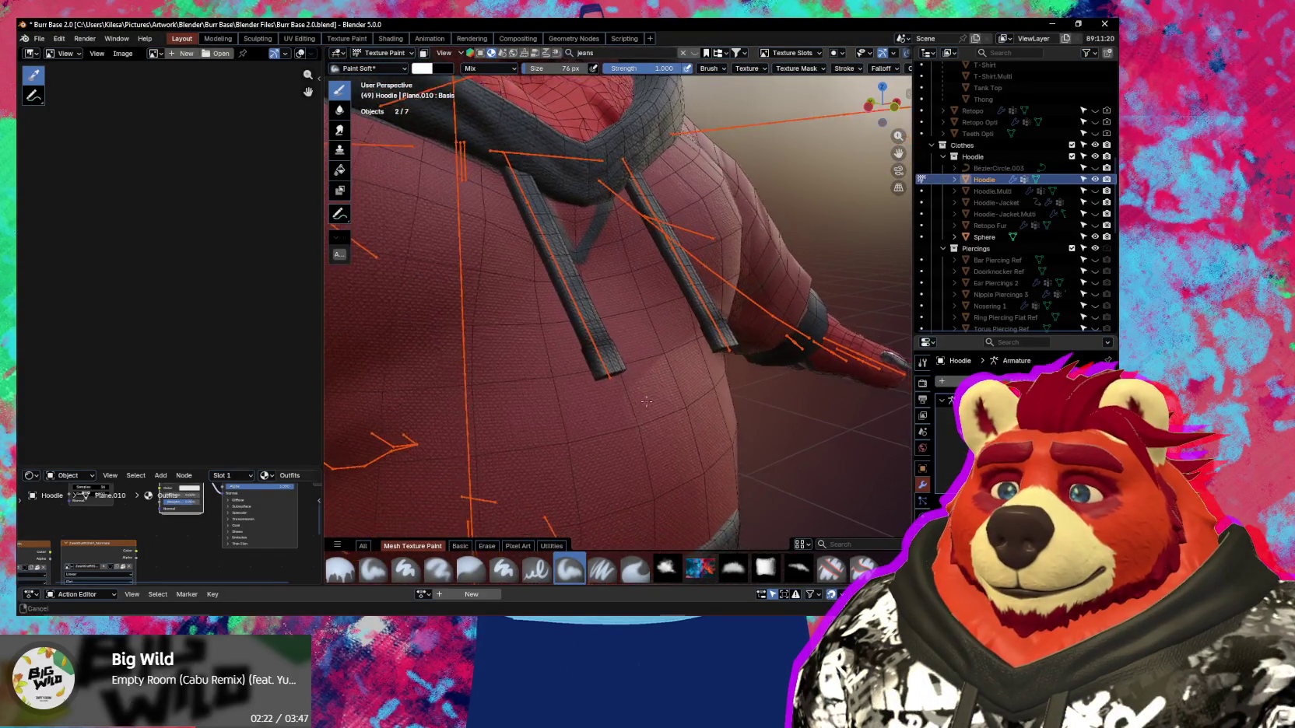
{"action": "scroll", "coordinate": [661, 420], "scroll_direction": "up", "scroll_amount": 2}
{"action": "key", "text": "n"}
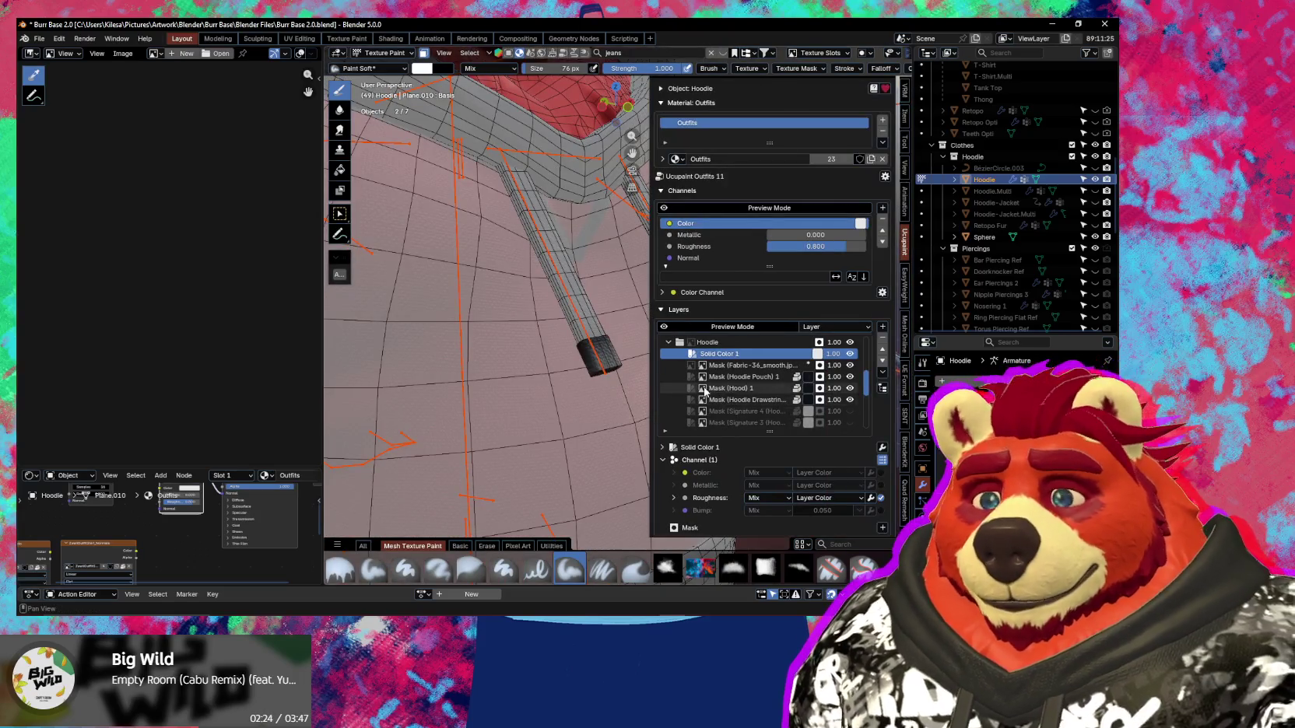
Select the hoodie's fabric texture mask layer in the Ucupaint Layers panel.
{"action": "left_click", "coordinate": [763, 370]}
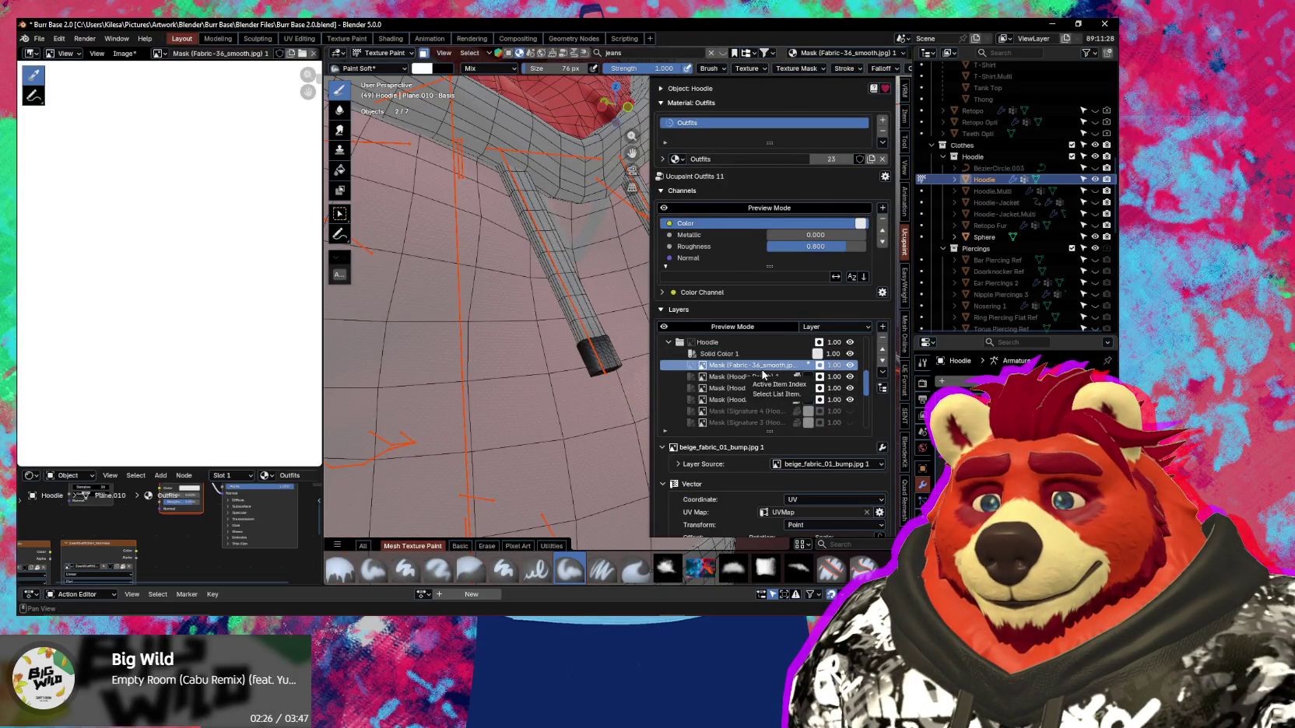
{"action": "scroll", "coordinate": [677, 420], "scroll_direction": "down", "scroll_amount": 3}
{"action": "scroll", "coordinate": [665, 440], "scroll_direction": "down", "scroll_amount": 1}
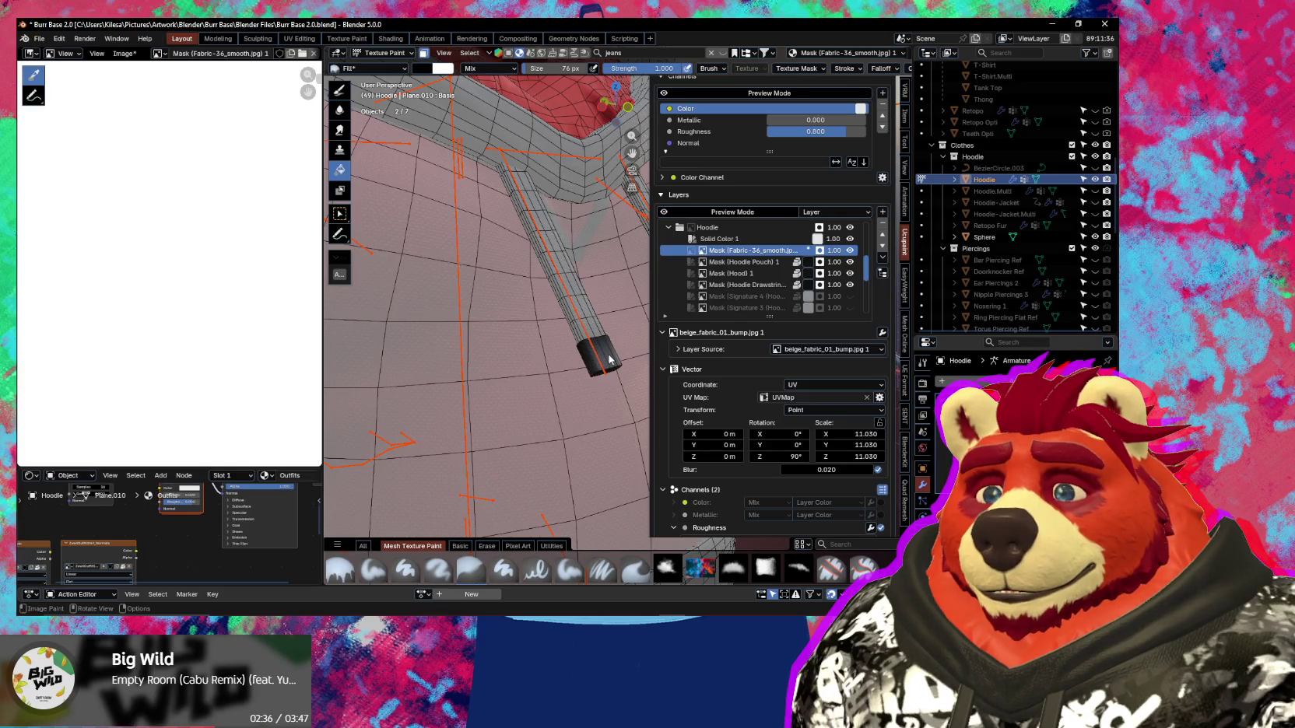
Inspect the drawstring tips up close with the side panel hidden.
{"action": "mouse_move", "coordinate": [610, 360]}
{"action": "middle_mouse_down"}
{"action": "mouse_move", "coordinate": [591, 413]}
{"action": "mouse_move", "coordinate": [540, 428]}
{"action": "mouse_move", "coordinate": [636, 432]}
{"action": "middle_mouse_up"}
{"action": "key", "text": "n"}
{"action": "scroll", "coordinate": [591, 416], "scroll_direction": "down", "scroll_amount": 5}
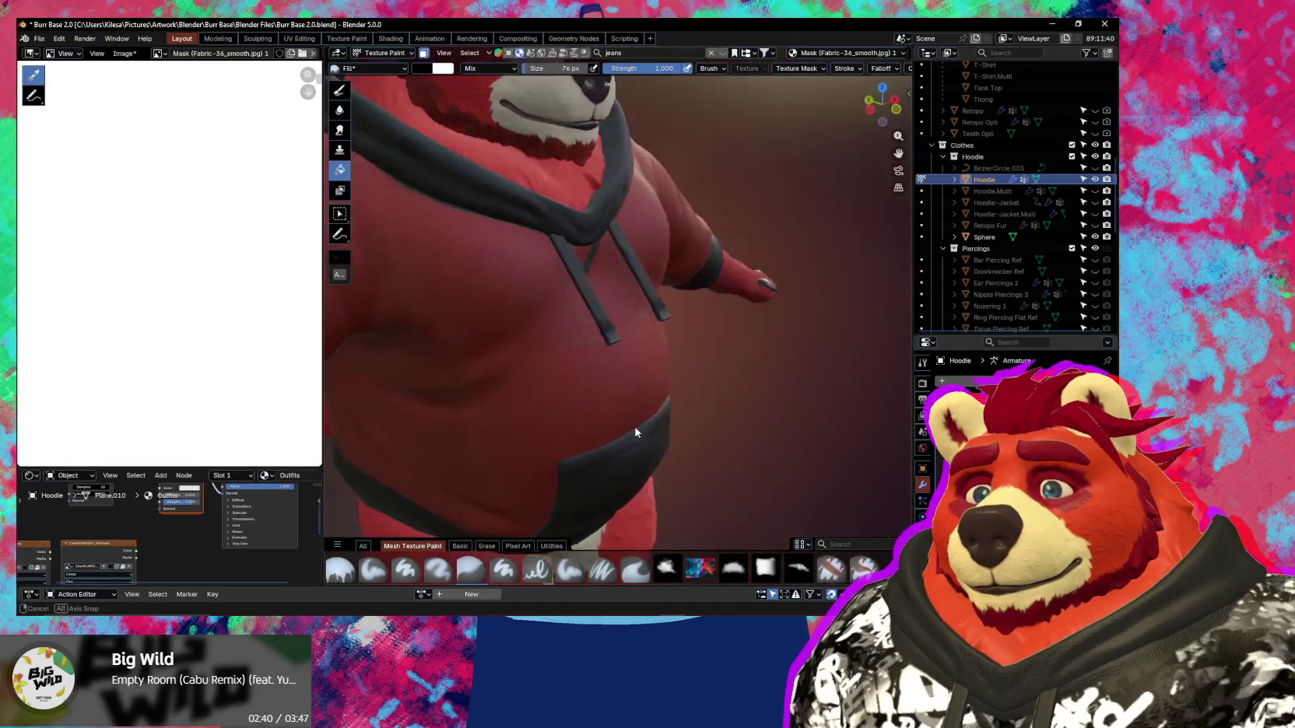
{"action": "scroll", "coordinate": [635, 433], "scroll_direction": "up", "scroll_amount": 3}
{"action": "scroll", "coordinate": [587, 390], "scroll_direction": "up", "scroll_amount": 4}
{"action": "mouse_move", "coordinate": [586, 390]}
{"action": "middle_mouse_down"}
{"action": "mouse_move", "coordinate": [676, 390]}
{"action": "mouse_move", "coordinate": [675, 379]}
{"action": "mouse_move", "coordinate": [682, 408]}
{"action": "mouse_move", "coordinate": [551, 444]}
{"action": "middle_mouse_up"}
{"action": "scroll", "coordinate": [685, 420], "scroll_direction": "up", "scroll_amount": 2}
{"action": "scroll", "coordinate": [685, 420], "scroll_direction": "down", "scroll_amount": 2}
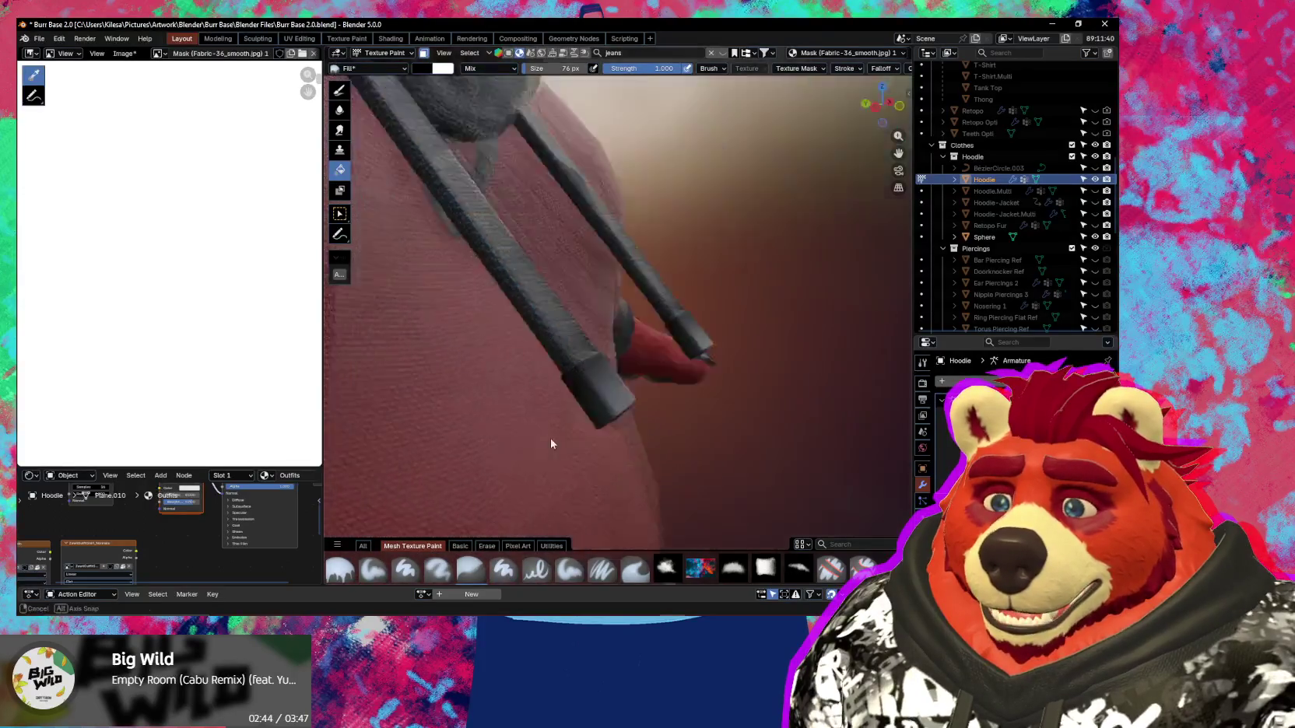
{"action": "scroll", "coordinate": [522, 404], "scroll_direction": "down", "scroll_amount": 4}
{"action": "scroll", "coordinate": [600, 346], "scroll_direction": "down", "scroll_amount": 2}
{"action": "middle_click_drag", "start_coordinate": [601, 347], "coordinate": [639, 422]}
{"action": "scroll", "coordinate": [640, 379], "scroll_direction": "up", "scroll_amount": 4}
Bring back the layers panel and scroll up to Fake Lighting, Clothes Roughness 1 and Mask (Tank Top).
{"action": "key", "text": "n"}
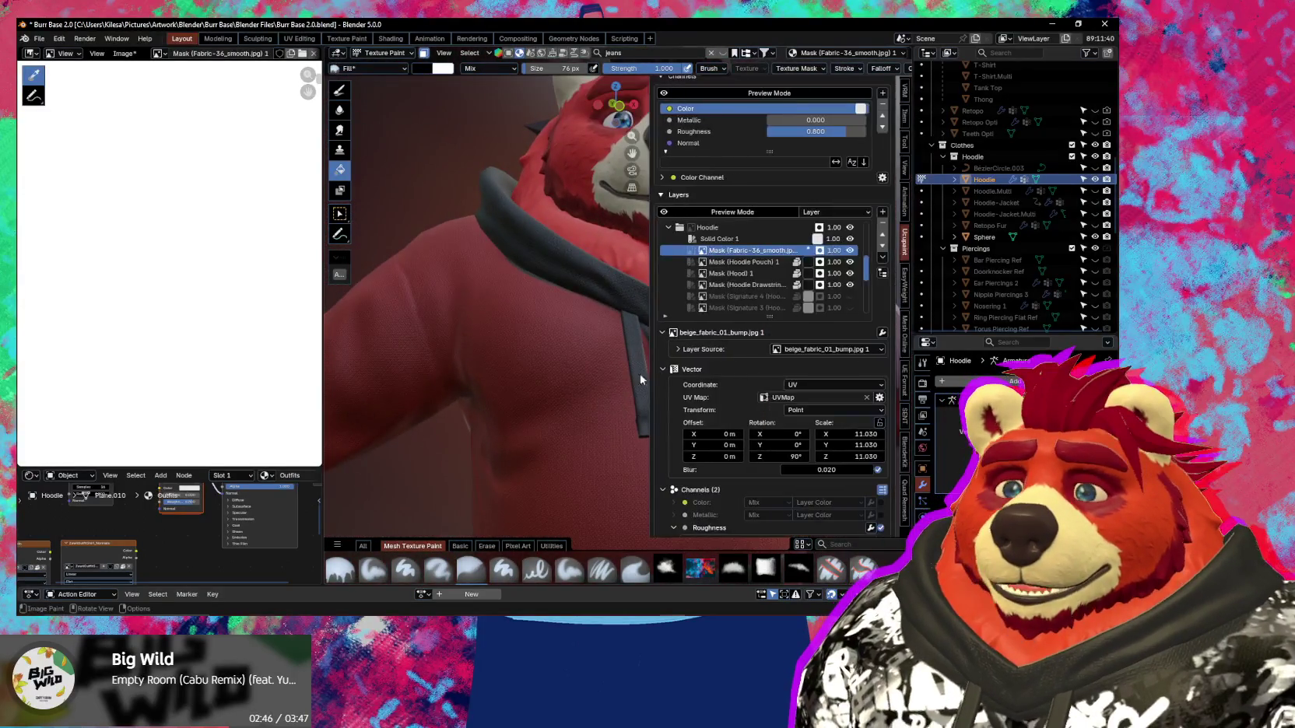
{"action": "scroll", "coordinate": [754, 242], "scroll_direction": "up", "scroll_amount": 3}
{"action": "scroll", "coordinate": [754, 242], "scroll_direction": "up", "scroll_amount": 3}
{"action": "scroll", "coordinate": [754, 242], "scroll_direction": "up", "scroll_amount": 2}
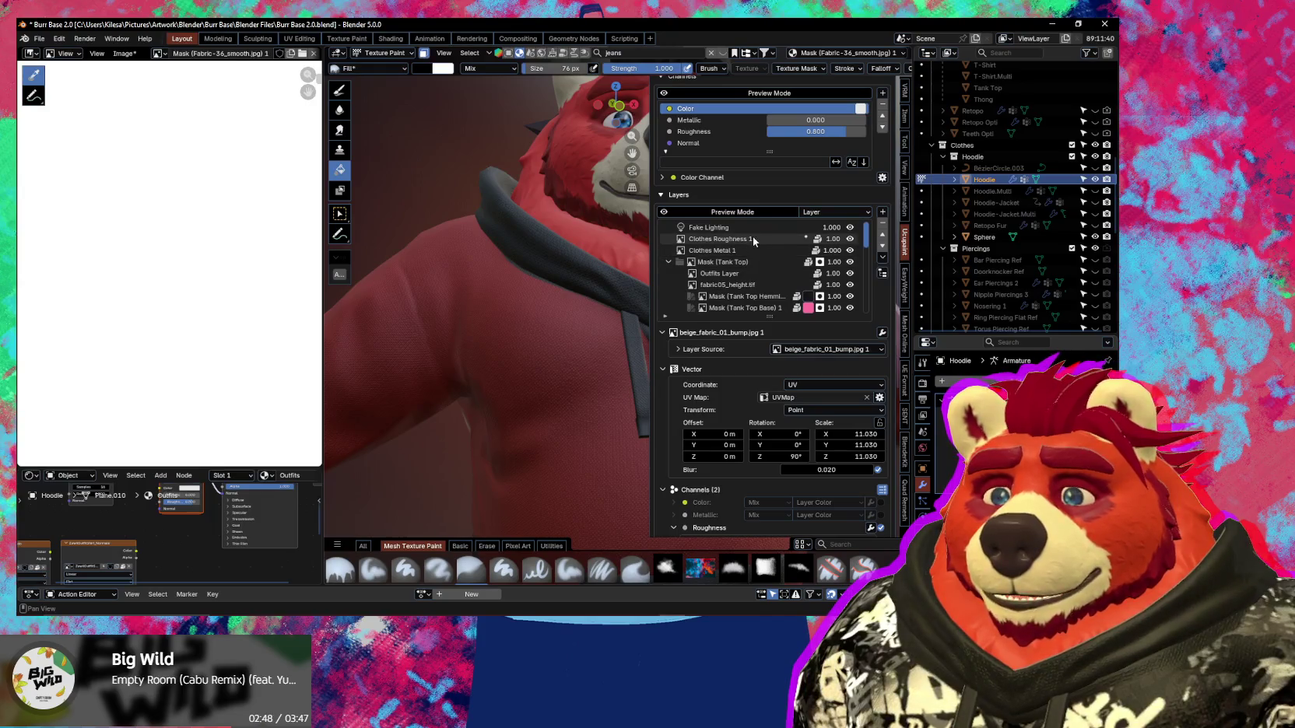
Select the Clothes Roughness 1 layer and zoom in on the hoodie shoulder.
{"action": "left_click", "coordinate": [753, 237]}
{"action": "scroll", "coordinate": [753, 237], "scroll_direction": "up", "scroll_amount": 2}
{"action": "scroll", "coordinate": [218, 324], "scroll_direction": "down", "scroll_amount": 3}
{"action": "scroll", "coordinate": [218, 324], "scroll_direction": "down", "scroll_amount": 2}
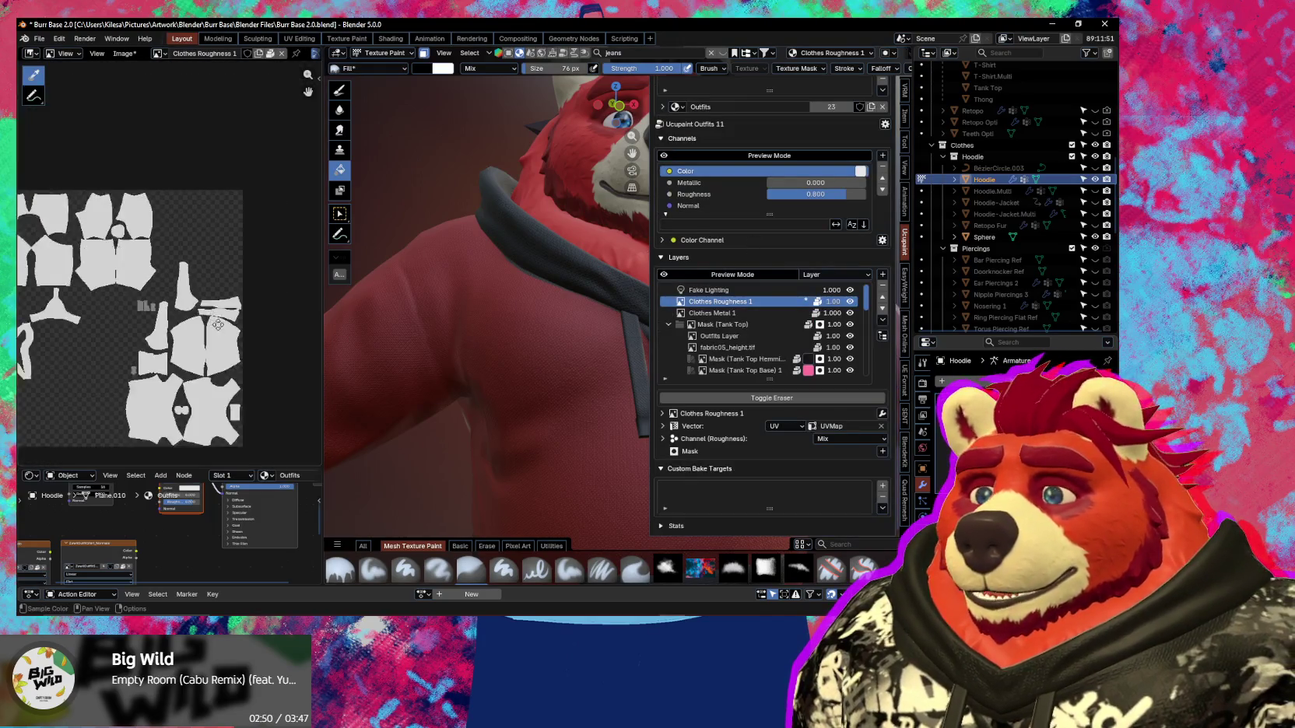
{"action": "scroll", "coordinate": [218, 324], "scroll_direction": "up", "scroll_amount": 1}
{"action": "mouse_move", "coordinate": [492, 376]}
{"action": "middle_mouse_down"}
{"action": "mouse_move", "coordinate": [544, 339]}
{"action": "mouse_move", "coordinate": [552, 203]}
{"action": "middle_mouse_up"}
{"action": "scroll", "coordinate": [544, 339], "scroll_direction": "up", "scroll_amount": 3}
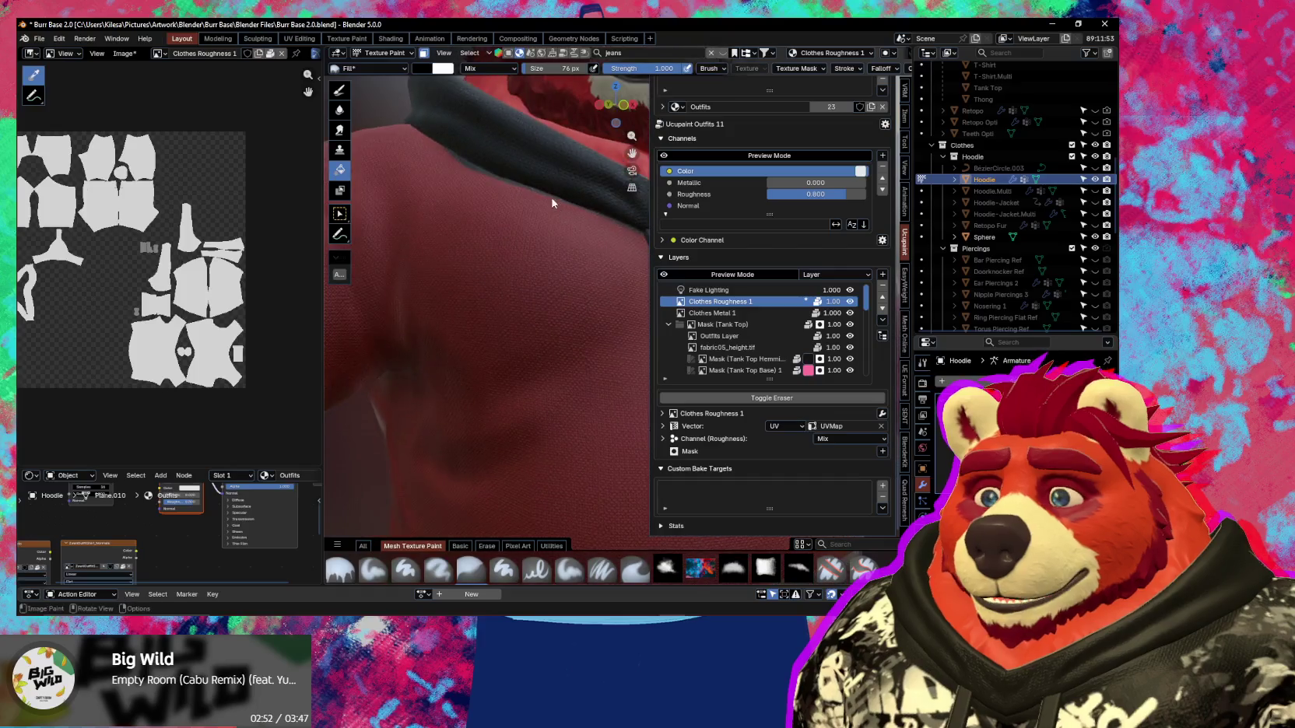
{"action": "scroll", "coordinate": [513, 171], "scroll_direction": "down", "scroll_amount": 5}
With face masking off, fill the hoodie using white and Erase Alpha blending.
{"action": "left_click", "coordinate": [423, 52]}
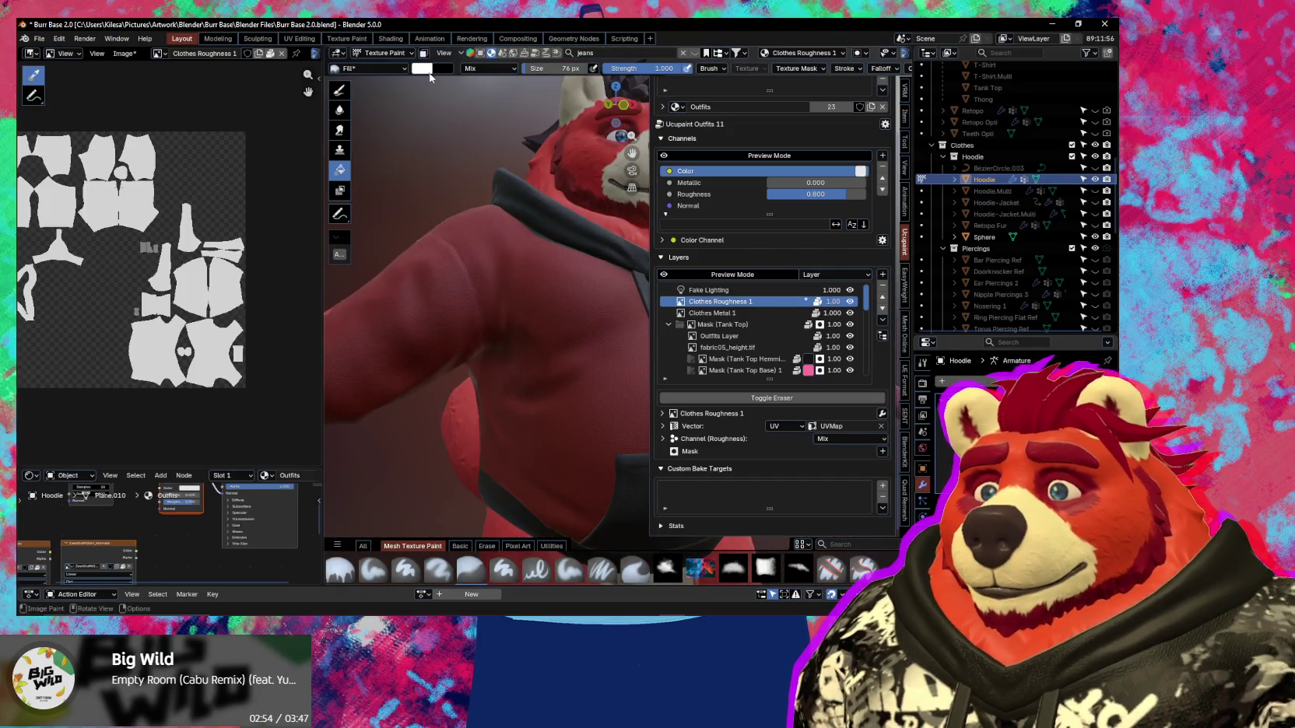
{"action": "key", "text": "x"}
{"action": "left_click", "coordinate": [421, 68]}
{"action": "left_click", "coordinate": [490, 68]}
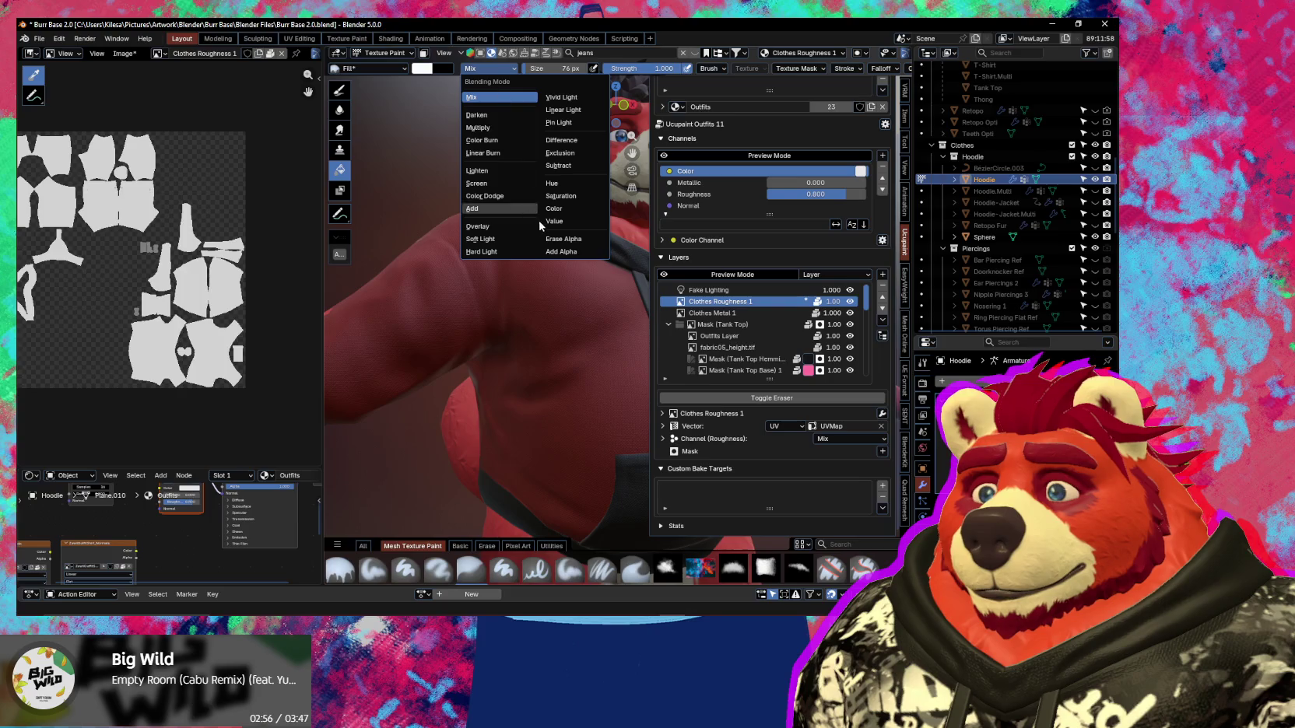
{"action": "left_click", "coordinate": [568, 243]}
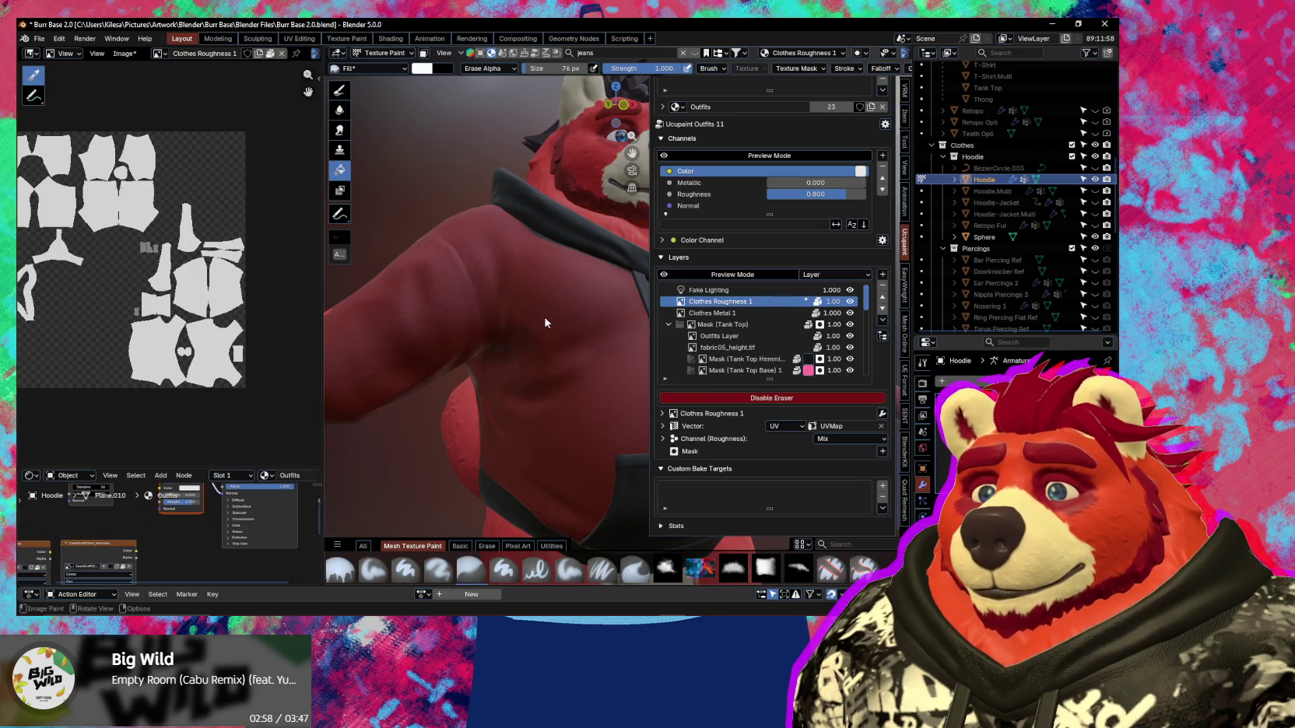
{"action": "left_click", "coordinate": [545, 322]}
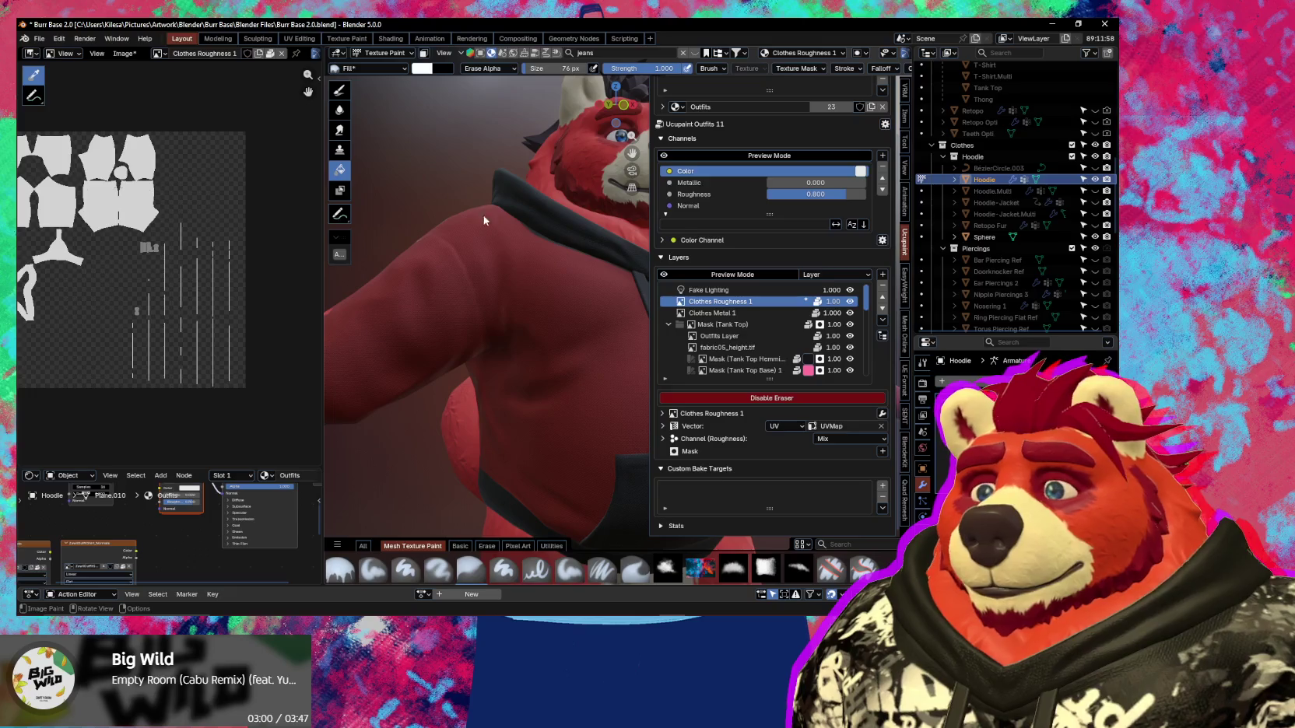
Undo the erase fill, enable face-selection masking and switch to an erasing fill brush.
{"action": "mouse_move", "coordinate": [433, 139]}
{"action": "middle_mouse_down"}
{"action": "mouse_move", "coordinate": [410, 287]}
{"action": "mouse_move", "coordinate": [461, 314]}
{"action": "middle_mouse_up"}
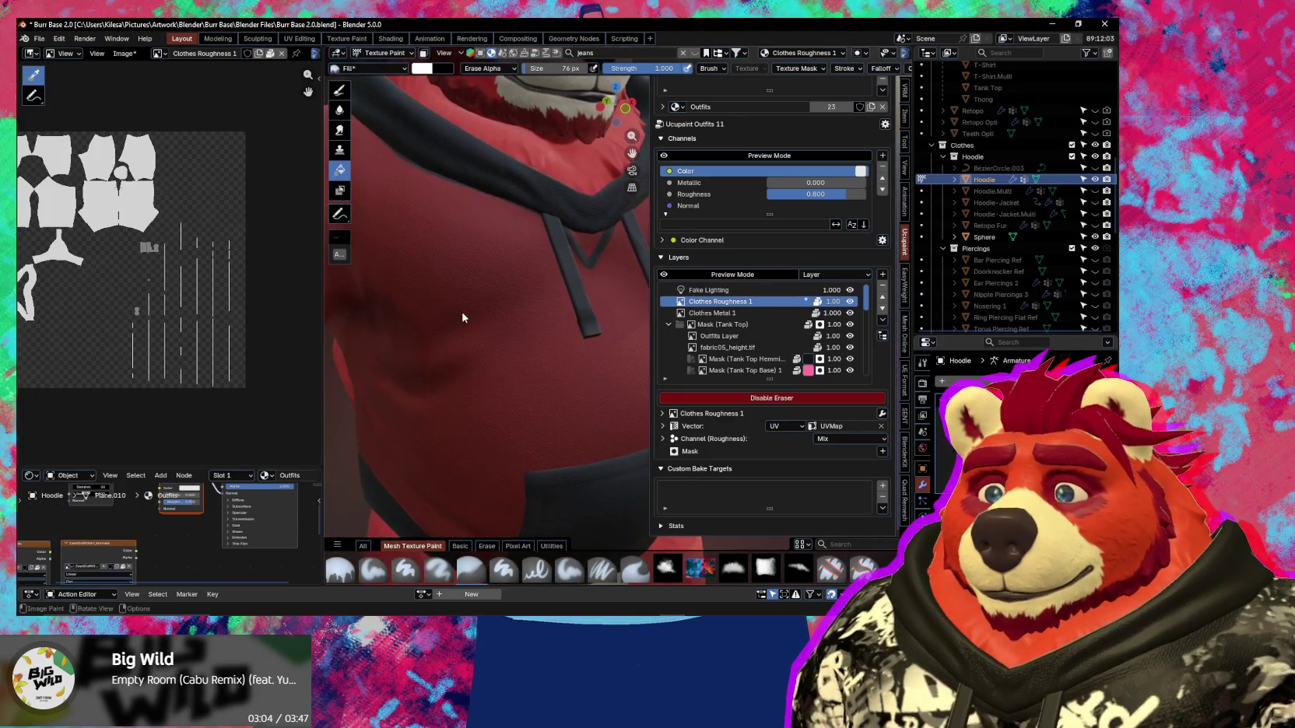
{"action": "scroll", "coordinate": [550, 357], "scroll_direction": "up", "scroll_amount": 2}
{"action": "scroll", "coordinate": [560, 372], "scroll_direction": "up", "scroll_amount": 2}
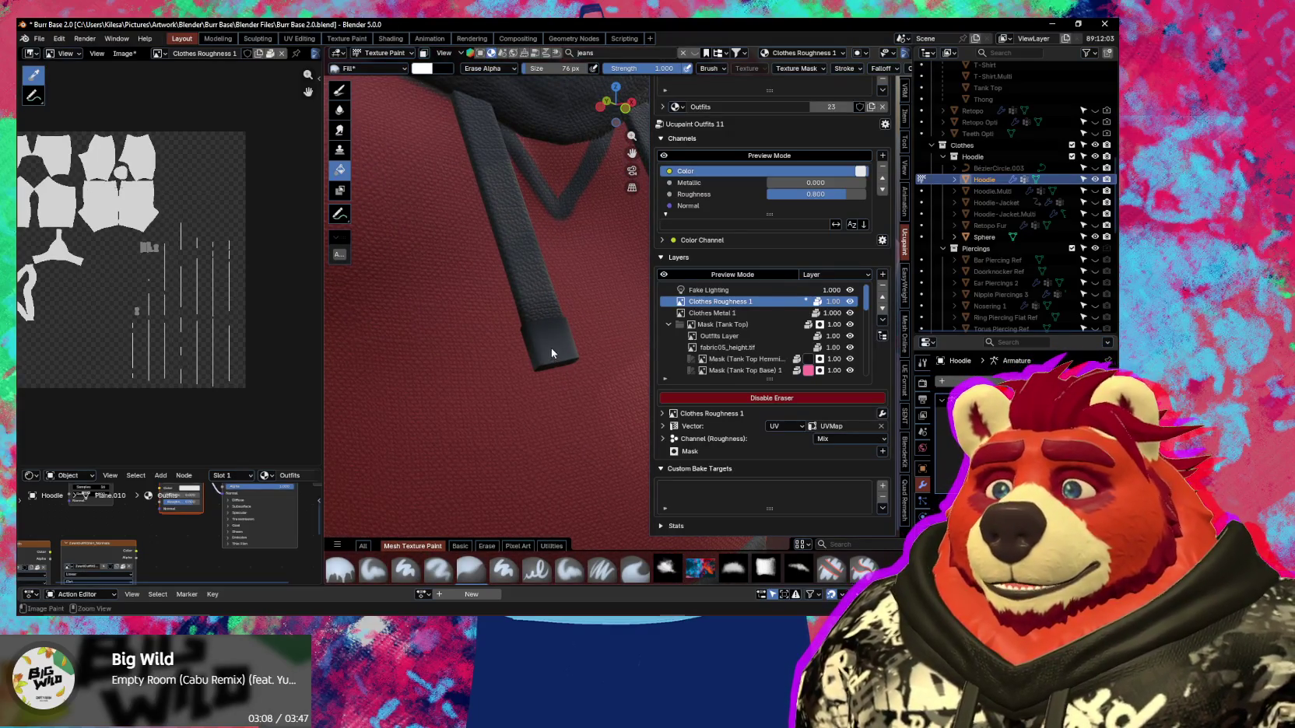
{"action": "key", "text": "ctrl+z"}
{"action": "key", "text": "ctrl+z"}
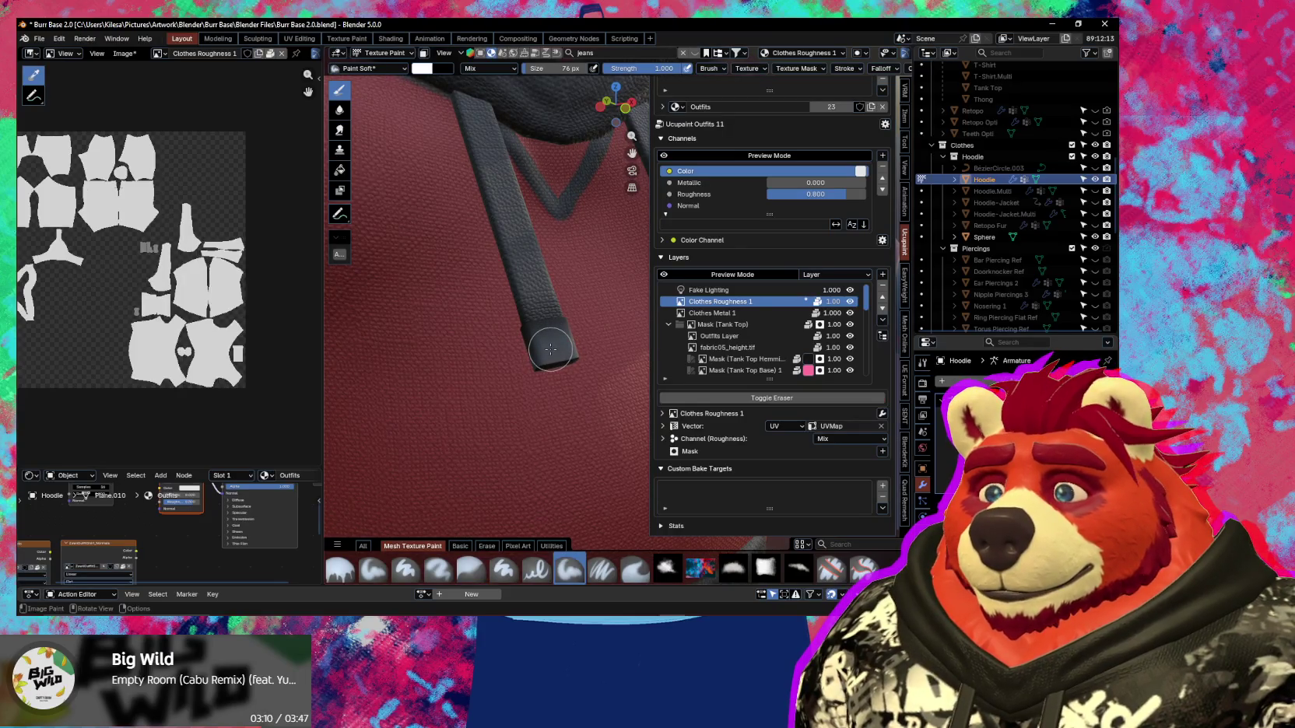
{"action": "key", "text": "m"}
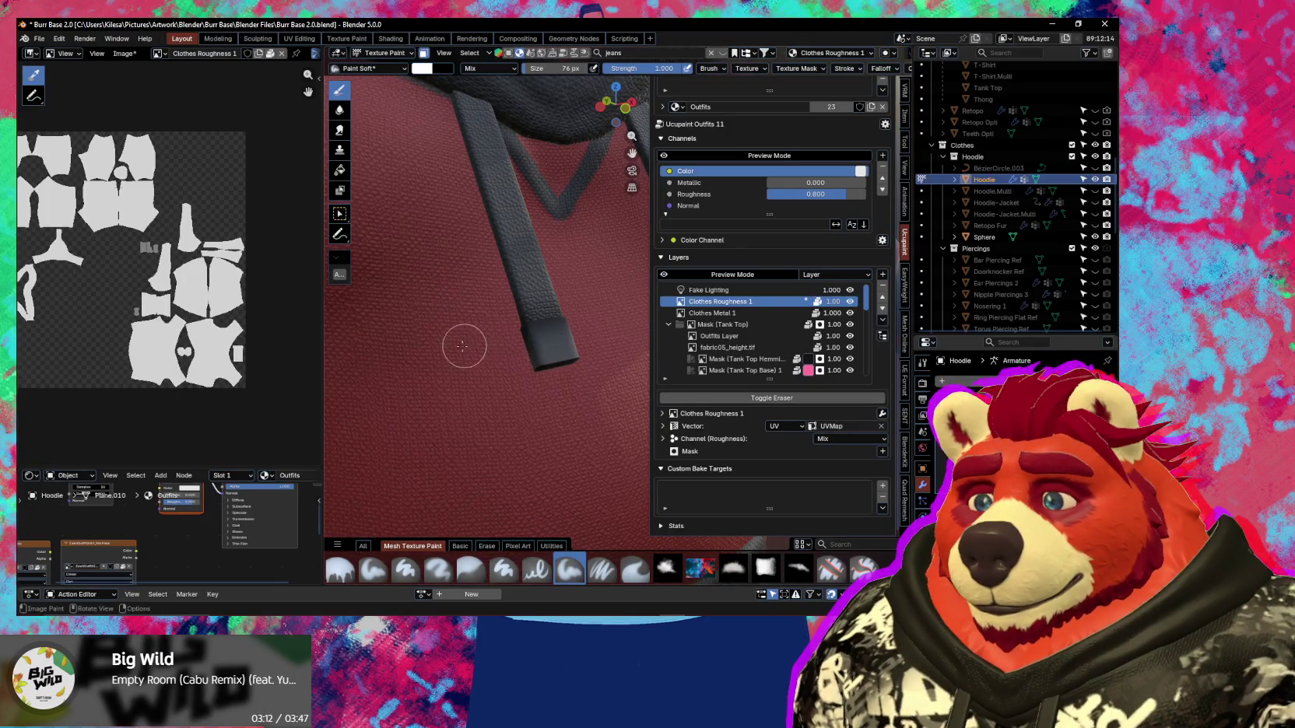
{"action": "key", "text": "e"}
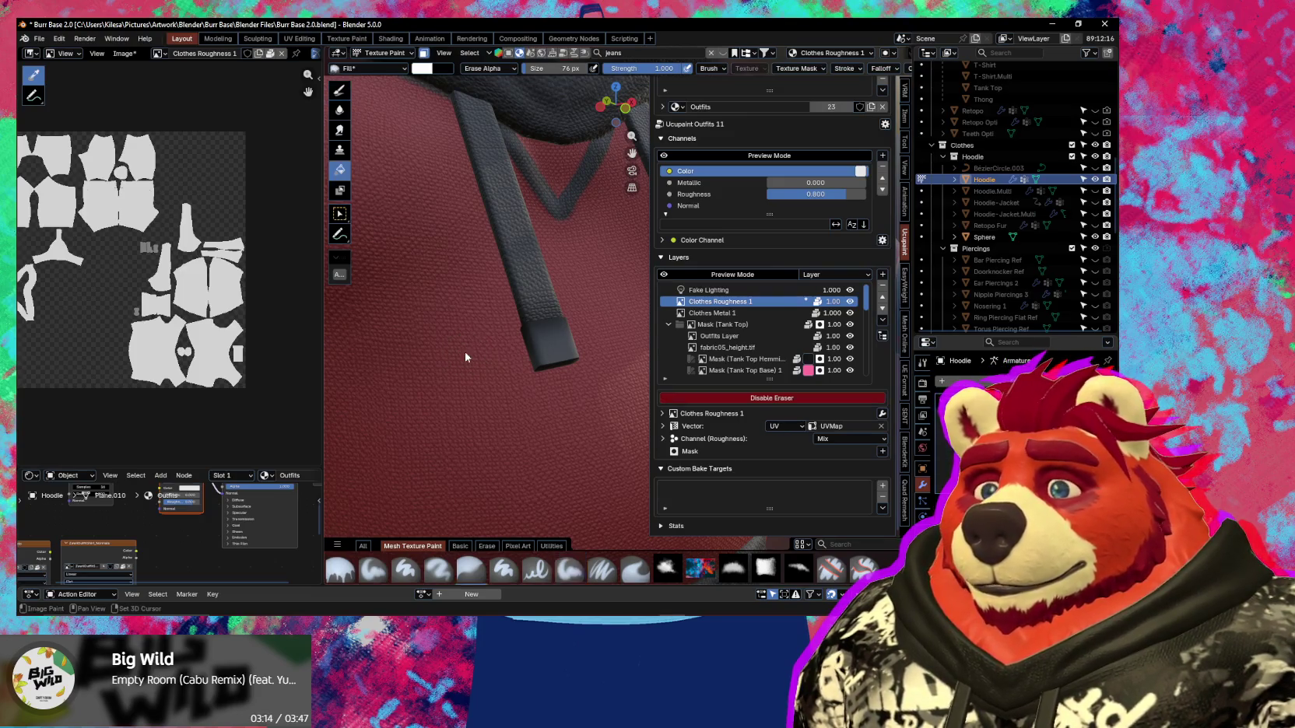
{"action": "key", "text": "Tab"}
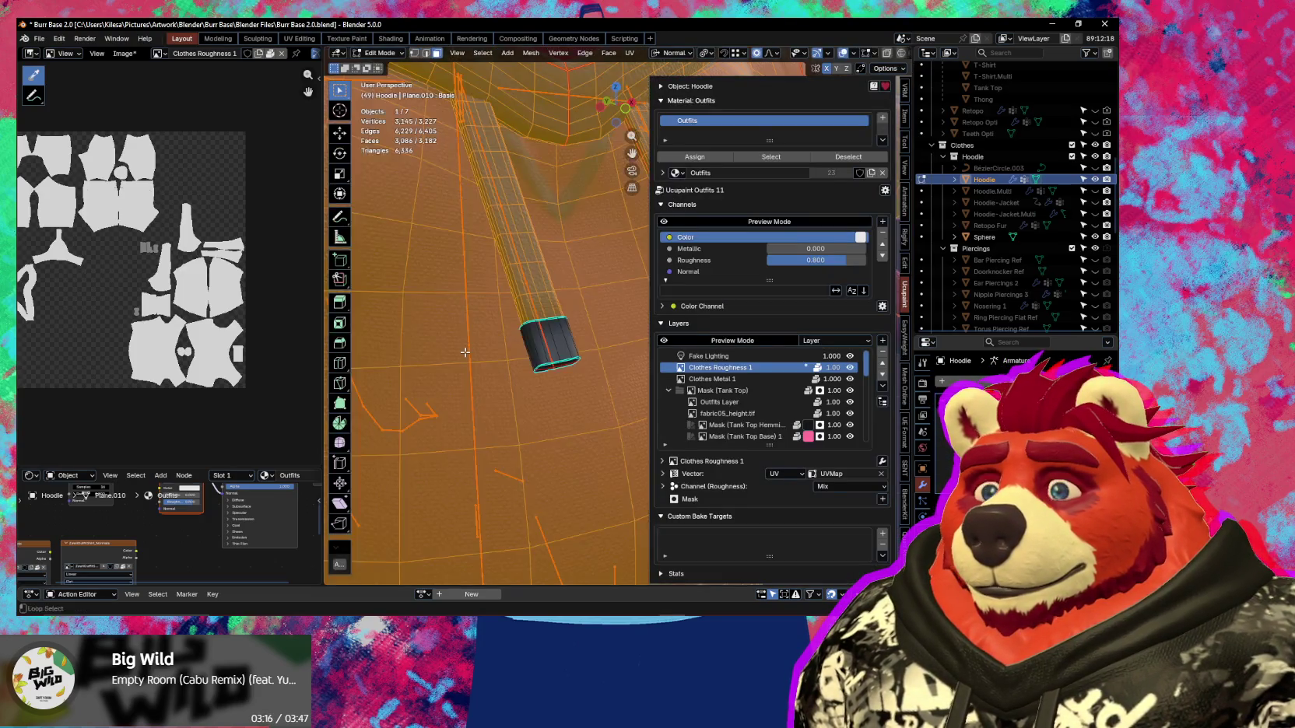
{"action": "key", "text": "ctrl+Tab"}
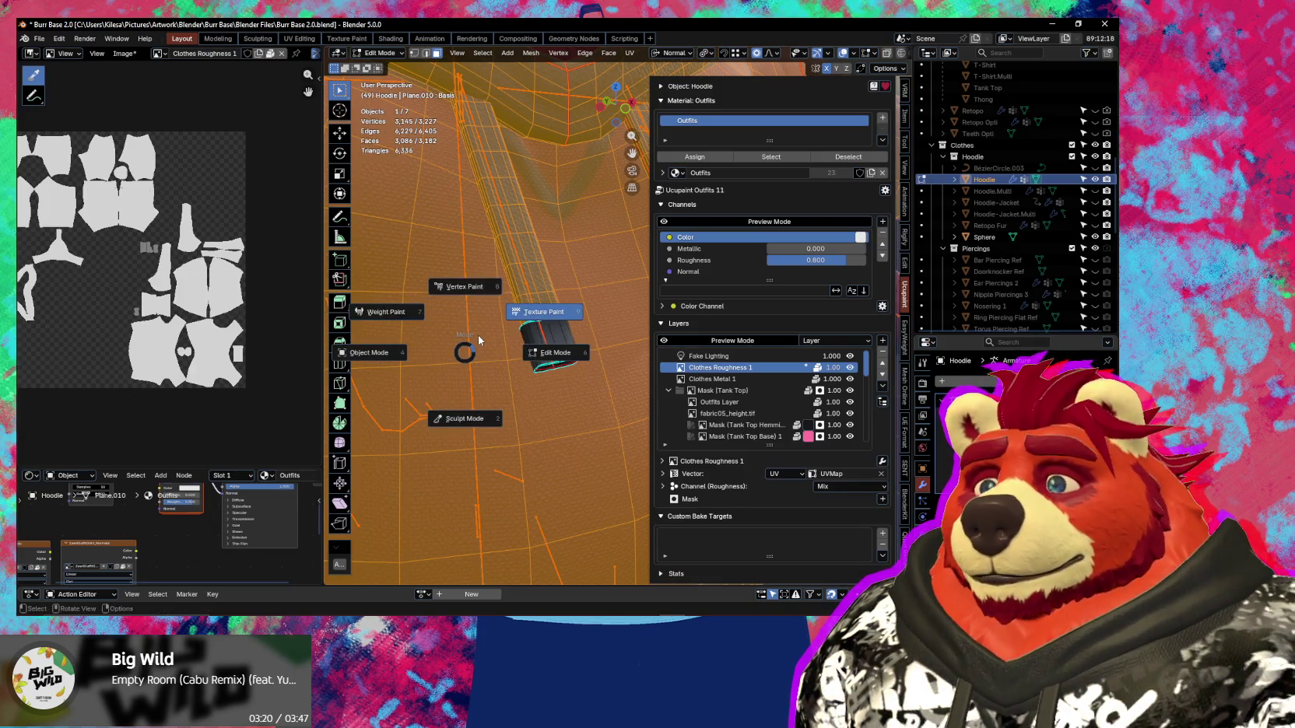
{"action": "left_click", "coordinate": [478, 333]}
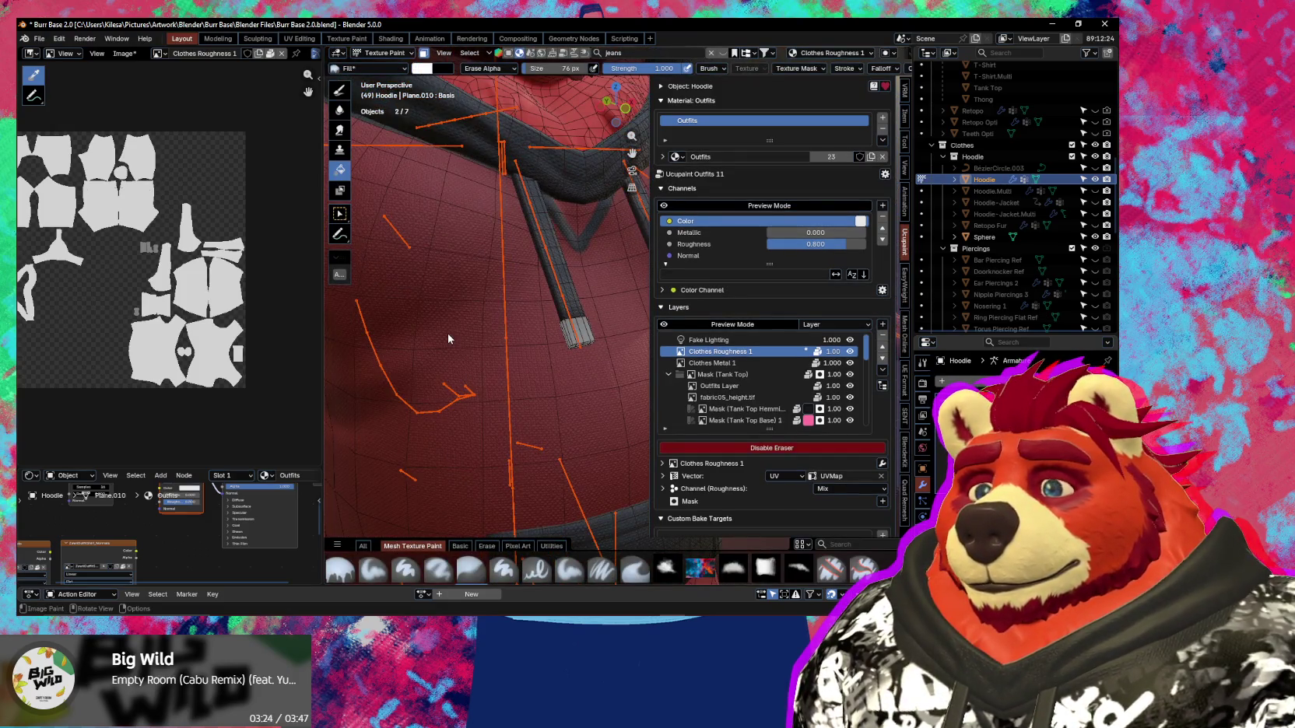
Check the drawstrings without overlays, then enter Edit Mode and select the drawstring end loops.
{"action": "mouse_move", "coordinate": [495, 358]}
{"action": "middle_mouse_down"}
{"action": "mouse_move", "coordinate": [489, 370]}
{"action": "mouse_move", "coordinate": [401, 366]}
{"action": "mouse_move", "coordinate": [549, 382]}
{"action": "middle_mouse_up"}
{"action": "key", "text": "shift+alt+z"}
{"action": "key", "text": "n"}
{"action": "scroll", "coordinate": [488, 364], "scroll_direction": "down", "scroll_amount": 3}
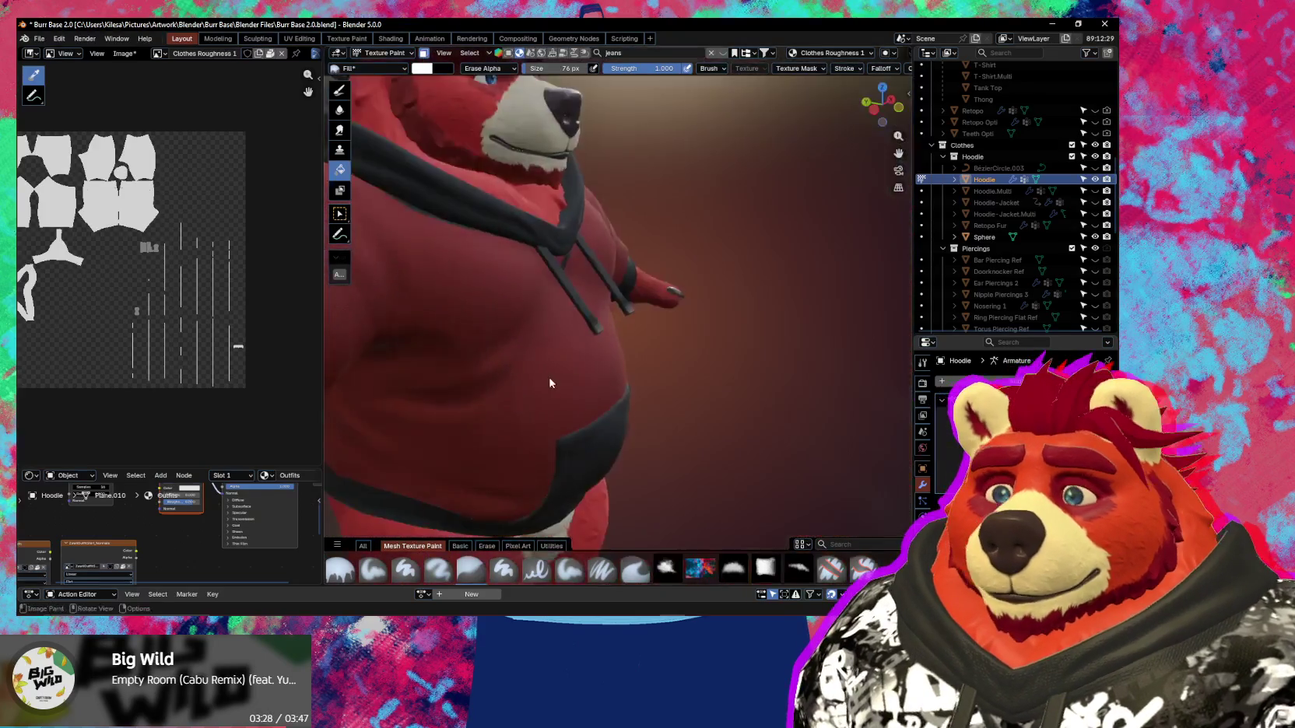
{"action": "scroll", "coordinate": [548, 381], "scroll_direction": "up", "scroll_amount": 4}
{"action": "mouse_move", "coordinate": [566, 442]}
{"action": "middle_mouse_down"}
{"action": "mouse_move", "coordinate": [569, 456]}
{"action": "mouse_move", "coordinate": [529, 367]}
{"action": "middle_mouse_up"}
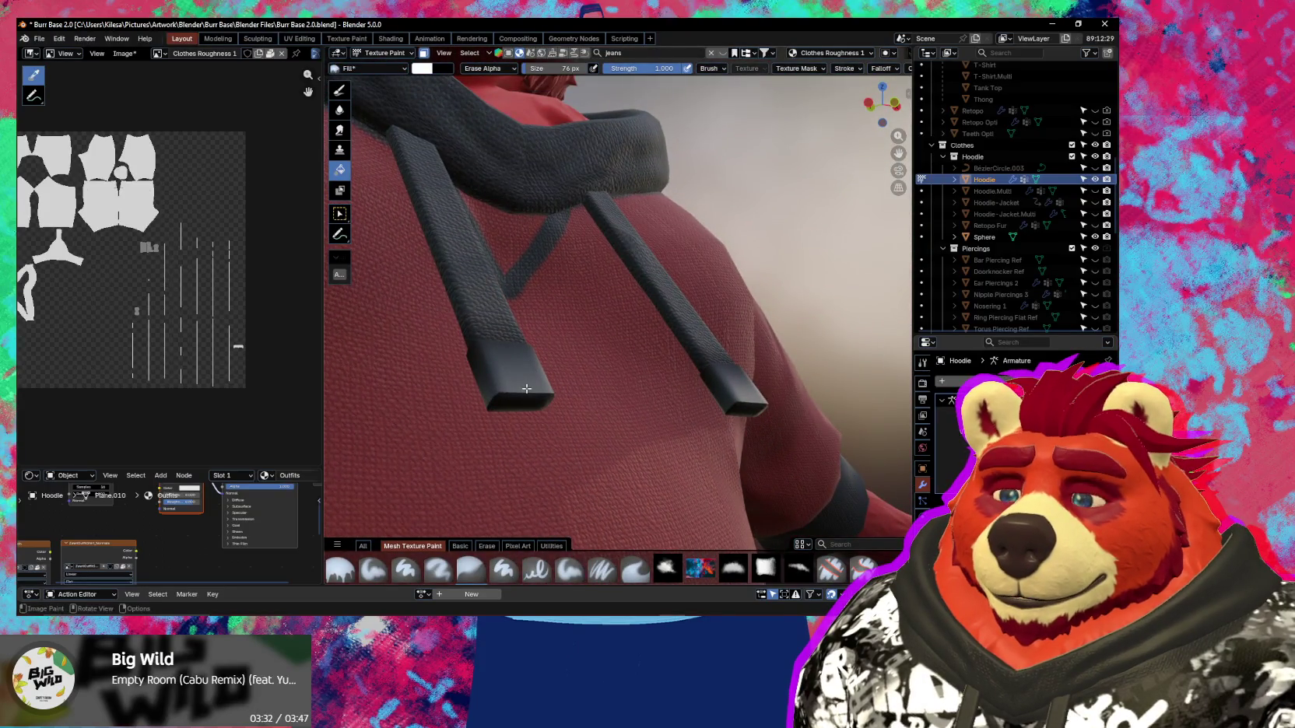
{"action": "key", "text": "Tab"}
{"action": "left_click", "coordinate": [564, 367], "text": "alt"}
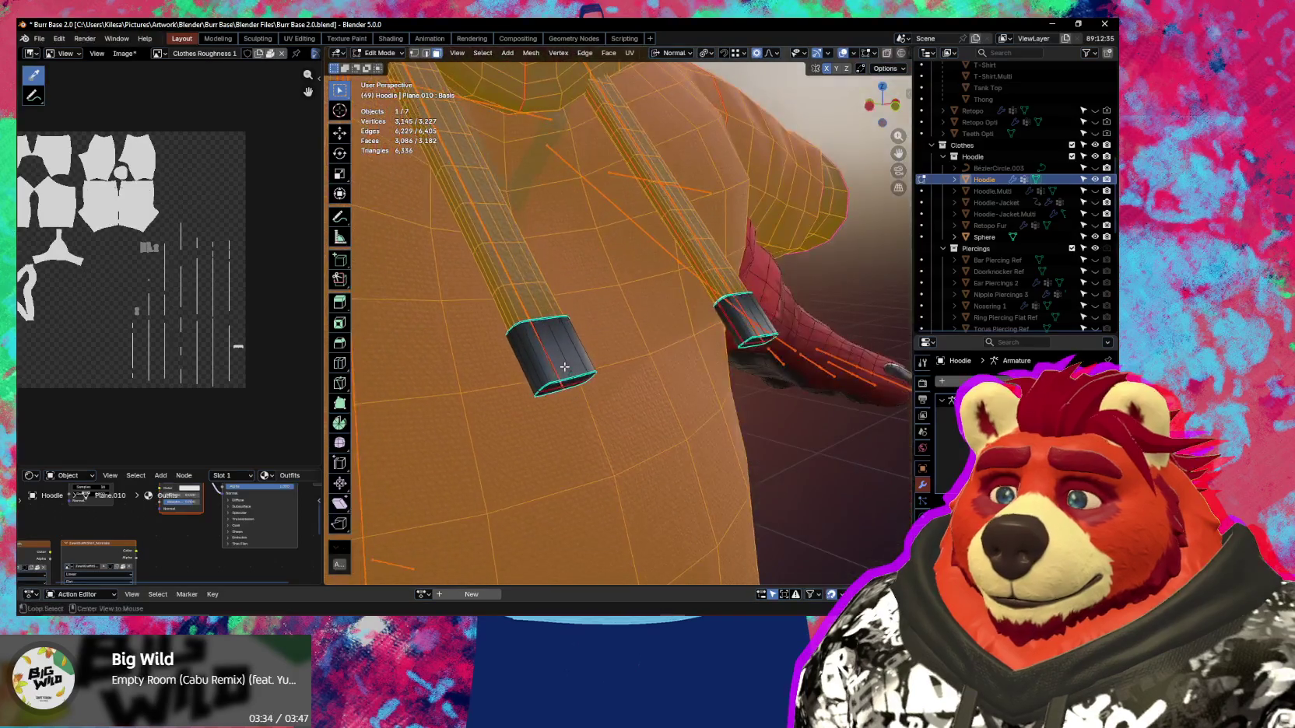
Inspect the drawstring ends on the hoodie with overlays hidden.
{"action": "mouse_move", "coordinate": [564, 366]}
{"action": "middle_mouse_down"}
{"action": "mouse_move", "coordinate": [688, 353]}
{"action": "mouse_move", "coordinate": [696, 396]}
{"action": "mouse_move", "coordinate": [668, 436]}
{"action": "mouse_move", "coordinate": [668, 506]}
{"action": "mouse_move", "coordinate": [803, 476]}
{"action": "mouse_move", "coordinate": [859, 413]}
{"action": "mouse_move", "coordinate": [751, 409]}
{"action": "middle_mouse_up"}
{"action": "key", "text": "shift+alt+z"}
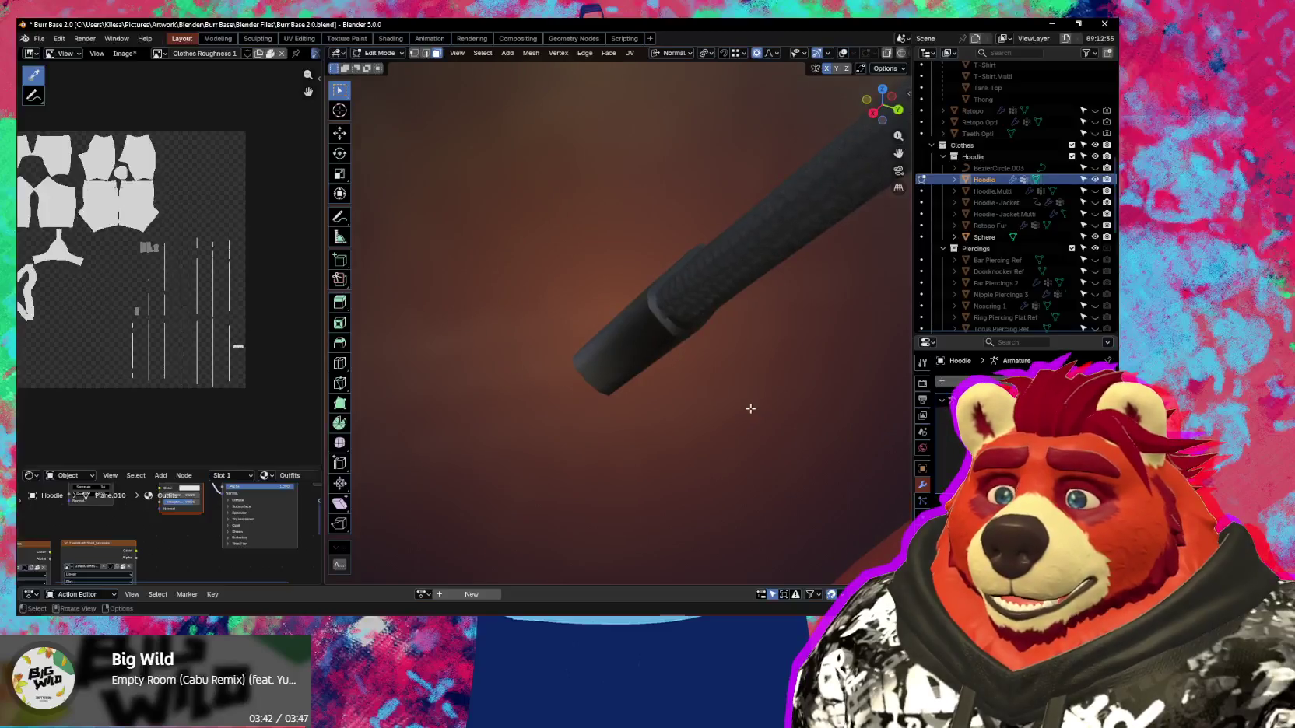
{"action": "scroll", "coordinate": [750, 409], "scroll_direction": "up", "scroll_amount": 2}
{"action": "mouse_move", "coordinate": [624, 405]}
{"action": "middle_mouse_down"}
{"action": "mouse_move", "coordinate": [693, 332]}
{"action": "mouse_move", "coordinate": [801, 326]}
{"action": "mouse_move", "coordinate": [676, 358]}
{"action": "mouse_move", "coordinate": [678, 389]}
{"action": "middle_mouse_up"}
{"action": "scroll", "coordinate": [676, 358], "scroll_direction": "down", "scroll_amount": 4}
{"action": "scroll", "coordinate": [676, 366], "scroll_direction": "up", "scroll_amount": 2}
{"action": "scroll", "coordinate": [677, 414], "scroll_direction": "down", "scroll_amount": 1}
{"action": "scroll", "coordinate": [678, 414], "scroll_direction": "down", "scroll_amount": 5}
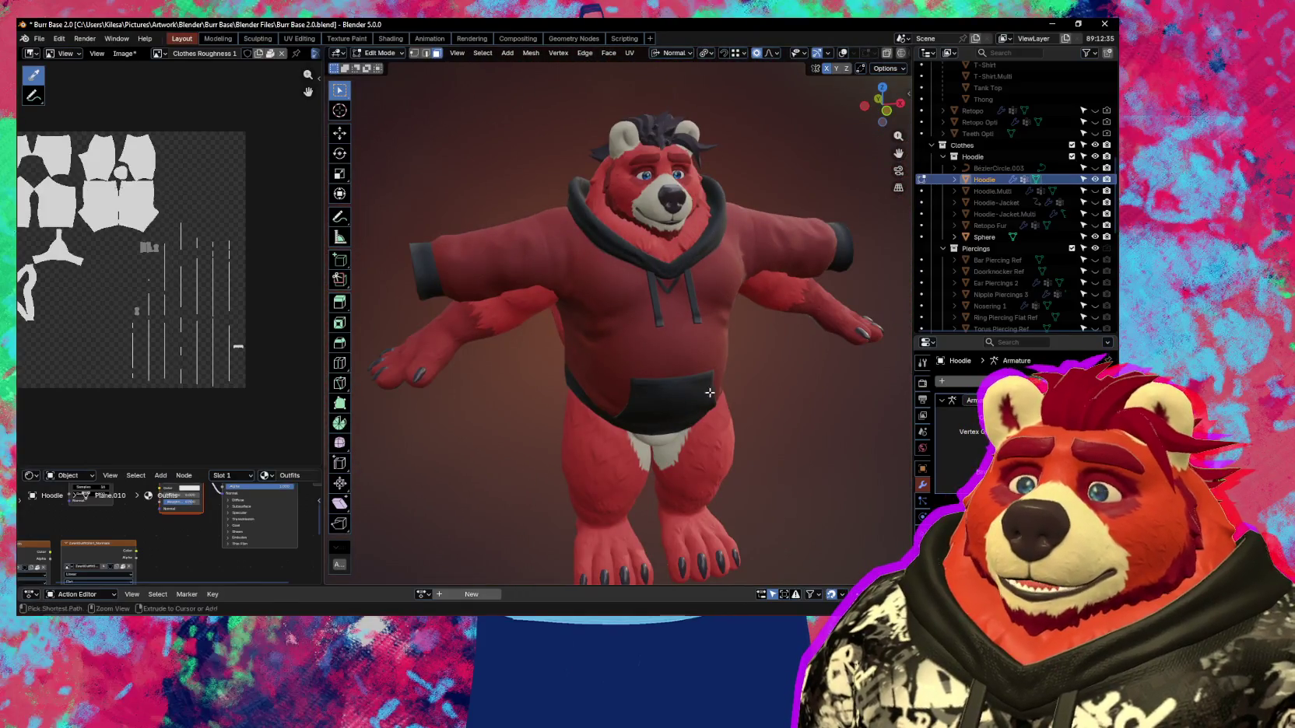
Return the hoodie to Object Mode with overlays shown and select the upper arm bone.
{"action": "key", "text": "Tab"}
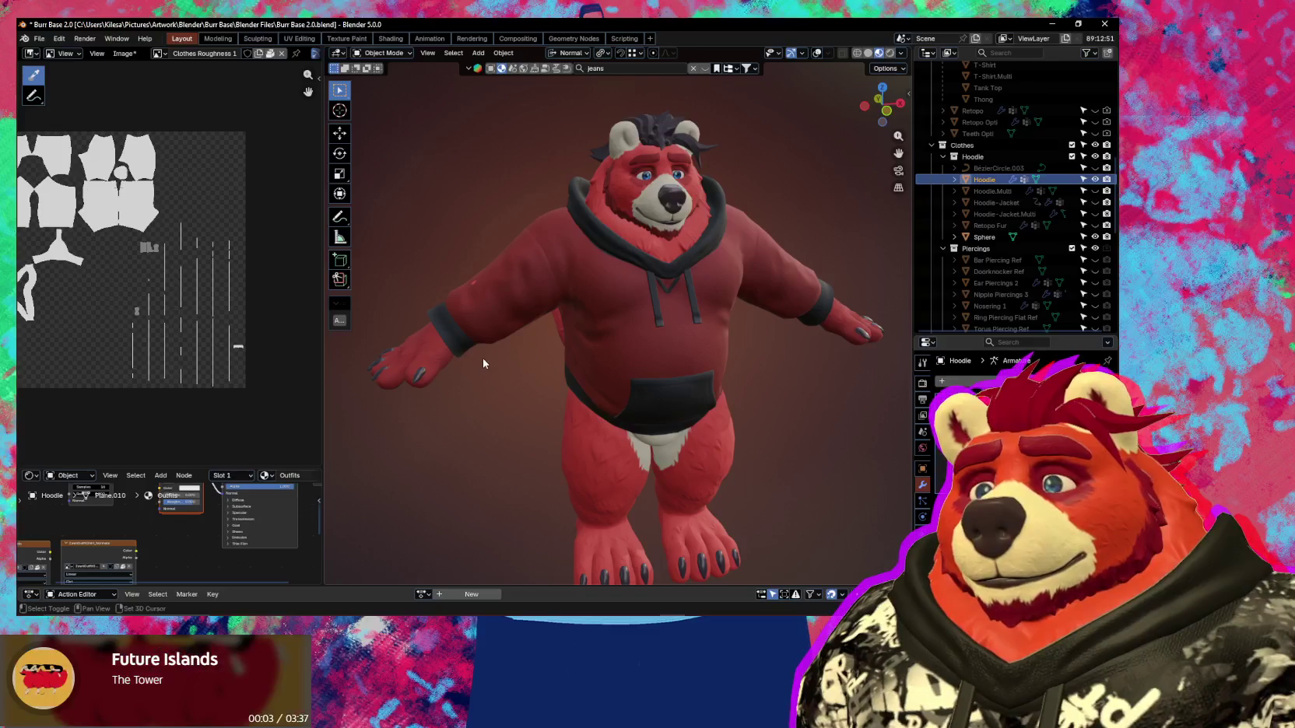
{"action": "key", "text": "shift+alt+z"}
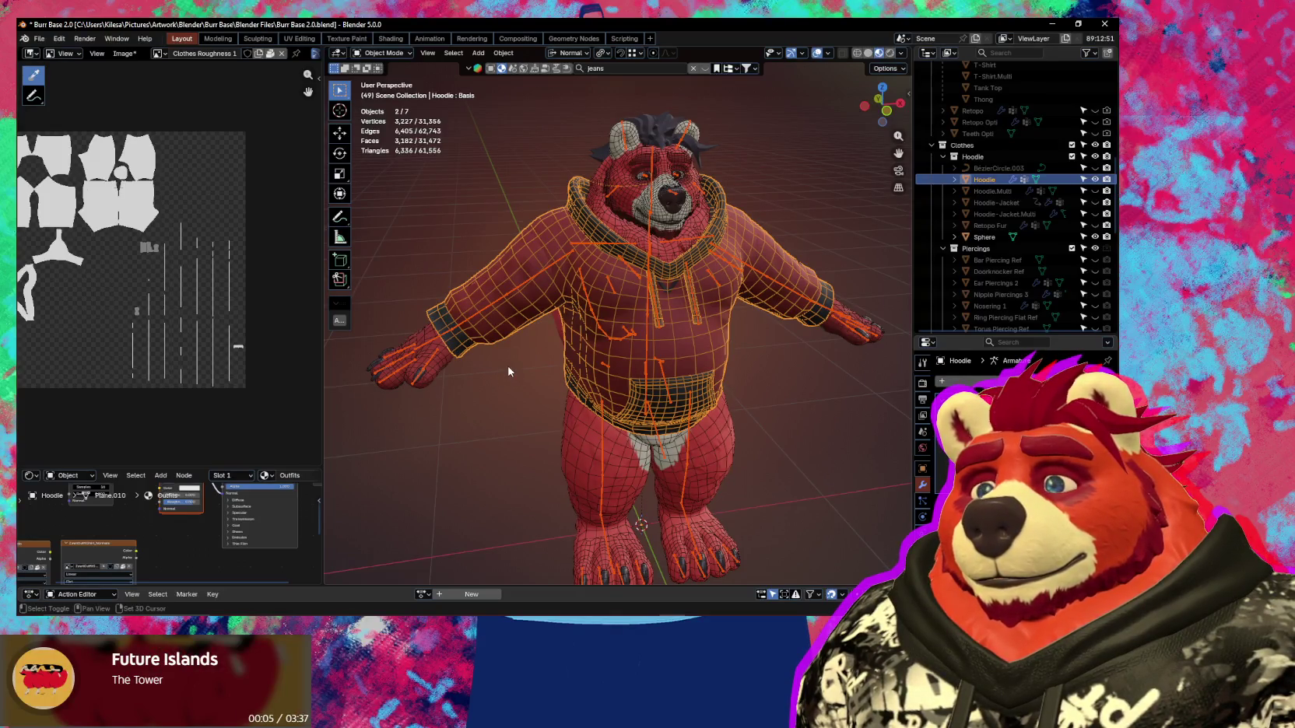
{"action": "middle_click_drag", "start_coordinate": [508, 371], "coordinate": [541, 379]}
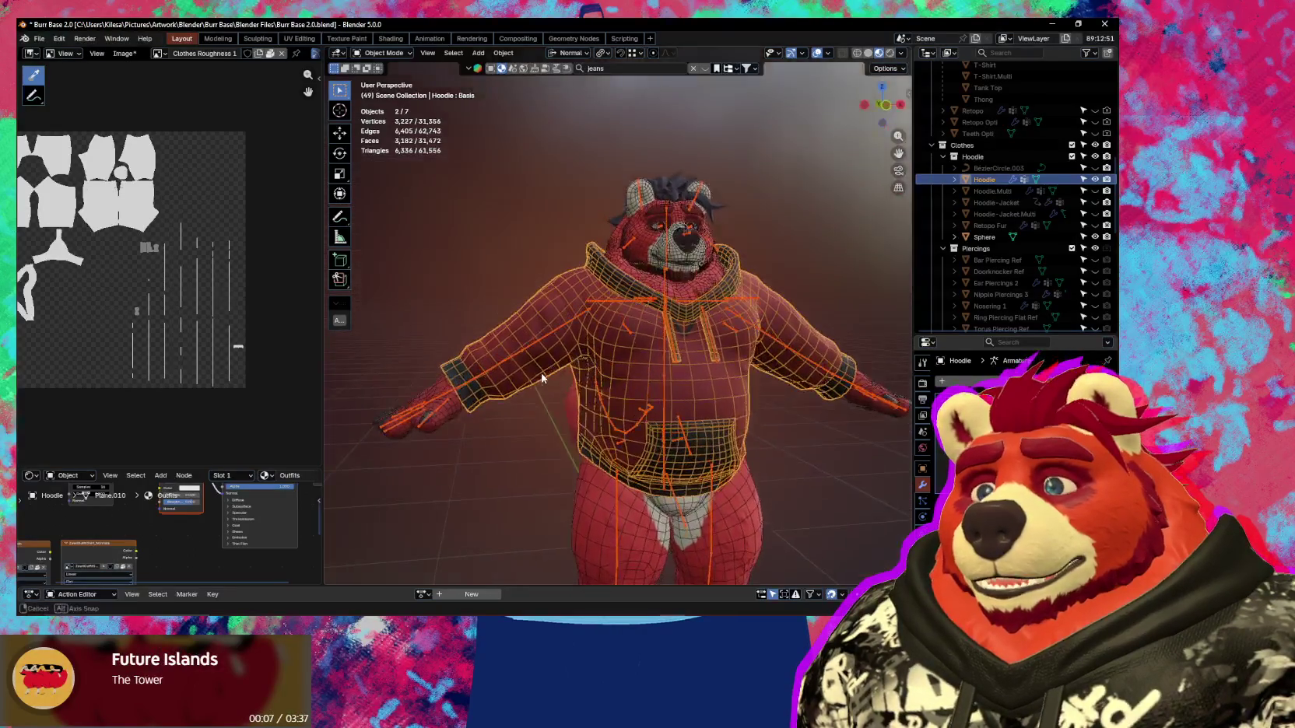
{"action": "scroll", "coordinate": [542, 379], "scroll_direction": "down", "scroll_amount": 2}
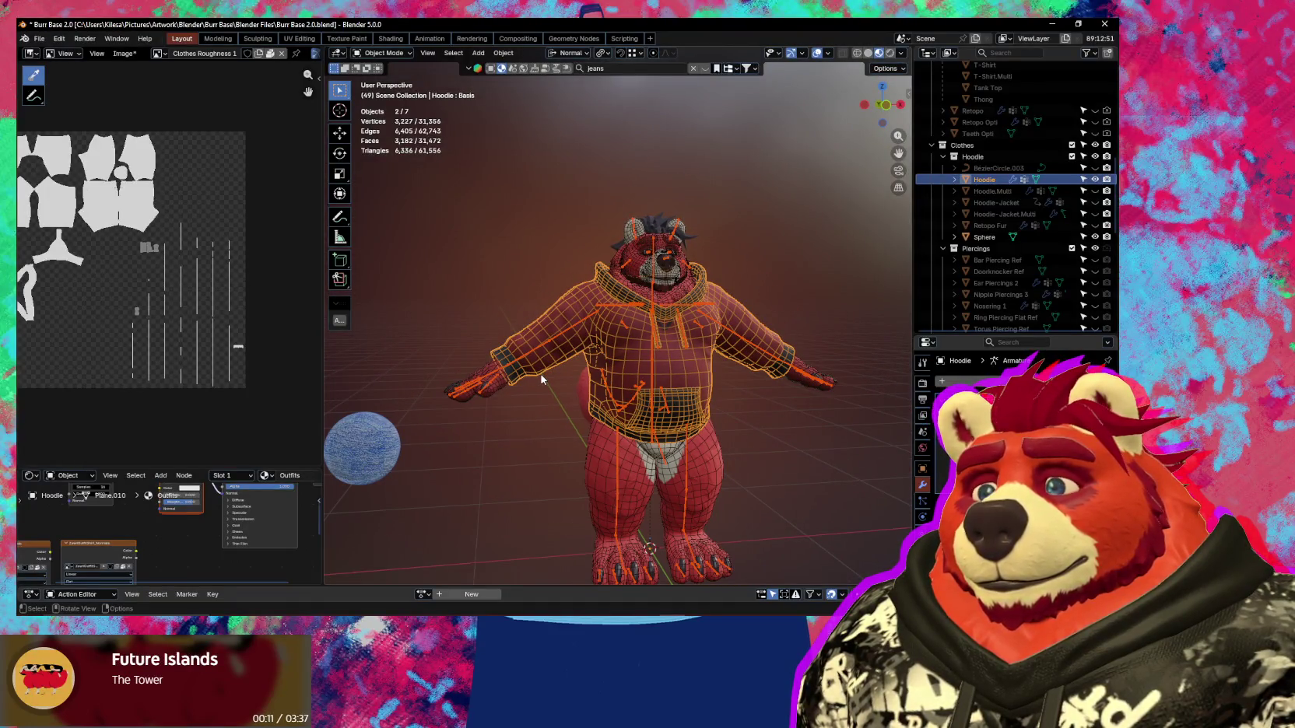
{"action": "left_click", "coordinate": [586, 322], "text": "ctrl"}
{"action": "left_click", "coordinate": [586, 322]}
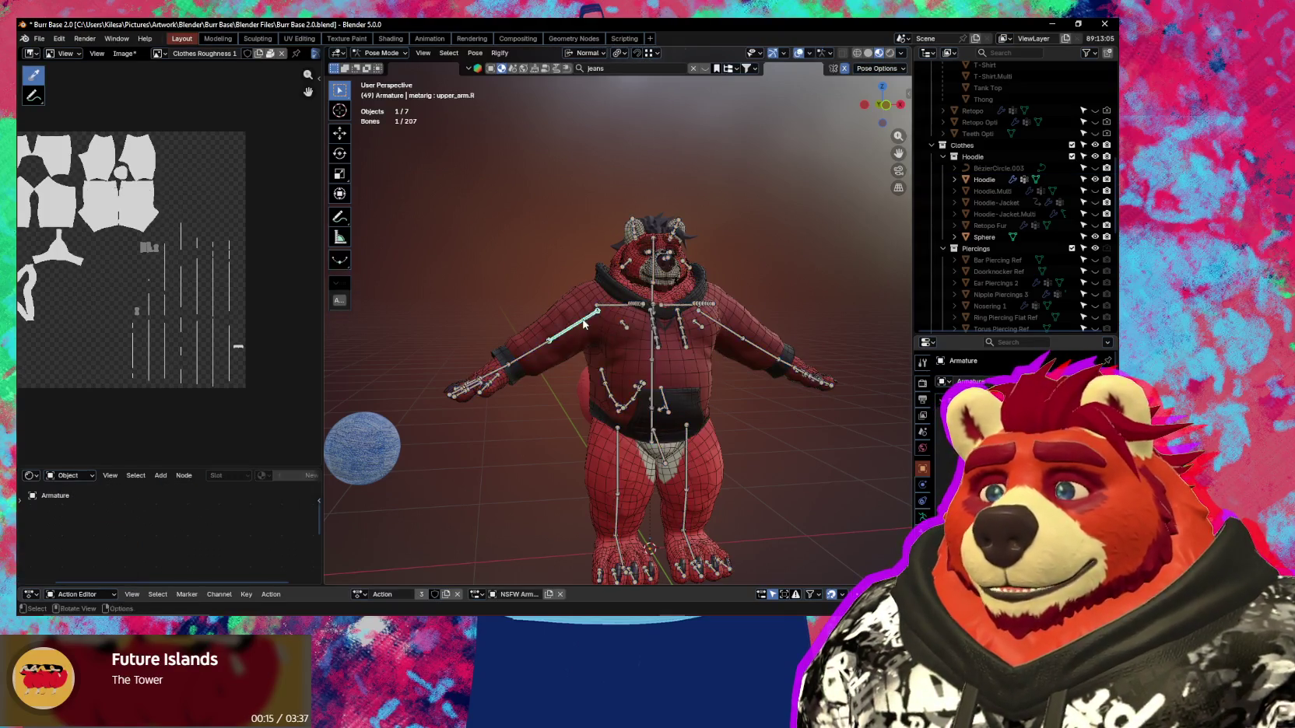
Clear the arm bone rotation so both arms rise into a horizontal T-pose.
{"action": "key", "text": "alt+r"}
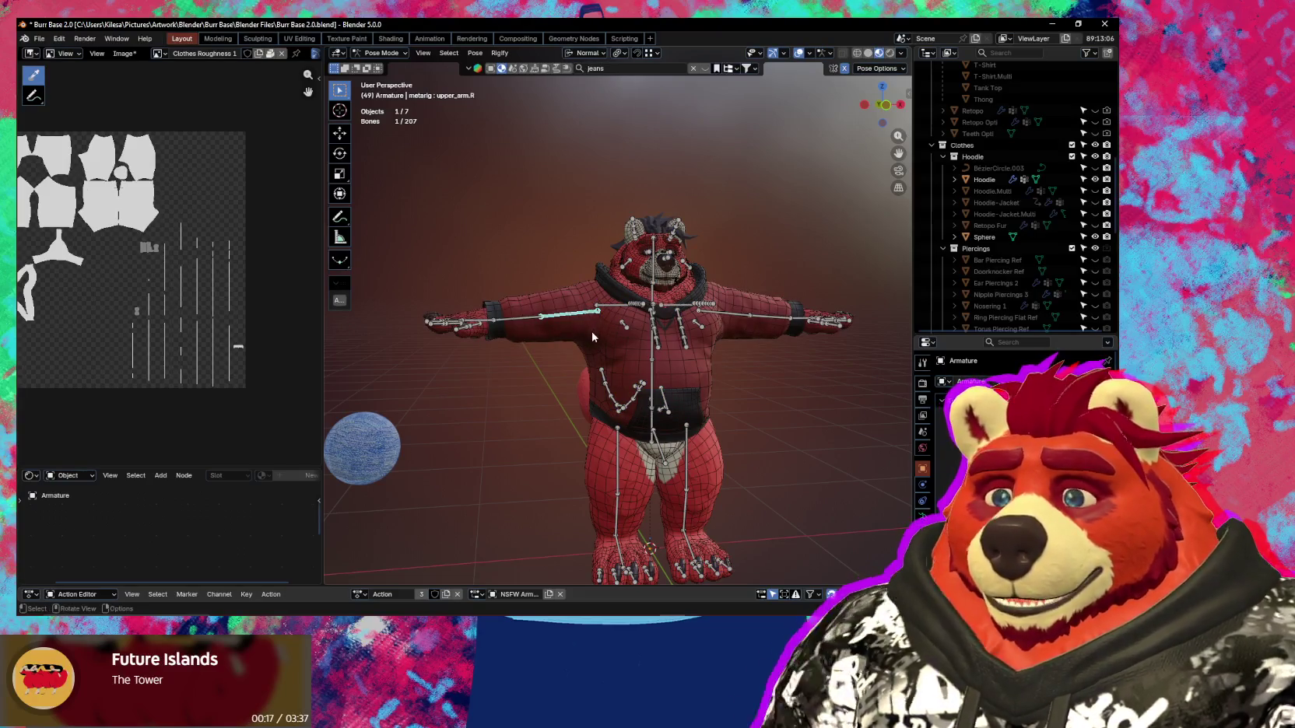
{"action": "mouse_move", "coordinate": [570, 351]}
{"action": "middle_mouse_down"}
{"action": "mouse_move", "coordinate": [656, 380]}
{"action": "mouse_move", "coordinate": [662, 420]}
{"action": "mouse_move", "coordinate": [662, 381]}
{"action": "mouse_move", "coordinate": [741, 480]}
{"action": "middle_mouse_up"}
{"action": "scroll", "coordinate": [623, 366], "scroll_direction": "up", "scroll_amount": 3}
{"action": "left_click", "coordinate": [723, 392]}
Back in Object Mode, select the Hoodie and check its object constraints.
{"action": "key", "text": "ctrl+Tab"}
{"action": "left_click", "coordinate": [739, 389]}
{"action": "left_click", "coordinate": [922, 533]}
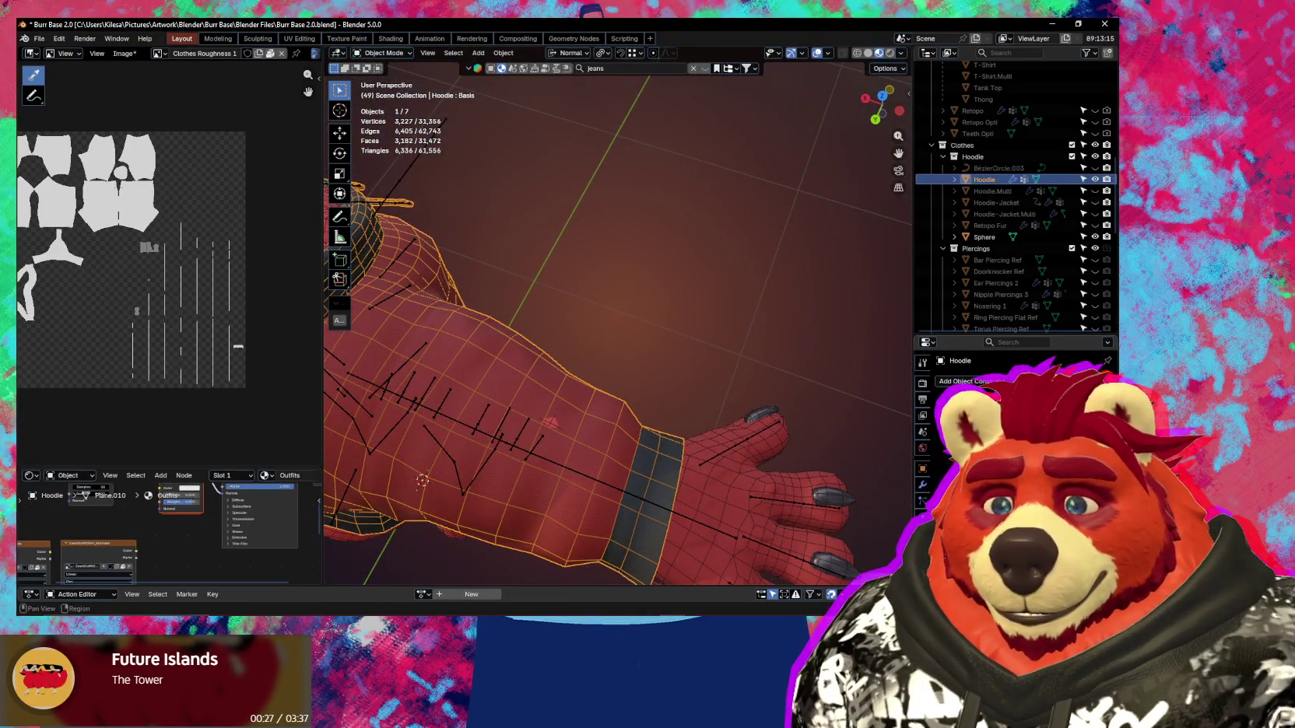
{"action": "middle_click_drag", "start_coordinate": [606, 483], "coordinate": [626, 405]}
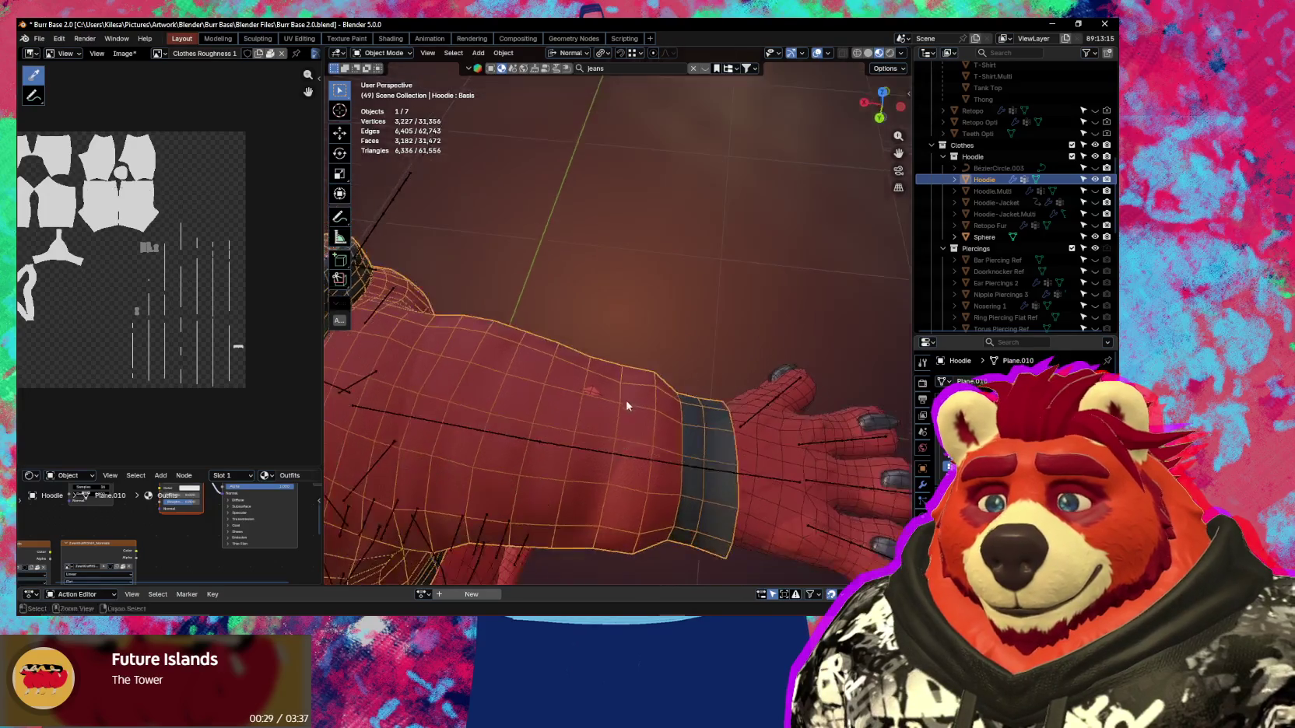
Switch the hoodie to Sculpt Mode briefly, then return it to Object Mode.
{"action": "key", "text": "ctrl+Tab"}
{"action": "scroll", "coordinate": [598, 387], "scroll_direction": "down", "scroll_amount": 5}
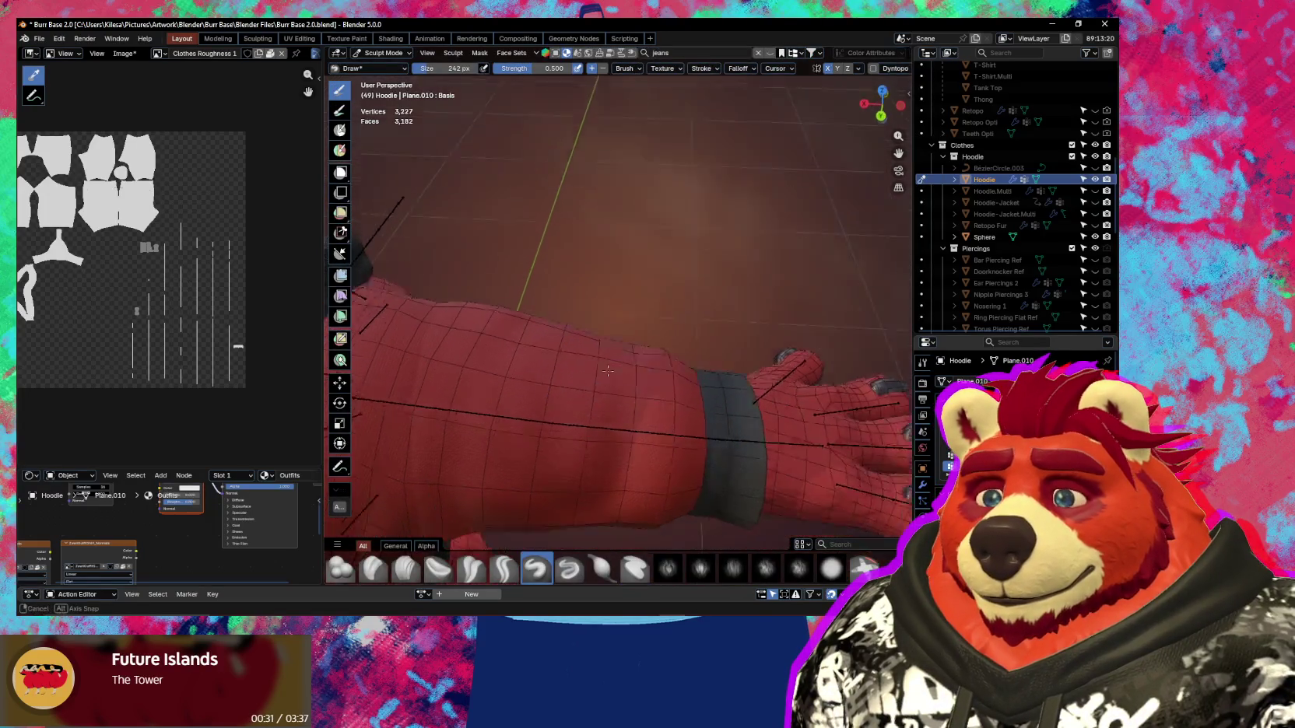
{"action": "scroll", "coordinate": [560, 350], "scroll_direction": "up", "scroll_amount": 5}
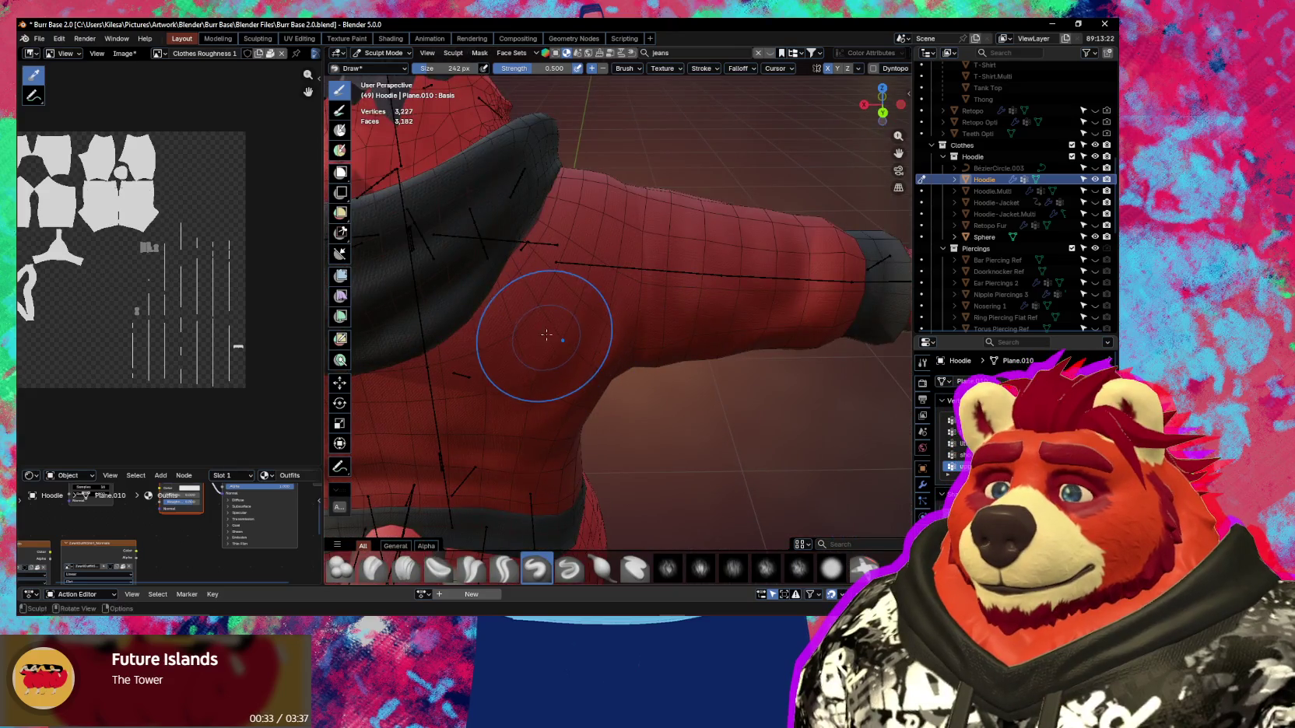
{"action": "scroll", "coordinate": [547, 334], "scroll_direction": "down", "scroll_amount": 5}
{"action": "mouse_move", "coordinate": [547, 335]}
{"action": "middle_mouse_down"}
{"action": "mouse_move", "coordinate": [614, 367]}
{"action": "mouse_move", "coordinate": [576, 373]}
{"action": "mouse_move", "coordinate": [706, 414]}
{"action": "middle_mouse_up"}
{"action": "key", "text": "ctrl+Tab"}
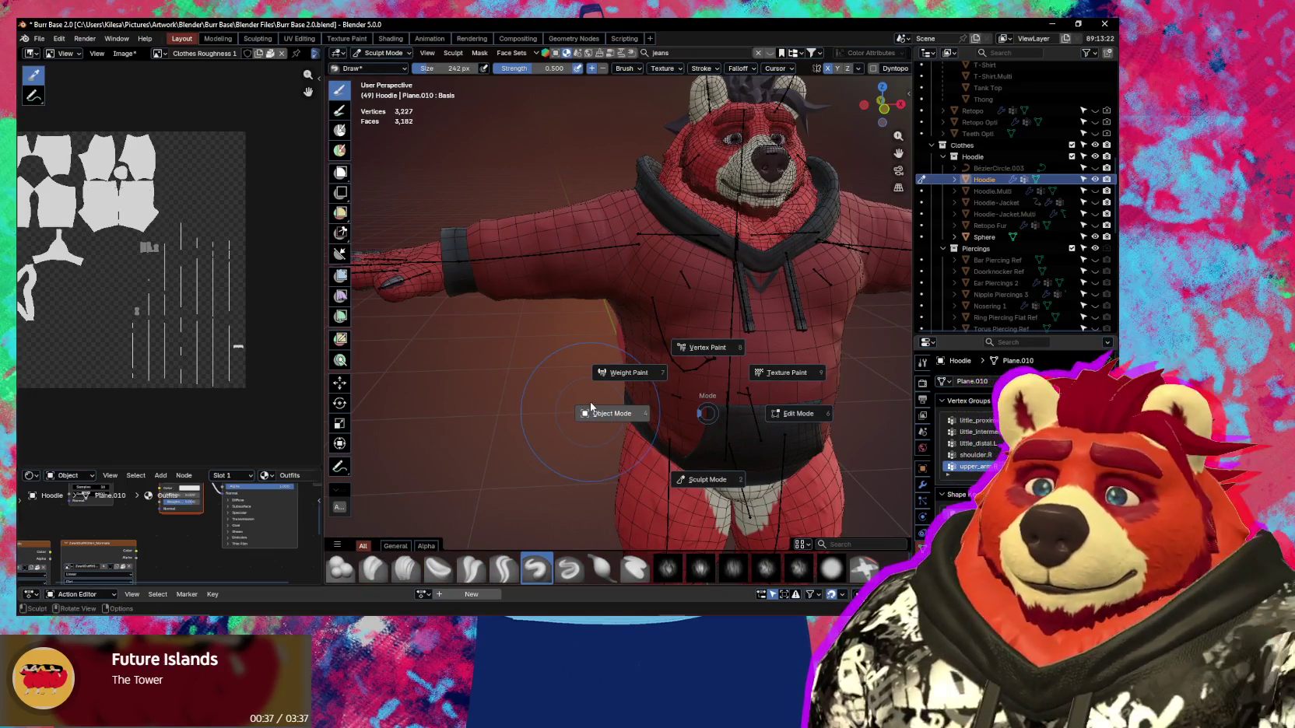
{"action": "left_click", "coordinate": [590, 401]}
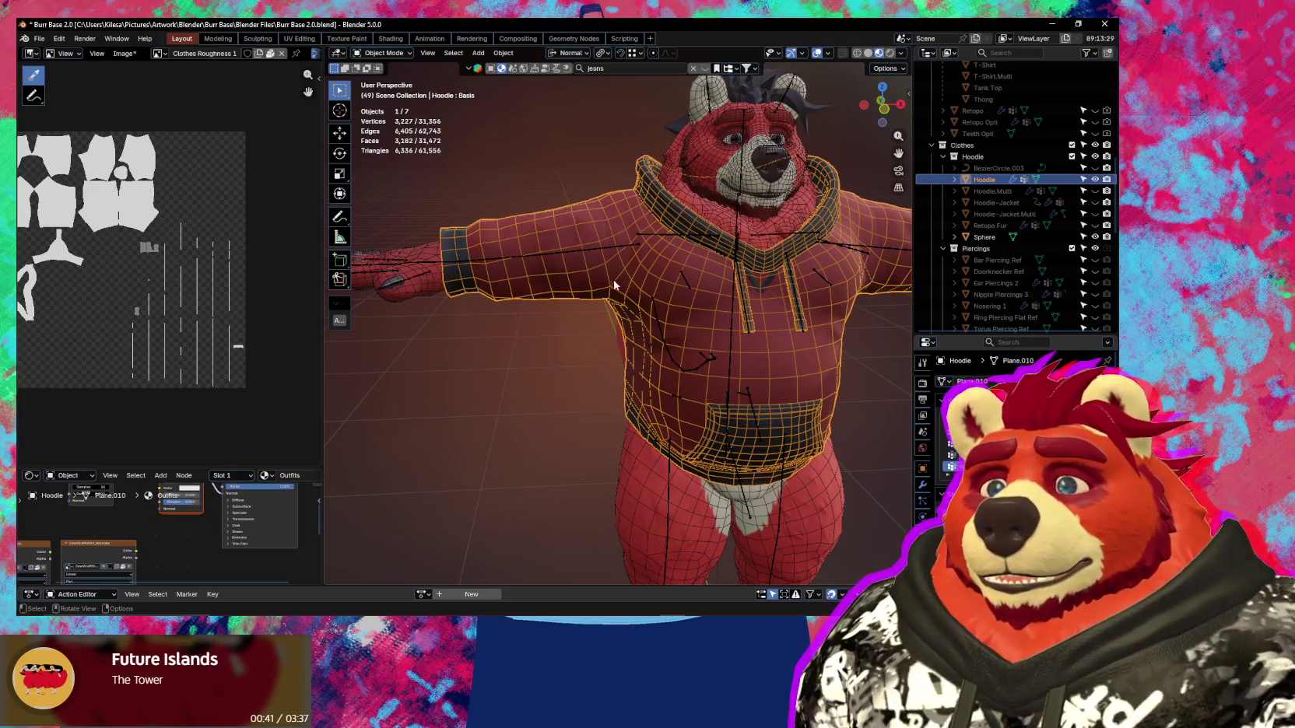
Preview the hoodie without overlays, then enter Edit Mode with overlays back on.
{"action": "scroll", "coordinate": [614, 286], "scroll_direction": "up", "scroll_amount": 2}
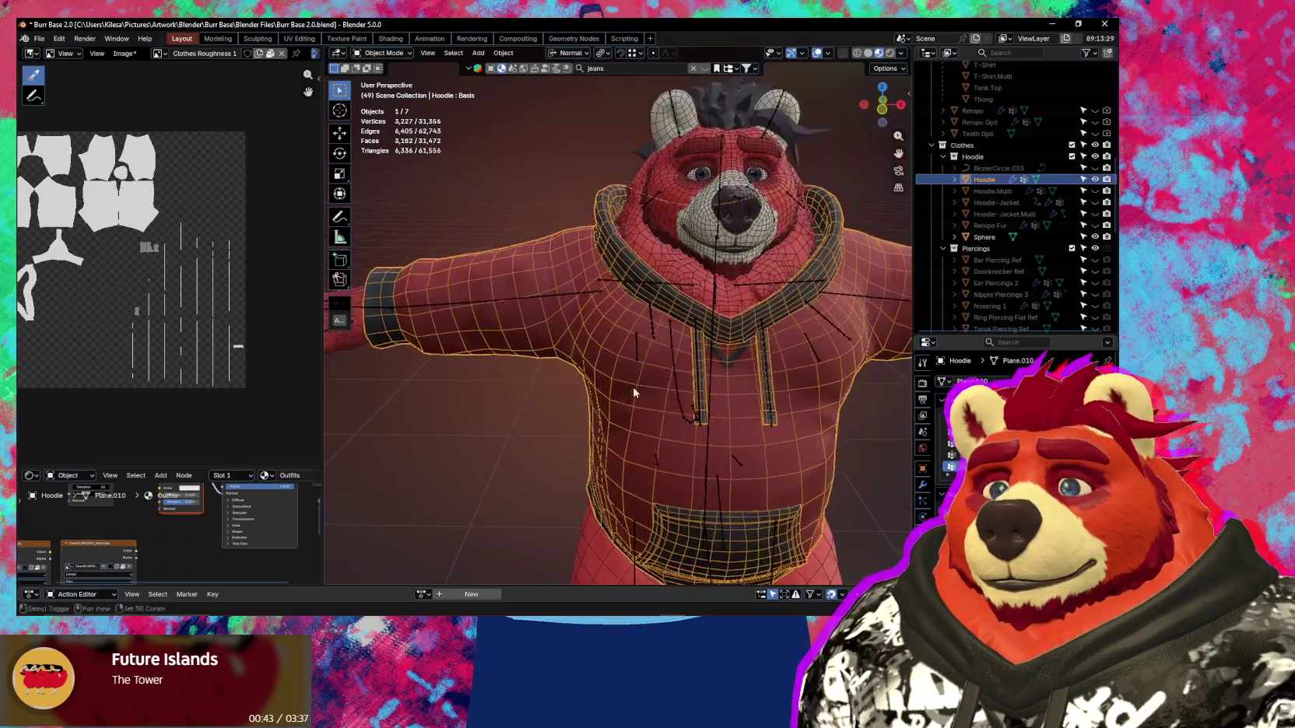
{"action": "key", "text": "shift+alt+z"}
{"action": "scroll", "coordinate": [622, 393], "scroll_direction": "up", "scroll_amount": 3}
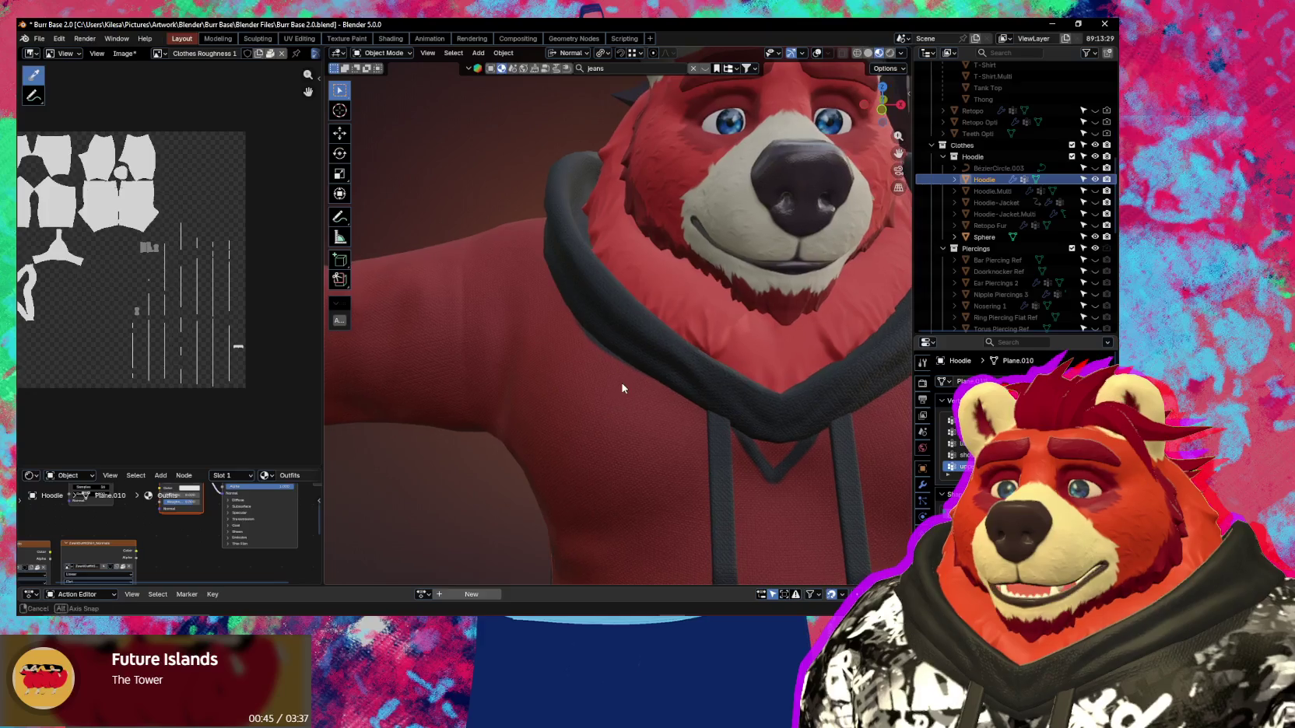
{"action": "scroll", "coordinate": [622, 382], "scroll_direction": "up", "scroll_amount": 3}
{"action": "key", "text": "Tab"}
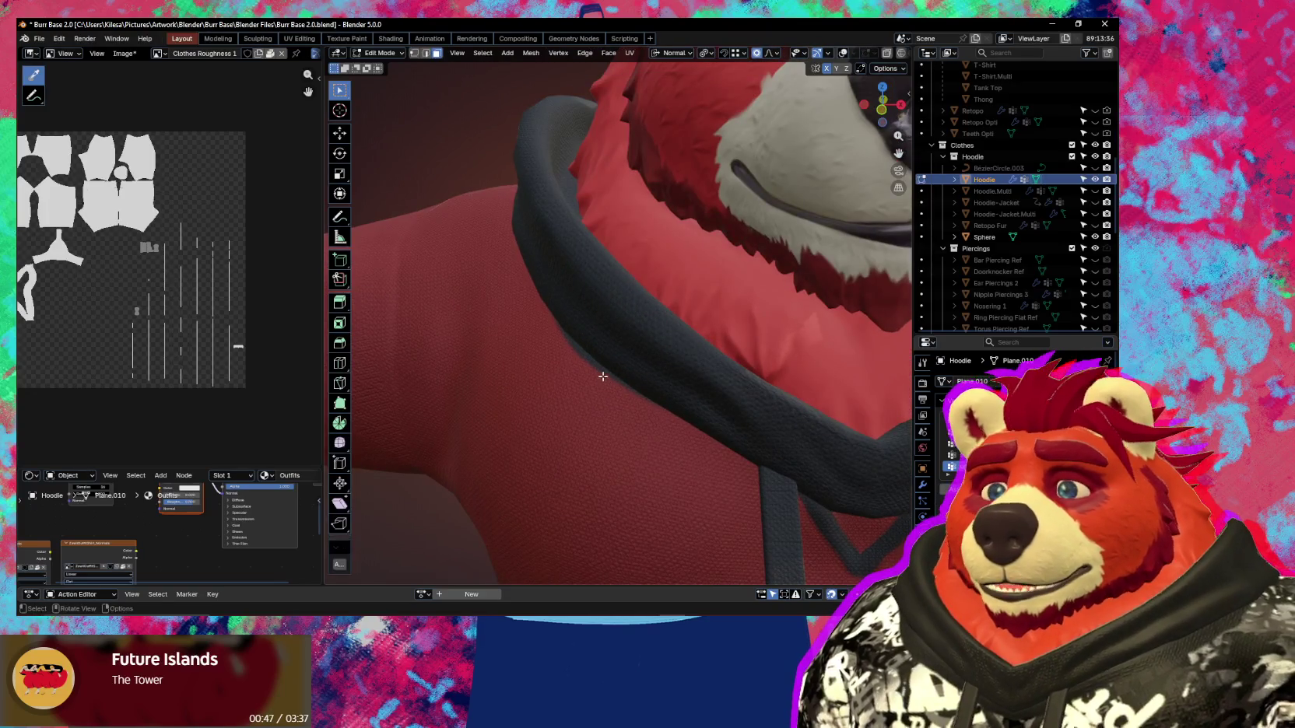
{"action": "key", "text": "shift+alt+z"}
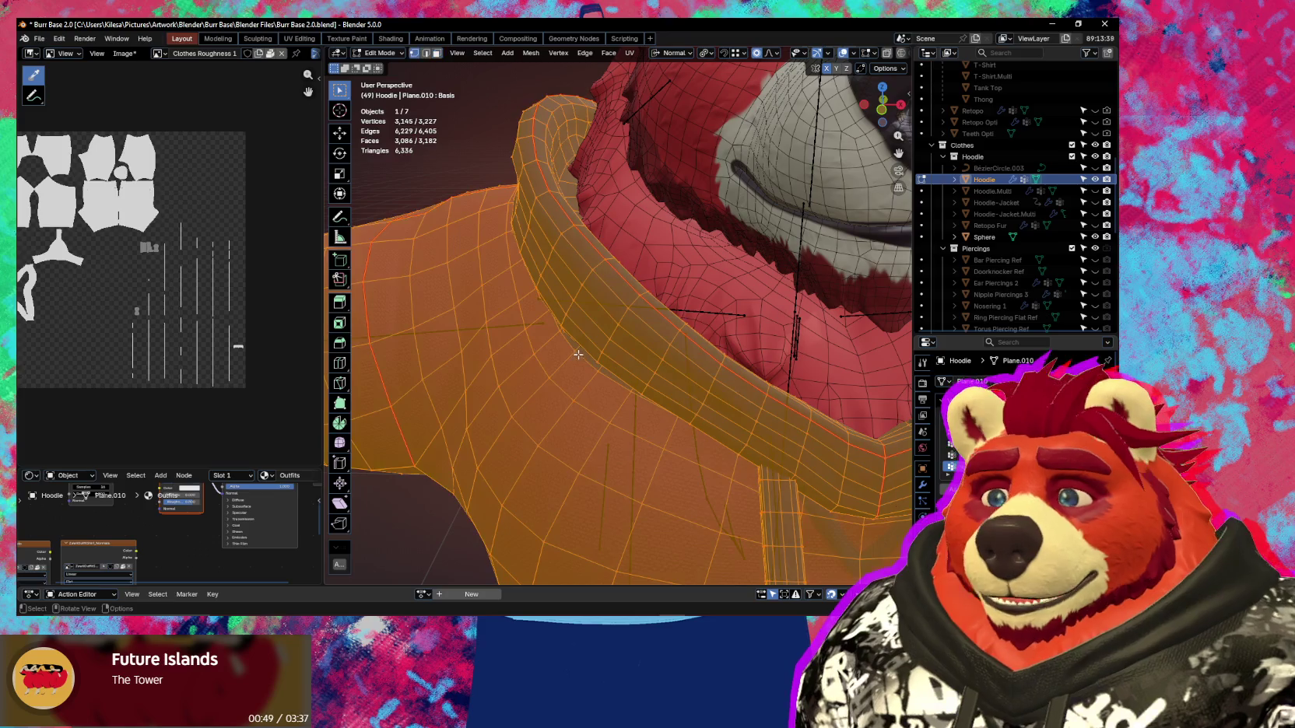
Nudge a collar vertex three times with smooth proportional moves to reshape the shoulder.
{"action": "left_click", "coordinate": [572, 333]}
{"action": "key", "text": "g"}
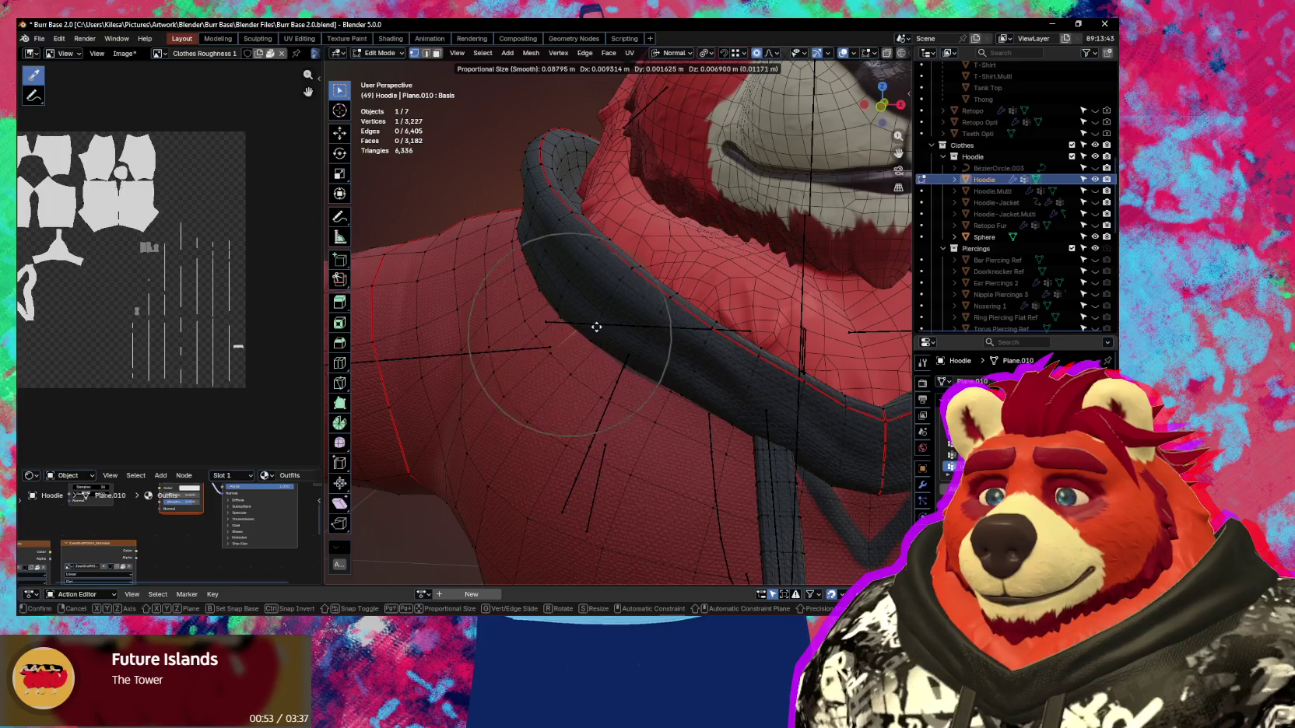
{"action": "left_click", "coordinate": [596, 328]}
{"action": "middle_click_drag", "start_coordinate": [595, 327], "coordinate": [622, 337]}
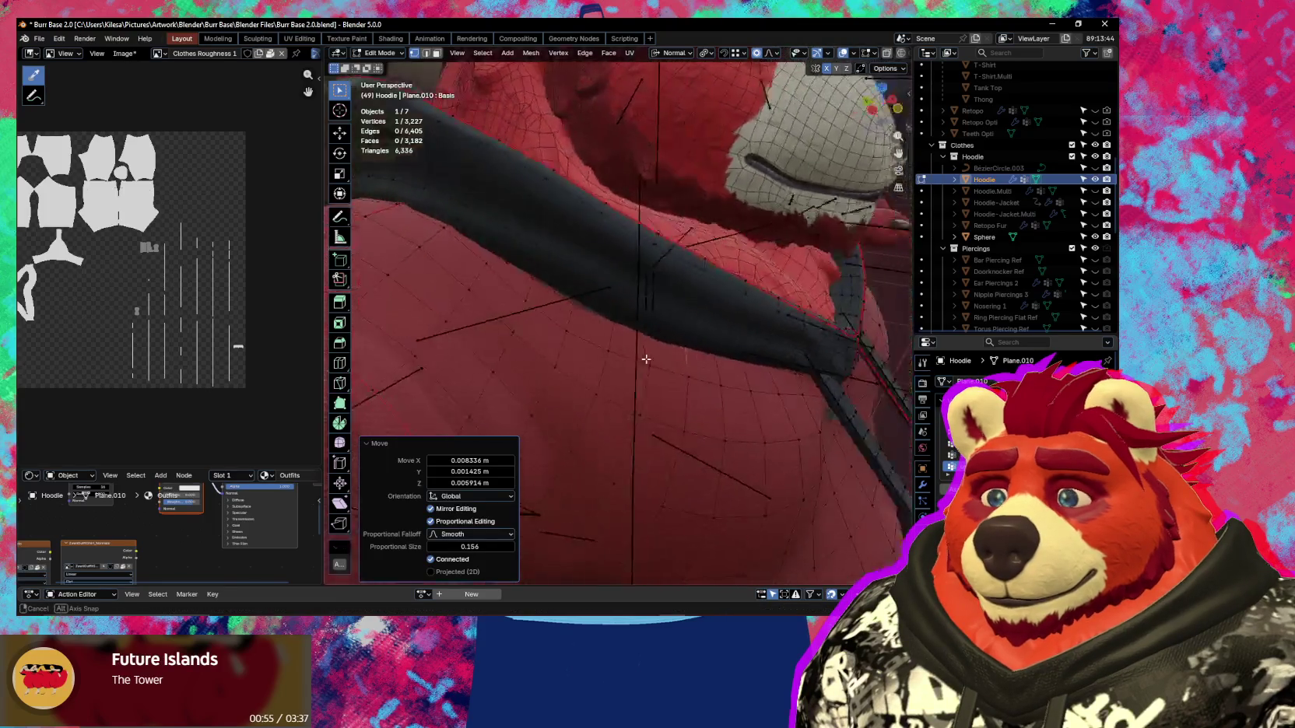
{"action": "key", "text": "shift+alt+z"}
{"action": "key", "text": "shift+alt+z"}
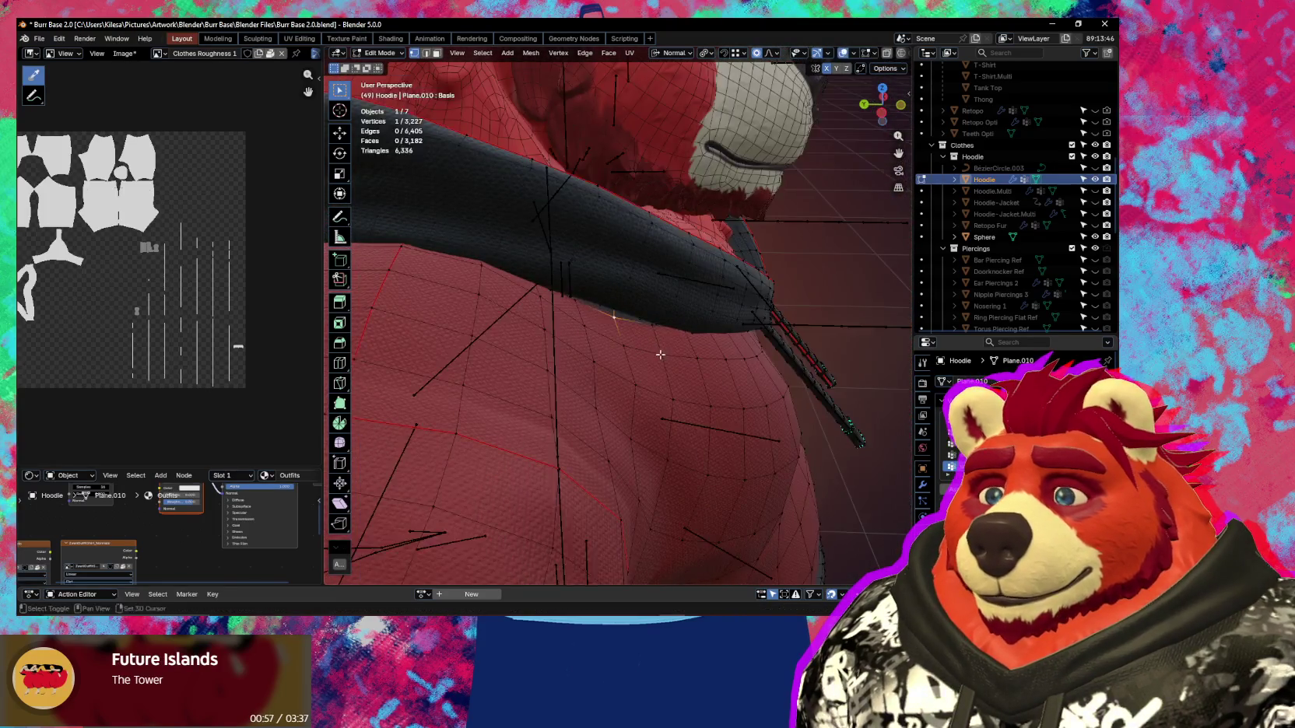
{"action": "key", "text": "g"}
{"action": "left_click", "coordinate": [668, 355]}
{"action": "middle_click_drag", "start_coordinate": [667, 355], "coordinate": [707, 343]}
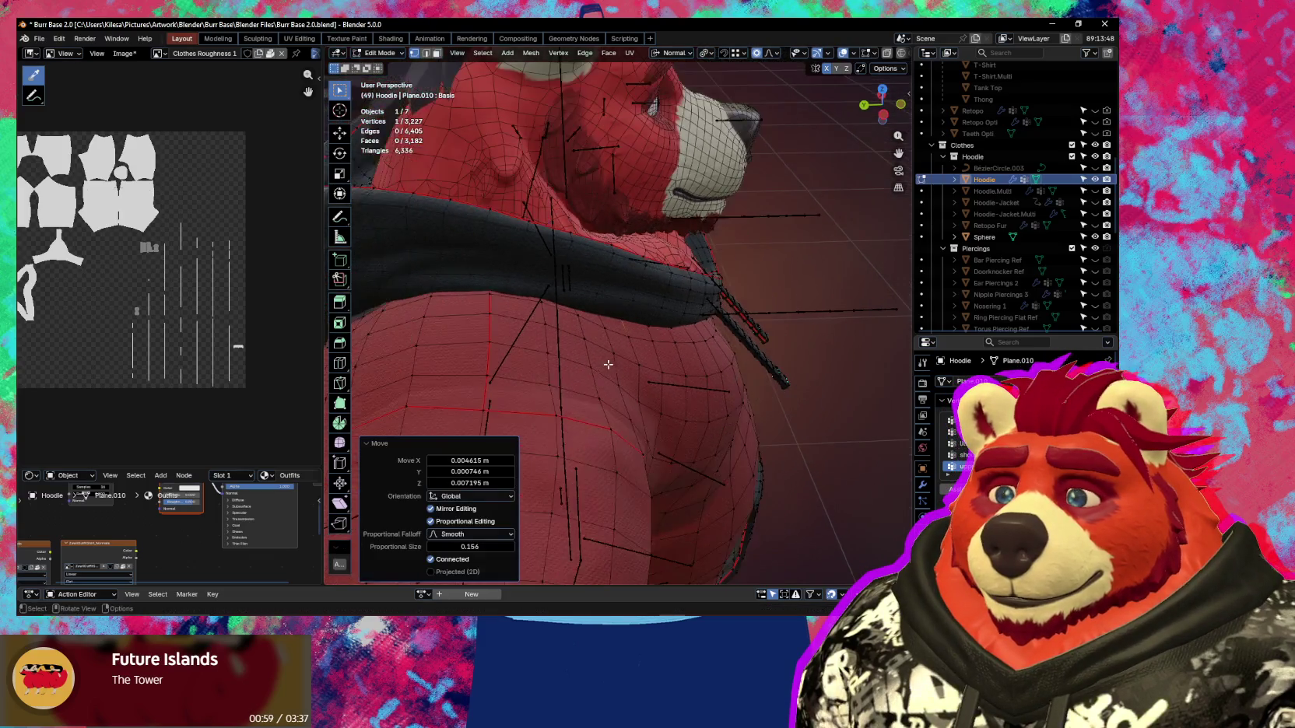
{"action": "key", "text": "g"}
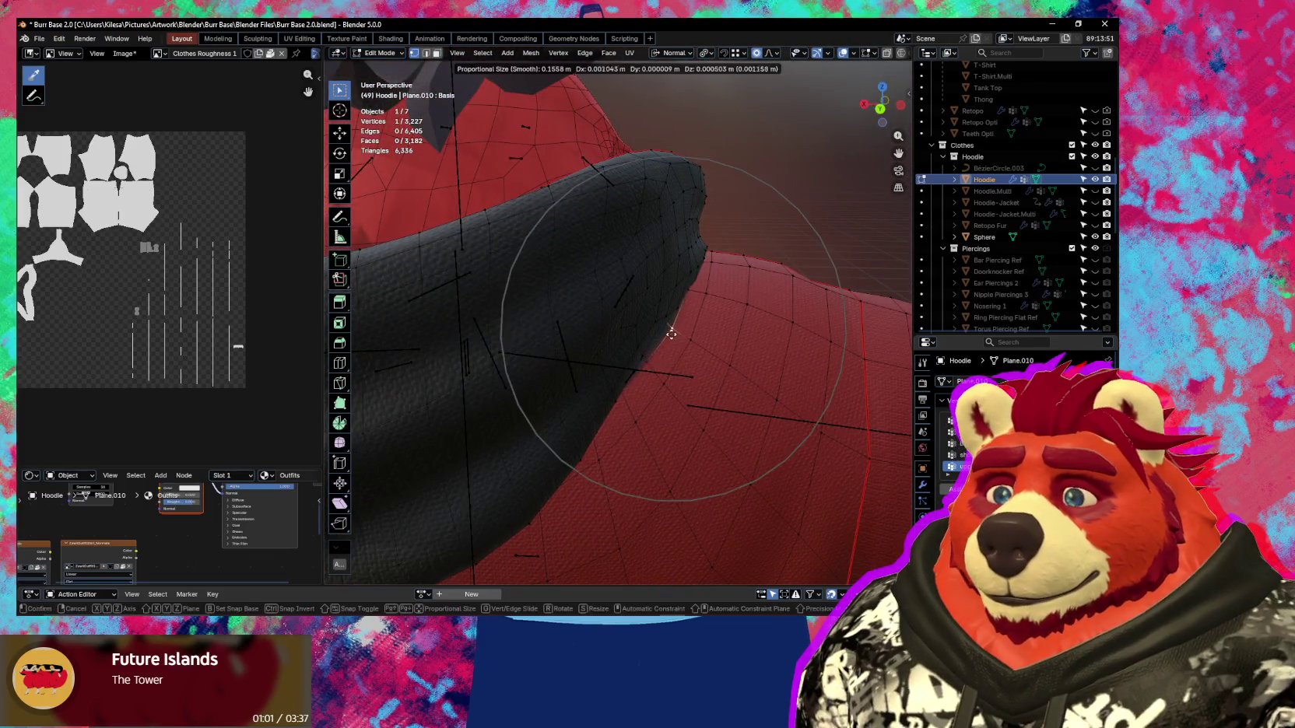
{"action": "left_click", "coordinate": [668, 332]}
Review the whole hoodie and hood from the front, then switch to Sculpt Mode.
{"action": "scroll", "coordinate": [668, 332], "scroll_direction": "down", "scroll_amount": 3}
{"action": "mouse_move", "coordinate": [668, 331]}
{"action": "middle_mouse_down"}
{"action": "mouse_move", "coordinate": [617, 368]}
{"action": "mouse_move", "coordinate": [641, 384]}
{"action": "middle_mouse_up"}
{"action": "scroll", "coordinate": [642, 385], "scroll_direction": "up", "scroll_amount": 3}
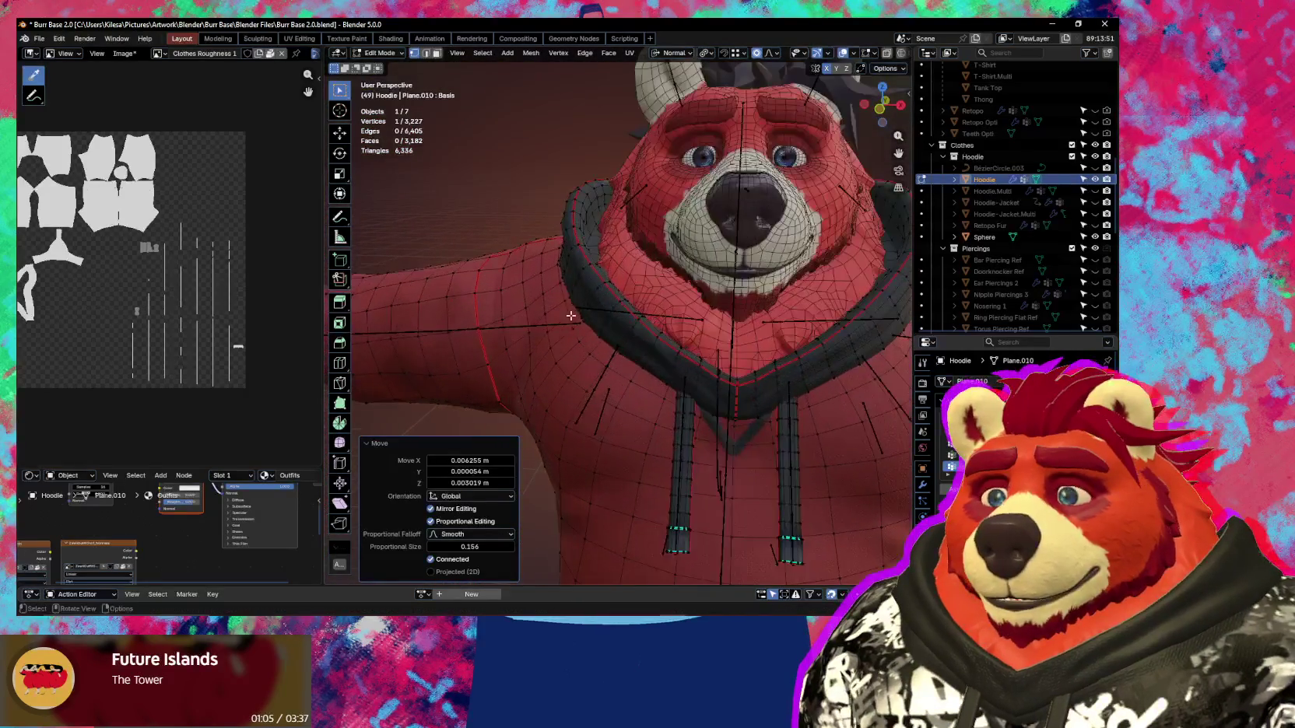
{"action": "mouse_move", "coordinate": [569, 312]}
{"action": "middle_mouse_down"}
{"action": "mouse_move", "coordinate": [602, 330]}
{"action": "mouse_move", "coordinate": [590, 251]}
{"action": "middle_mouse_up"}
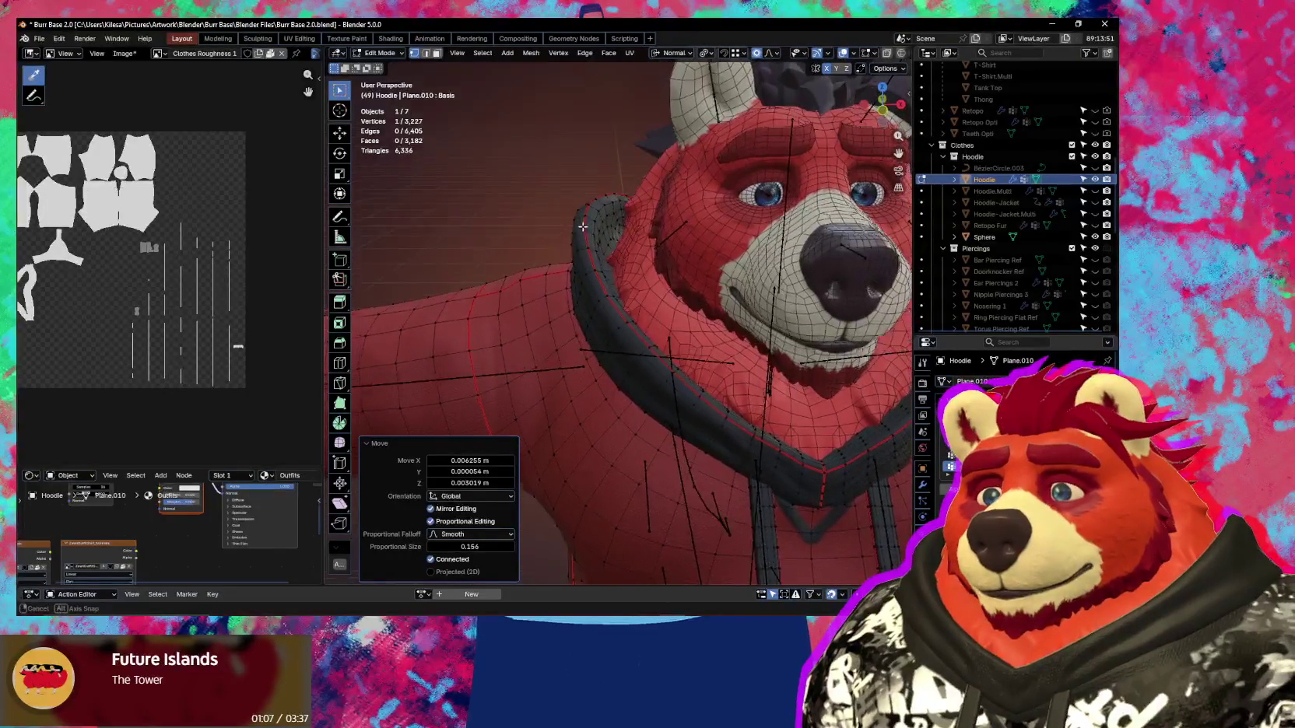
{"action": "key", "text": "ctrl+Tab"}
{"action": "left_click", "coordinate": [594, 291]}
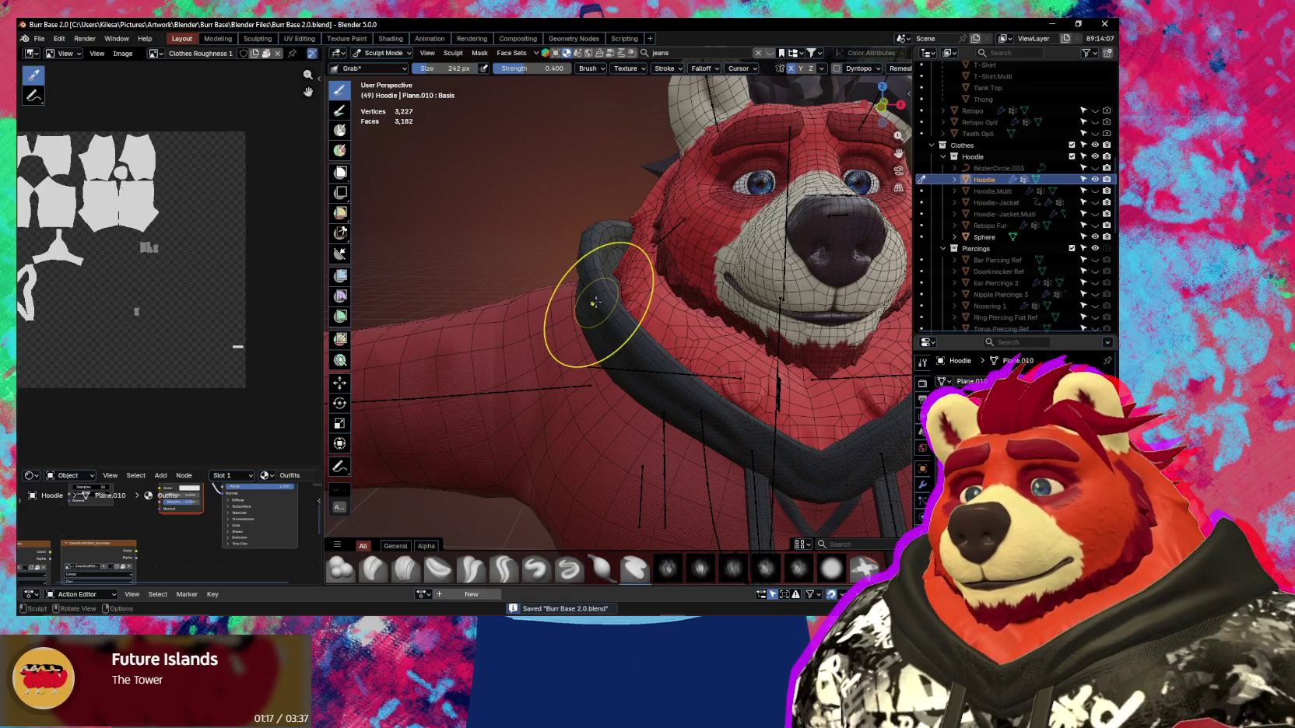
Review the hoodie's layers in the Ucupaint sidebar, then close it and recentre on the bear.
{"action": "scroll", "coordinate": [596, 302], "scroll_direction": "down", "scroll_amount": 3}
{"action": "key", "text": "n"}
{"action": "middle_click_drag", "start_coordinate": [596, 302], "coordinate": [753, 383]}
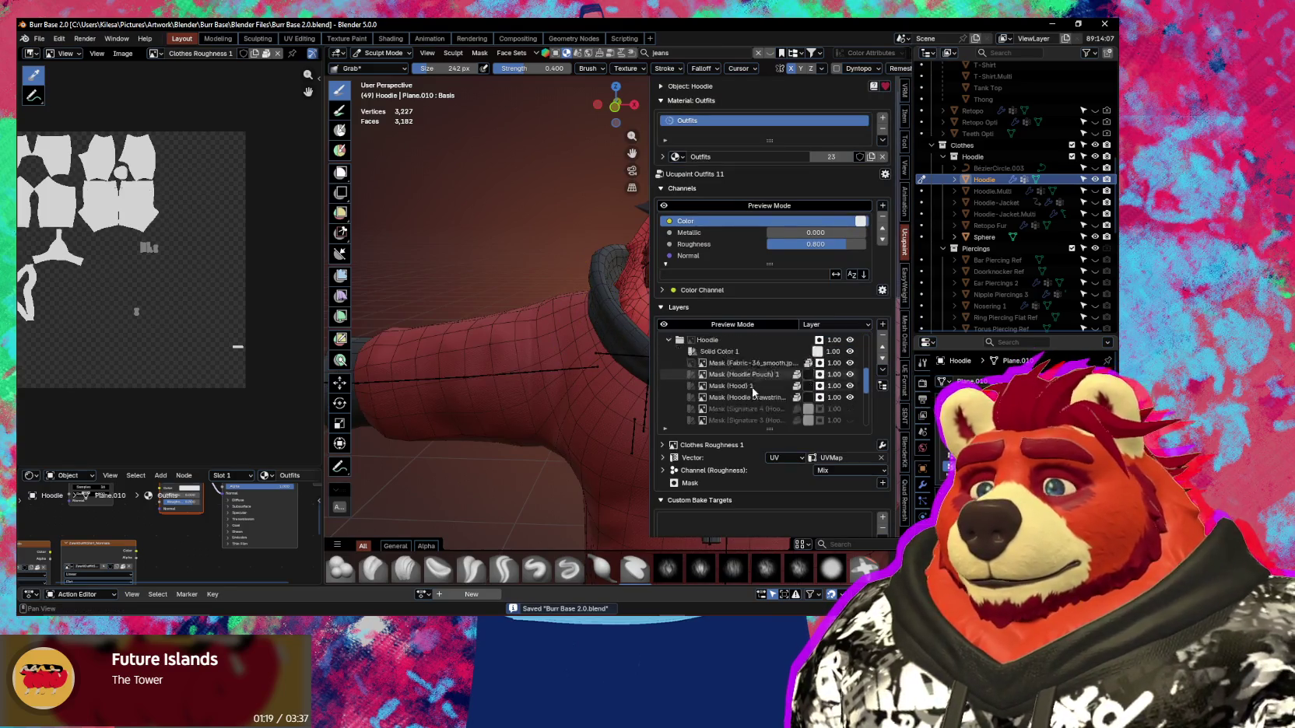
{"action": "scroll", "coordinate": [753, 392], "scroll_direction": "down", "scroll_amount": 4}
{"action": "scroll", "coordinate": [753, 391], "scroll_direction": "down", "scroll_amount": 2}
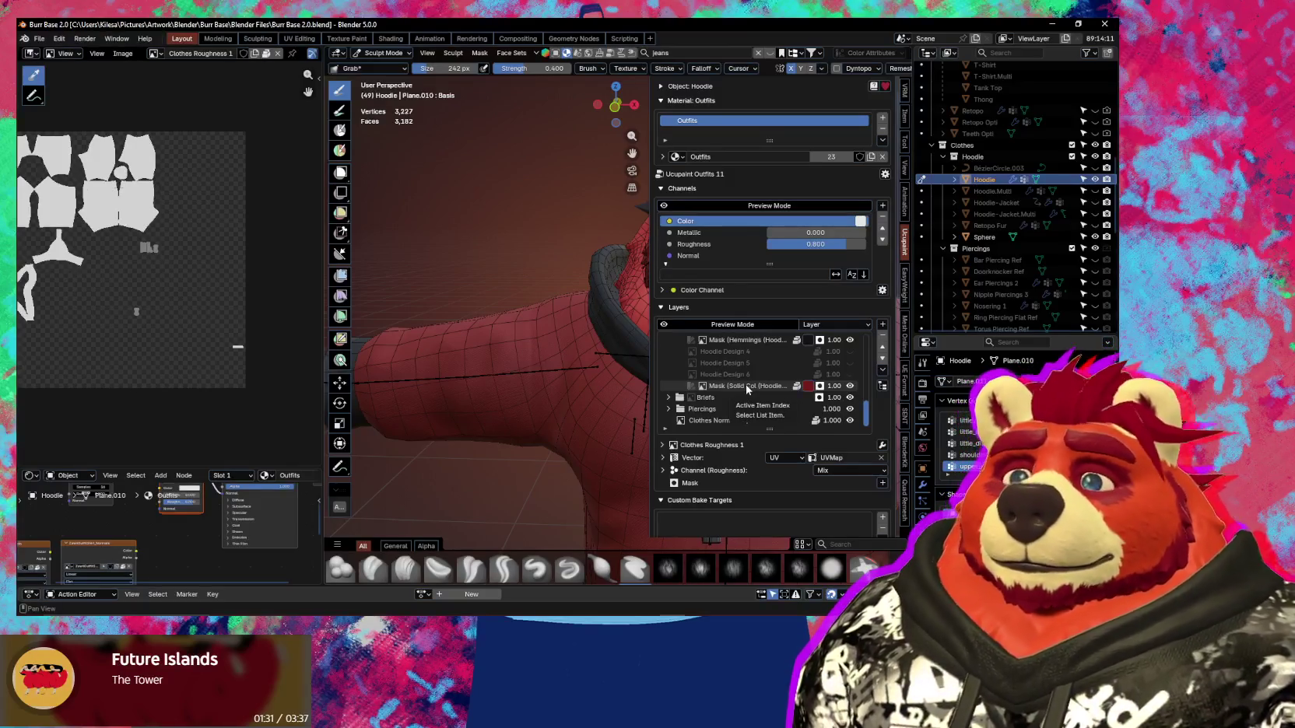
{"action": "key", "text": "n"}
{"action": "middle_click_drag", "start_coordinate": [567, 370], "coordinate": [592, 361]}
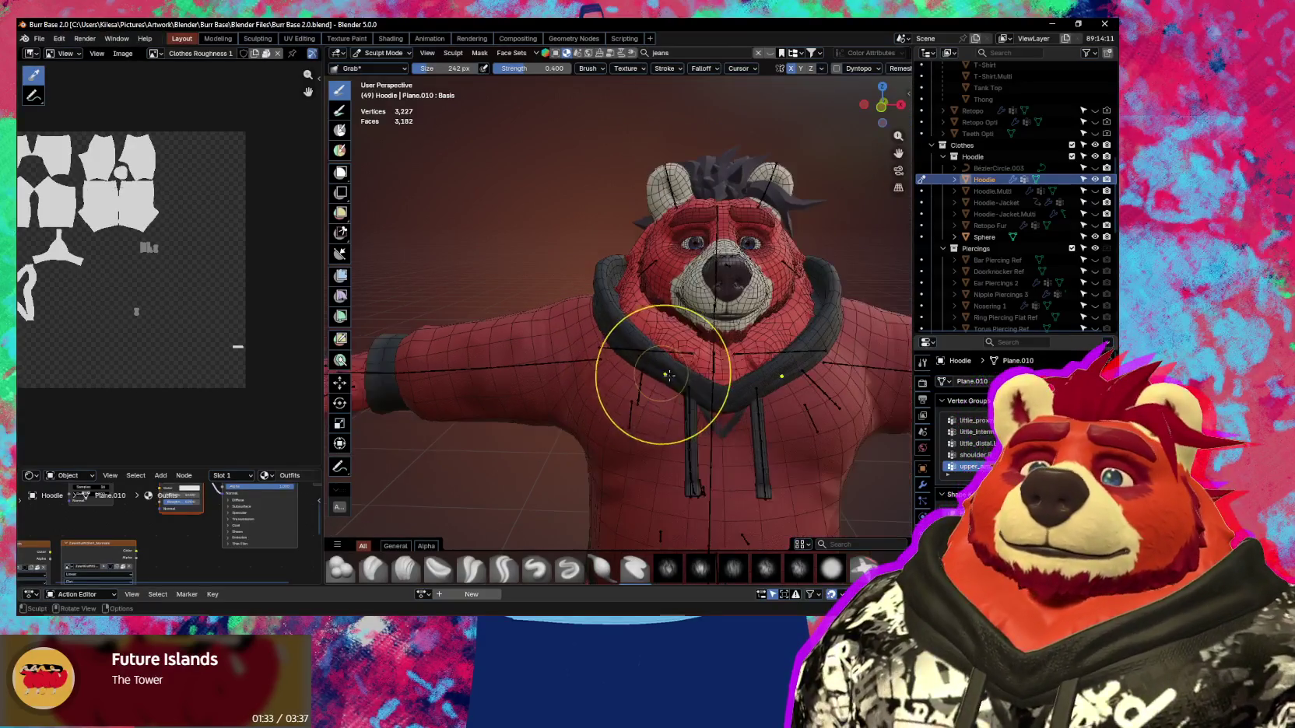
{"action": "mouse_move", "coordinate": [683, 368]}
{"action": "middle_mouse_down", "text": "shift"}
{"action": "mouse_move", "coordinate": [535, 290]}
{"action": "mouse_move", "coordinate": [632, 307]}
{"action": "mouse_move", "coordinate": [630, 324]}
{"action": "mouse_move", "coordinate": [577, 336]}
{"action": "middle_mouse_up", "text": "shift"}
Put the hoodie into Weight Paint mode with the armature, showing upper_arm.R's weights.
{"action": "key", "text": "ctrl+Tab"}
{"action": "left_click", "coordinate": [513, 333]}
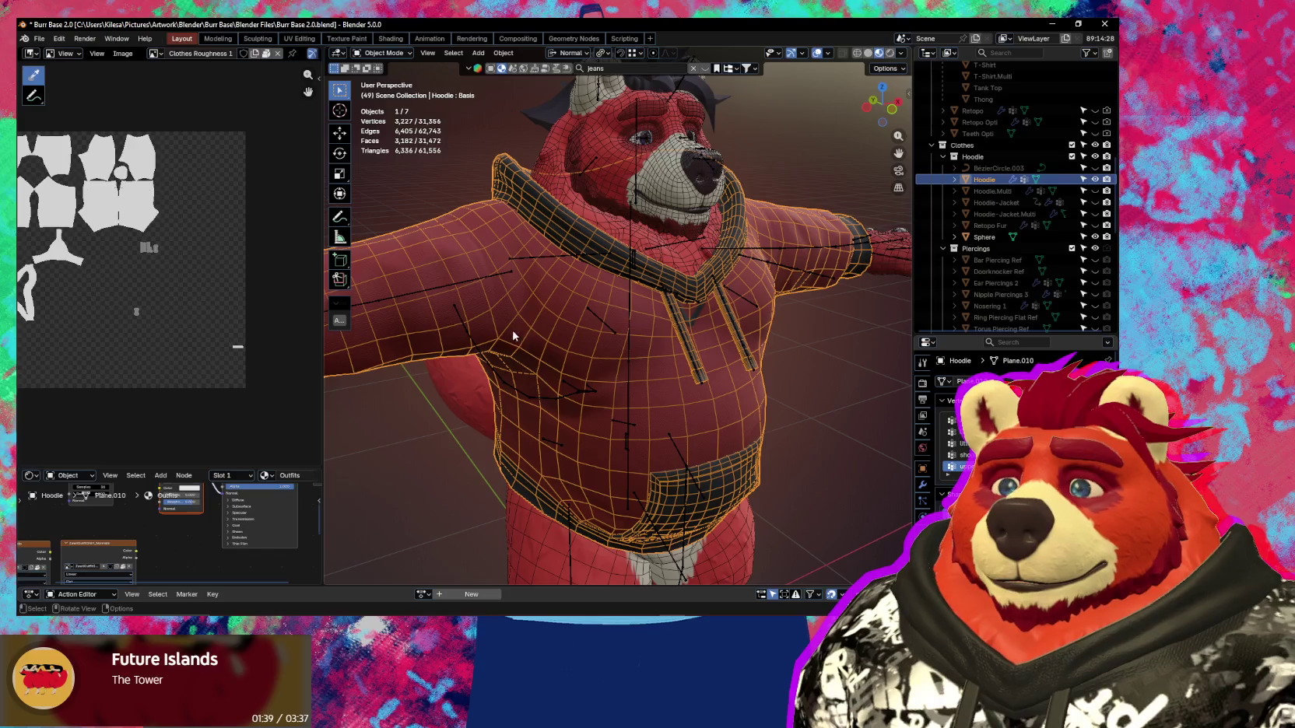
{"action": "left_click", "coordinate": [465, 286]}
{"action": "left_click", "coordinate": [461, 260], "text": "shift"}
{"action": "key", "text": "ctrl+Tab"}
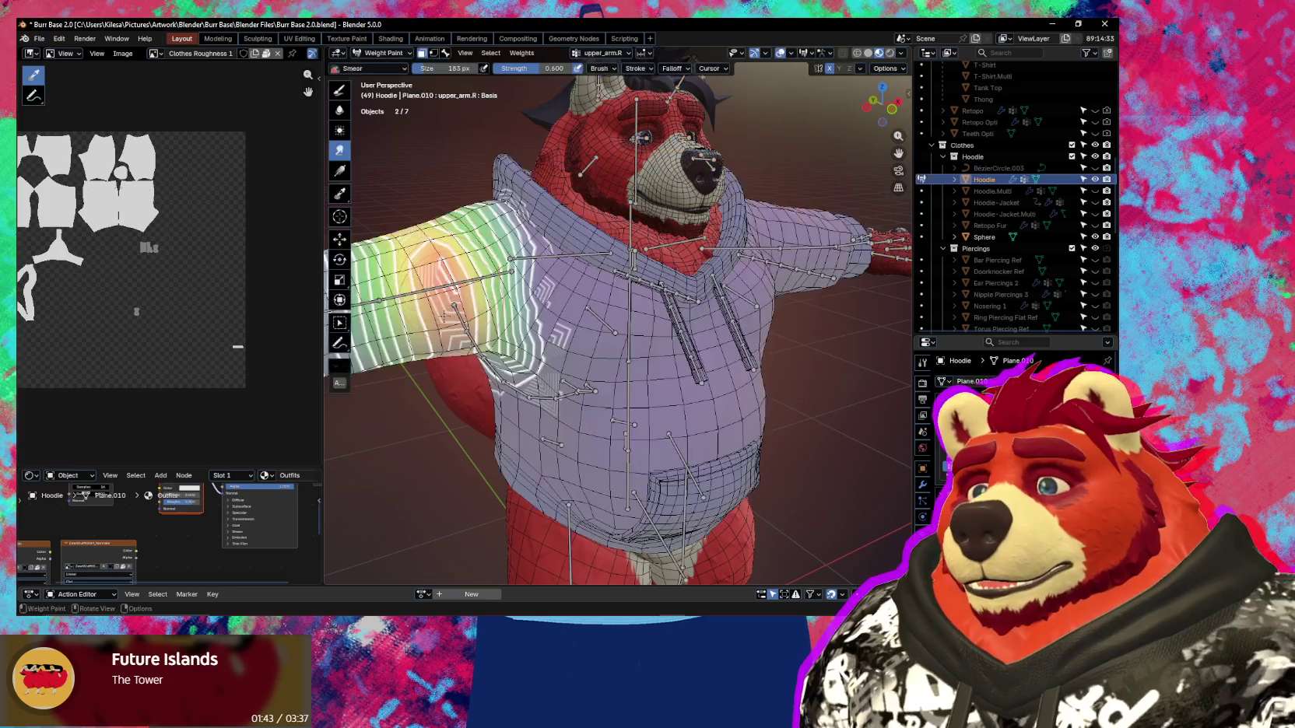
{"action": "key", "text": "3"}
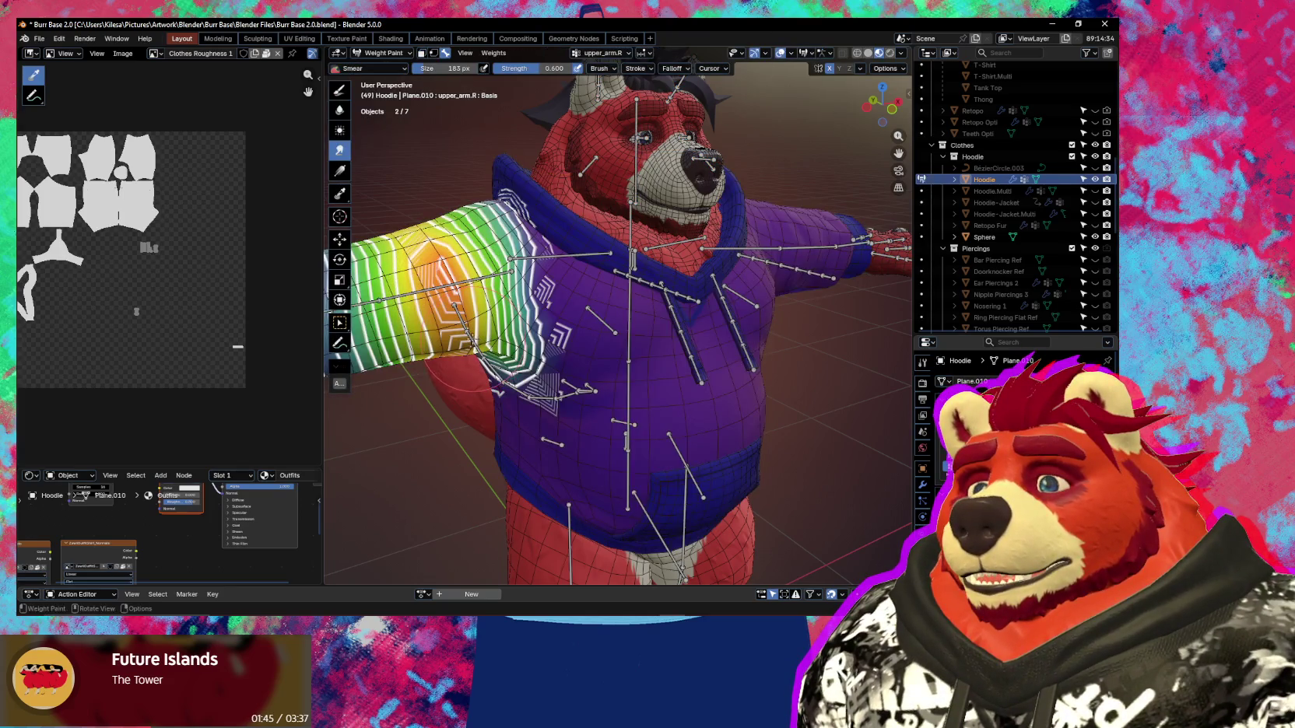
{"action": "middle_click_drag", "start_coordinate": [477, 335], "coordinate": [664, 297]}
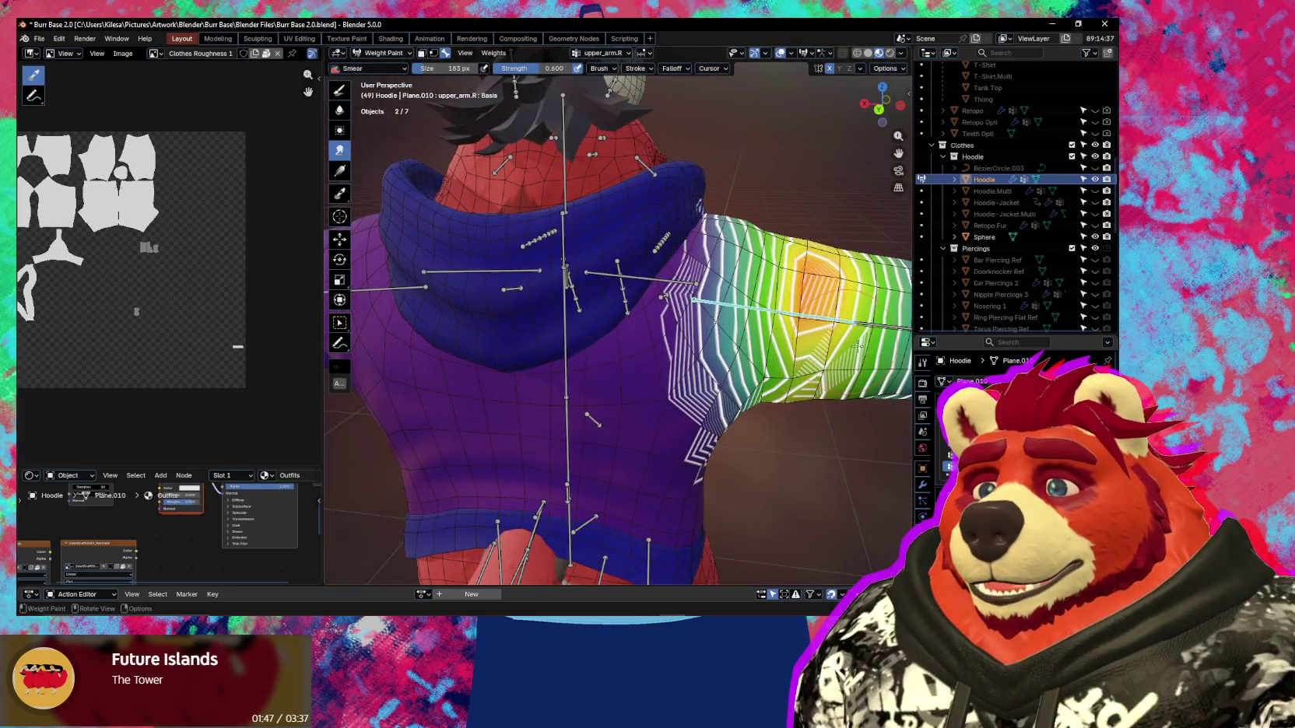
{"action": "scroll", "coordinate": [856, 346], "scroll_direction": "up", "scroll_amount": 3}
{"action": "scroll", "coordinate": [801, 327], "scroll_direction": "up", "scroll_amount": 3}
{"action": "scroll", "coordinate": [753, 309], "scroll_direction": "up", "scroll_amount": 2}
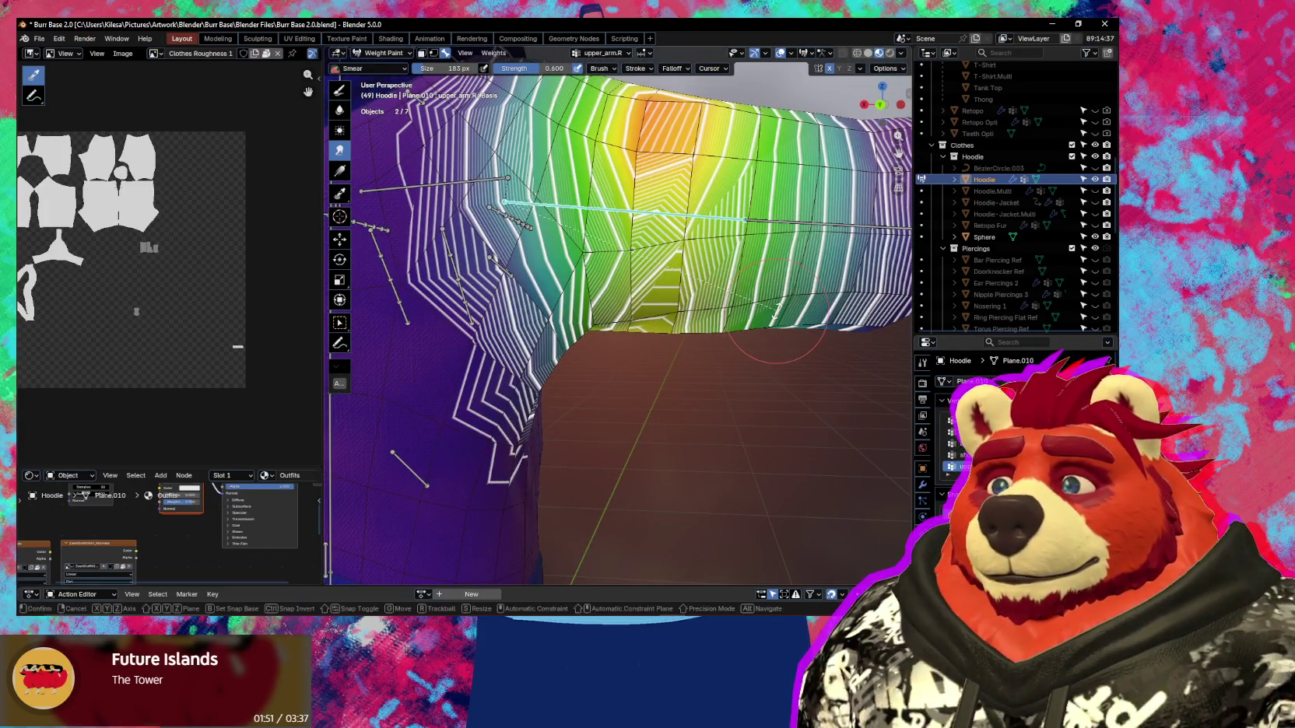
Test-rotate upper_arm.R about X and undo the unsatisfactory pose.
{"action": "key", "text": "x"}
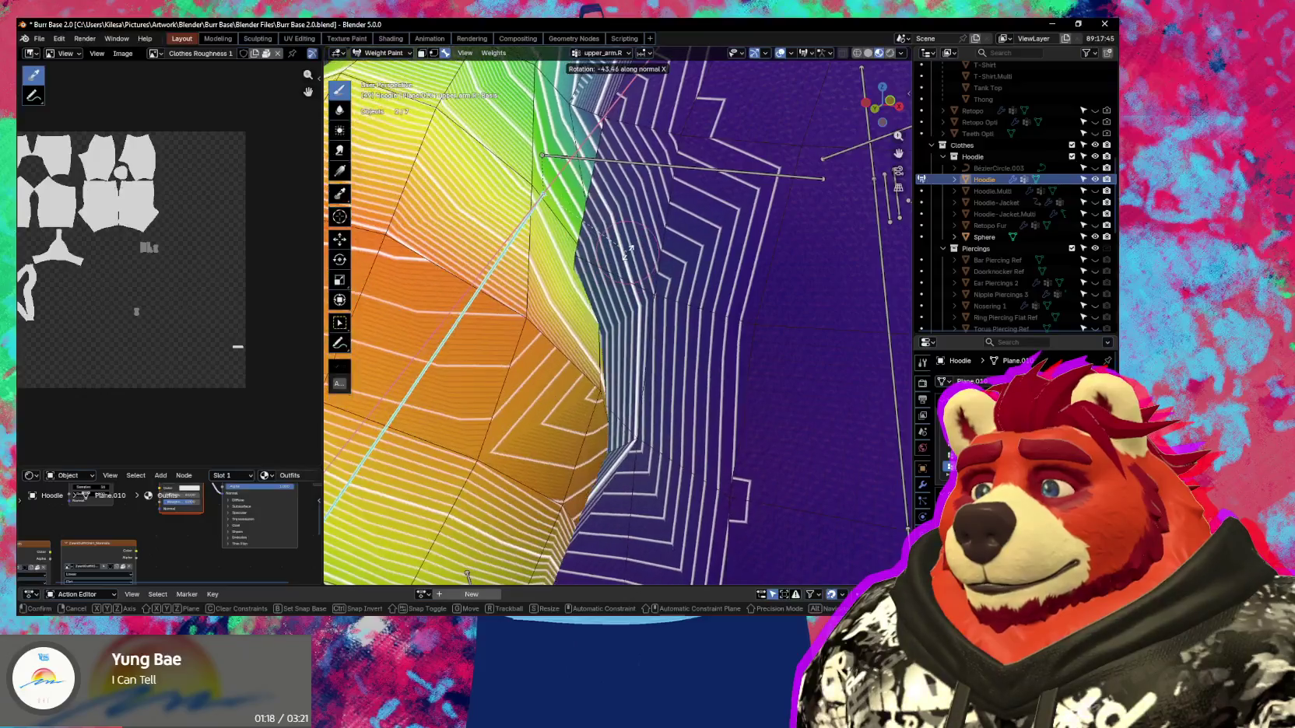
{"action": "left_click", "coordinate": [467, 367]}
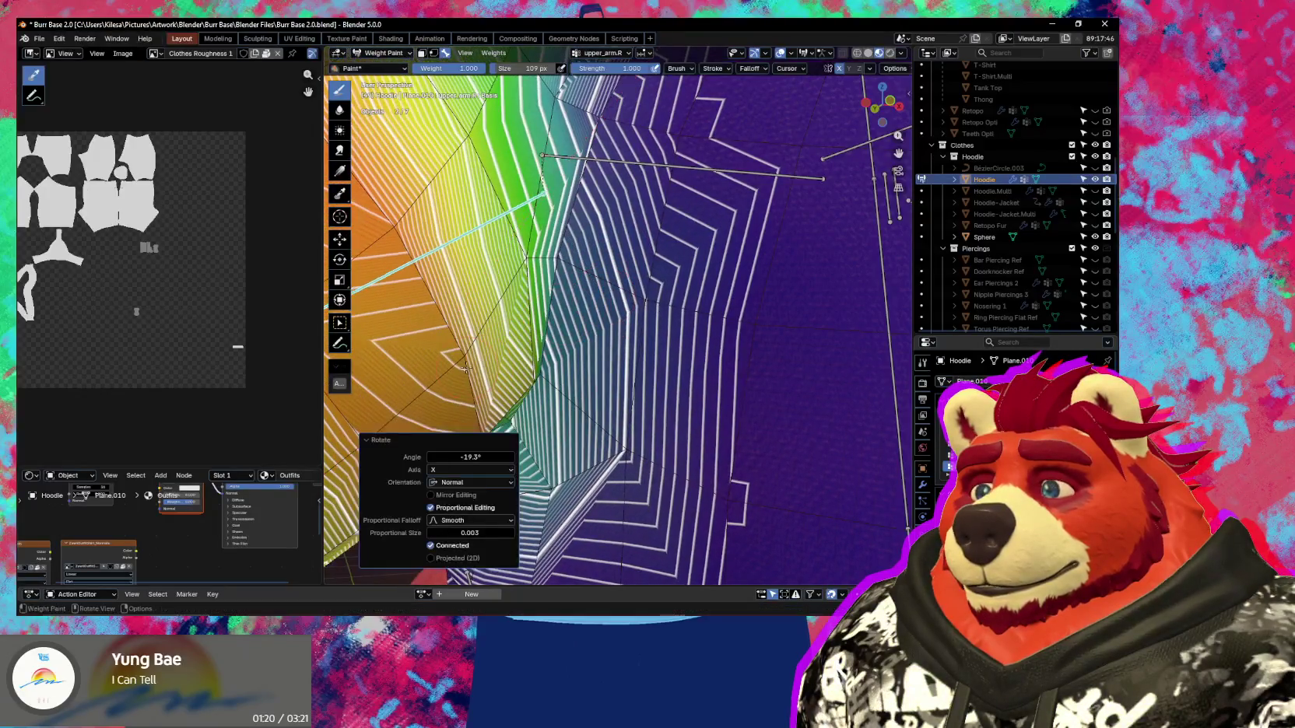
{"action": "key", "text": "r"}
{"action": "key", "text": "x"}
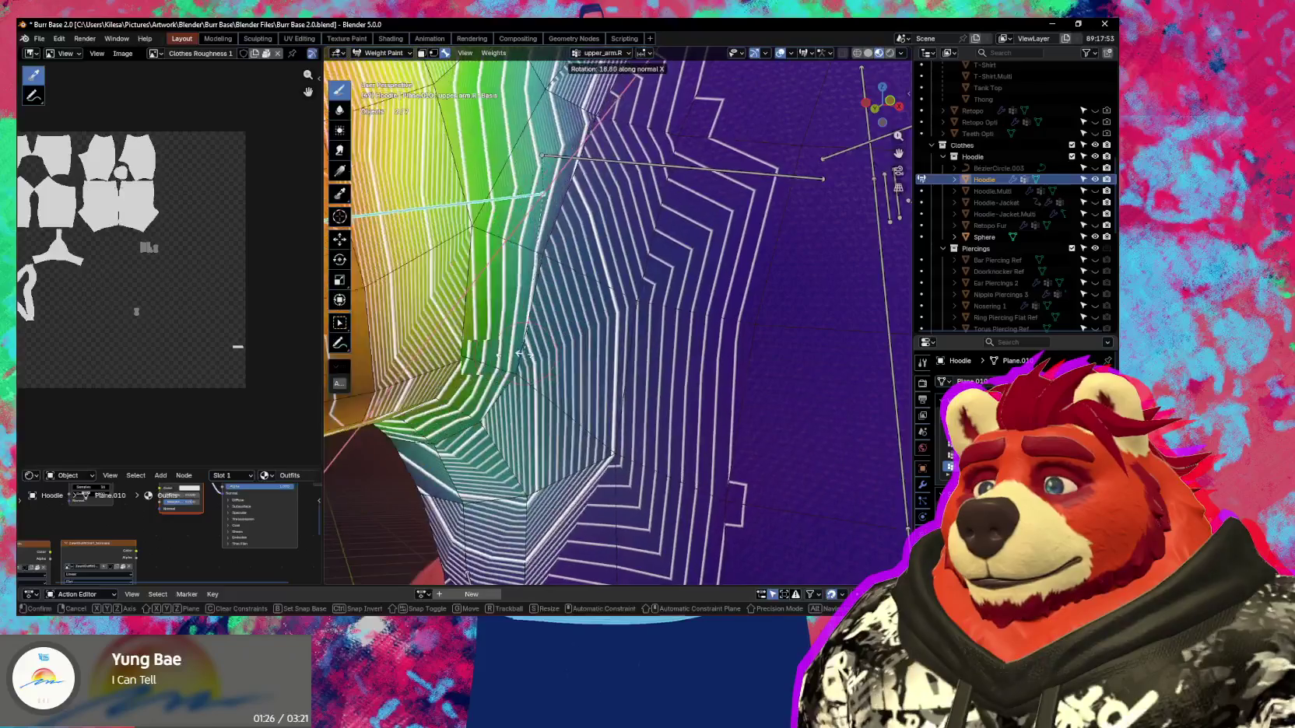
{"action": "left_click", "coordinate": [576, 336]}
{"action": "middle_click_drag", "start_coordinate": [576, 337], "coordinate": [580, 379]}
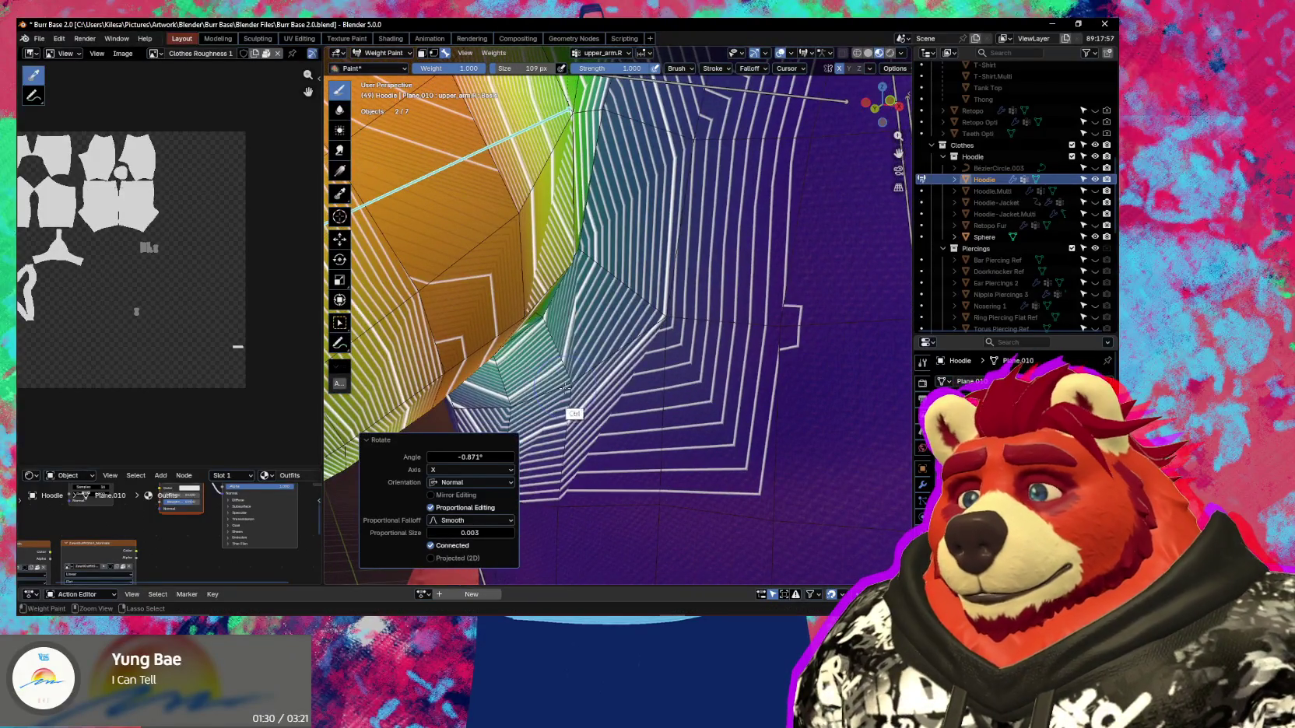
{"action": "key", "text": "ctrl+z"}
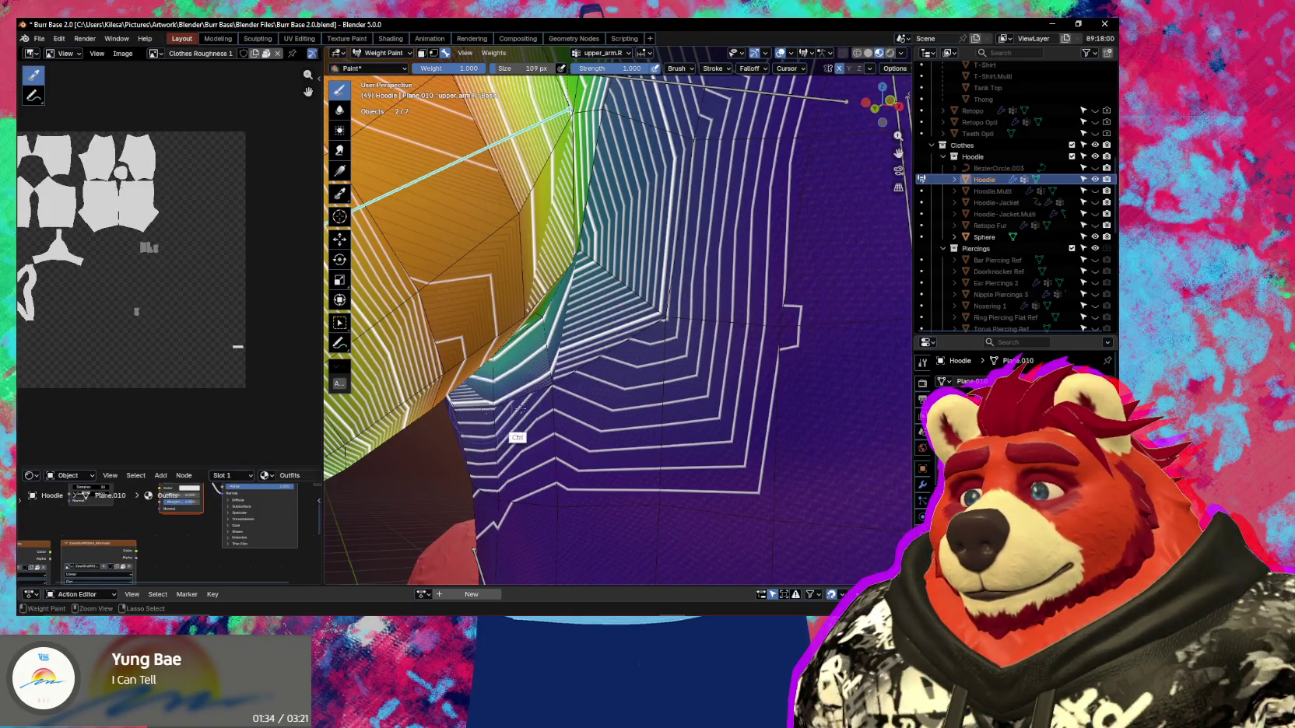
Try arm rotations of -28.6°, 7.98° and 43.3°, inspecting the sleeve from several angles.
{"action": "key", "text": "r"}
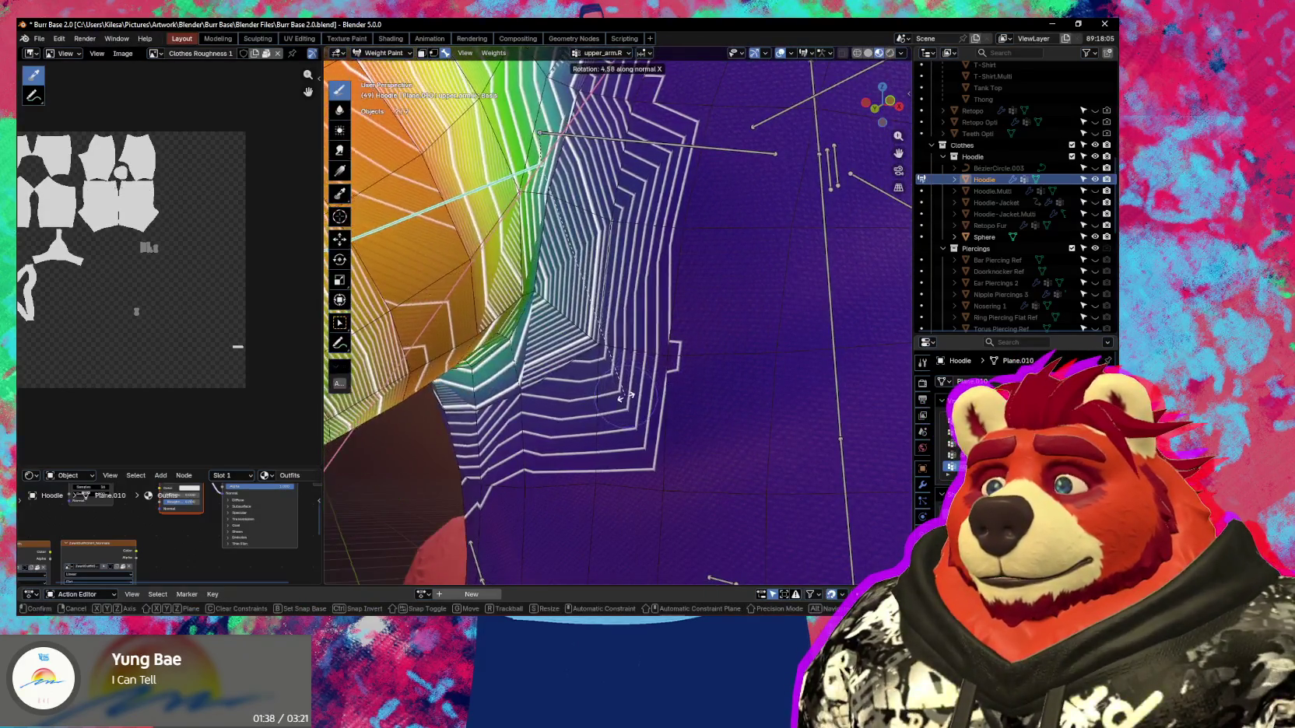
{"action": "left_click", "coordinate": [699, 280]}
{"action": "mouse_move", "coordinate": [702, 305]}
{"action": "middle_mouse_down"}
{"action": "mouse_move", "coordinate": [720, 434]}
{"action": "mouse_move", "coordinate": [662, 413]}
{"action": "middle_mouse_up"}
{"action": "key", "text": "r"}
{"action": "left_click", "coordinate": [700, 426]}
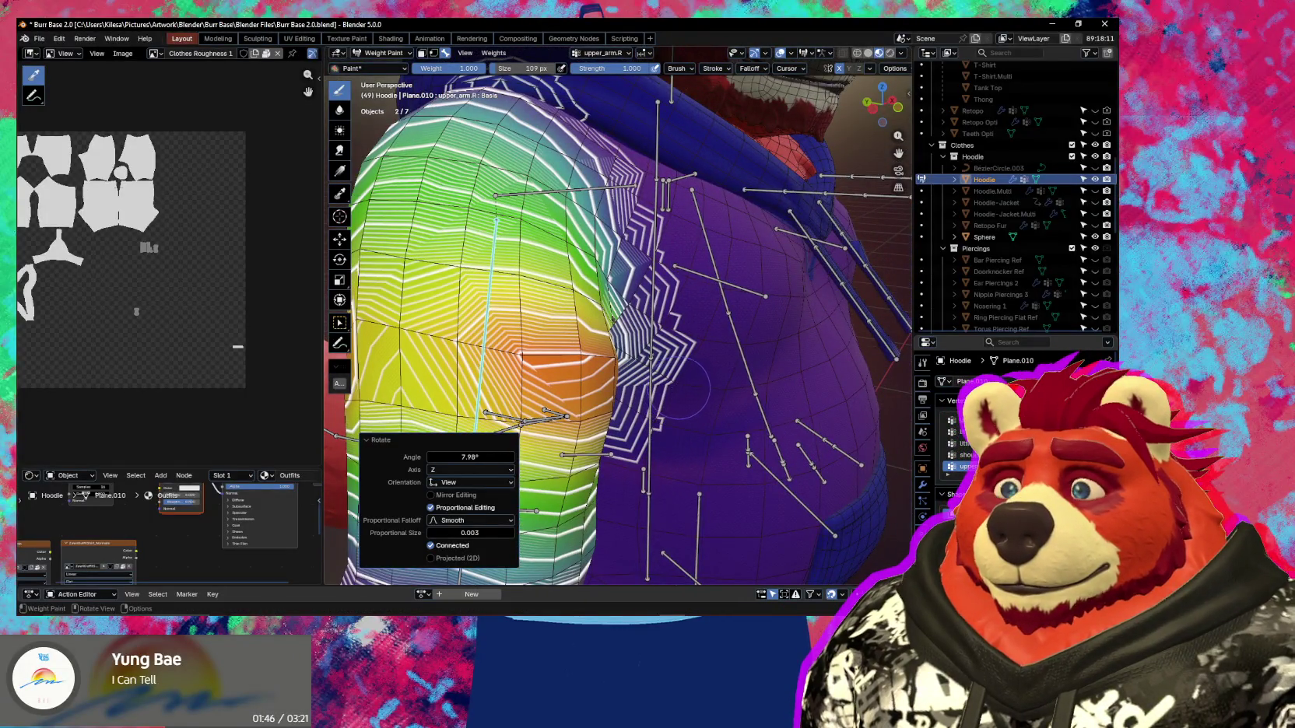
{"action": "key", "text": "r"}
{"action": "key", "text": "x"}
{"action": "key", "text": "x"}
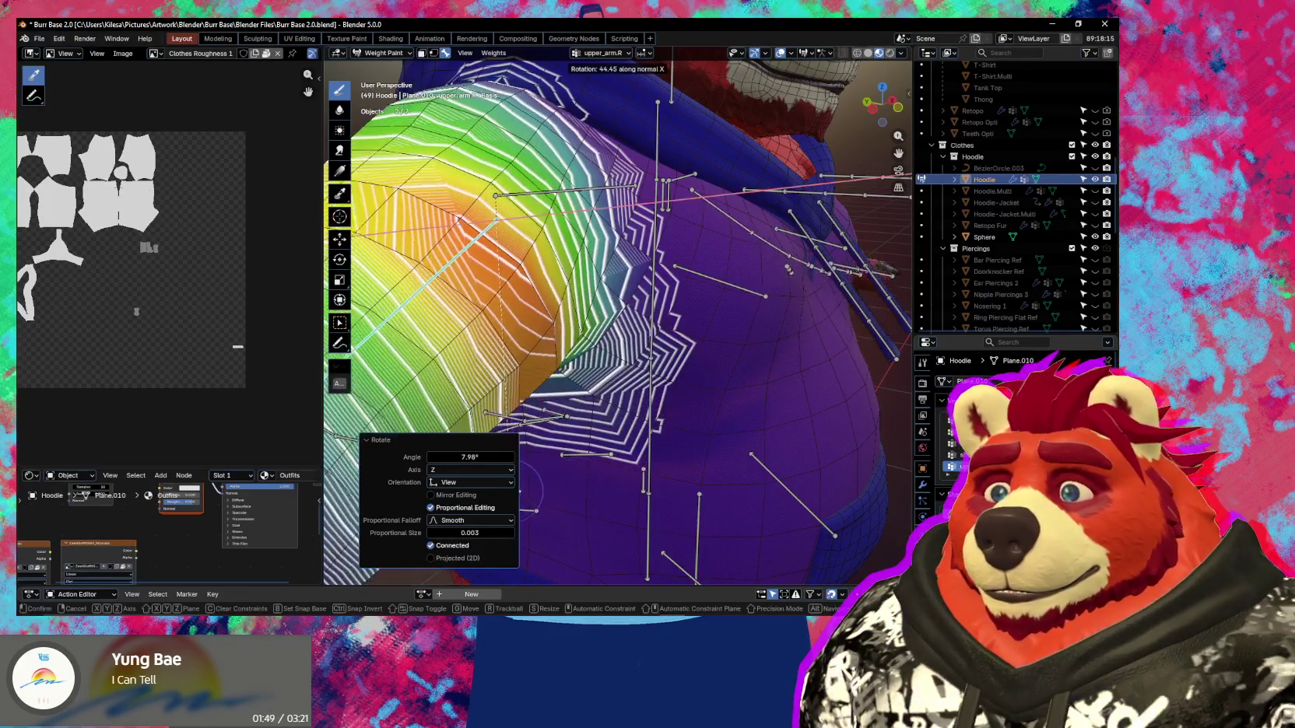
{"action": "left_click", "coordinate": [552, 495]}
{"action": "middle_click_drag", "start_coordinate": [552, 495], "coordinate": [589, 383]}
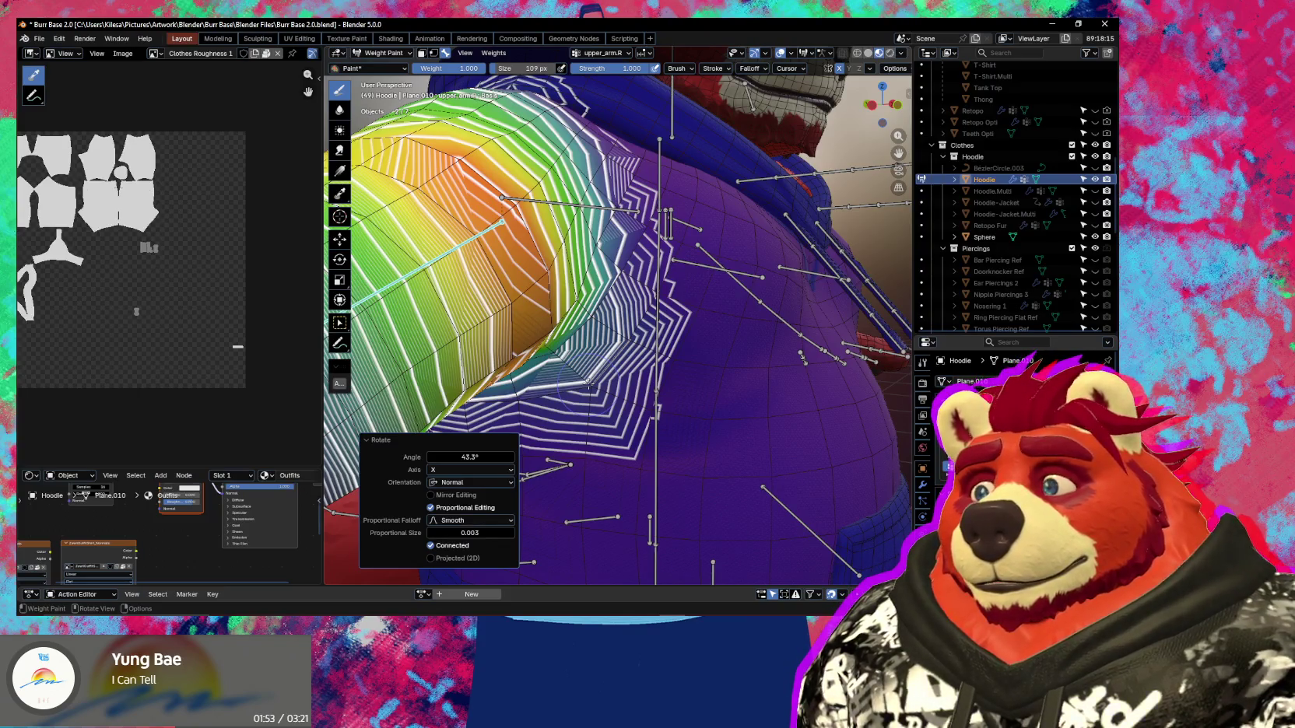
{"action": "middle_click_drag", "start_coordinate": [589, 383], "coordinate": [645, 280]}
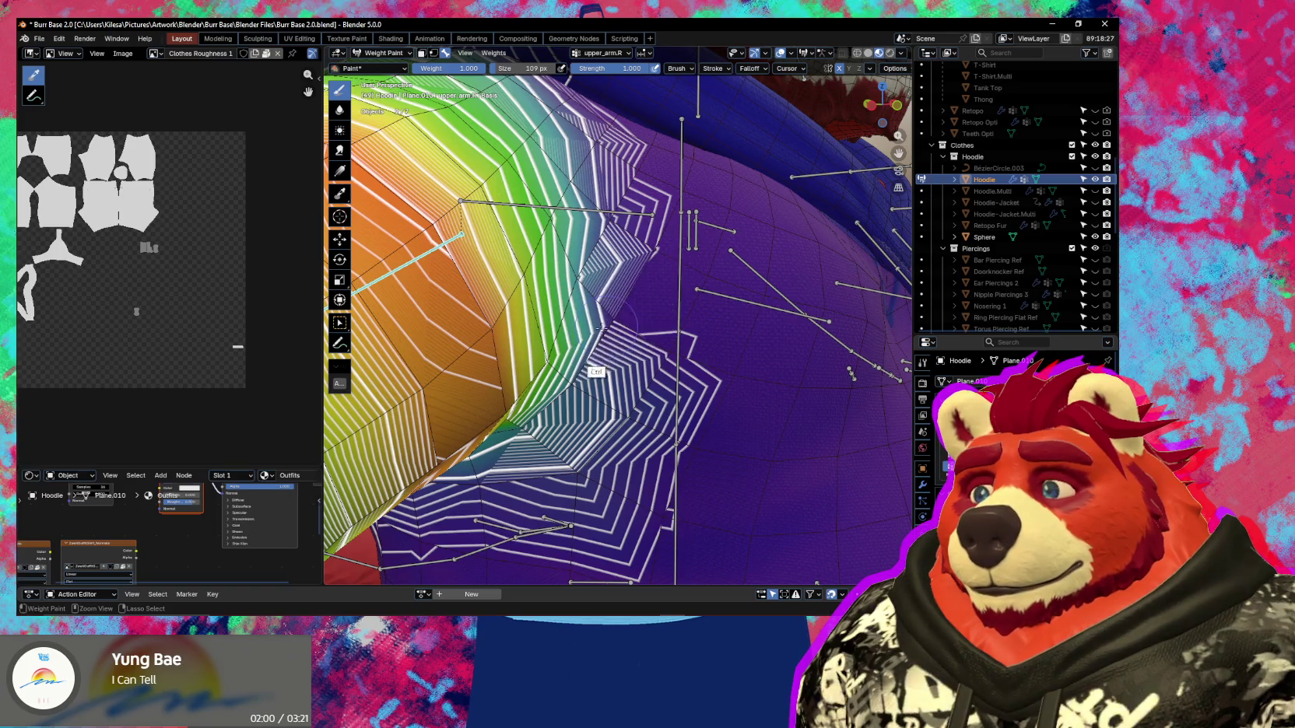
Re-rotate upper_arm.R about X several times, settling at -45.3°.
{"action": "key", "text": "r"}
{"action": "key", "text": "x"}
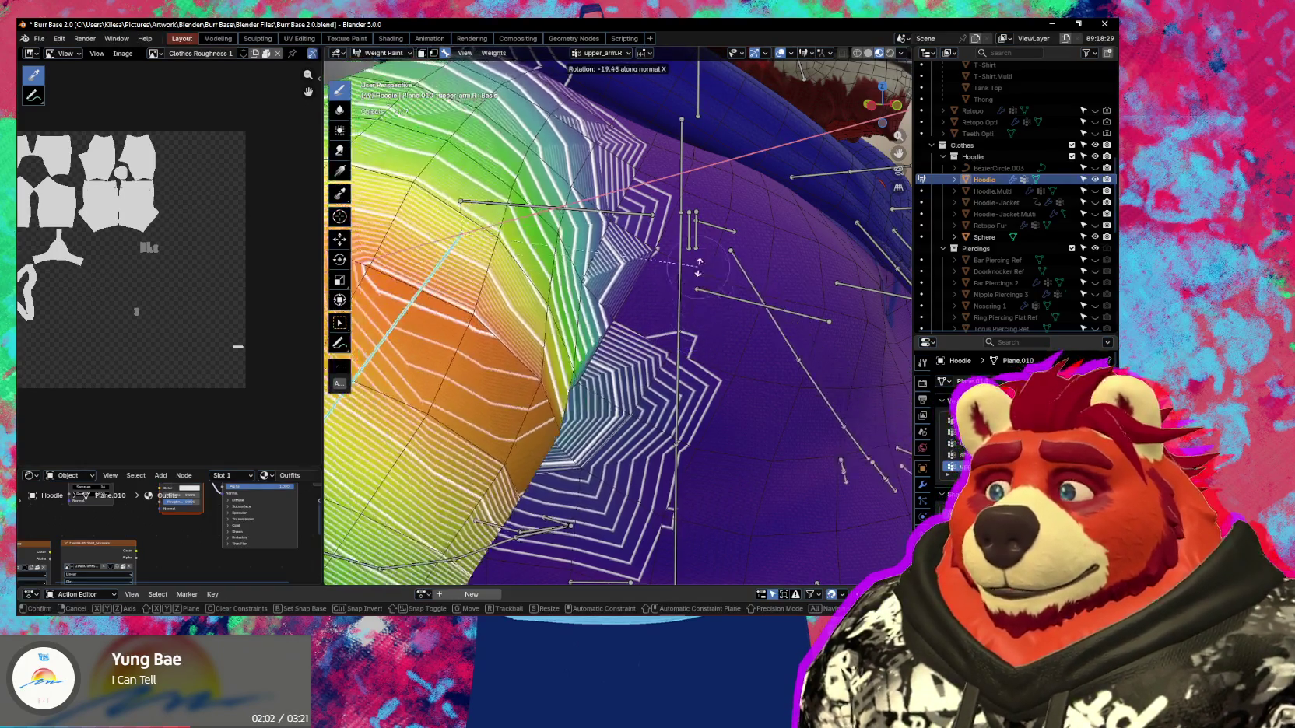
{"action": "left_click", "coordinate": [557, 362]}
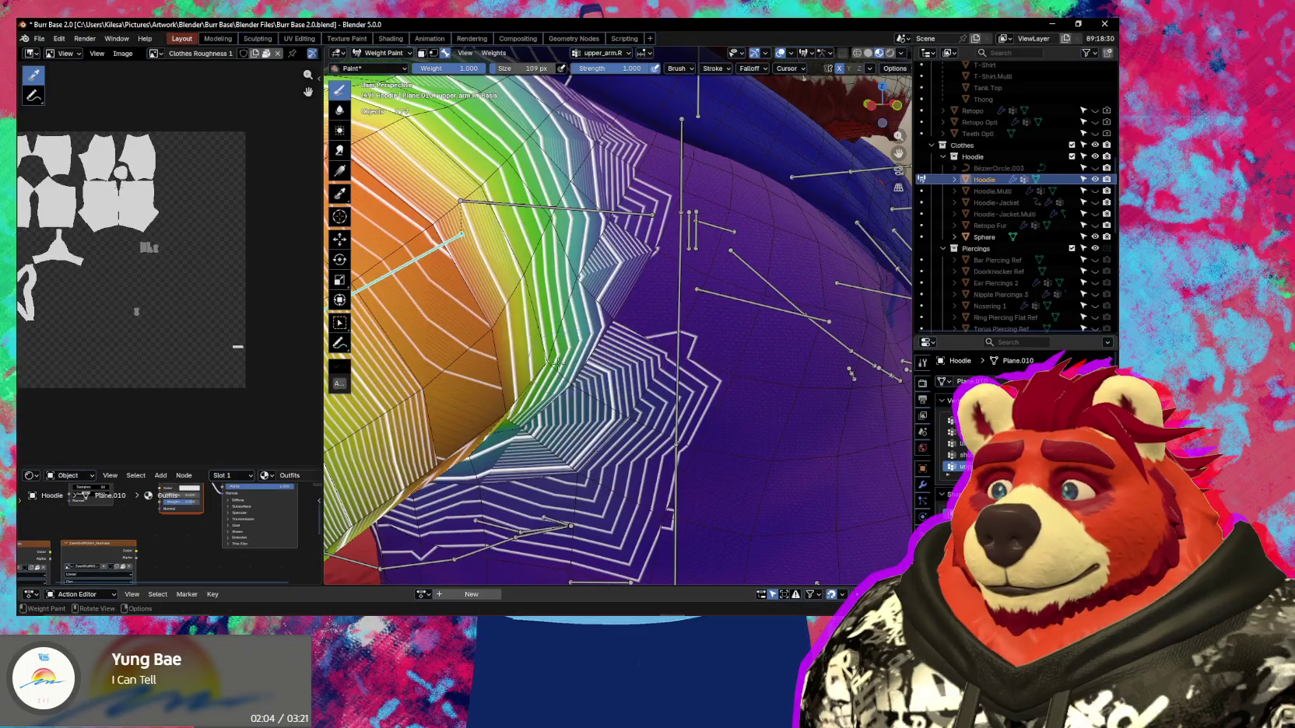
{"action": "key", "text": "r"}
{"action": "key", "text": "x"}
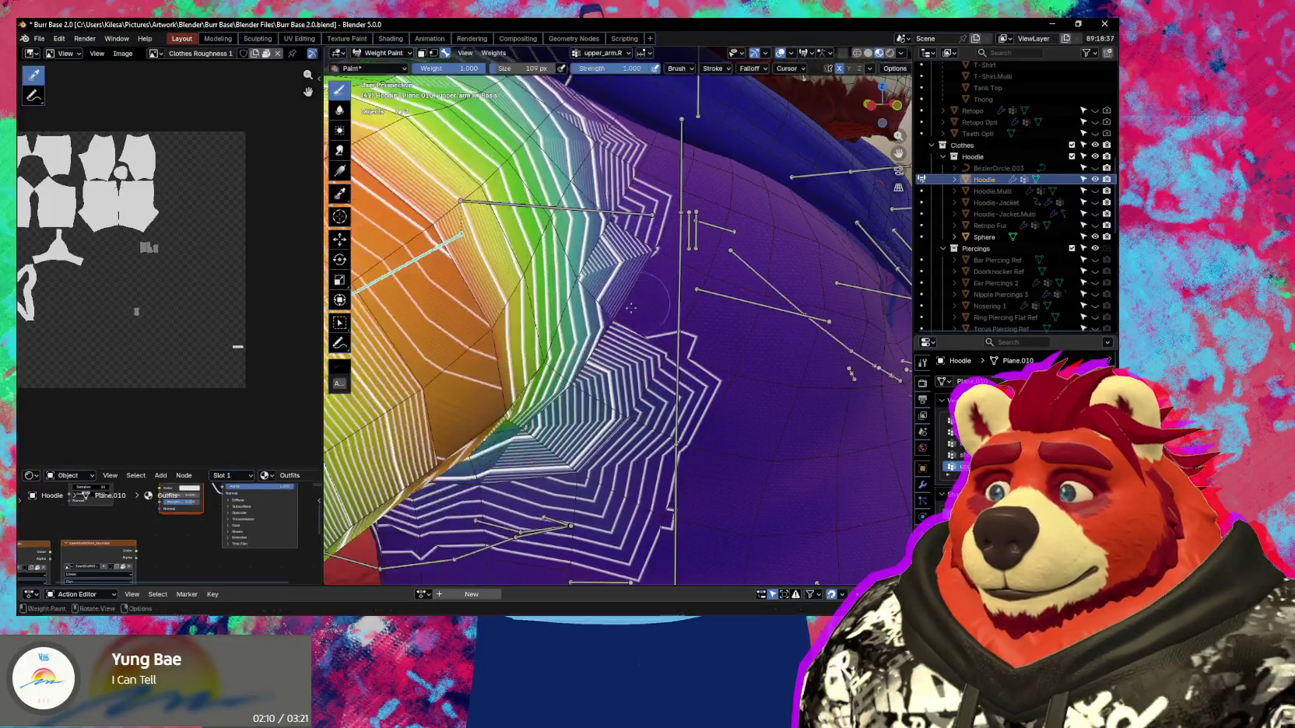
{"action": "left_click", "coordinate": [549, 345]}
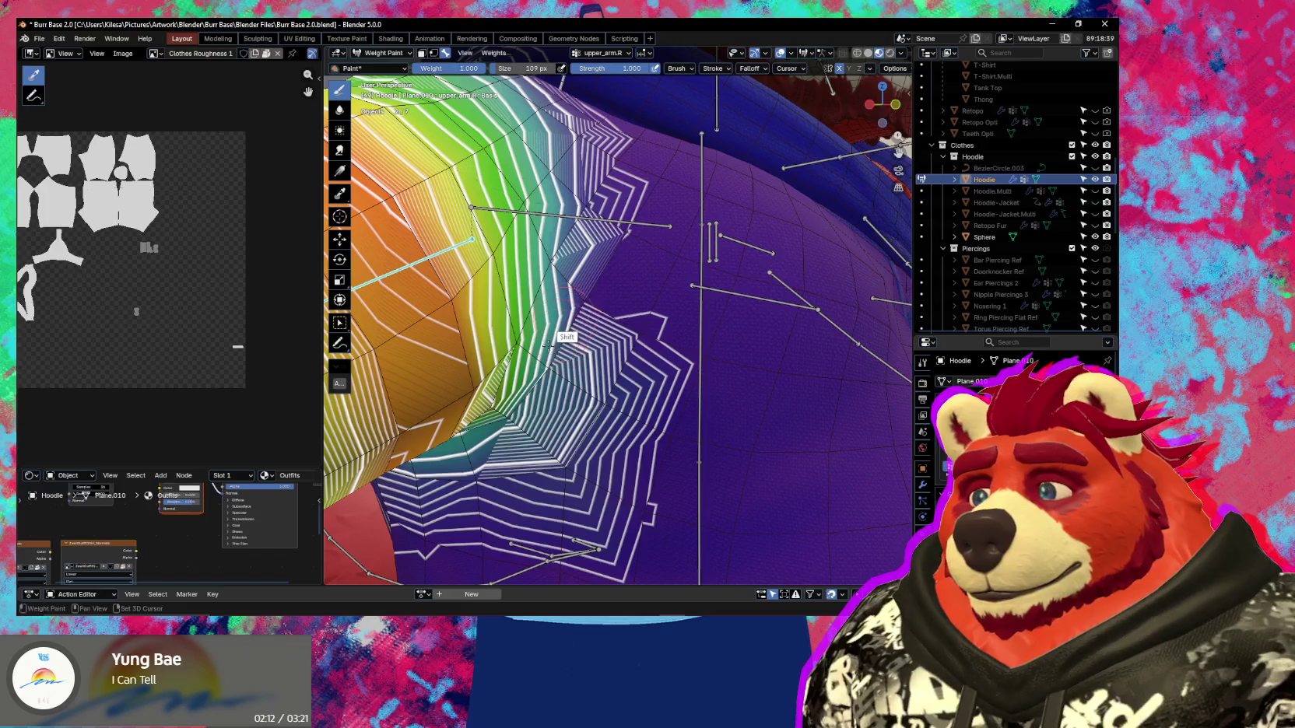
{"action": "key", "text": "r"}
{"action": "key", "text": "x"}
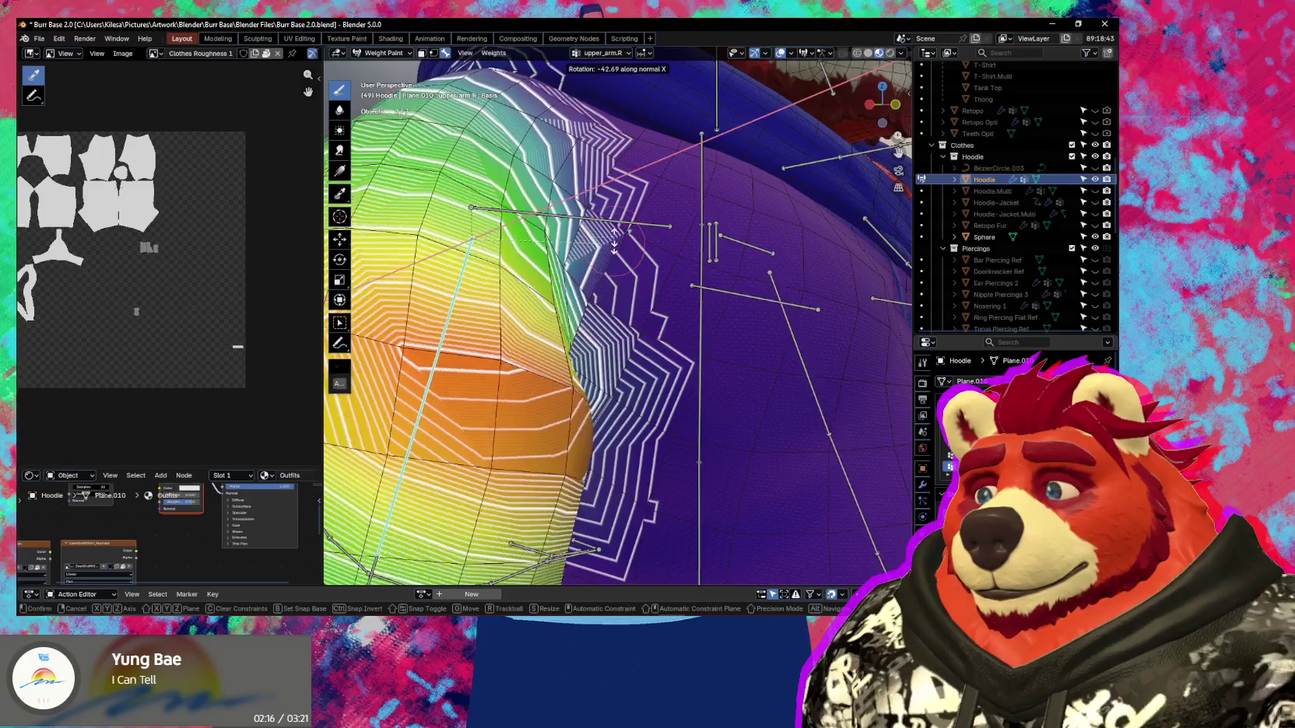
{"action": "left_click", "coordinate": [618, 279]}
{"action": "scroll", "coordinate": [619, 279], "scroll_direction": "down", "scroll_amount": 3}
Hide the weight overlay and test arm rotations of 32.9° and 35.1°, undoing the last.
{"action": "mouse_move", "coordinate": [619, 279]}
{"action": "middle_mouse_down"}
{"action": "mouse_move", "coordinate": [612, 418]}
{"action": "mouse_move", "coordinate": [724, 381]}
{"action": "middle_mouse_up"}
{"action": "key", "text": "shift+alt+z"}
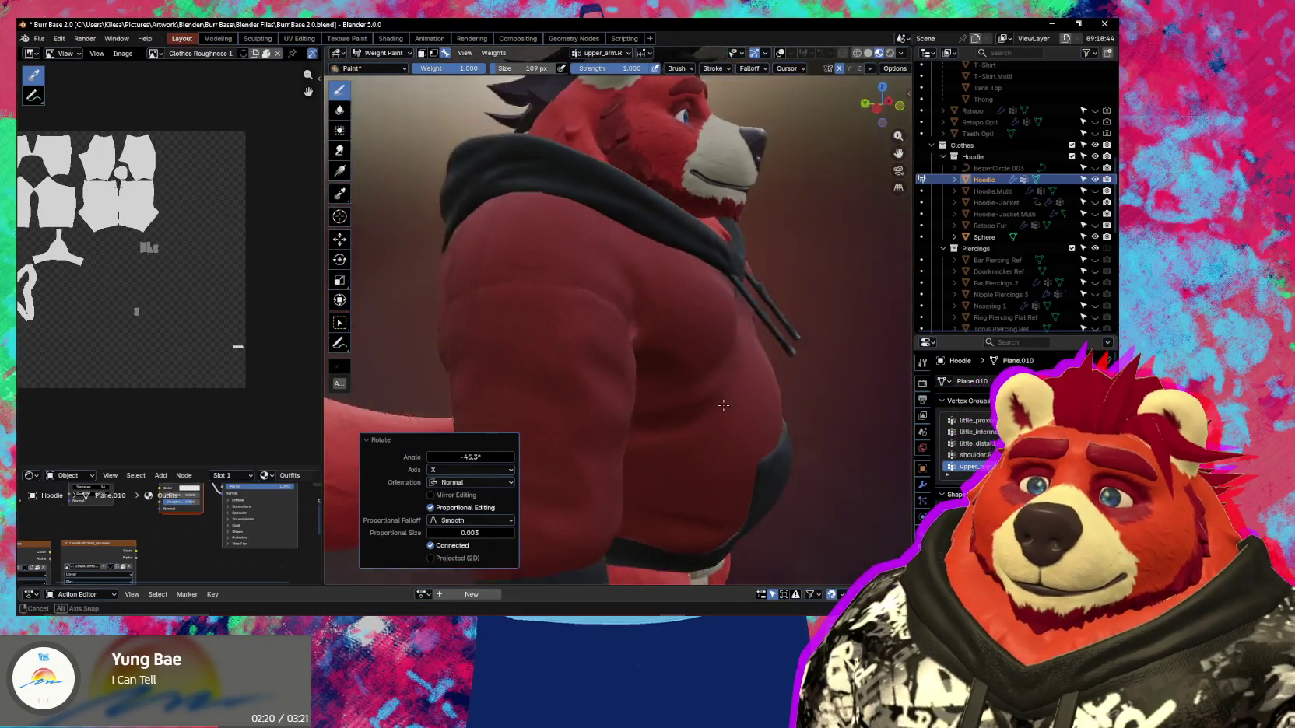
{"action": "key", "text": "r"}
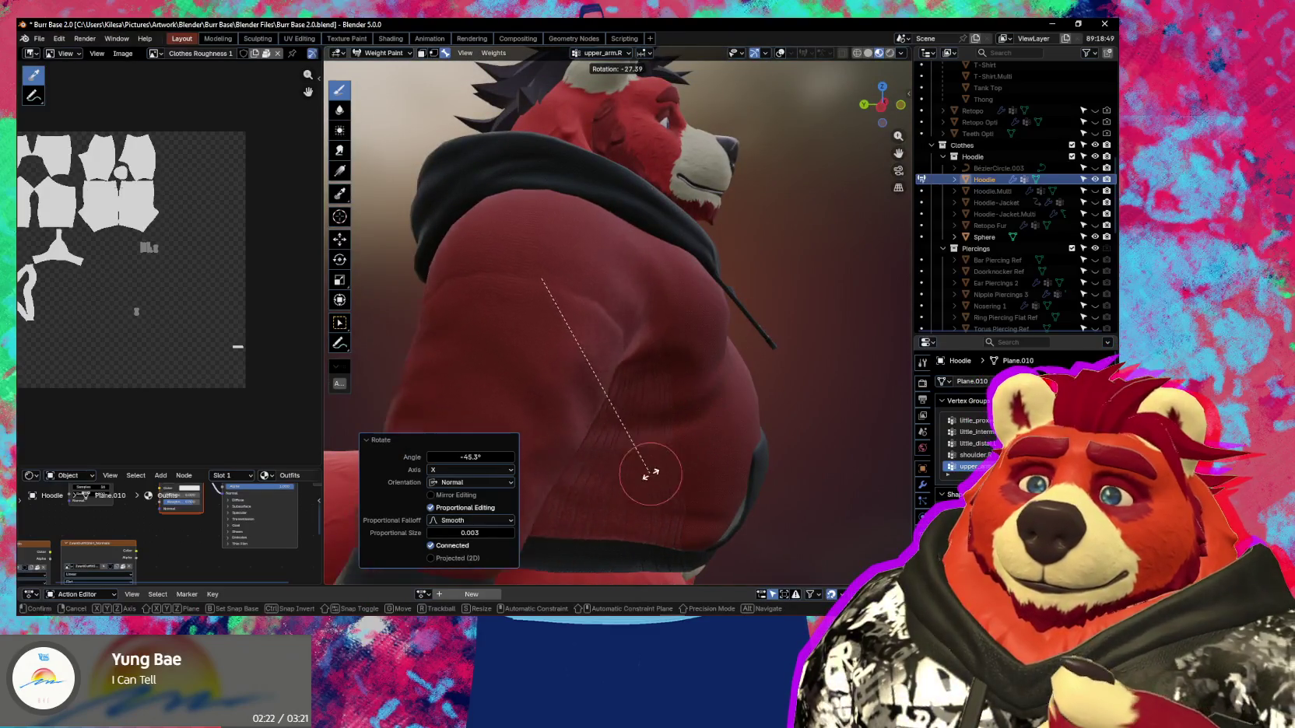
{"action": "left_click", "coordinate": [716, 356]}
{"action": "mouse_move", "coordinate": [716, 356]}
{"action": "middle_mouse_down", "text": "shift"}
{"action": "mouse_move", "coordinate": [730, 349]}
{"action": "mouse_move", "coordinate": [610, 379]}
{"action": "mouse_move", "coordinate": [570, 334]}
{"action": "middle_mouse_up", "text": "shift"}
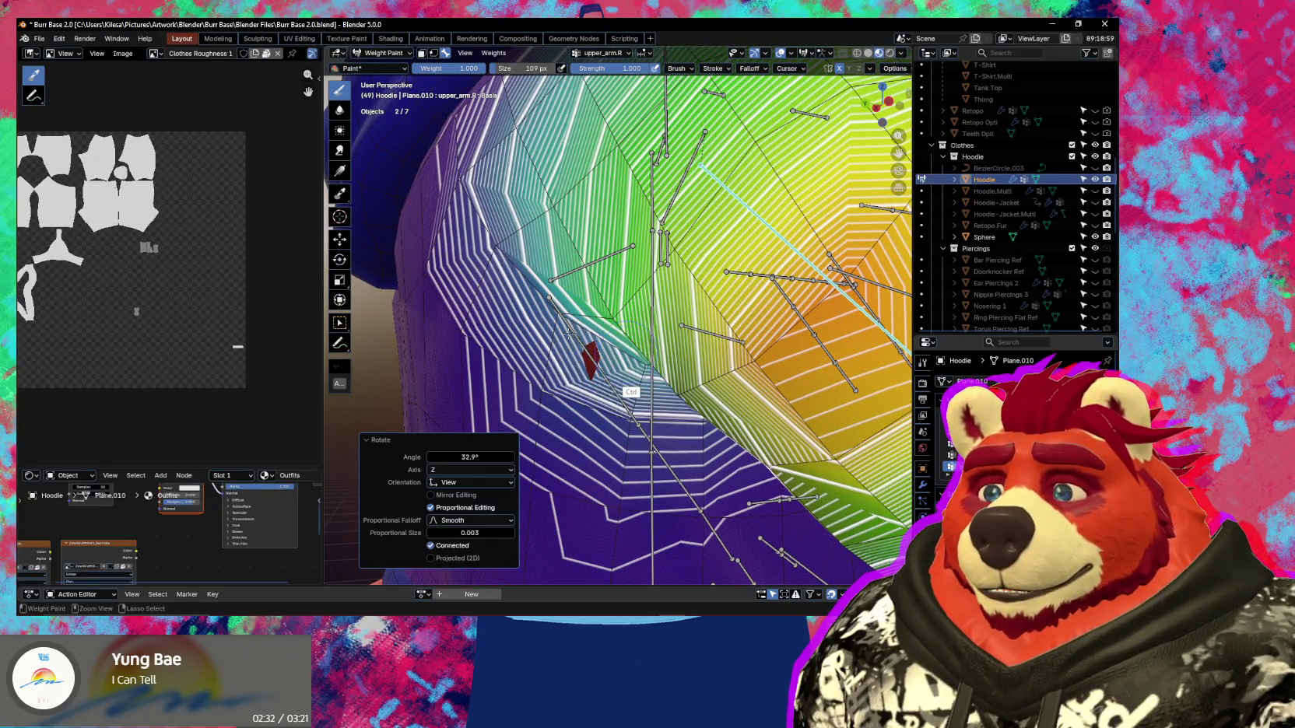
{"action": "key", "text": "r"}
{"action": "key", "text": "x"}
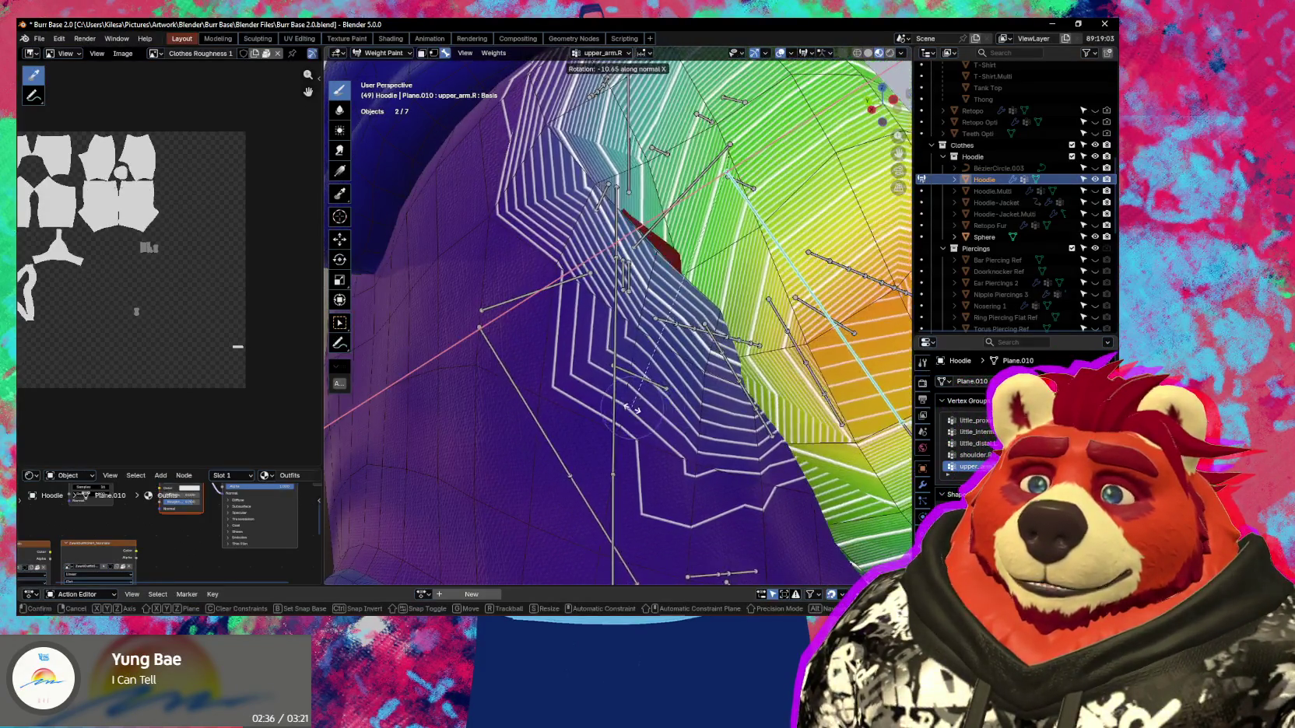
{"action": "left_click", "coordinate": [527, 515]}
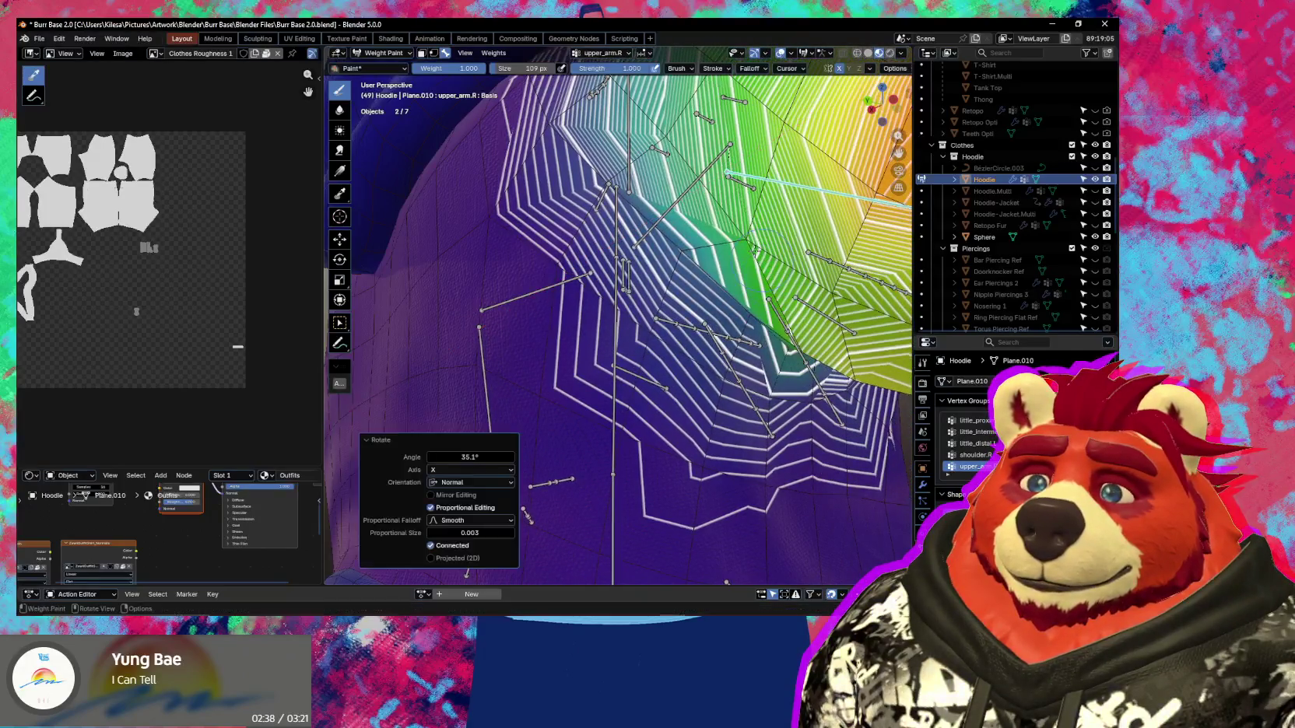
{"action": "key", "text": "ctrl+z"}
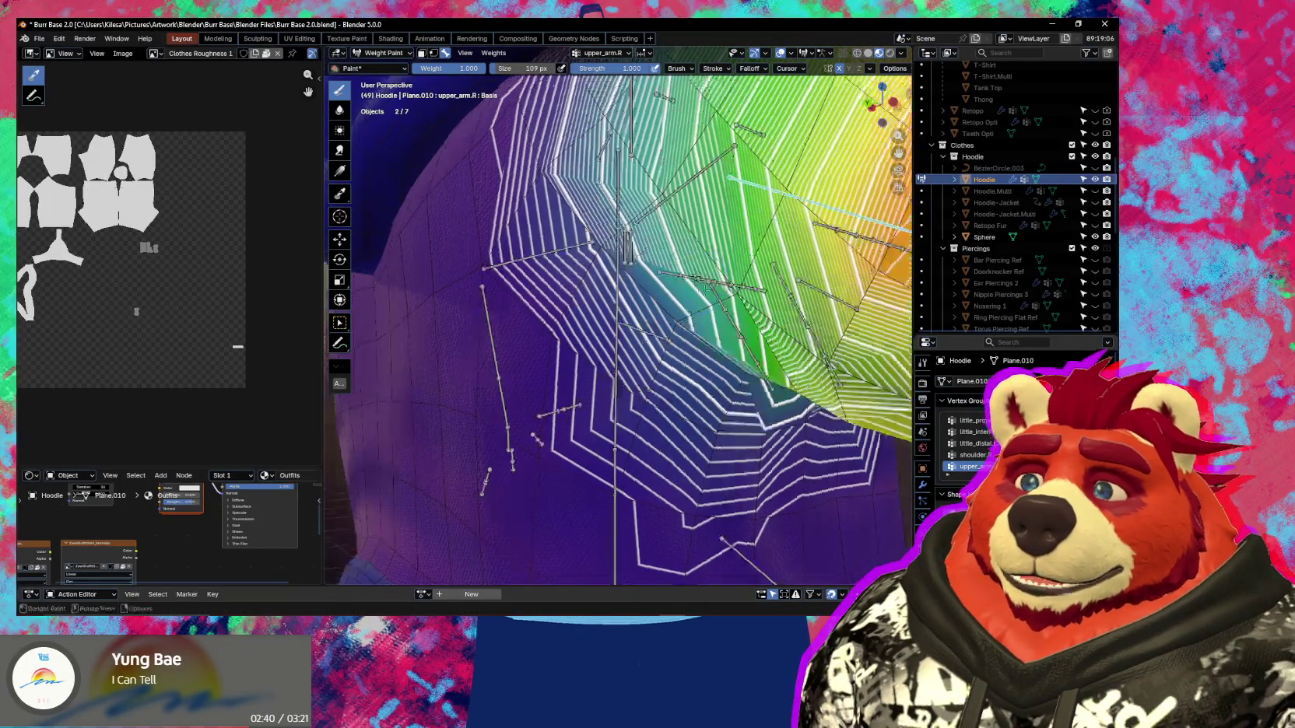
Rotate the arm to -37.1° and -23.4°, touching up weights along the shoulder seam.
{"action": "key", "text": "r"}
{"action": "key", "text": "x"}
{"action": "key", "text": "x"}
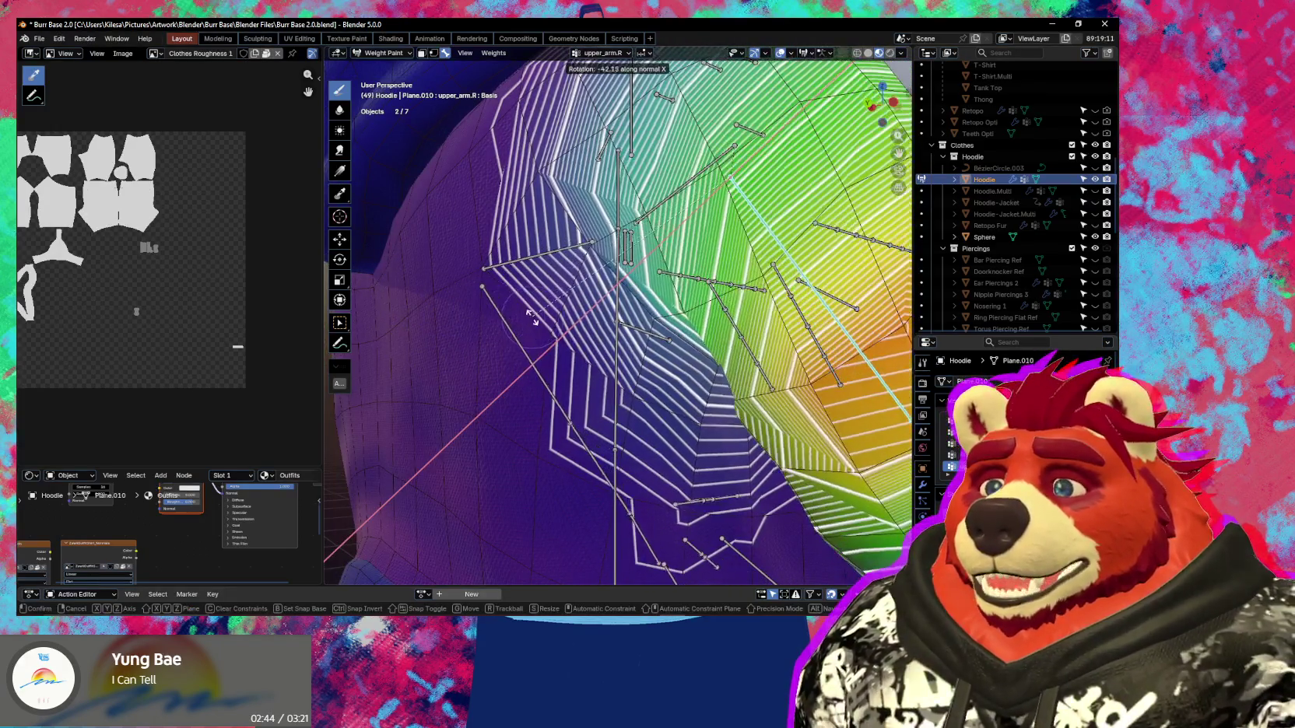
{"action": "left_click", "coordinate": [668, 330]}
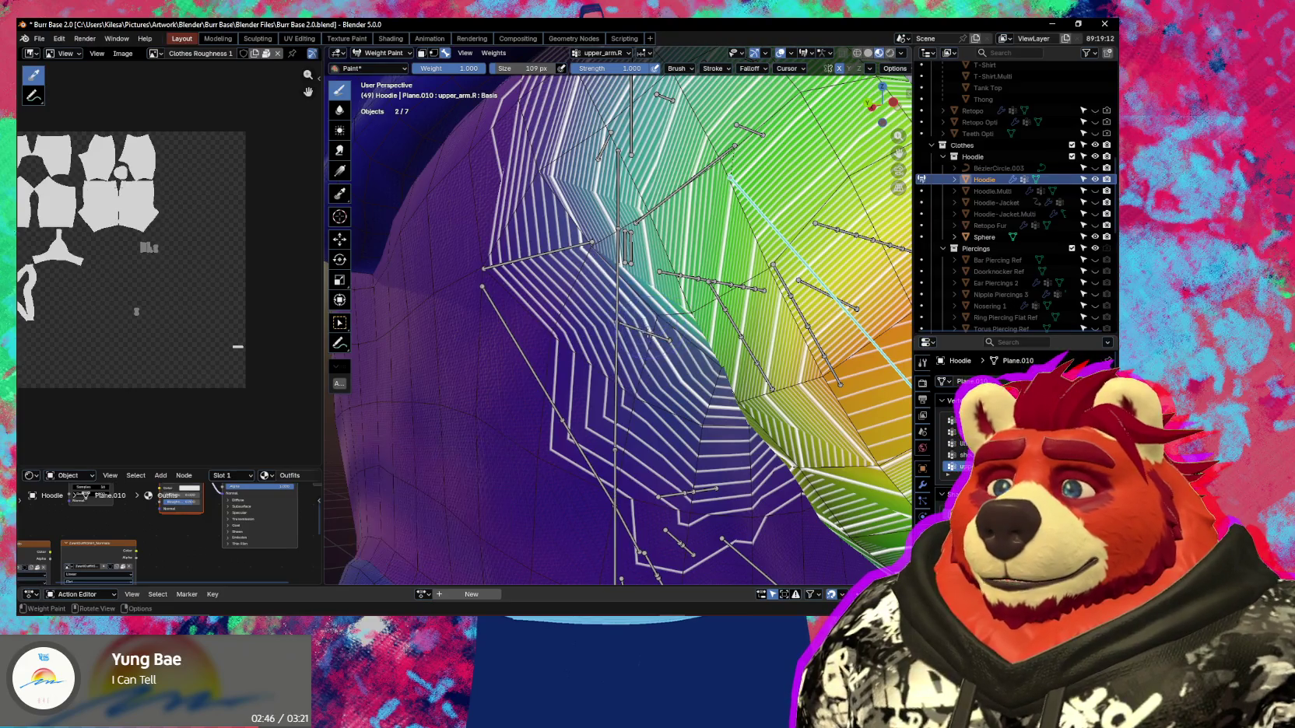
{"action": "key", "text": "r"}
{"action": "key", "text": "x"}
{"action": "key", "text": "x"}
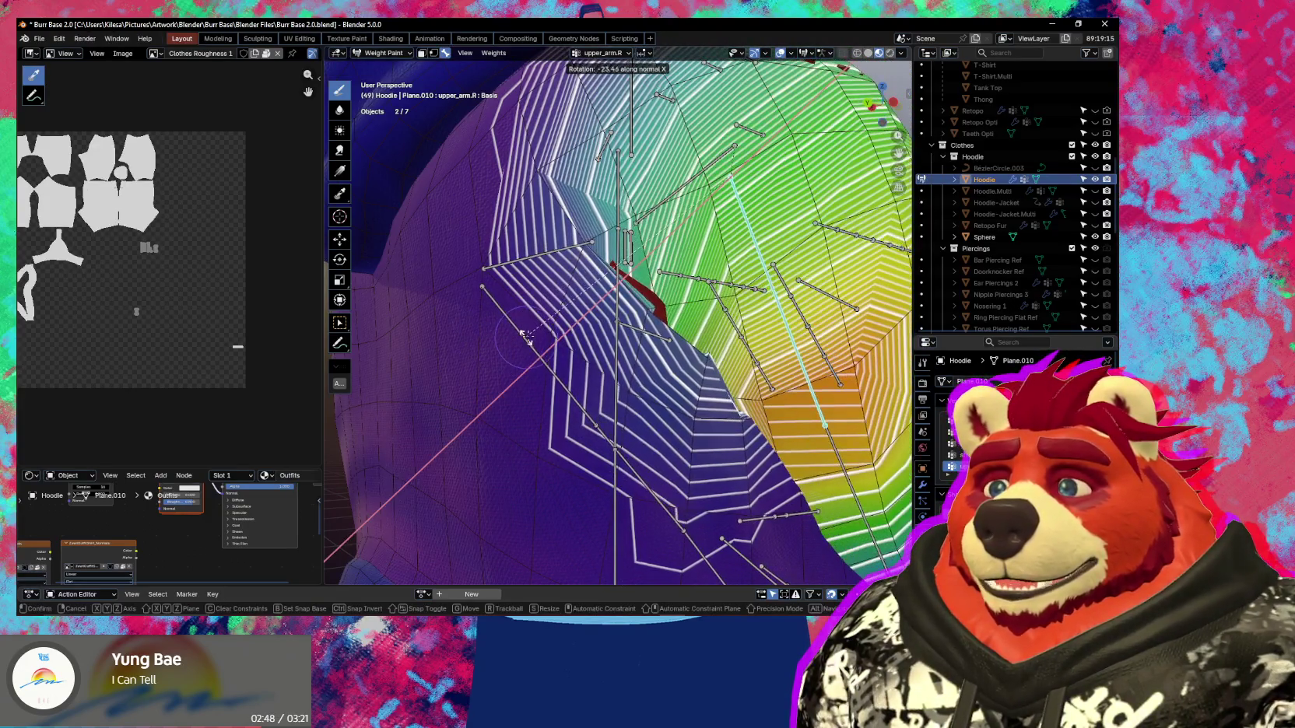
{"action": "left_click", "coordinate": [481, 330]}
{"action": "left_click_drag", "start_coordinate": [629, 327], "coordinate": [646, 321], "text": "ctrl"}
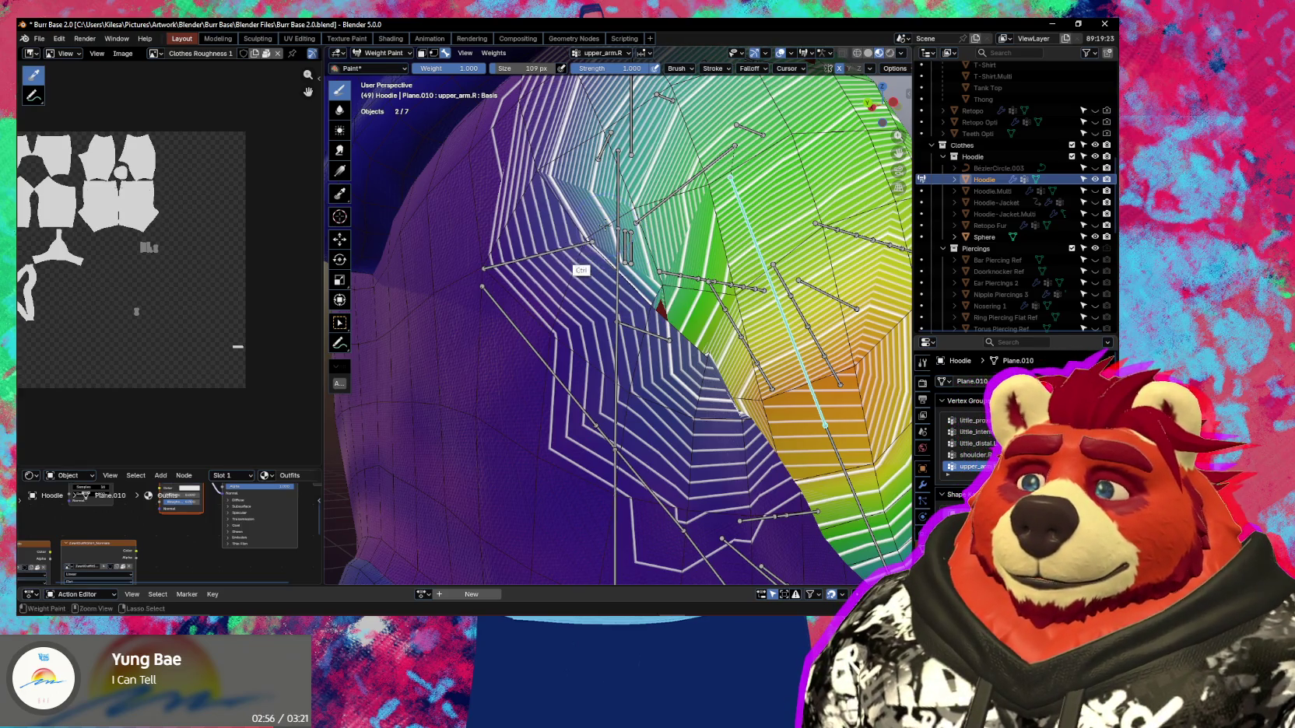
{"action": "mouse_move", "coordinate": [606, 226]}
{"action": "middle_mouse_down"}
{"action": "mouse_move", "coordinate": [617, 364]}
{"action": "mouse_move", "coordinate": [623, 327]}
{"action": "middle_mouse_up"}
Try a -17° rotation (undone), then raise the arm to 88.2° and inspect it.
{"action": "key", "text": "r"}
{"action": "key", "text": "x"}
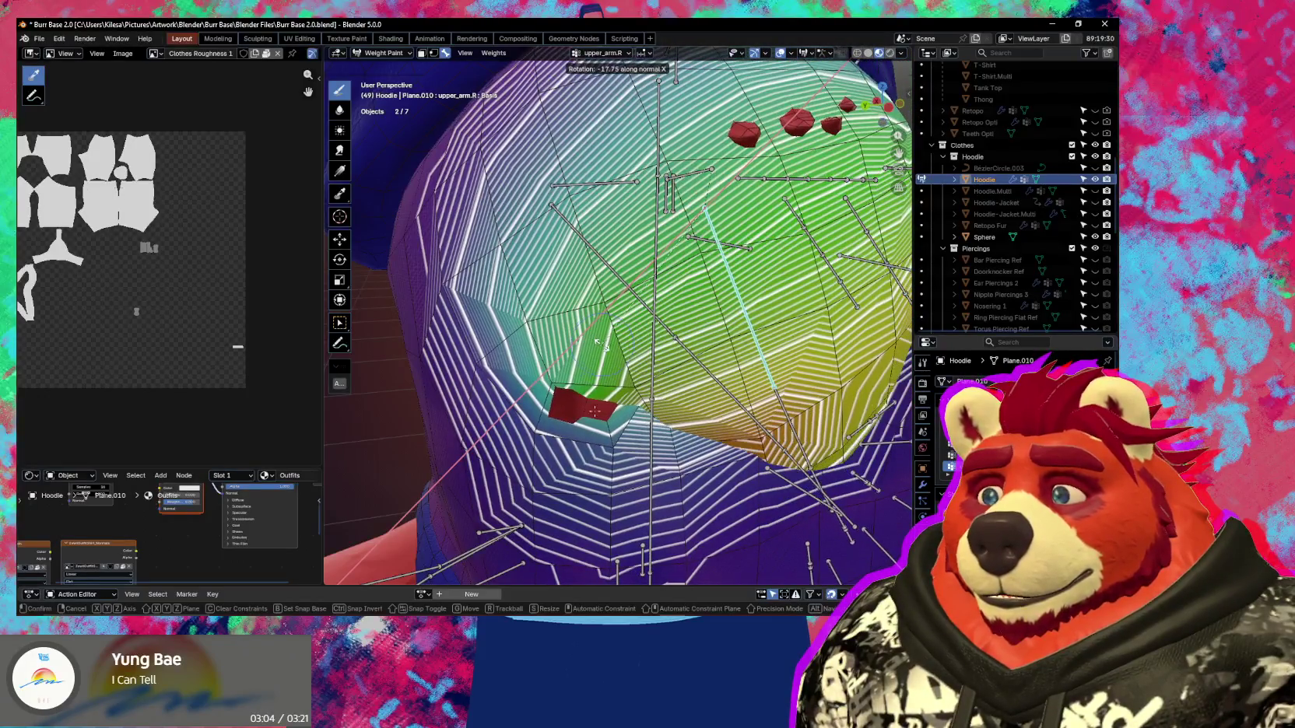
{"action": "left_click", "coordinate": [606, 418]}
{"action": "key", "text": "ctrl+z"}
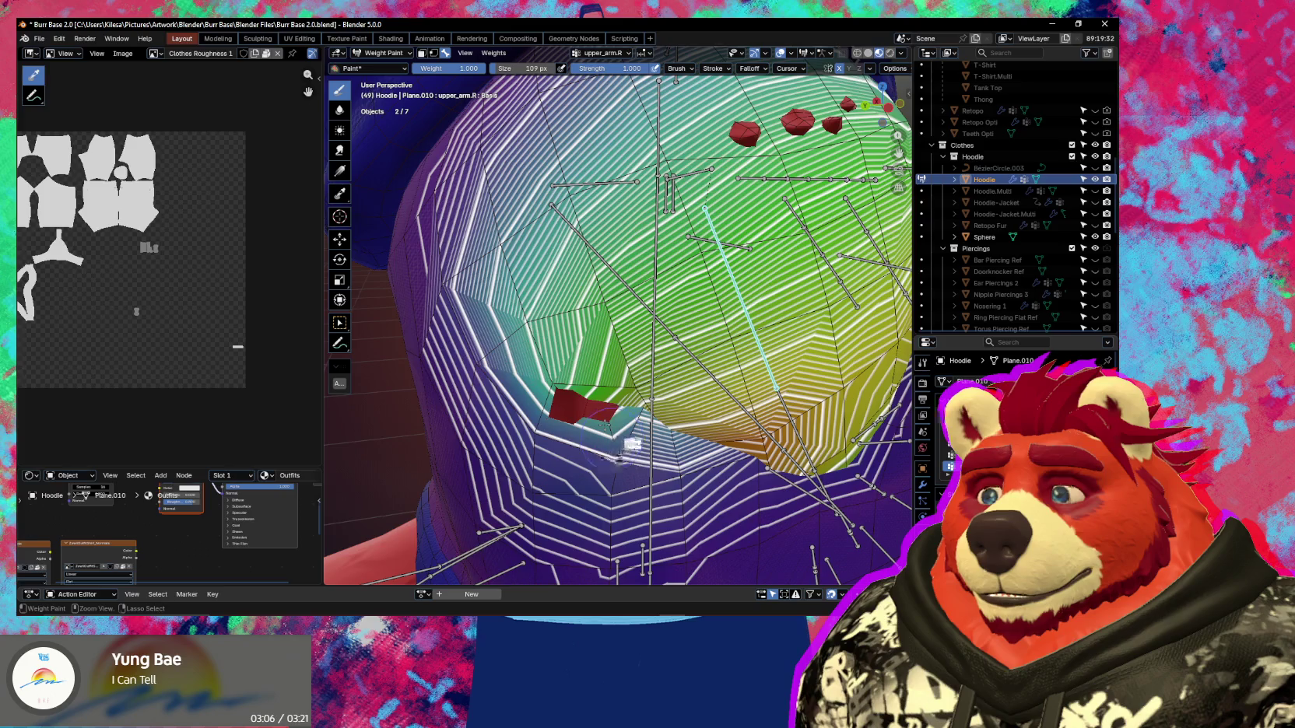
{"action": "middle_click_drag", "start_coordinate": [632, 444], "coordinate": [611, 397]}
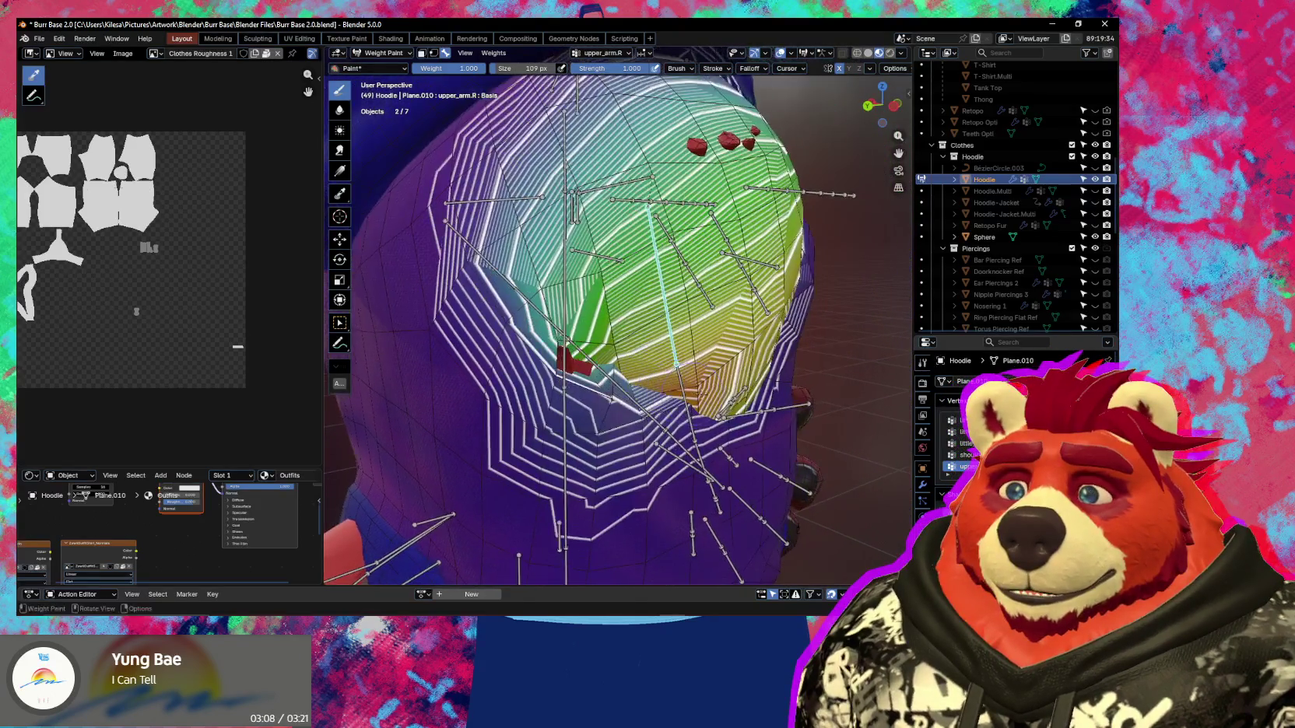
{"action": "key", "text": "r"}
{"action": "key", "text": "x"}
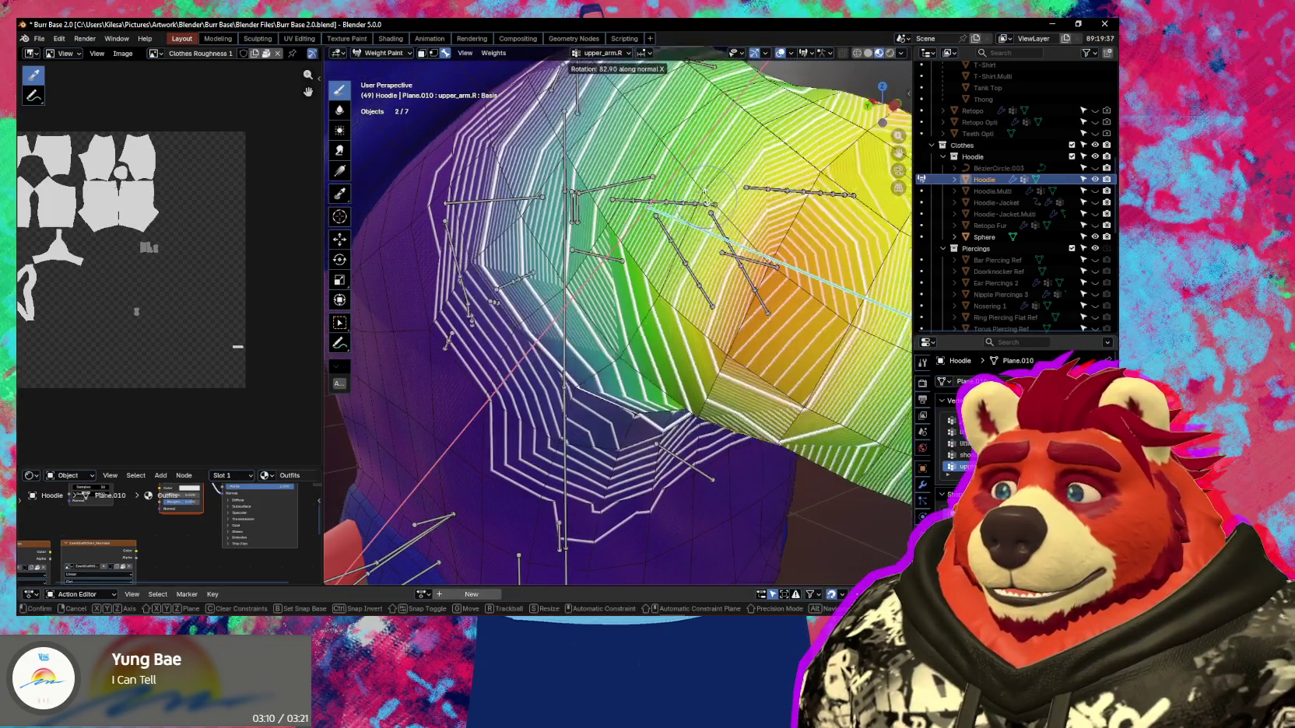
{"action": "left_click", "coordinate": [705, 209]}
{"action": "mouse_move", "coordinate": [705, 208]}
{"action": "middle_mouse_down"}
{"action": "mouse_move", "coordinate": [670, 312]}
{"action": "mouse_move", "coordinate": [606, 291]}
{"action": "middle_mouse_up"}
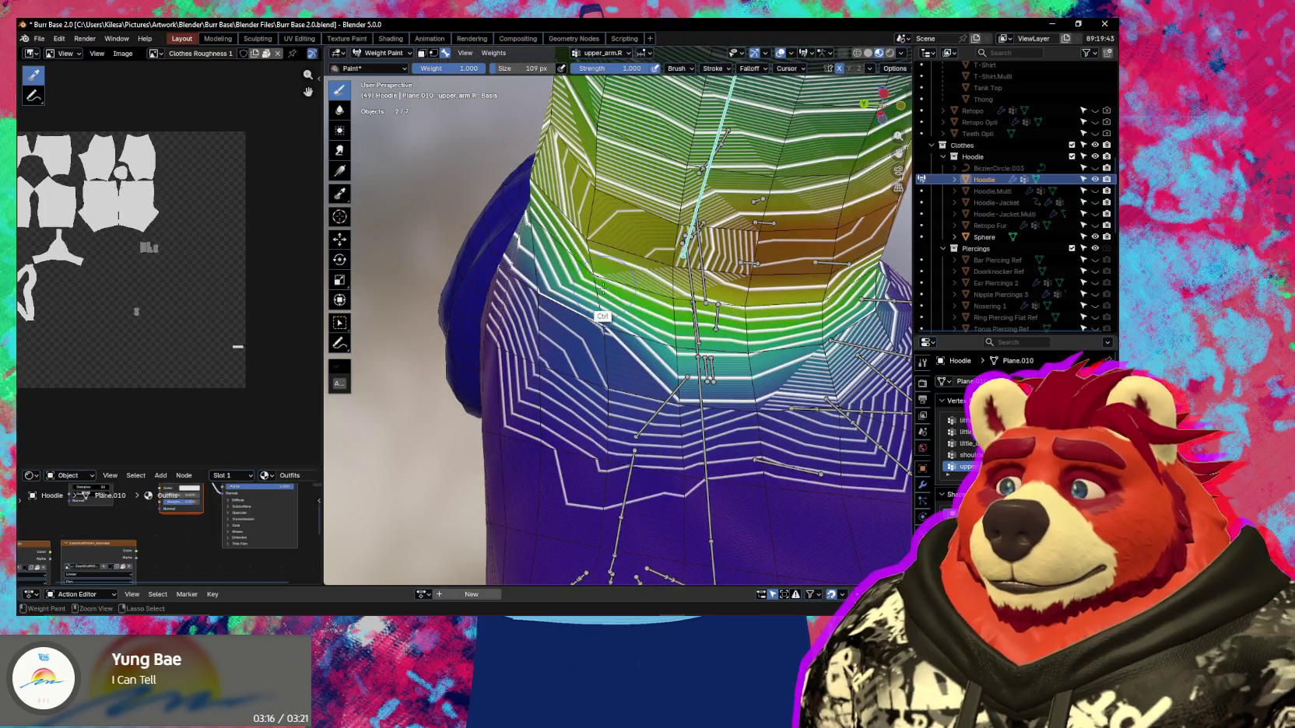
{"action": "middle_click_drag", "start_coordinate": [611, 299], "coordinate": [639, 366]}
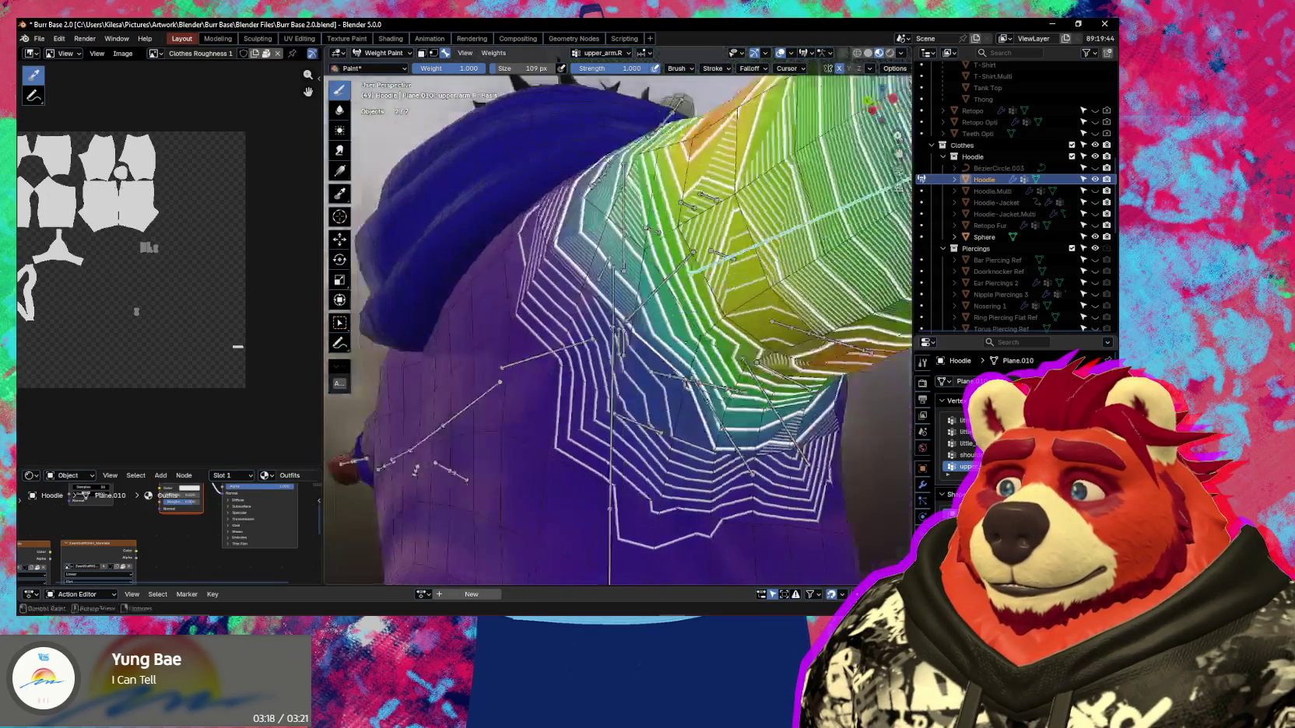
Apply two more X-axis test rotations to the arm bone.
{"action": "key", "text": "r"}
{"action": "key", "text": "x"}
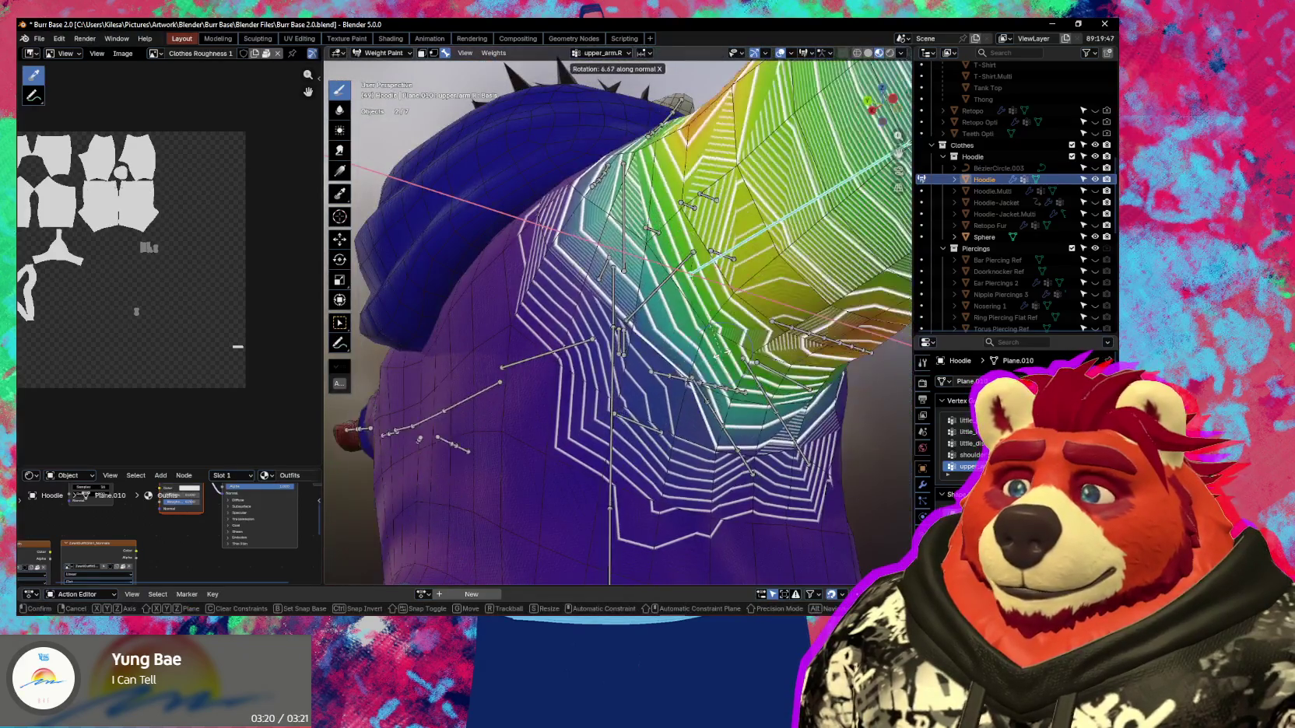
{"action": "left_click", "coordinate": [694, 343]}
{"action": "key", "text": "ctrl"}
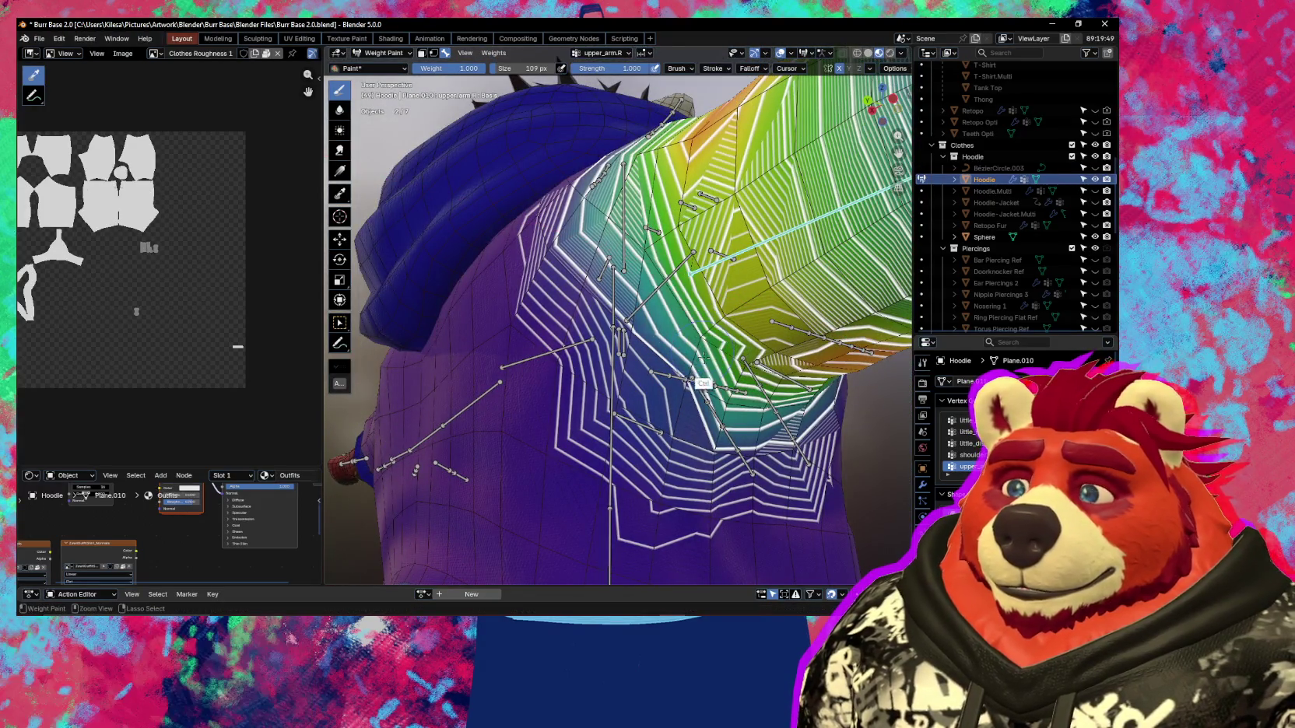
{"action": "key", "text": "r"}
{"action": "key", "text": "x"}
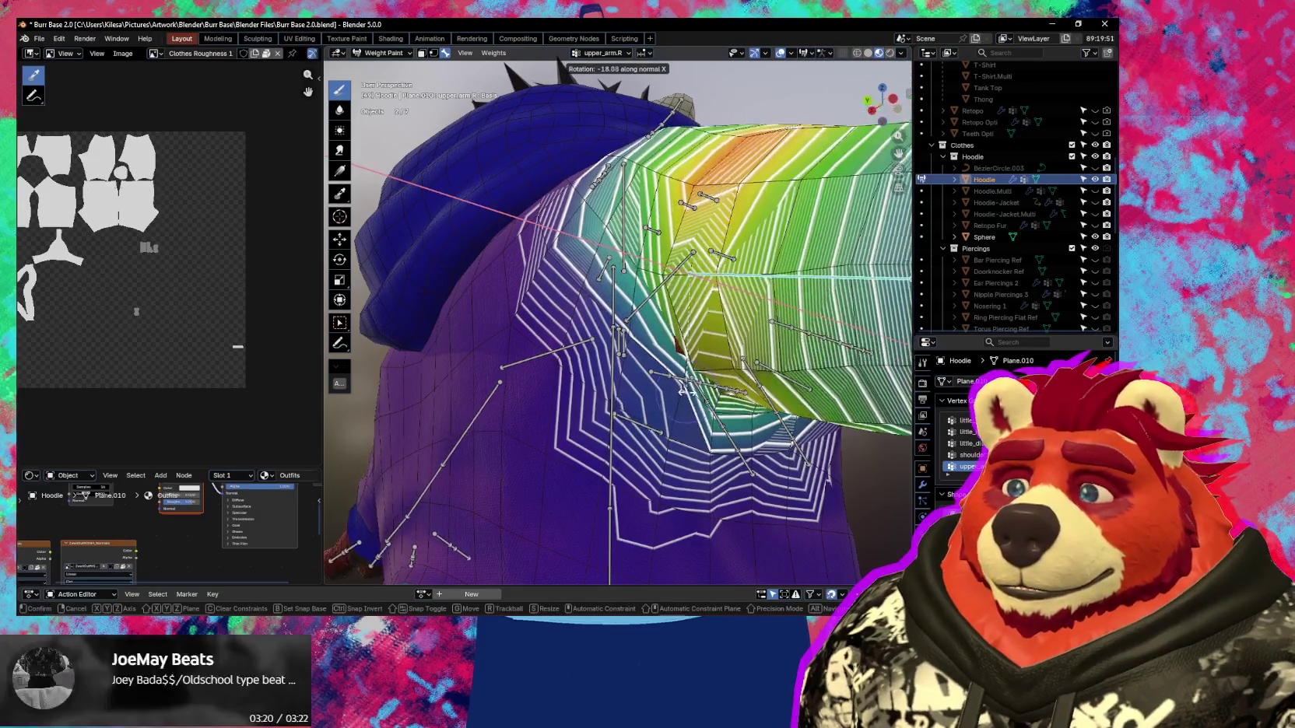
{"action": "left_click", "coordinate": [700, 333]}
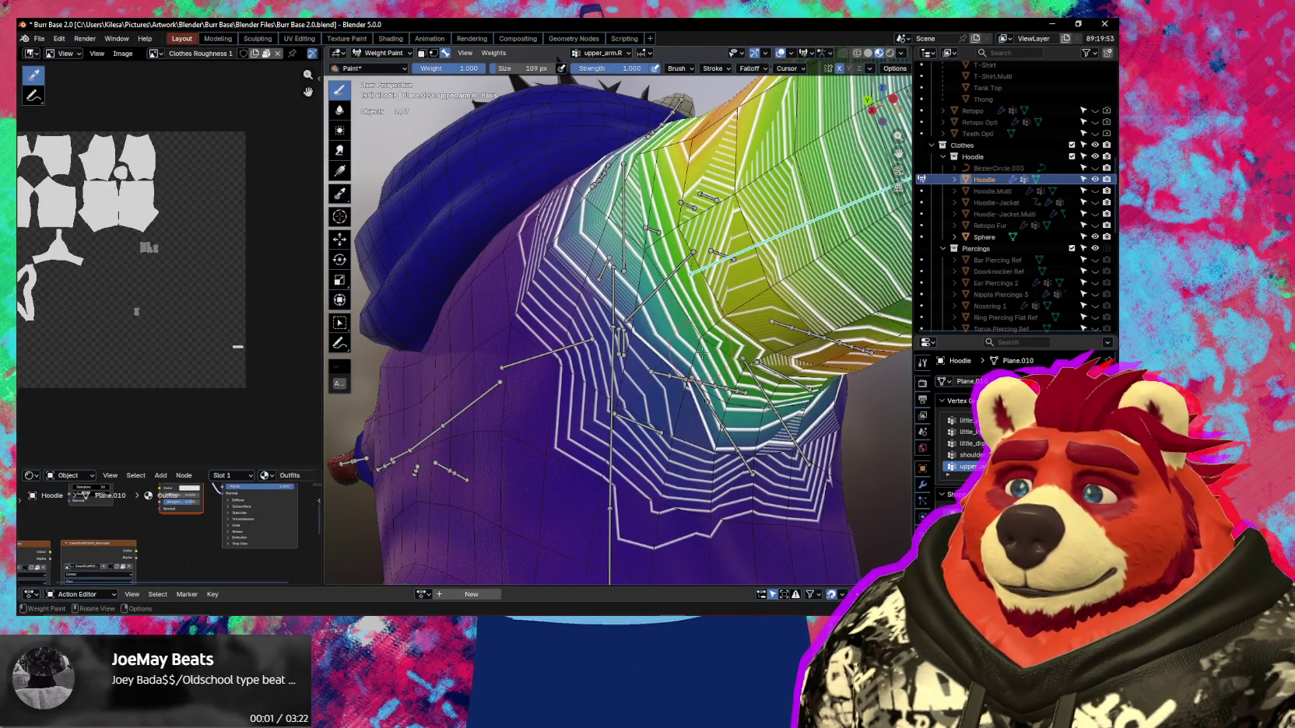
Rotate the arm to -52.2° about X and inspect the deformed sleeve.
{"action": "key", "text": "r"}
{"action": "key", "text": "x"}
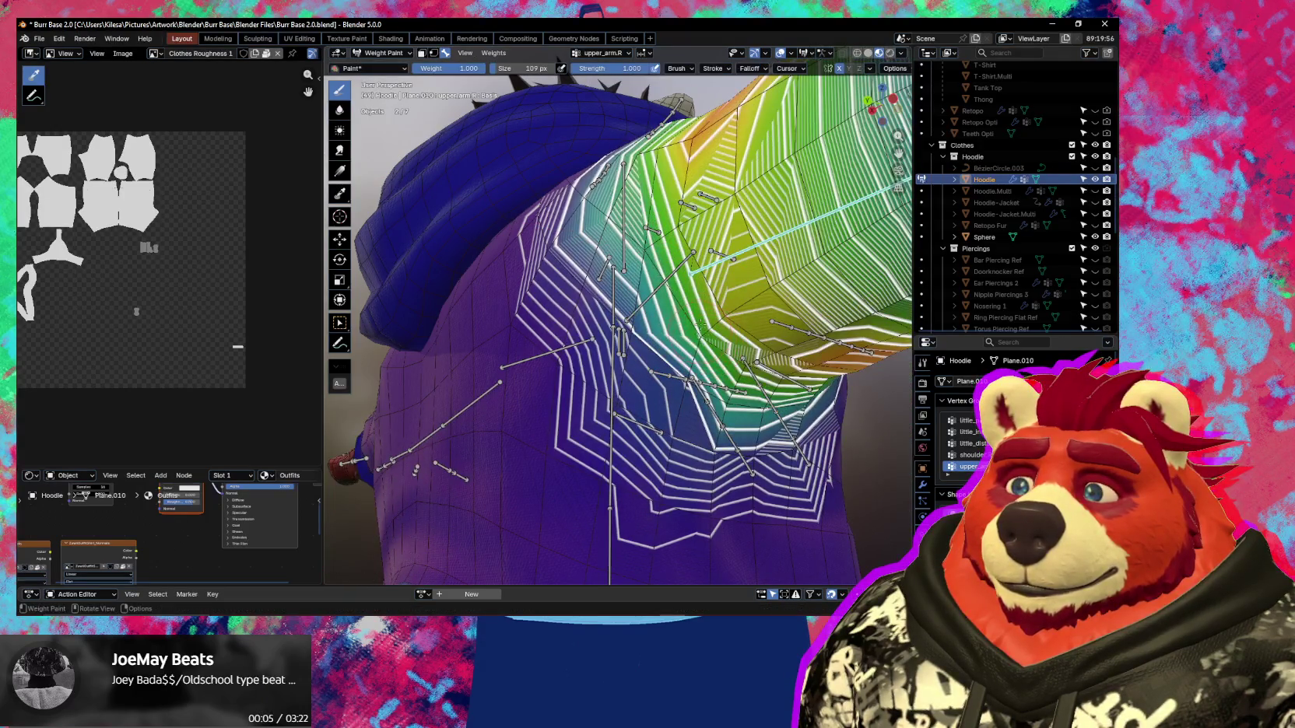
{"action": "key", "text": "r"}
{"action": "key", "text": "x"}
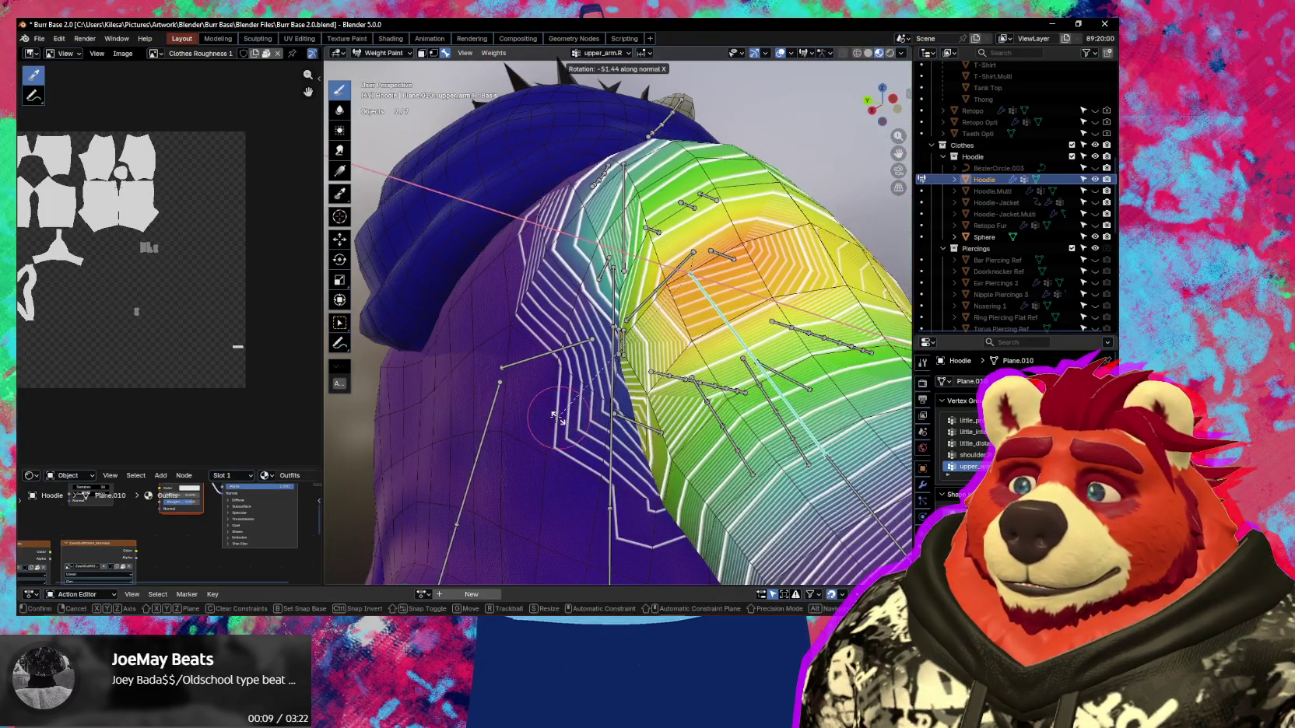
{"action": "left_click", "coordinate": [601, 416]}
{"action": "middle_click_drag", "start_coordinate": [600, 416], "coordinate": [545, 374]}
{"action": "scroll", "coordinate": [728, 398], "scroll_direction": "down", "scroll_amount": 5}
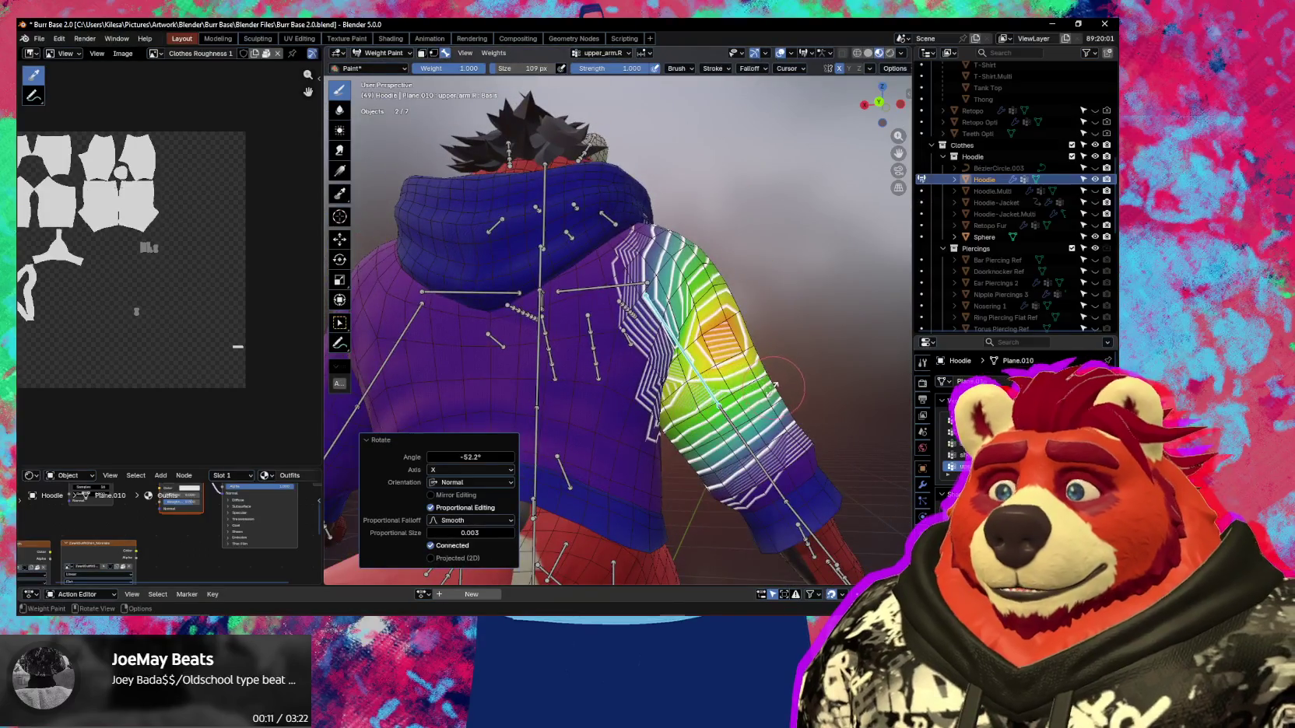
Change the arm rotation angle to -23.6° in the Rotate redo panel.
{"action": "key", "text": "r"}
{"action": "key", "text": "x"}
{"action": "left_click", "coordinate": [776, 381]}
{"action": "mouse_move", "coordinate": [776, 382]}
{"action": "middle_mouse_down"}
{"action": "mouse_move", "coordinate": [759, 373]}
{"action": "mouse_move", "coordinate": [692, 401]}
{"action": "mouse_move", "coordinate": [673, 450]}
{"action": "mouse_move", "coordinate": [782, 390]}
{"action": "mouse_move", "coordinate": [817, 390]}
{"action": "middle_mouse_up"}
Try a side rotation and a cancelled trackball rotation, then orbit back to the front.
{"action": "key", "text": "r"}
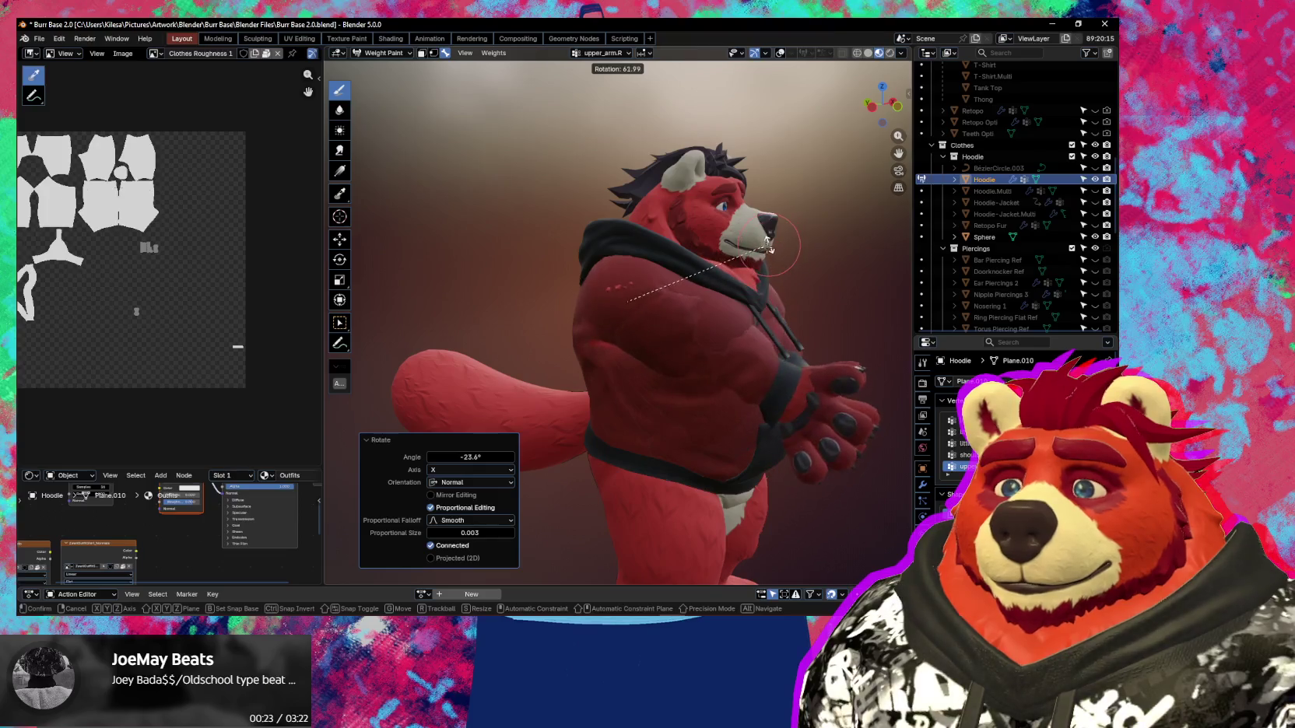
{"action": "left_click", "coordinate": [786, 300]}
{"action": "middle_click_drag", "start_coordinate": [786, 300], "coordinate": [818, 336]}
{"action": "key", "text": "r"}
{"action": "key", "text": "r"}
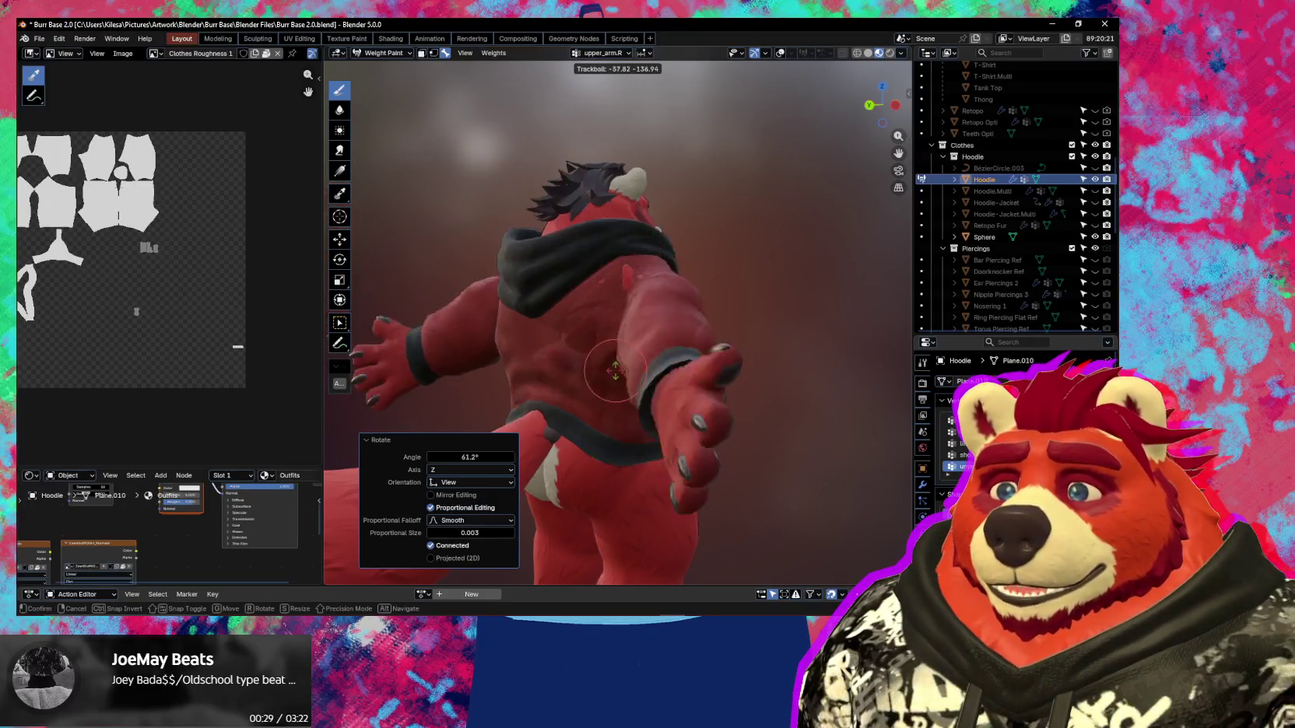
{"action": "right_click", "coordinate": [646, 389]}
{"action": "middle_click_drag", "start_coordinate": [646, 389], "coordinate": [737, 396]}
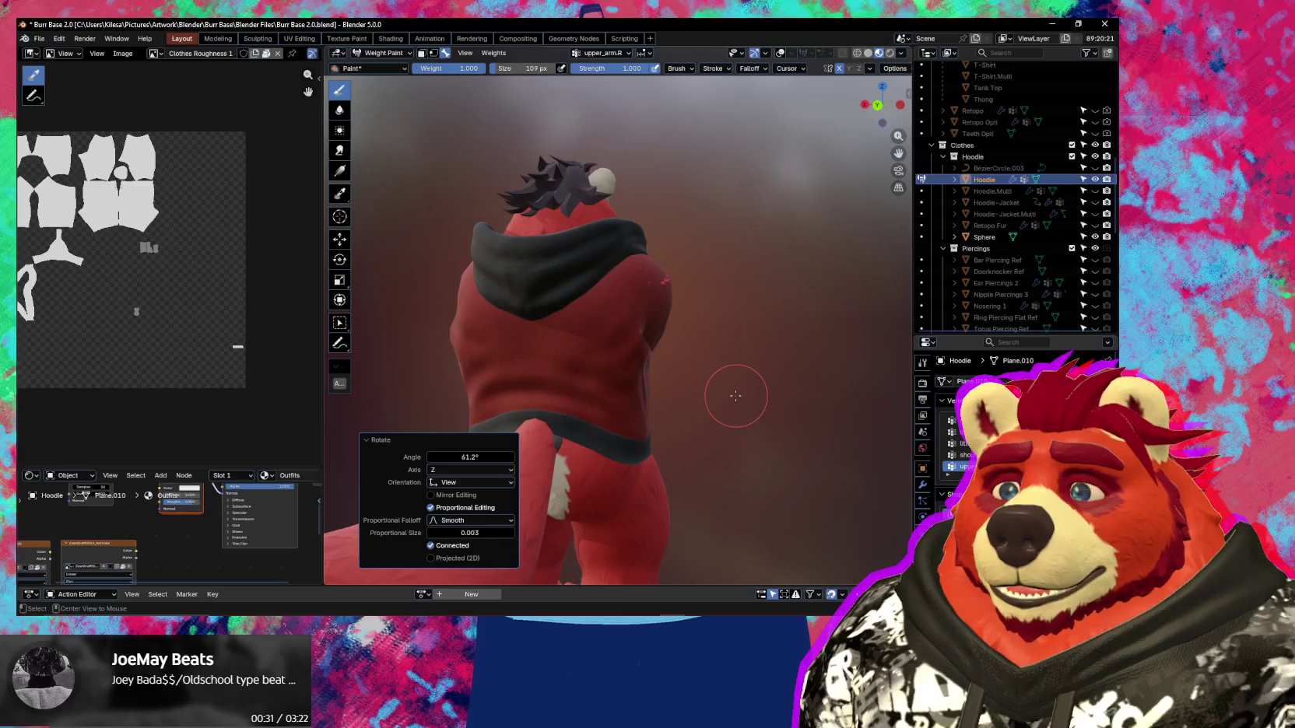
{"action": "middle_click_drag", "start_coordinate": [736, 396], "coordinate": [830, 434]}
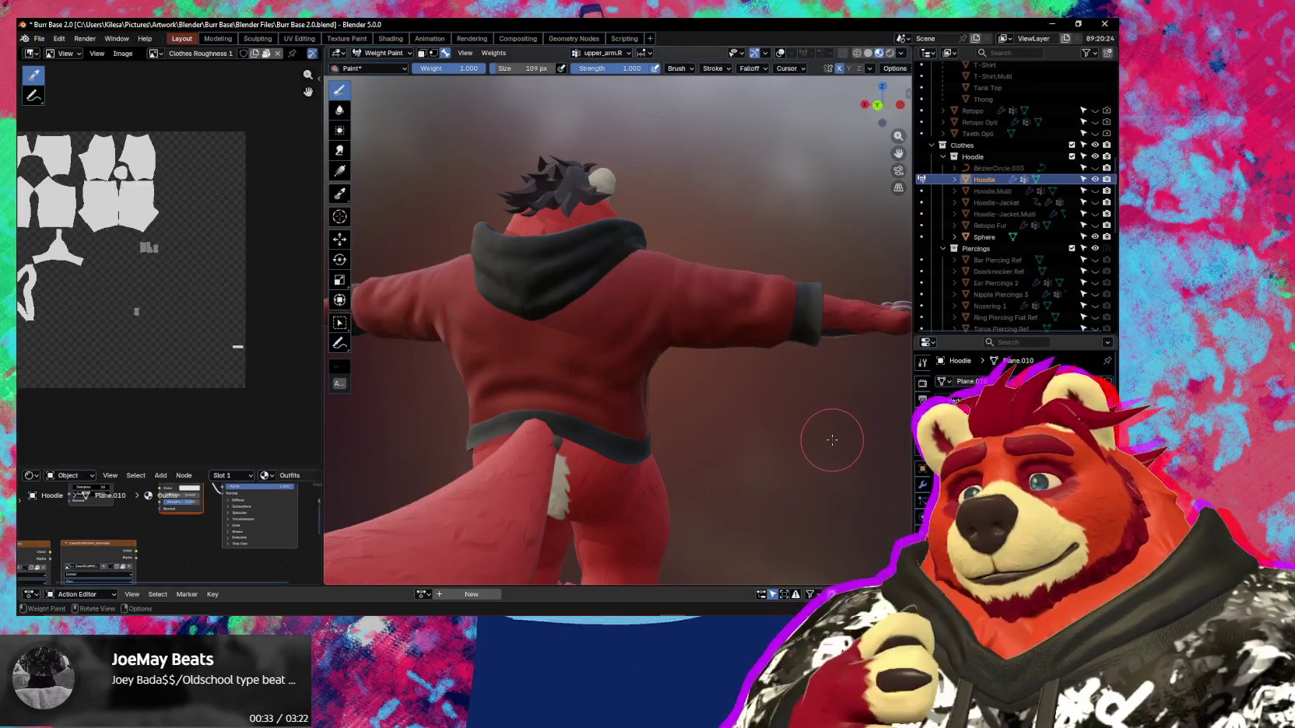
{"action": "mouse_move", "coordinate": [708, 434]}
{"action": "middle_mouse_down"}
{"action": "mouse_move", "coordinate": [573, 384]}
{"action": "mouse_move", "coordinate": [784, 493]}
{"action": "middle_mouse_up"}
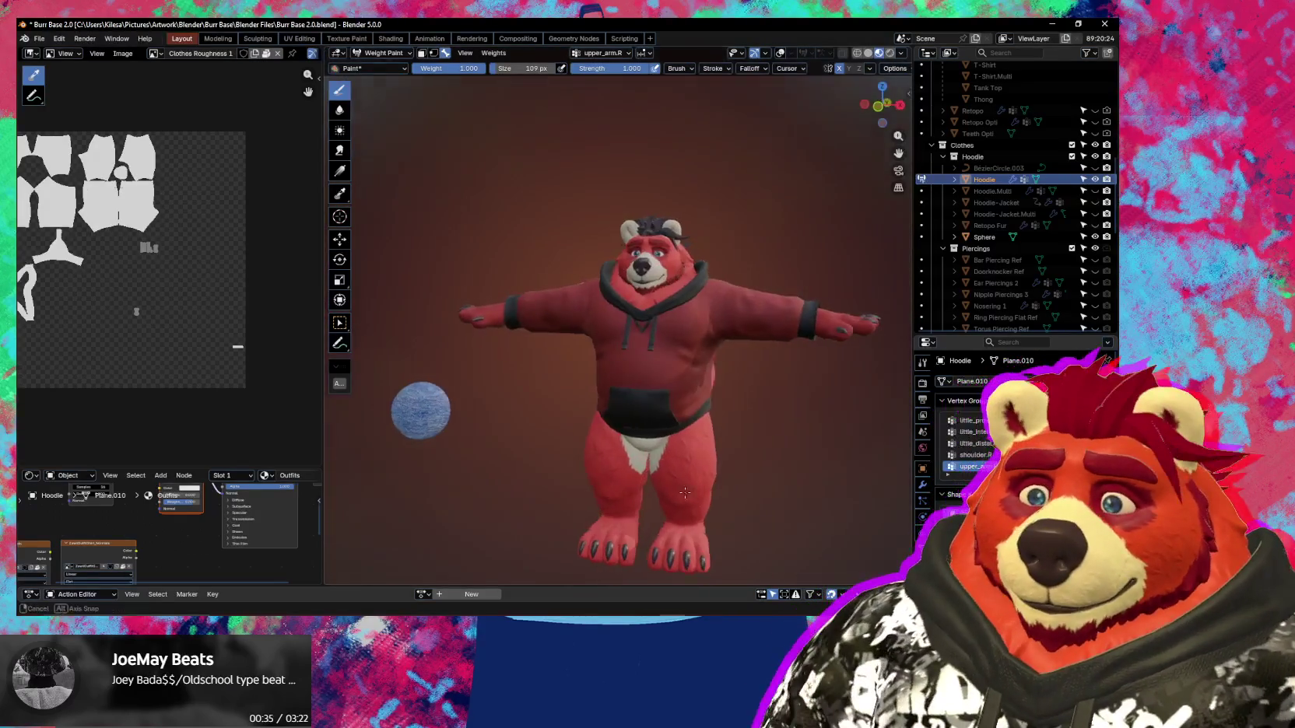
{"action": "key", "text": "ctrl+Tab"}
Switch to Object Mode and save Burr Base 2.0.blend.
{"action": "left_click", "coordinate": [569, 485]}
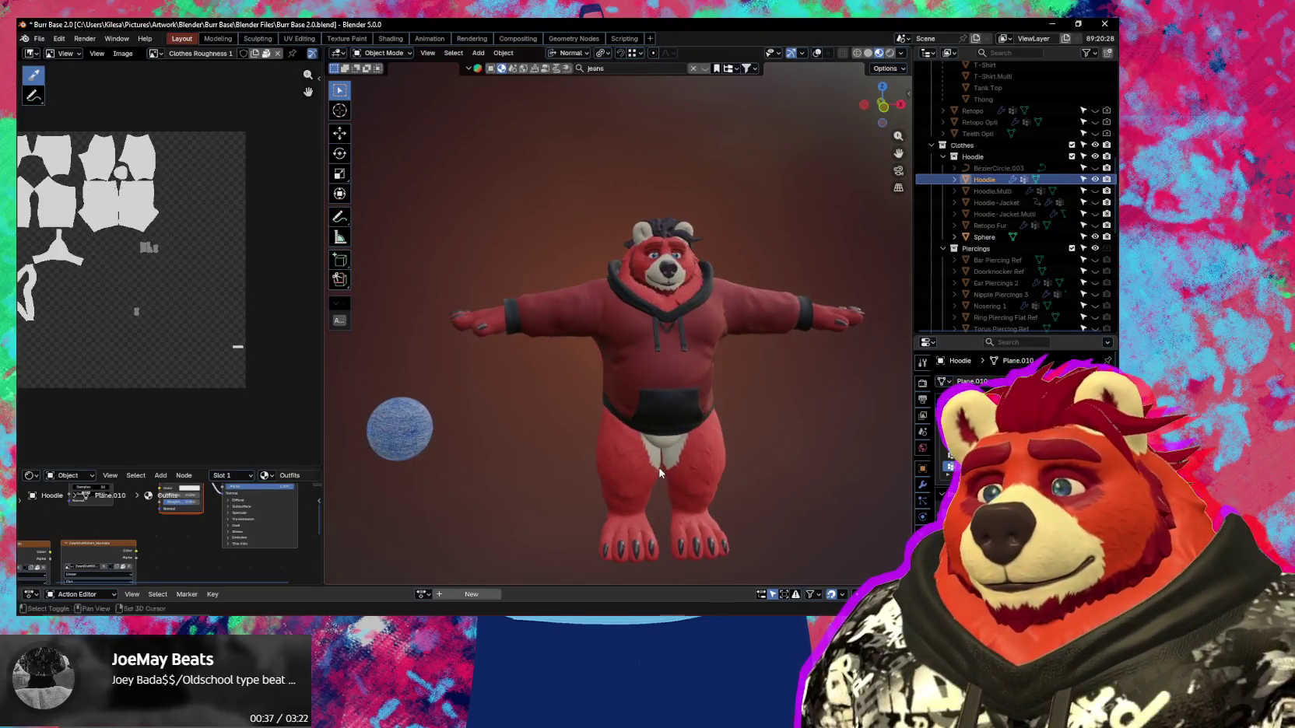
{"action": "middle_click_drag", "start_coordinate": [569, 485], "coordinate": [665, 447]}
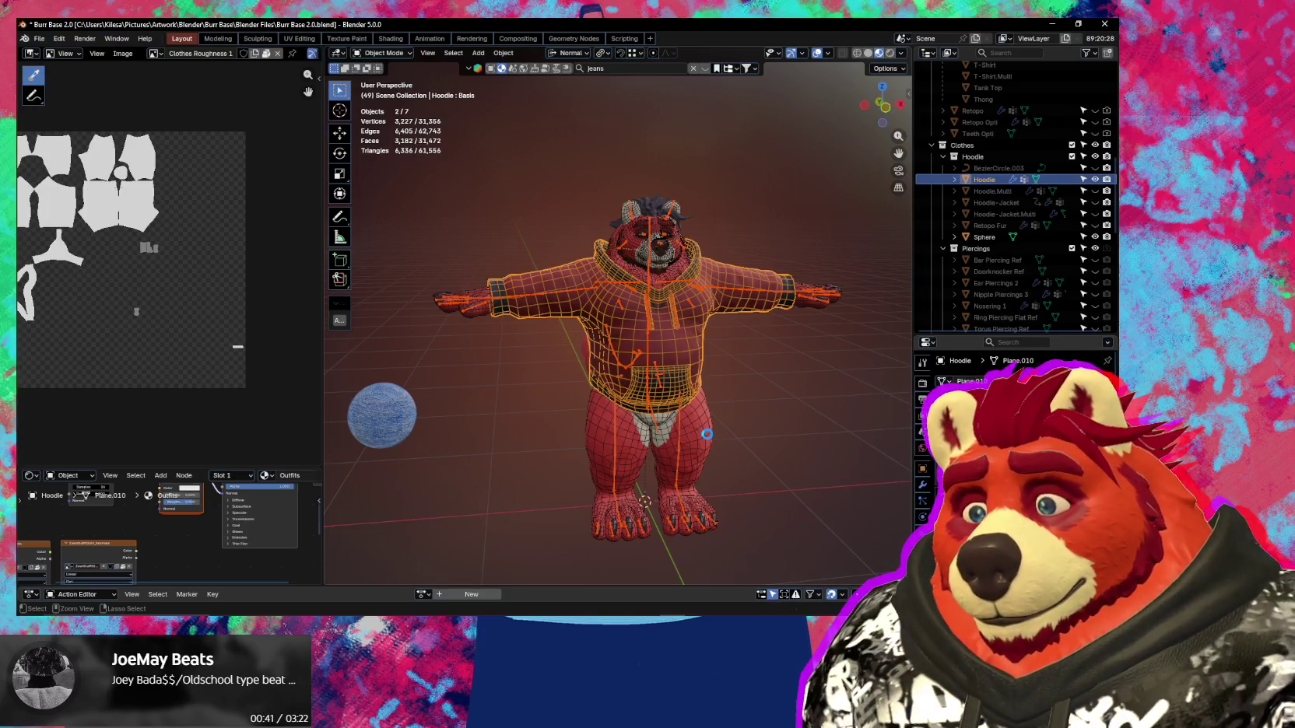
{"action": "key", "text": "ctrl+s"}
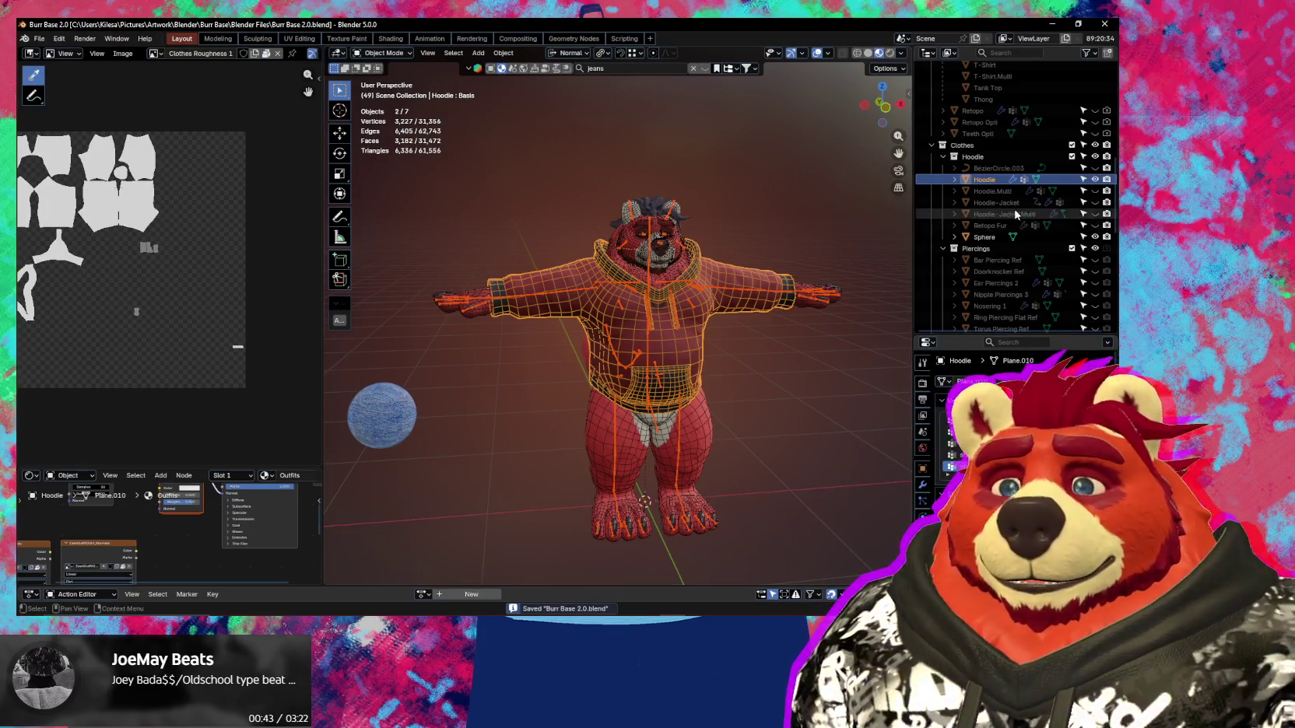
Hide the Hoodie and make the Tank Top visible on the bear.
{"action": "left_click", "coordinate": [1095, 179]}
{"action": "key", "text": "KP_Decimal"}
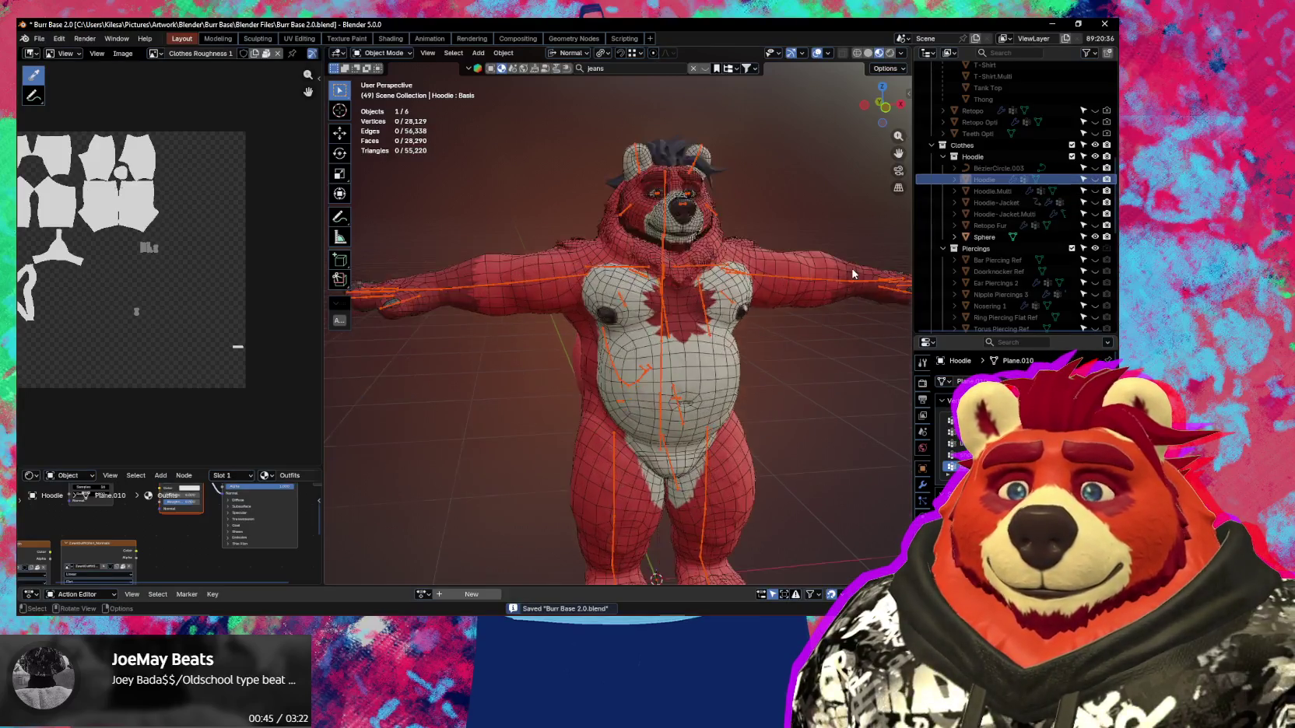
{"action": "scroll", "coordinate": [1000, 258], "scroll_direction": "down", "scroll_amount": 3}
{"action": "scroll", "coordinate": [1059, 261], "scroll_direction": "down", "scroll_amount": 3}
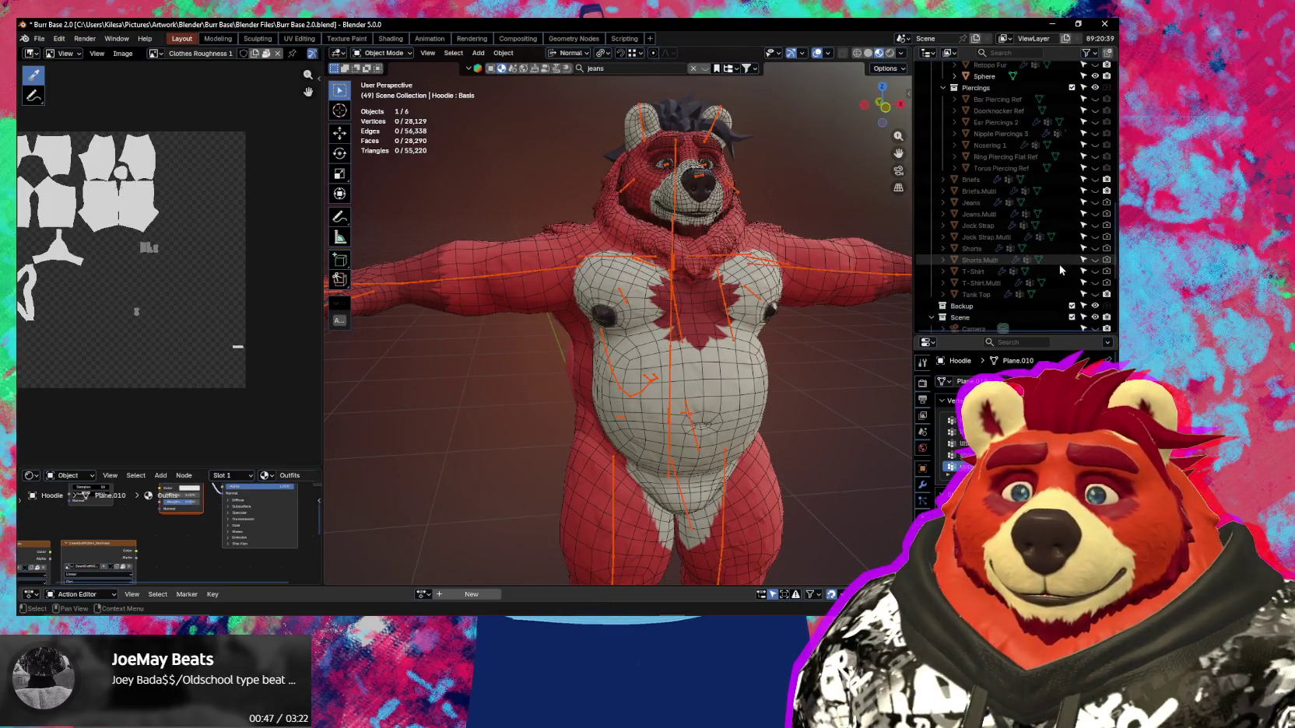
{"action": "left_click", "coordinate": [1095, 294]}
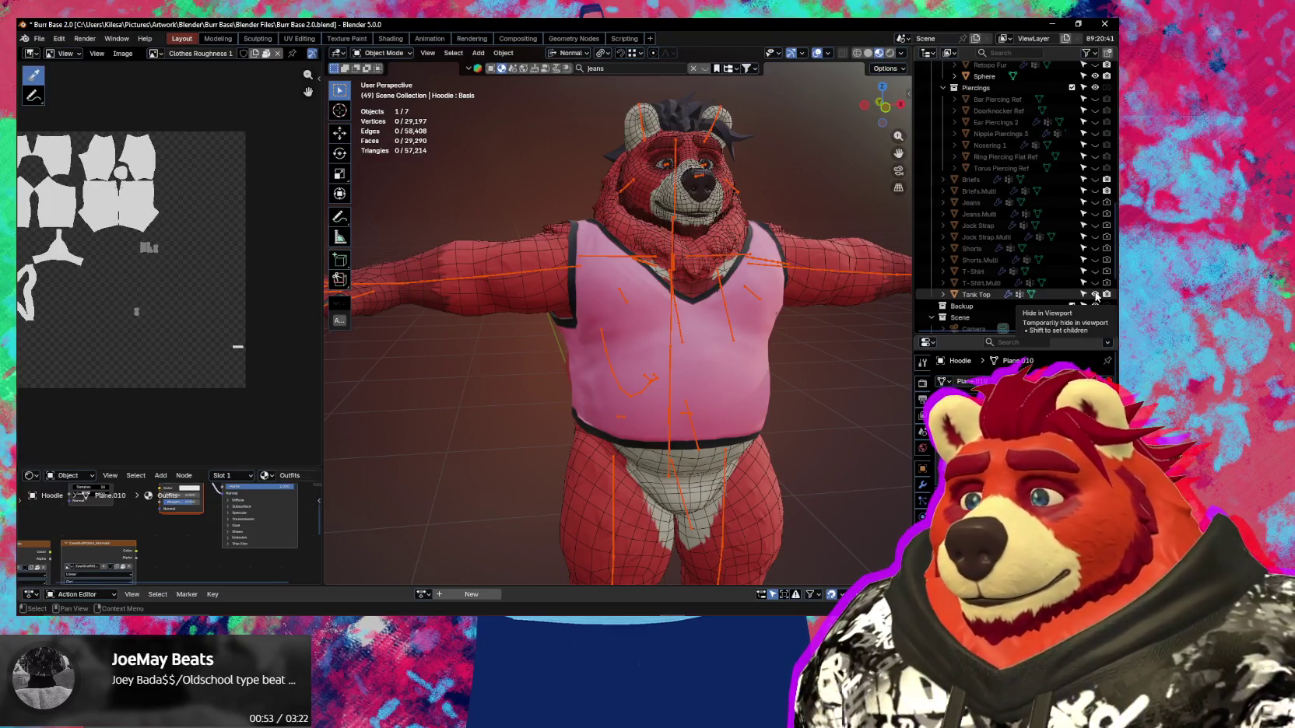
Look over the bear in its pink tank top and select the tank top.
{"action": "scroll", "coordinate": [644, 337], "scroll_direction": "up", "scroll_amount": 3}
{"action": "scroll", "coordinate": [715, 367], "scroll_direction": "up", "scroll_amount": 3}
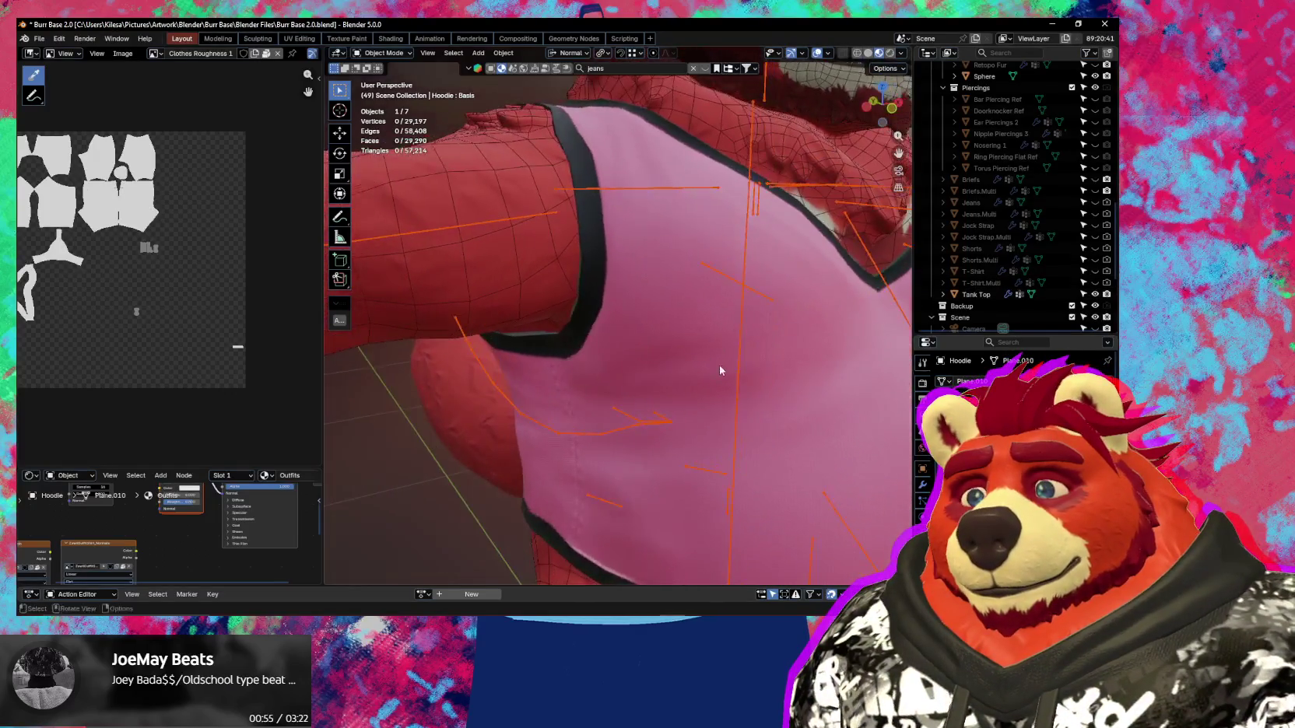
{"action": "scroll", "coordinate": [689, 354], "scroll_direction": "down", "scroll_amount": 1}
{"action": "scroll", "coordinate": [701, 350], "scroll_direction": "down", "scroll_amount": 2}
{"action": "scroll", "coordinate": [727, 357], "scroll_direction": "down", "scroll_amount": 2}
{"action": "scroll", "coordinate": [716, 361], "scroll_direction": "down", "scroll_amount": 1}
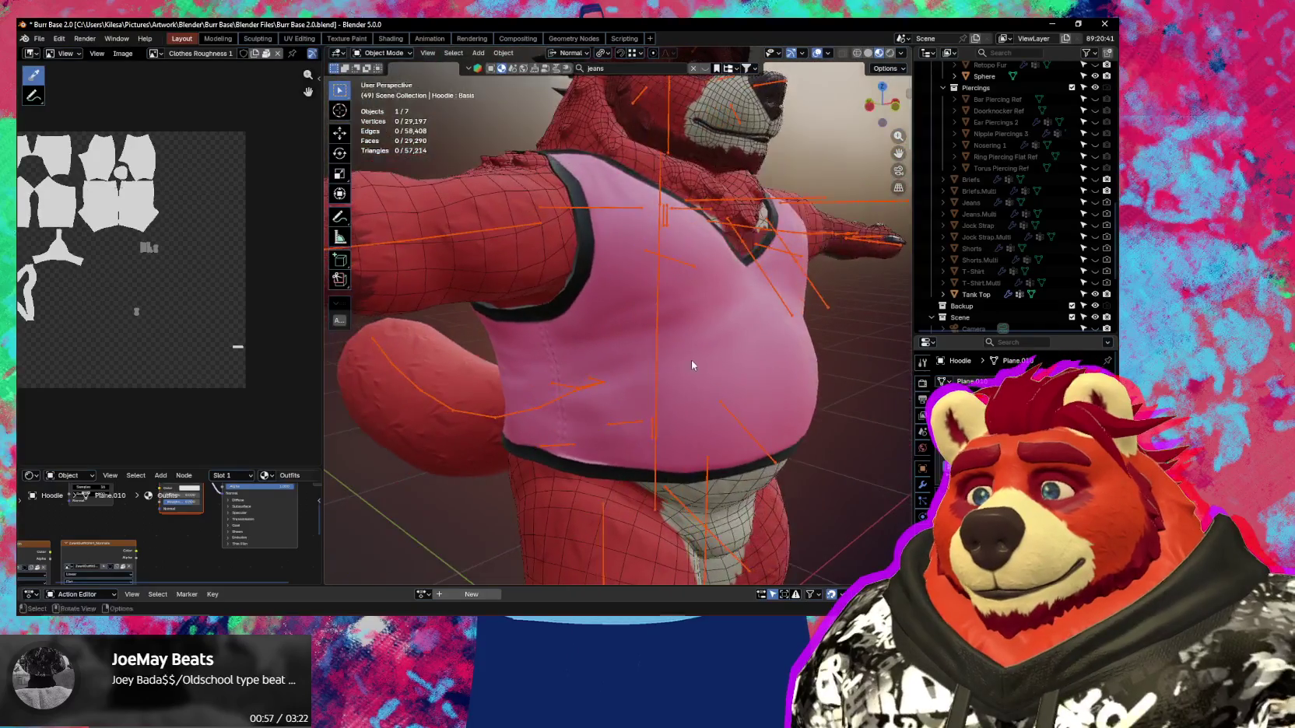
{"action": "key", "text": "n"}
{"action": "key", "text": "n"}
{"action": "mouse_move", "coordinate": [693, 361]}
{"action": "middle_mouse_down"}
{"action": "mouse_move", "coordinate": [637, 411]}
{"action": "mouse_move", "coordinate": [619, 370]}
{"action": "middle_mouse_up"}
{"action": "scroll", "coordinate": [619, 369], "scroll_direction": "down", "scroll_amount": 2}
{"action": "scroll", "coordinate": [616, 342], "scroll_direction": "up", "scroll_amount": 2}
{"action": "left_click", "coordinate": [613, 339]}
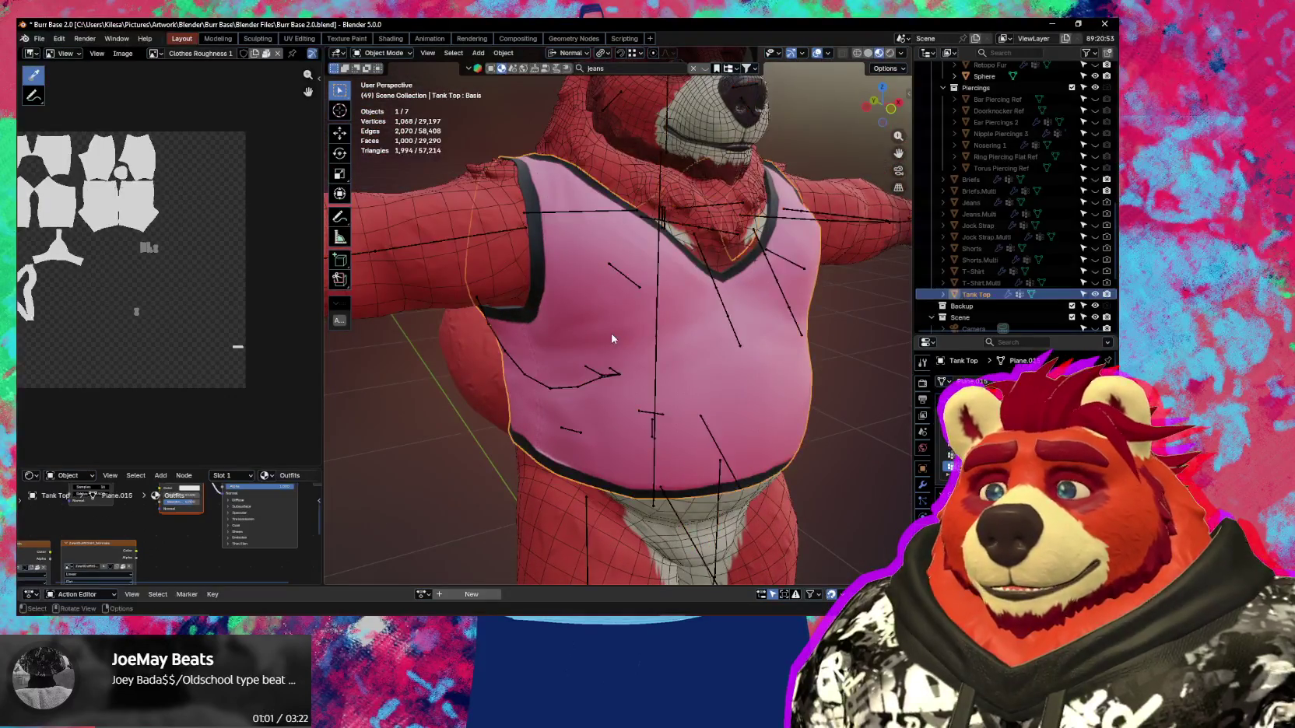
Show the Ucupaint layers in the sidebar and collapse the Hoodie layer folder.
{"action": "key", "text": "n"}
{"action": "scroll", "coordinate": [798, 435], "scroll_direction": "up", "scroll_amount": 3}
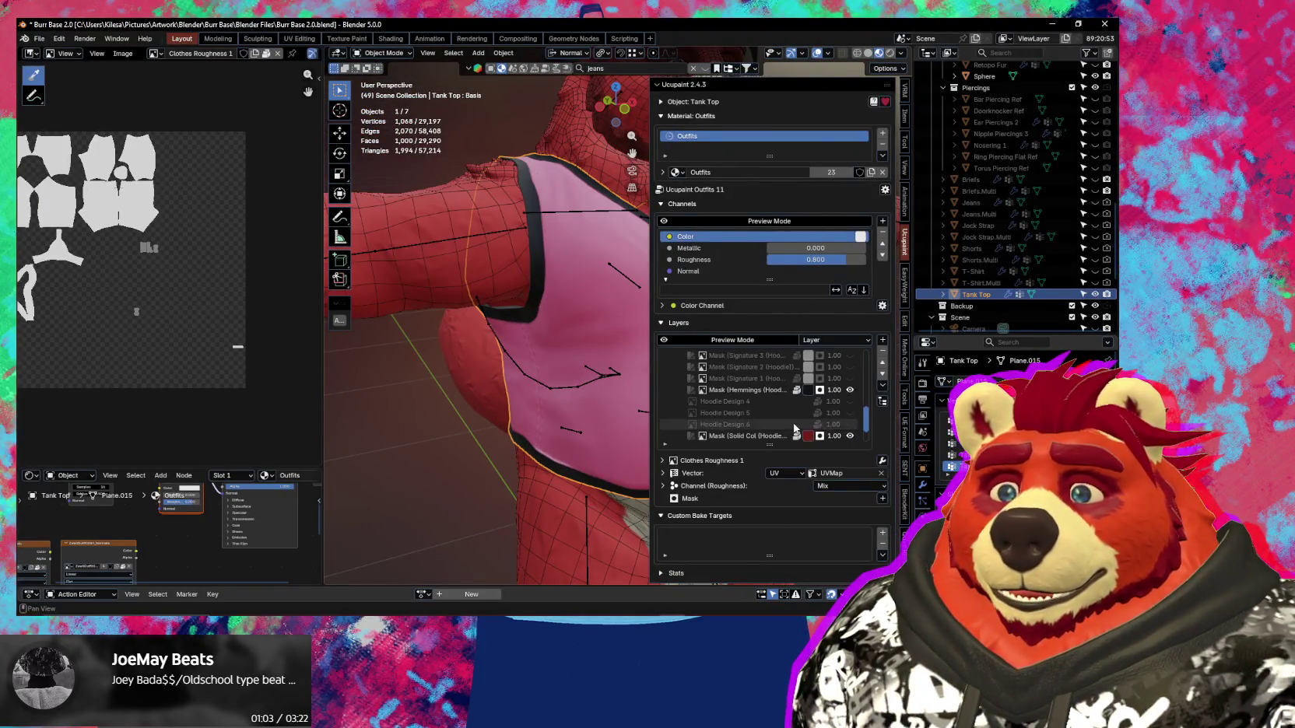
{"action": "scroll", "coordinate": [747, 404], "scroll_direction": "up", "scroll_amount": 7}
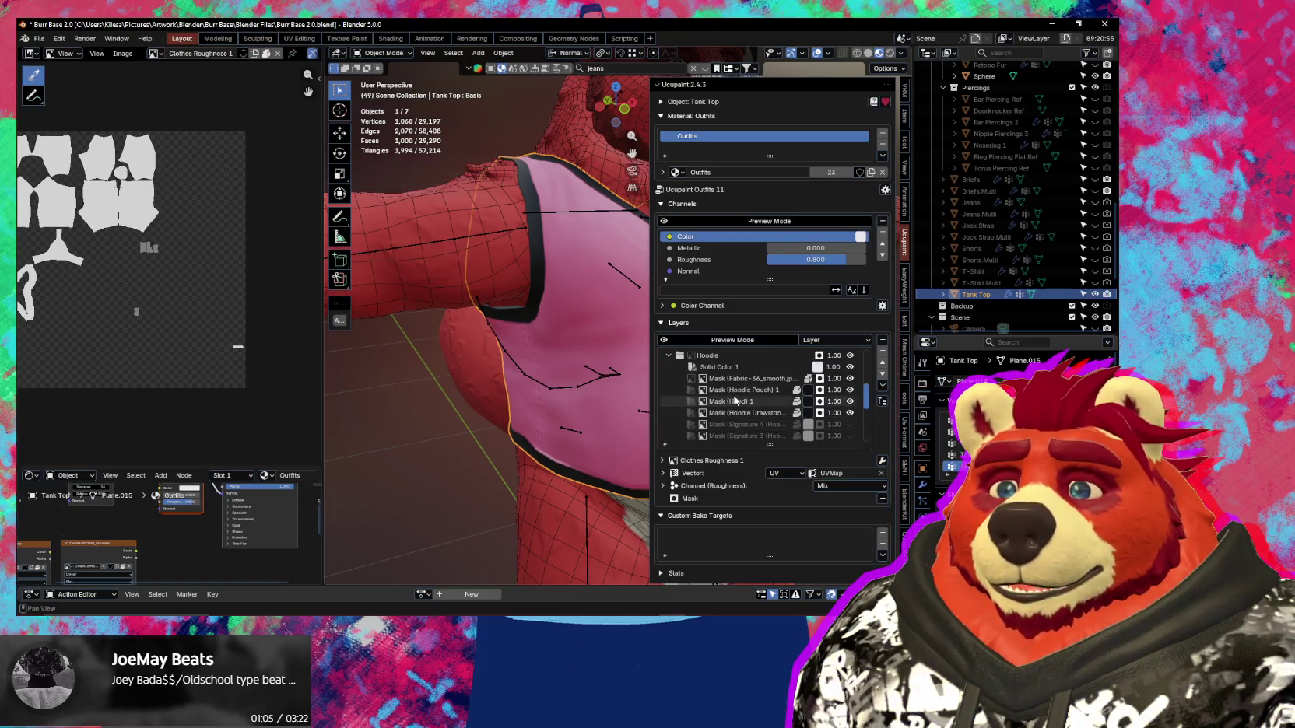
{"action": "left_click", "coordinate": [669, 356]}
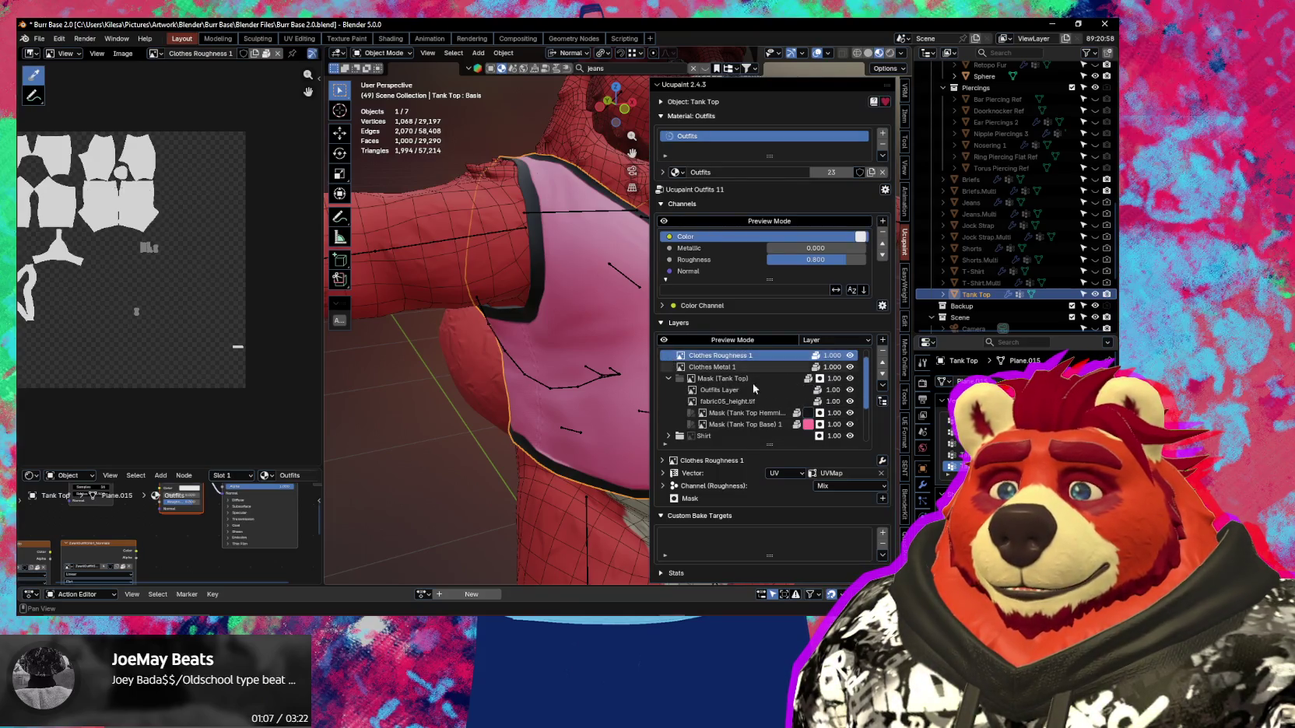
Scroll the Layers list to review the Tank Top's fabric05_height, hemming and base masks.
{"action": "scroll", "coordinate": [768, 385], "scroll_direction": "down", "scroll_amount": 3}
{"action": "scroll", "coordinate": [765, 389], "scroll_direction": "down", "scroll_amount": 3}
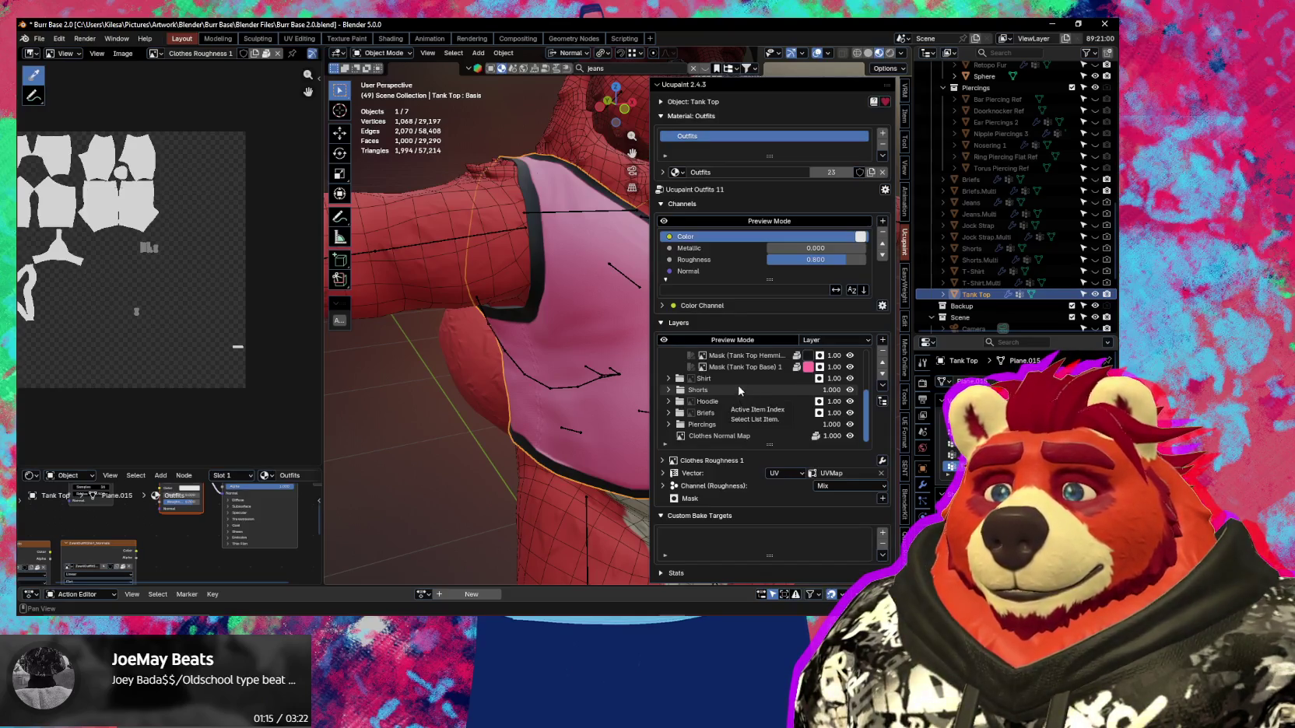
{"action": "scroll", "coordinate": [739, 390], "scroll_direction": "up", "scroll_amount": 2}
{"action": "scroll", "coordinate": [739, 390], "scroll_direction": "up", "scroll_amount": 1}
{"action": "scroll", "coordinate": [739, 389], "scroll_direction": "up", "scroll_amount": 2}
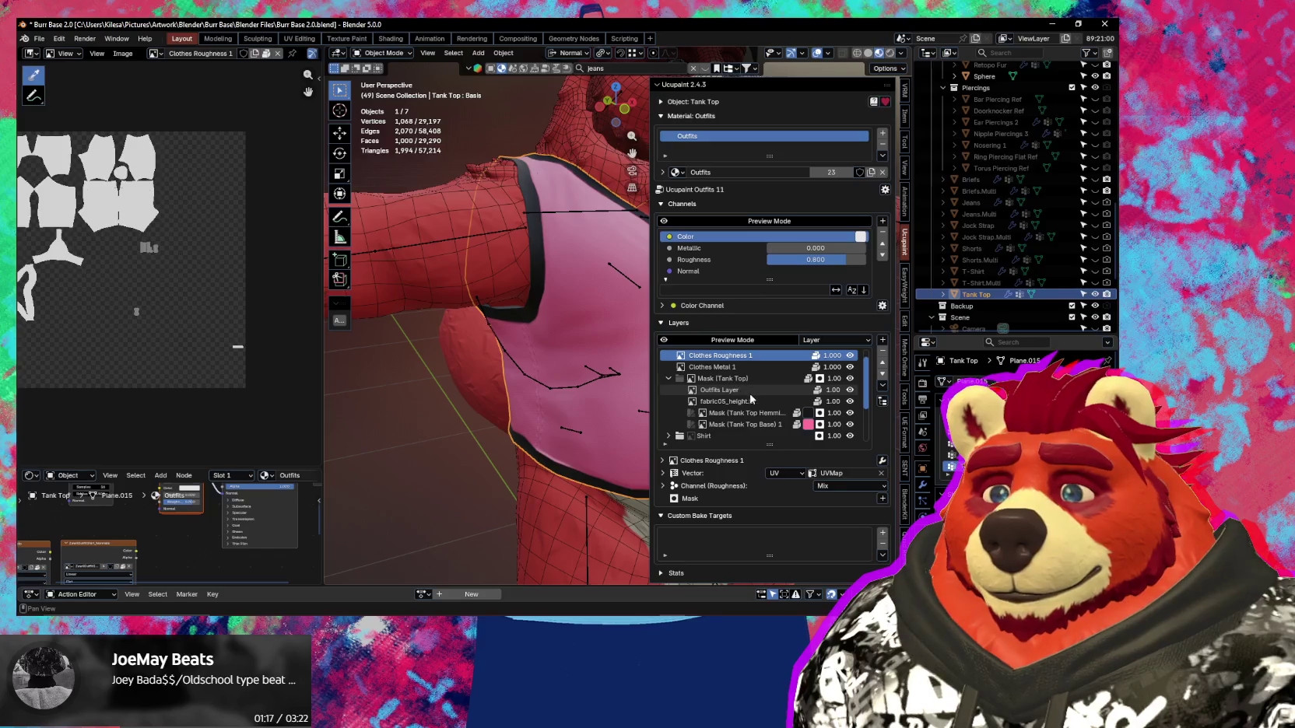
{"action": "scroll", "coordinate": [752, 396], "scroll_direction": "up", "scroll_amount": 1}
{"action": "scroll", "coordinate": [752, 393], "scroll_direction": "down", "scroll_amount": 1}
{"action": "scroll", "coordinate": [752, 394], "scroll_direction": "down", "scroll_amount": 2}
{"action": "scroll", "coordinate": [755, 397], "scroll_direction": "down", "scroll_amount": 2}
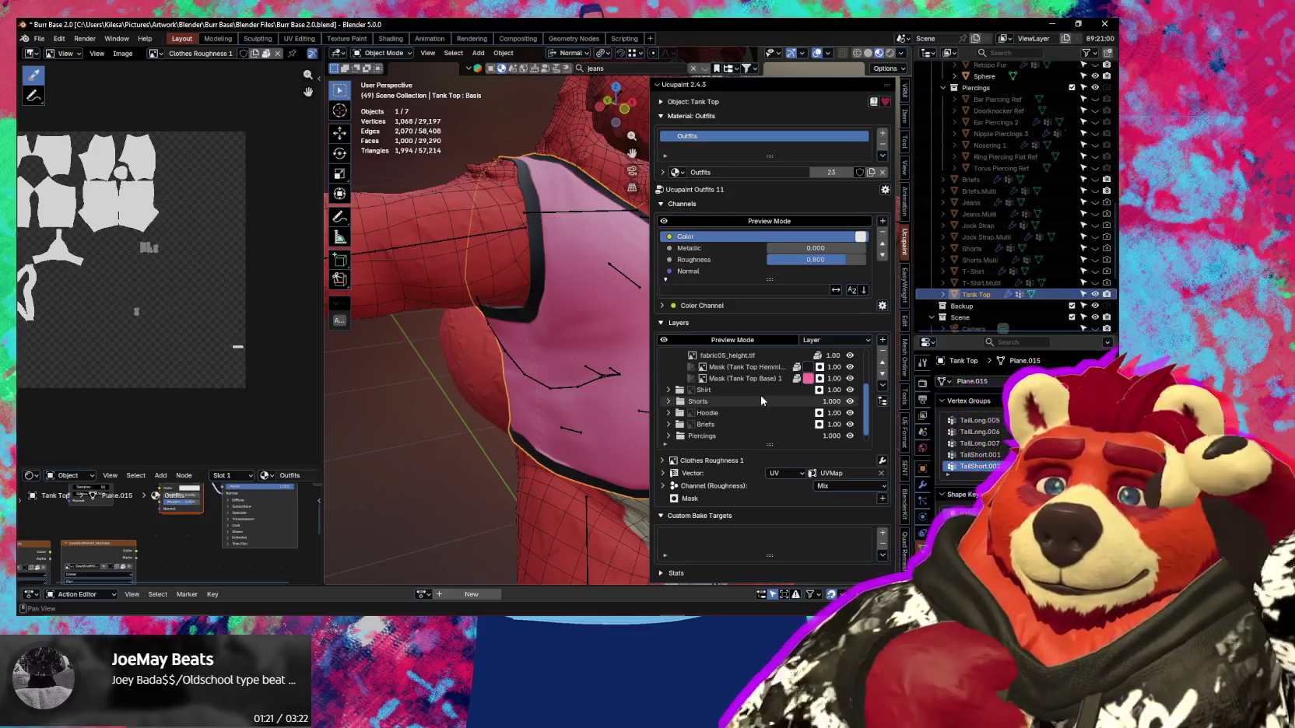
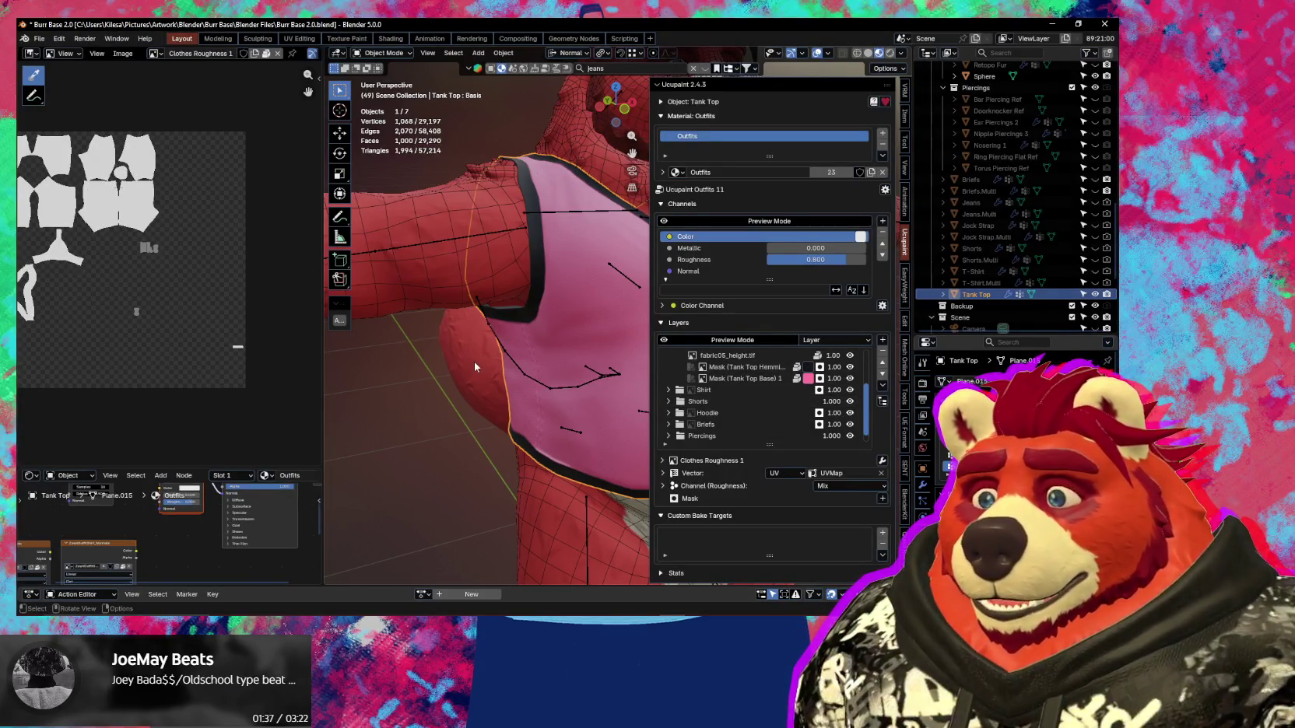
Inspect the tank top from several angles, then hide the layer sidebar to widen the viewport.
{"action": "middle_click_drag", "start_coordinate": [568, 416], "coordinate": [577, 409]}
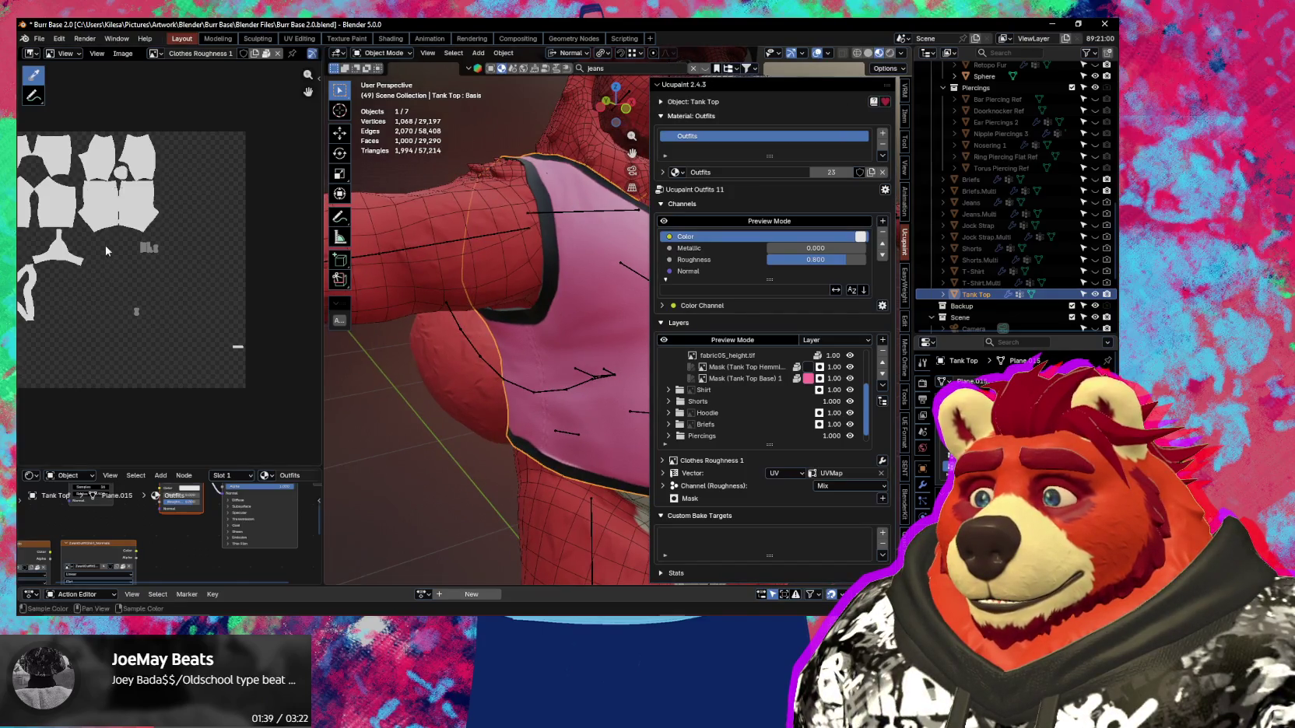
{"action": "scroll", "coordinate": [106, 251], "scroll_direction": "up", "scroll_amount": 2}
{"action": "scroll", "coordinate": [126, 256], "scroll_direction": "up", "scroll_amount": 2}
{"action": "scroll", "coordinate": [128, 260], "scroll_direction": "down", "scroll_amount": 1}
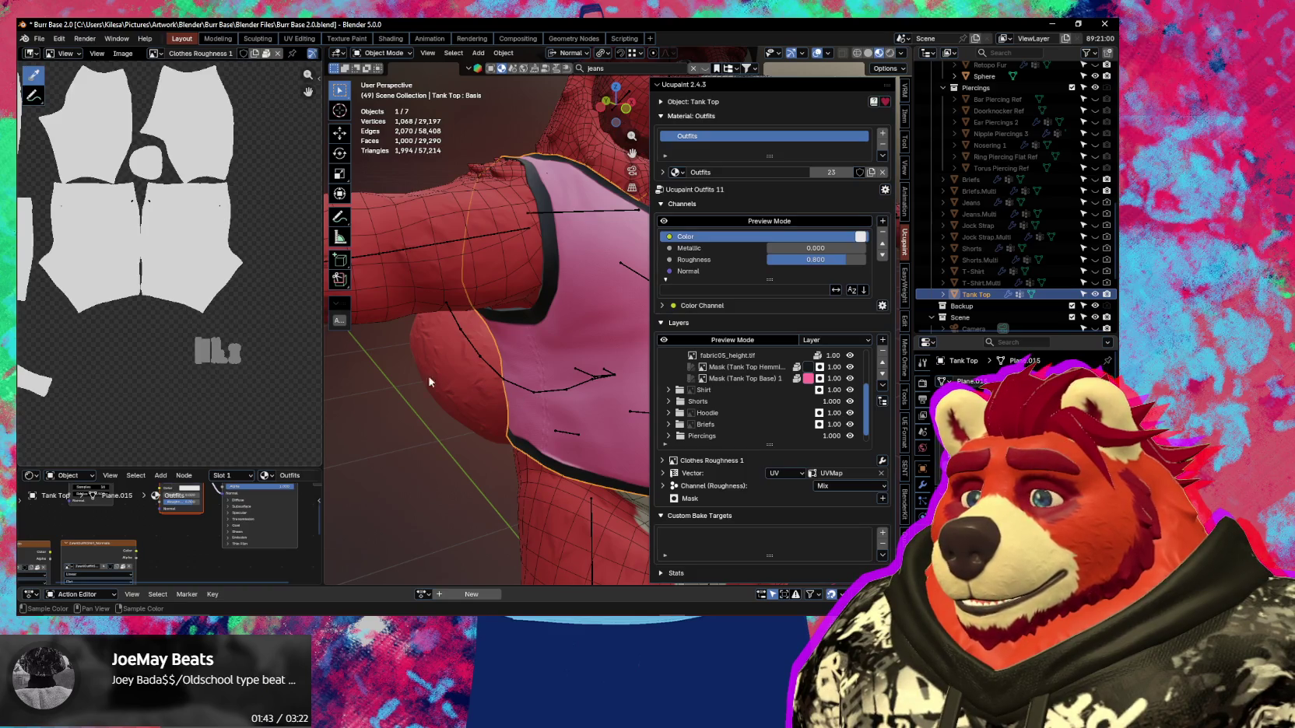
{"action": "scroll", "coordinate": [167, 314], "scroll_direction": "down", "scroll_amount": 3}
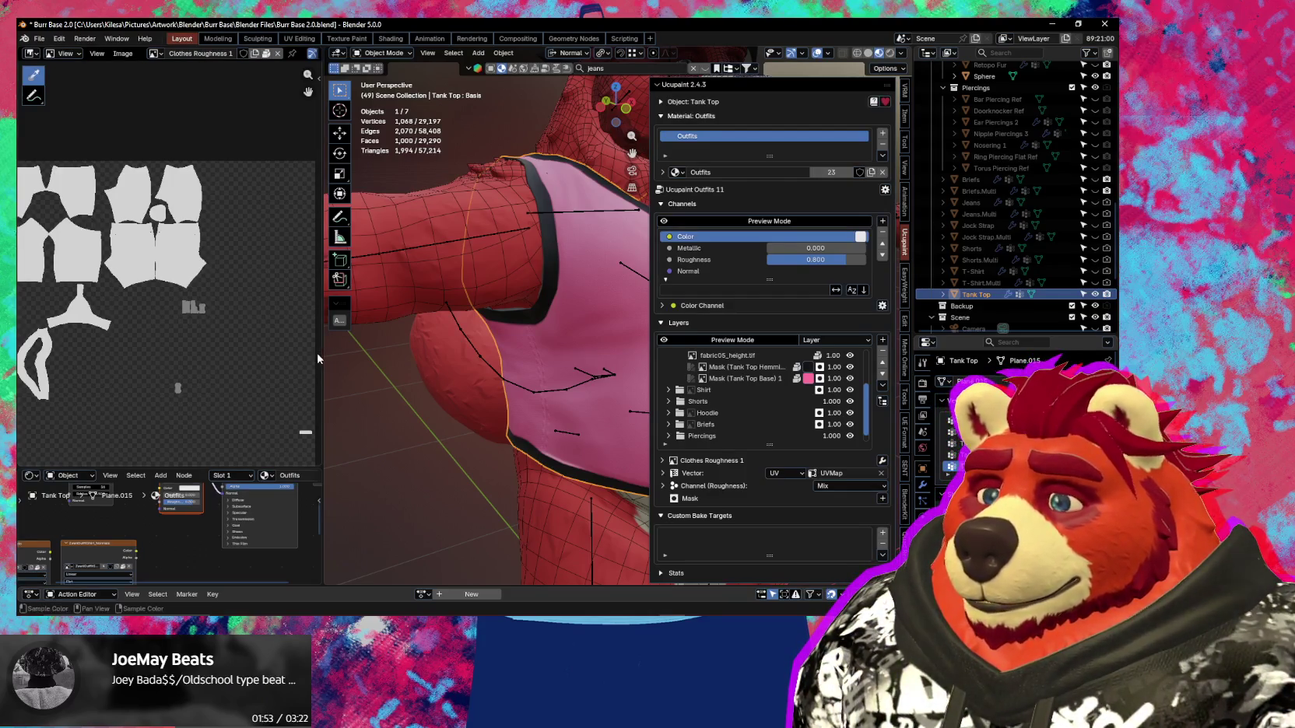
{"action": "scroll", "coordinate": [161, 283], "scroll_direction": "up", "scroll_amount": 3}
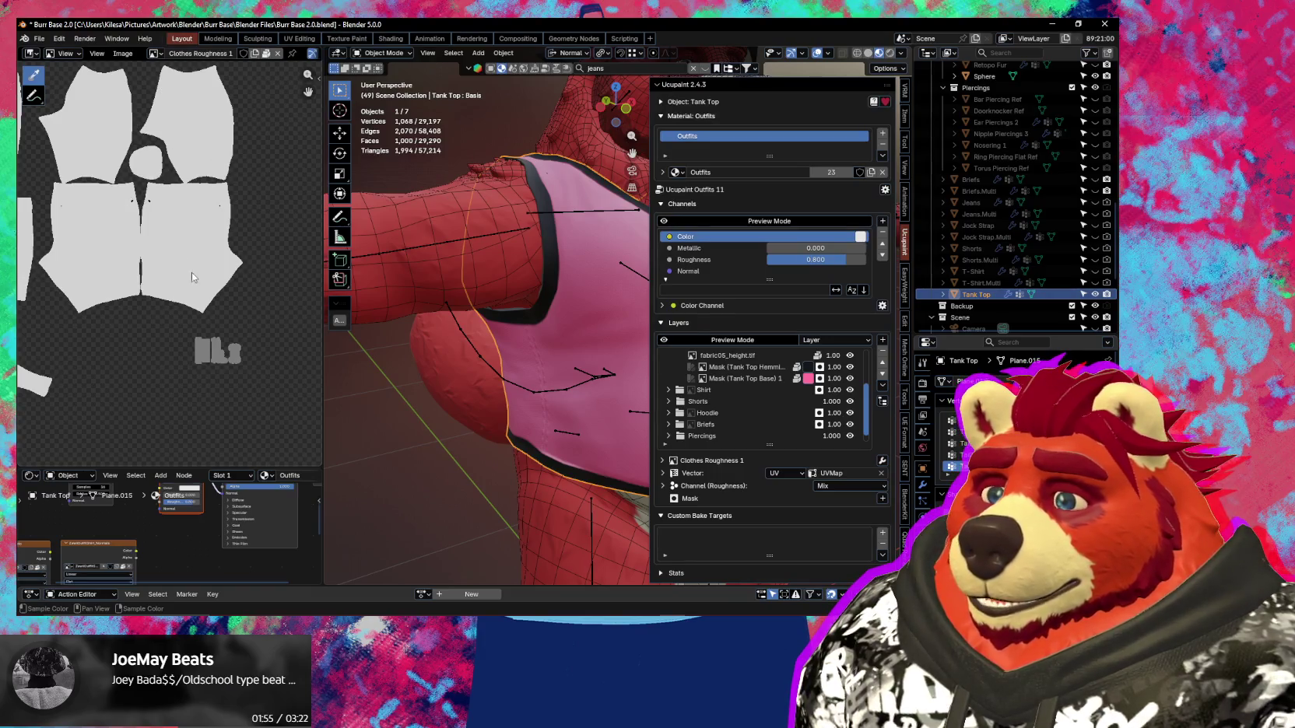
{"action": "scroll", "coordinate": [195, 271], "scroll_direction": "up", "scroll_amount": 2}
{"action": "scroll", "coordinate": [226, 279], "scroll_direction": "up", "scroll_amount": 2}
{"action": "scroll", "coordinate": [224, 278], "scroll_direction": "down", "scroll_amount": 2}
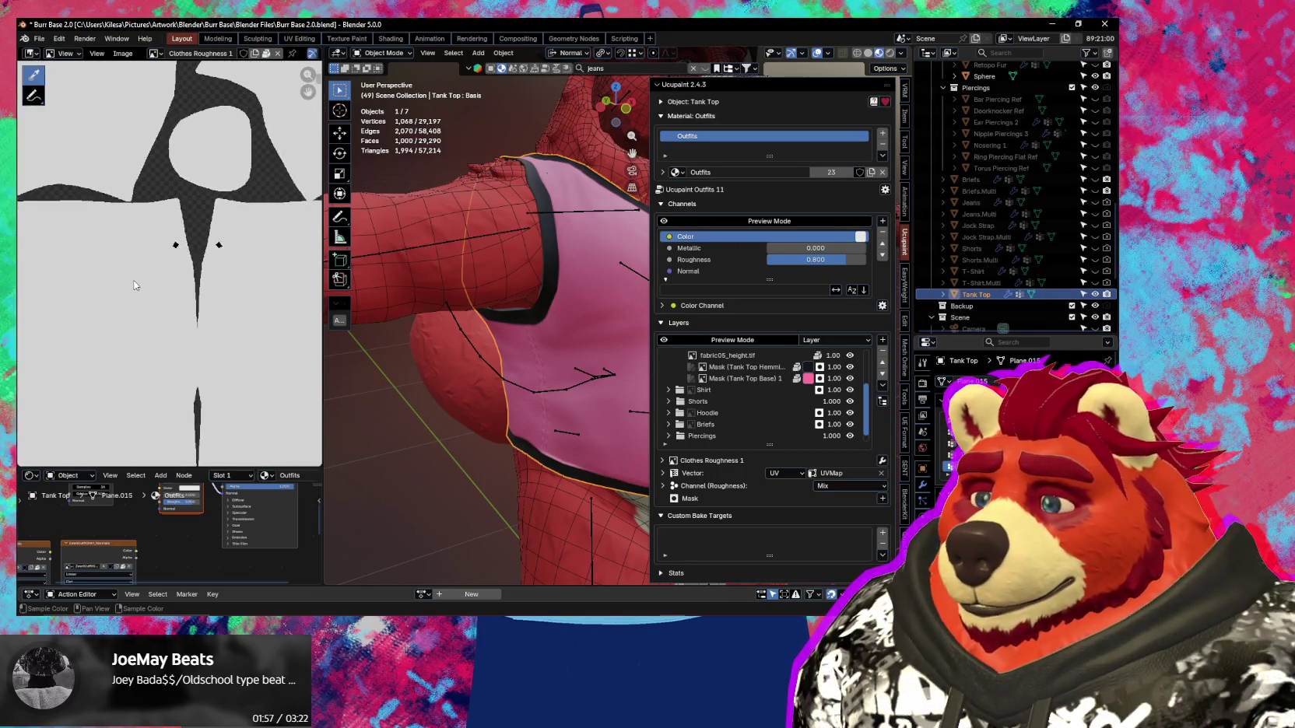
{"action": "scroll", "coordinate": [137, 283], "scroll_direction": "down", "scroll_amount": 3}
{"action": "scroll", "coordinate": [136, 283], "scroll_direction": "down", "scroll_amount": 3}
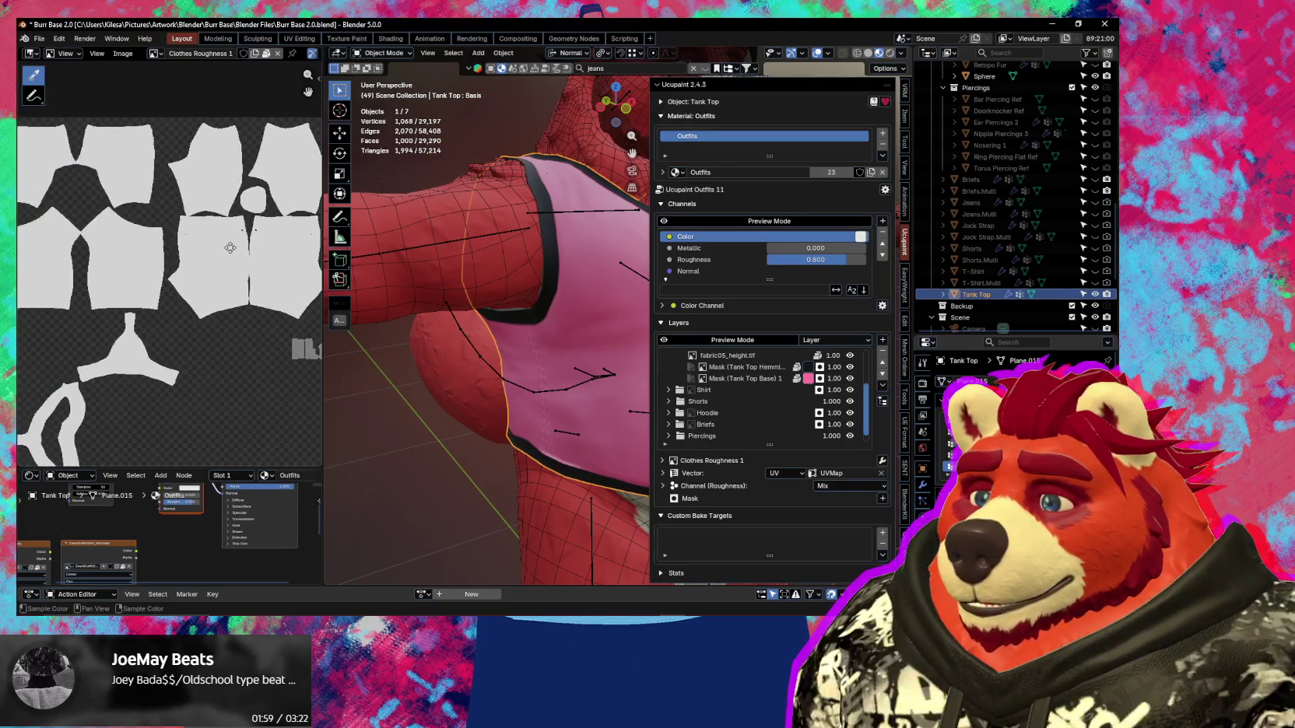
{"action": "scroll", "coordinate": [137, 284], "scroll_direction": "up", "scroll_amount": 3}
{"action": "mouse_move", "coordinate": [136, 283]}
{"action": "middle_mouse_down"}
{"action": "mouse_move", "coordinate": [136, 142]}
{"action": "mouse_move", "coordinate": [225, 265]}
{"action": "mouse_move", "coordinate": [205, 225]}
{"action": "mouse_move", "coordinate": [182, 222]}
{"action": "middle_mouse_up"}
{"action": "middle_click_drag", "start_coordinate": [484, 361], "coordinate": [532, 372]}
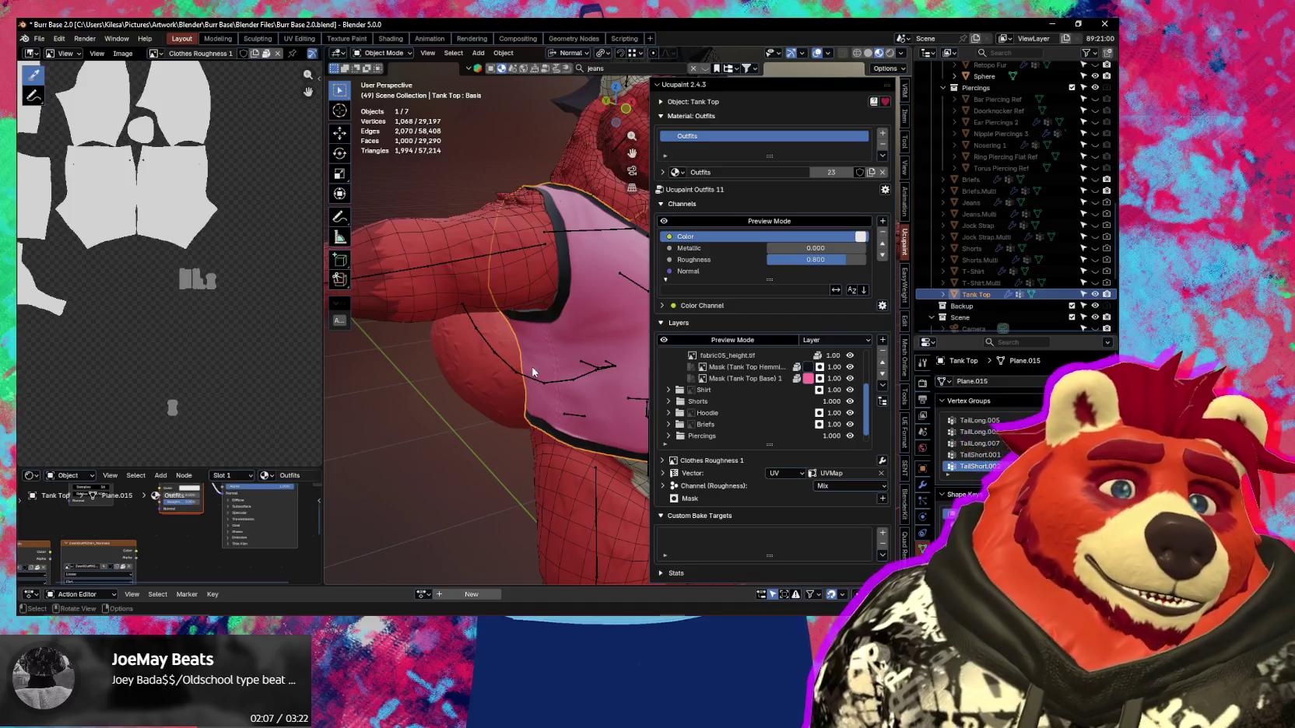
{"action": "mouse_move", "coordinate": [601, 391]}
{"action": "middle_mouse_down"}
{"action": "mouse_move", "coordinate": [543, 392]}
{"action": "mouse_move", "coordinate": [547, 376]}
{"action": "mouse_move", "coordinate": [550, 398]}
{"action": "middle_mouse_up"}
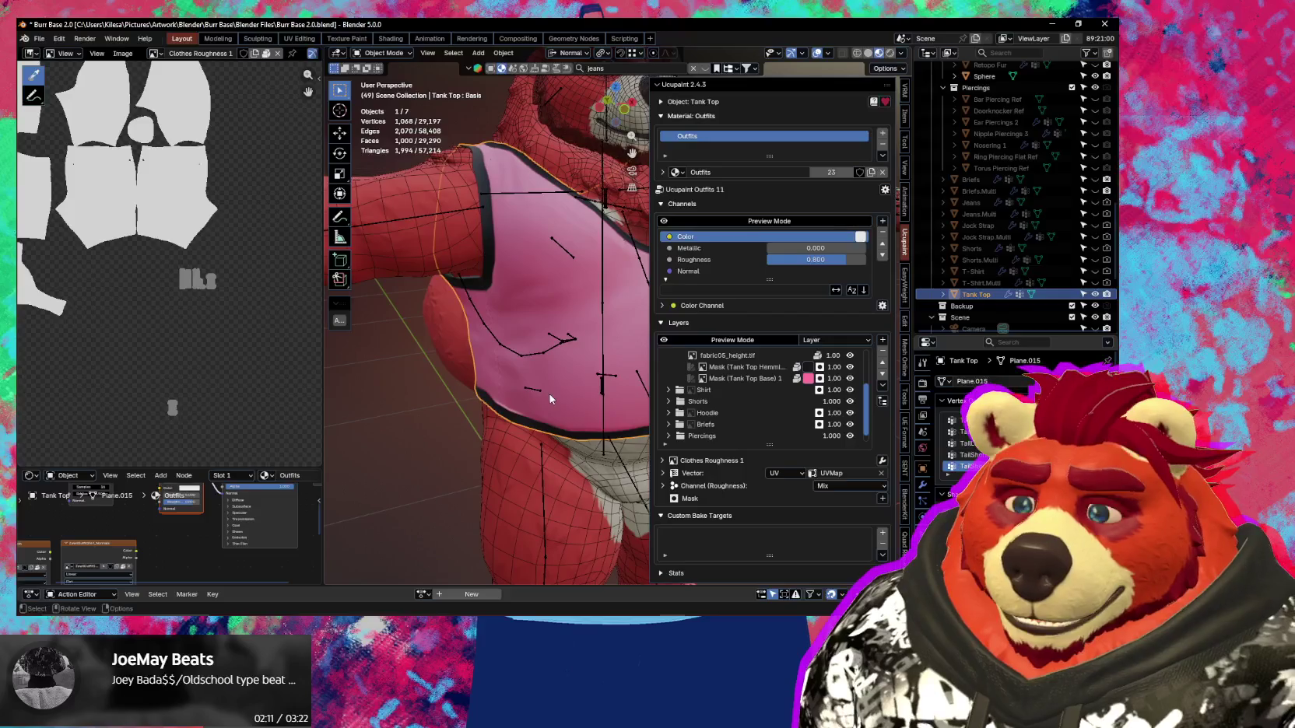
{"action": "mouse_move", "coordinate": [623, 412]}
{"action": "middle_mouse_down"}
{"action": "mouse_move", "coordinate": [534, 420]}
{"action": "mouse_move", "coordinate": [518, 435]}
{"action": "mouse_move", "coordinate": [510, 424]}
{"action": "mouse_move", "coordinate": [553, 450]}
{"action": "mouse_move", "coordinate": [683, 387]}
{"action": "mouse_move", "coordinate": [513, 387]}
{"action": "mouse_move", "coordinate": [635, 367]}
{"action": "mouse_move", "coordinate": [581, 399]}
{"action": "mouse_move", "coordinate": [592, 367]}
{"action": "middle_mouse_up"}
{"action": "key", "text": "n"}
Enter Sculpt Mode to inspect the armhole strap, then return to Object Mode.
{"action": "key", "text": "ctrl+Tab"}
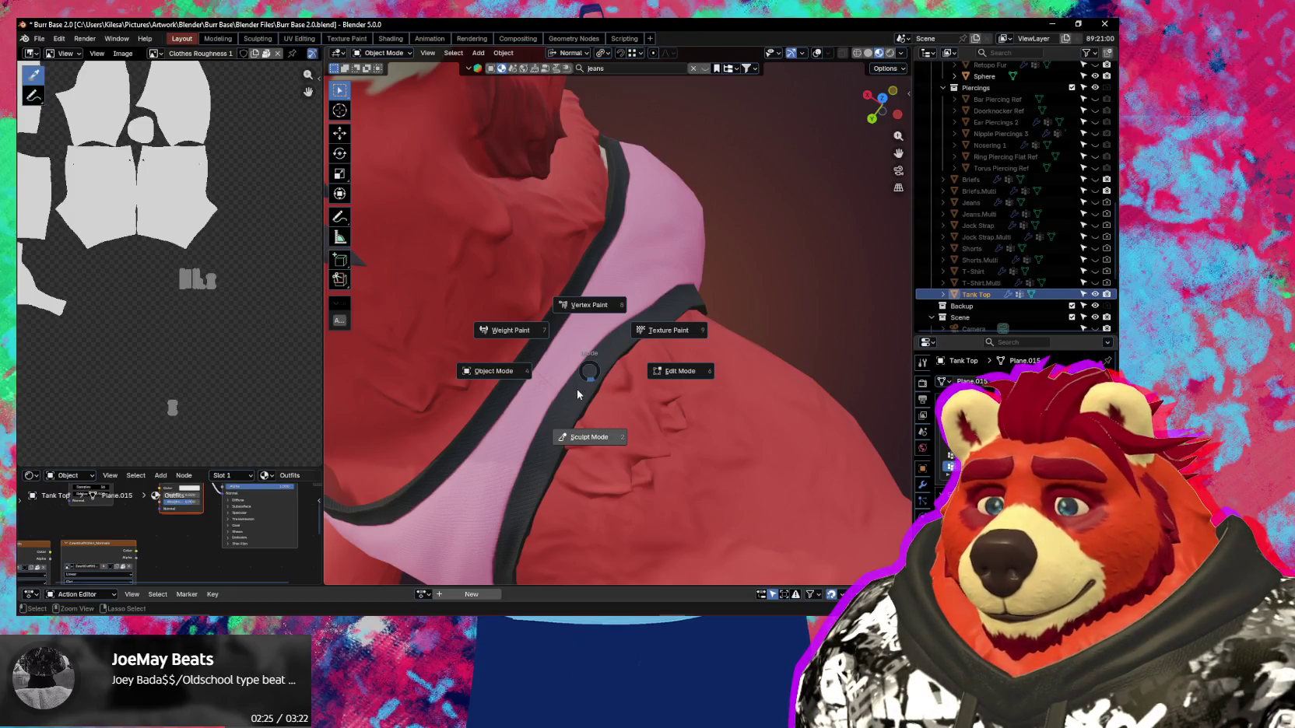
{"action": "left_click", "coordinate": [589, 437]}
{"action": "middle_click_drag", "start_coordinate": [622, 405], "coordinate": [587, 419]}
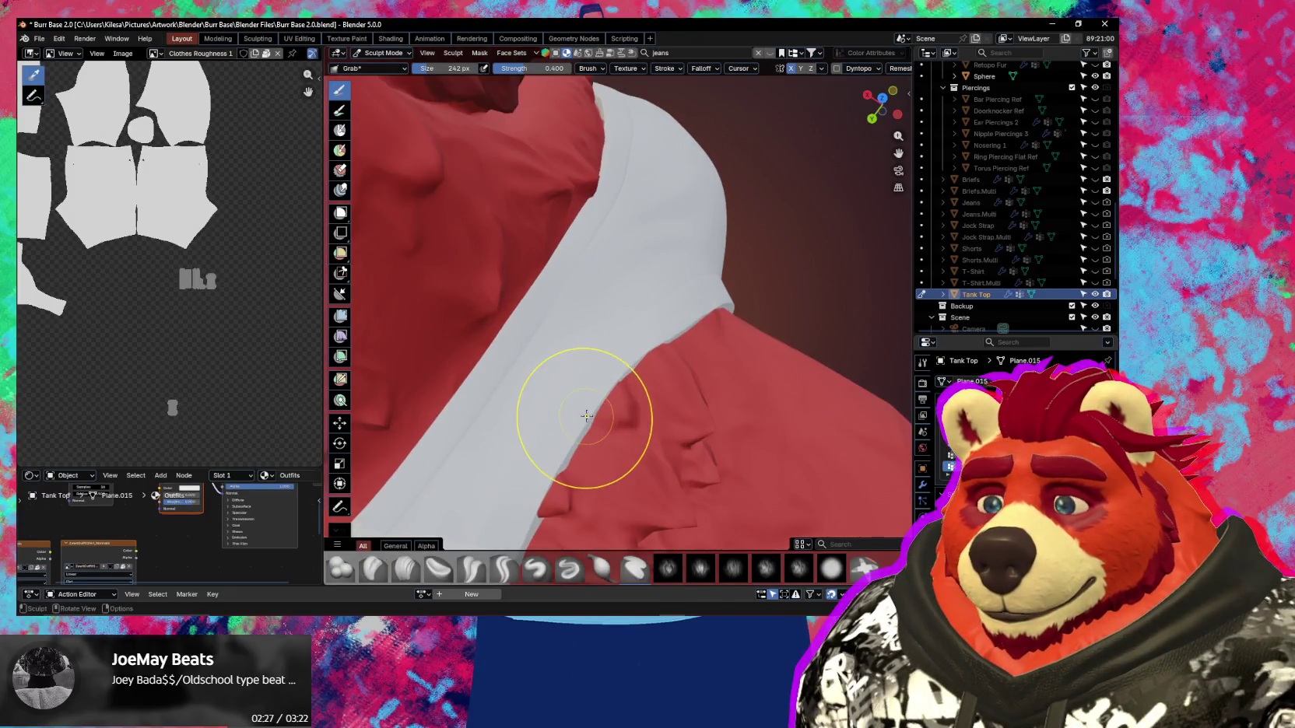
{"action": "mouse_move", "coordinate": [821, 453]}
{"action": "middle_mouse_down"}
{"action": "mouse_move", "coordinate": [641, 398]}
{"action": "mouse_move", "coordinate": [549, 381]}
{"action": "mouse_move", "coordinate": [545, 396]}
{"action": "middle_mouse_up"}
{"action": "key", "text": "ctrl+Tab"}
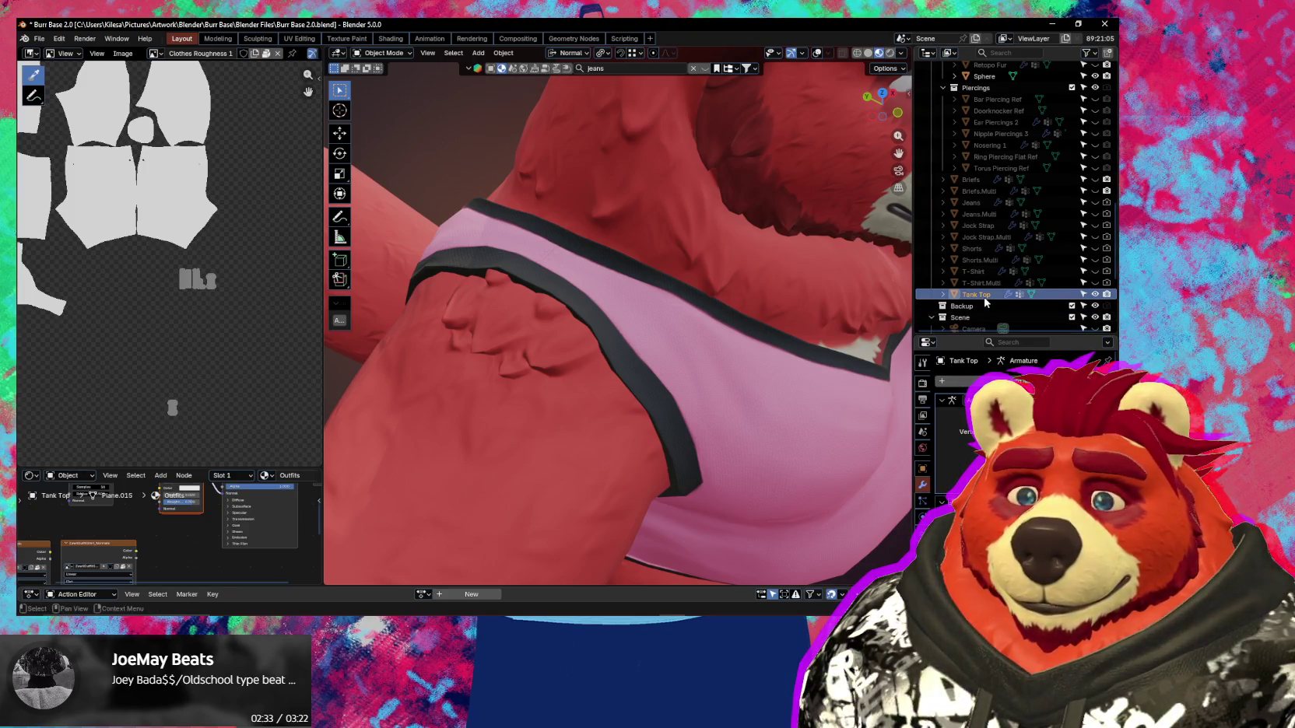
Duplicate the tank top in place, rename the copy Tank Top.Multi, and hide it.
{"action": "middle_click_drag", "start_coordinate": [797, 357], "coordinate": [785, 403]}
{"action": "key", "text": "shift+d"}
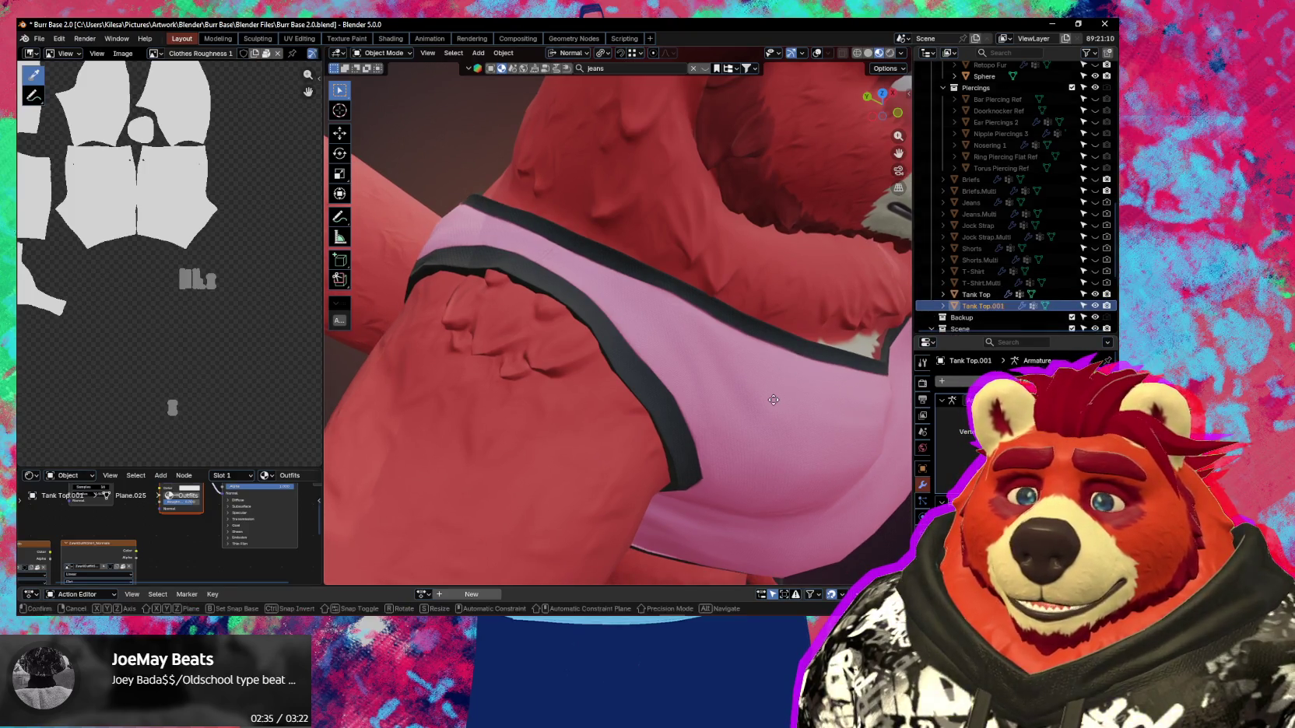
{"action": "right_click", "coordinate": [772, 400]}
{"action": "key", "text": "F2"}
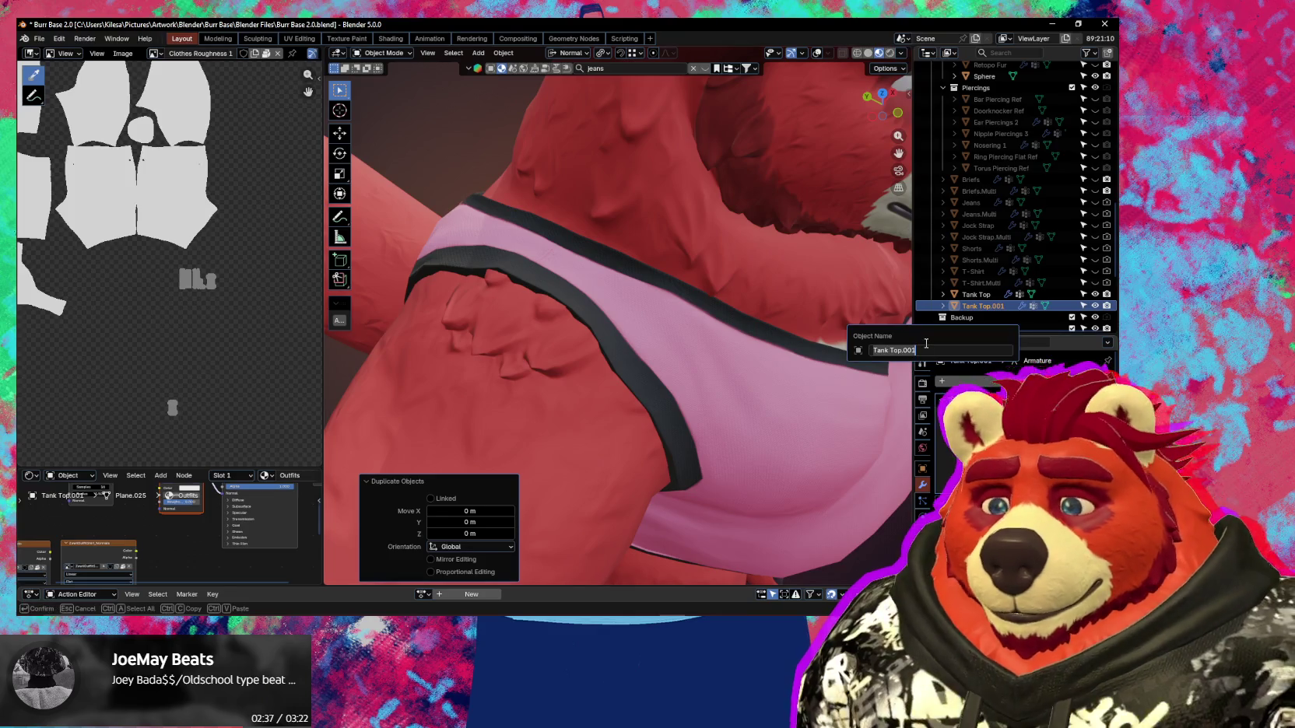
{"action": "key", "text": "BackSpace"}
{"action": "key", "text": "BackSpace"}
{"action": "key", "text": "BackSpace"}
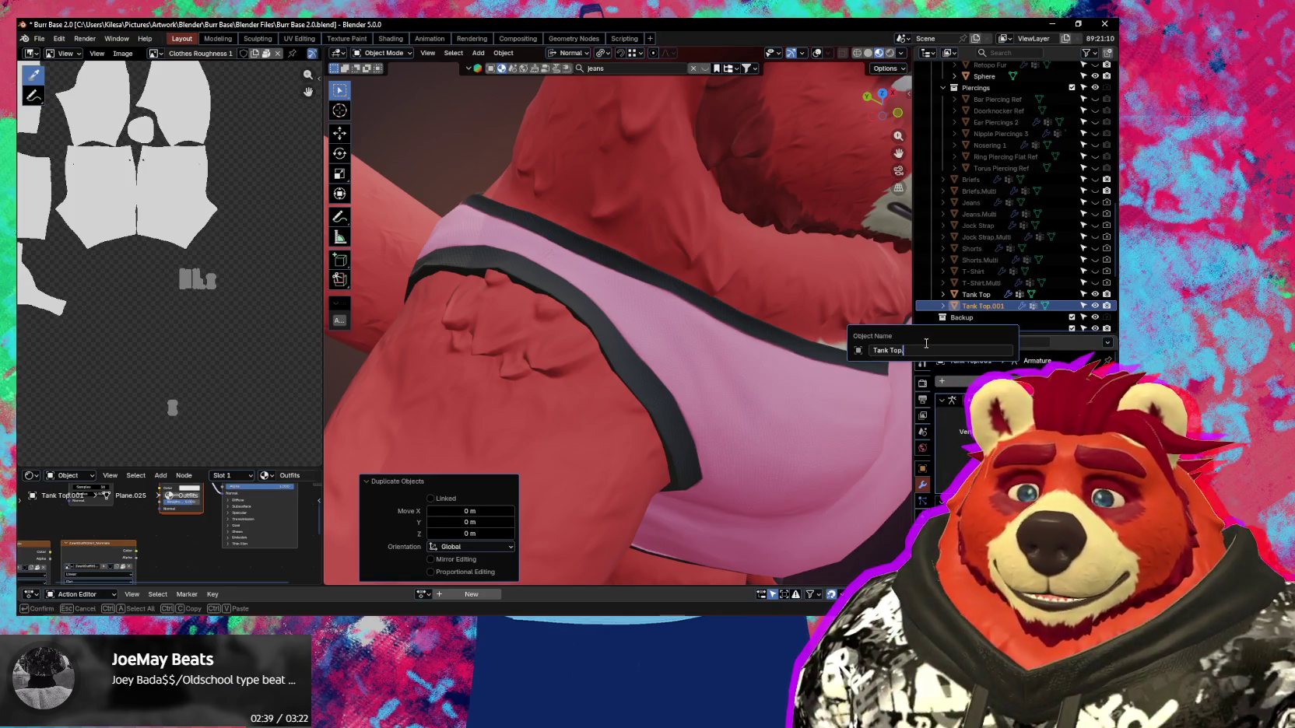
{"action": "type", "text": "Multi"}
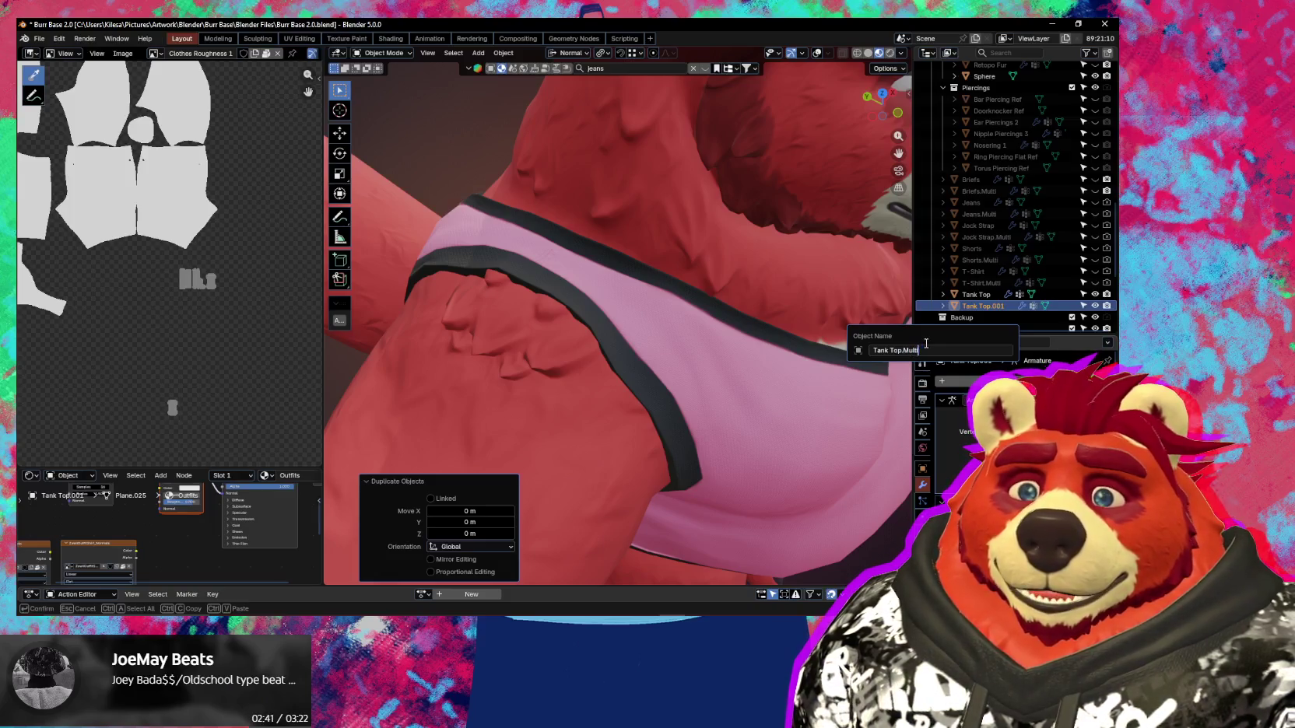
{"action": "key", "text": "Return"}
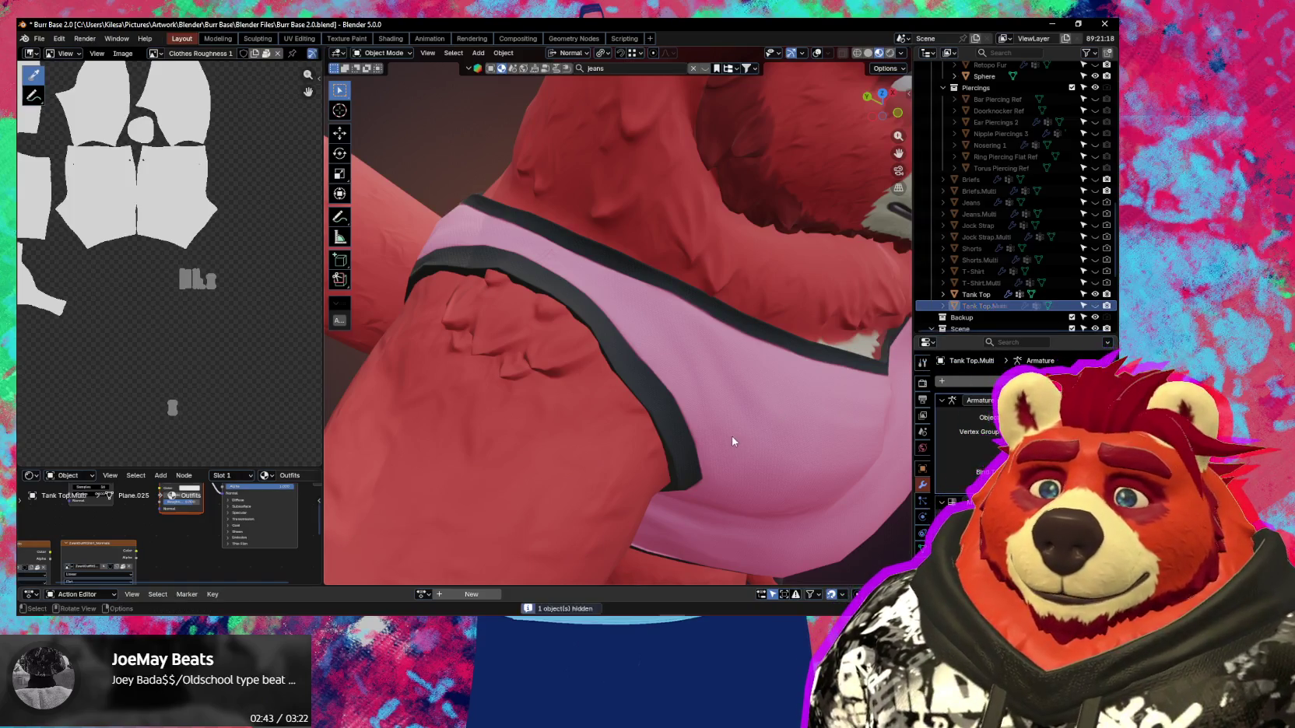
{"action": "key", "text": "h"}
Put the original Tank Top into Sculpt Mode with the Pinch/Magnify brush.
{"action": "left_click", "coordinate": [729, 391]}
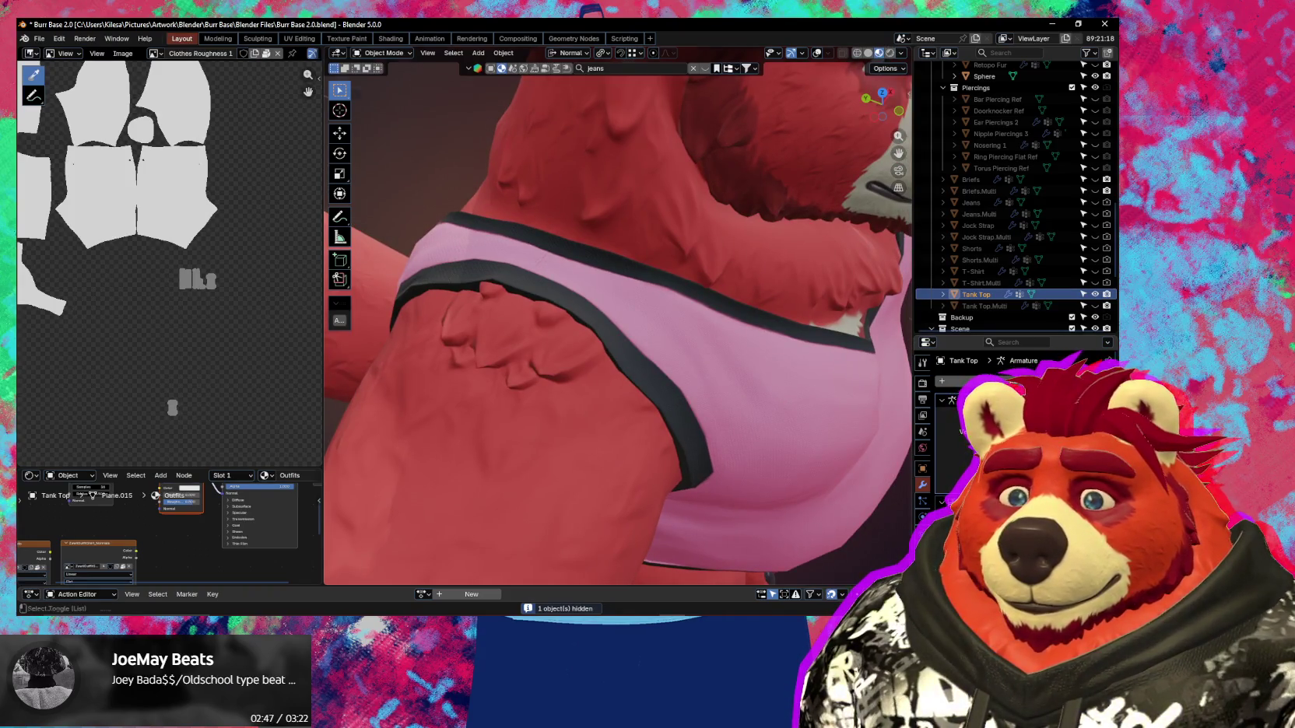
{"action": "key", "text": "shift+alt+z"}
{"action": "middle_click_drag", "start_coordinate": [615, 312], "coordinate": [638, 335], "text": "shift"}
{"action": "mouse_move", "coordinate": [611, 382]}
{"action": "middle_mouse_down"}
{"action": "mouse_move", "coordinate": [619, 392]}
{"action": "mouse_move", "coordinate": [660, 354]}
{"action": "mouse_move", "coordinate": [662, 374]}
{"action": "mouse_move", "coordinate": [598, 396]}
{"action": "middle_mouse_up"}
{"action": "key", "text": "shift+alt+z"}
{"action": "key", "text": "ctrl+Tab"}
{"action": "left_click", "coordinate": [633, 405]}
{"action": "key", "text": "p"}
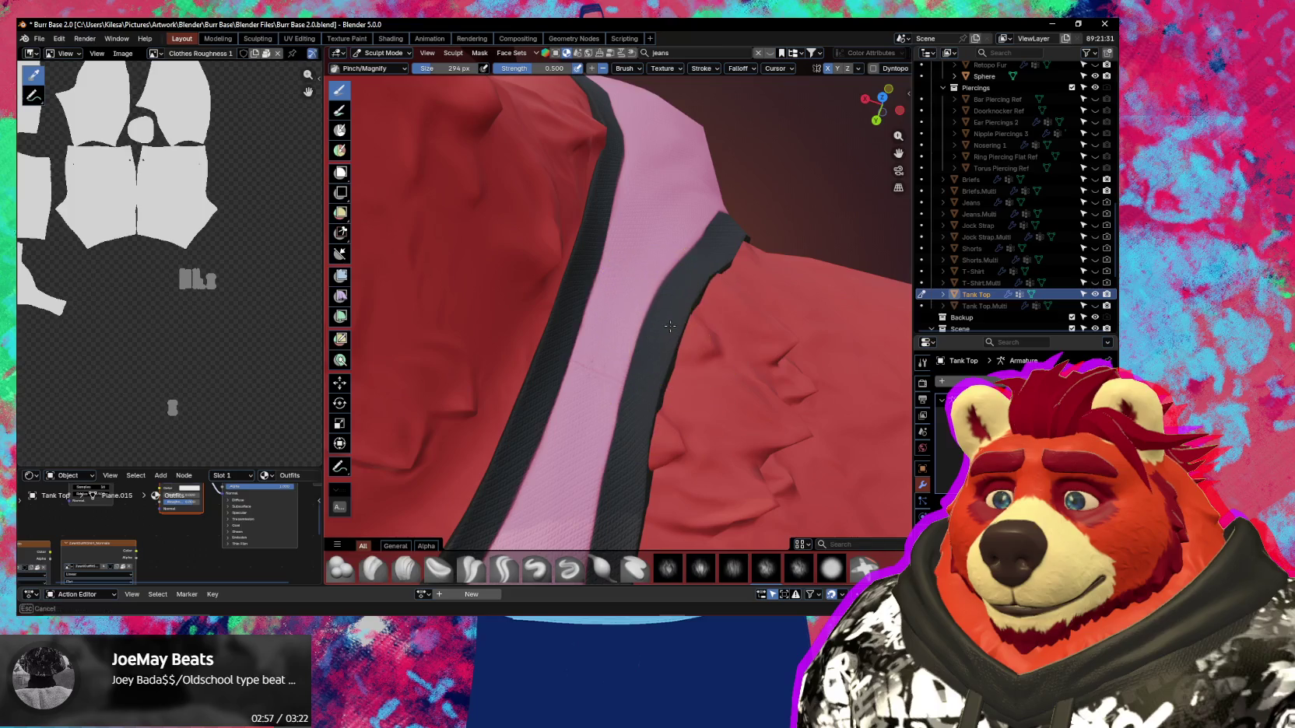
Switch to the Grab brush at strength 0.400 and reopen the Ucupaint sidebar.
{"action": "mouse_move", "coordinate": [636, 318]}
{"action": "middle_mouse_down"}
{"action": "mouse_move", "coordinate": [634, 433]}
{"action": "mouse_move", "coordinate": [624, 355]}
{"action": "mouse_move", "coordinate": [541, 310]}
{"action": "mouse_move", "coordinate": [533, 335]}
{"action": "mouse_move", "coordinate": [546, 327]}
{"action": "mouse_move", "coordinate": [585, 359]}
{"action": "mouse_move", "coordinate": [564, 390]}
{"action": "mouse_move", "coordinate": [661, 472]}
{"action": "mouse_move", "coordinate": [538, 422]}
{"action": "middle_mouse_up"}
{"action": "key", "text": "g"}
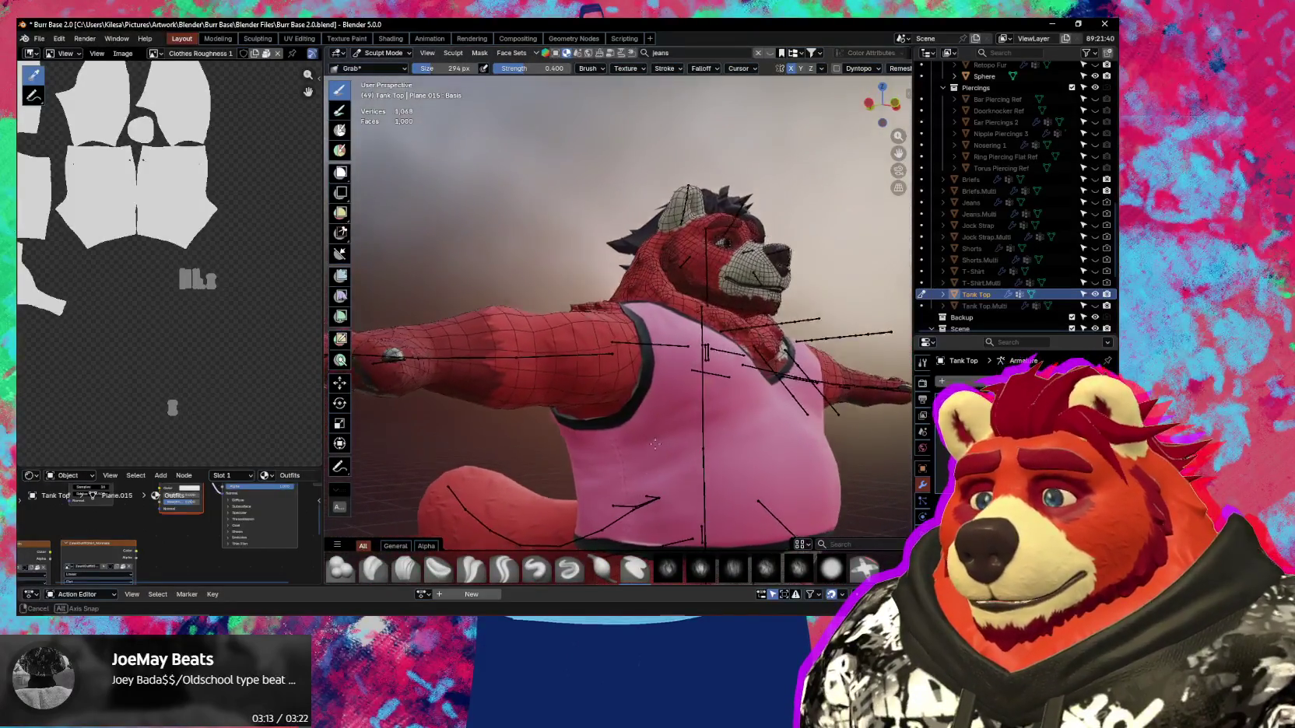
{"action": "middle_click_drag", "start_coordinate": [538, 423], "coordinate": [560, 393]}
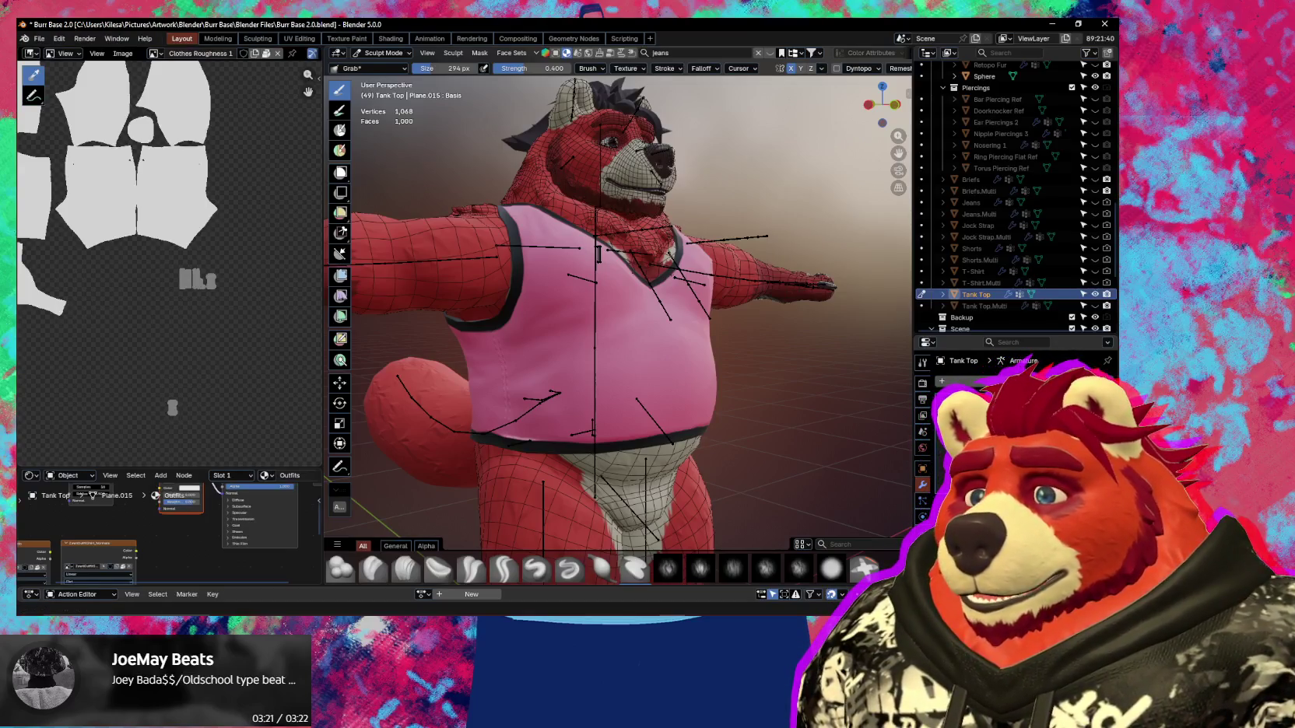
{"action": "mouse_move", "coordinate": [592, 361]}
{"action": "middle_mouse_down"}
{"action": "mouse_move", "coordinate": [566, 386]}
{"action": "mouse_move", "coordinate": [510, 385]}
{"action": "middle_mouse_up"}
{"action": "key", "text": "n"}
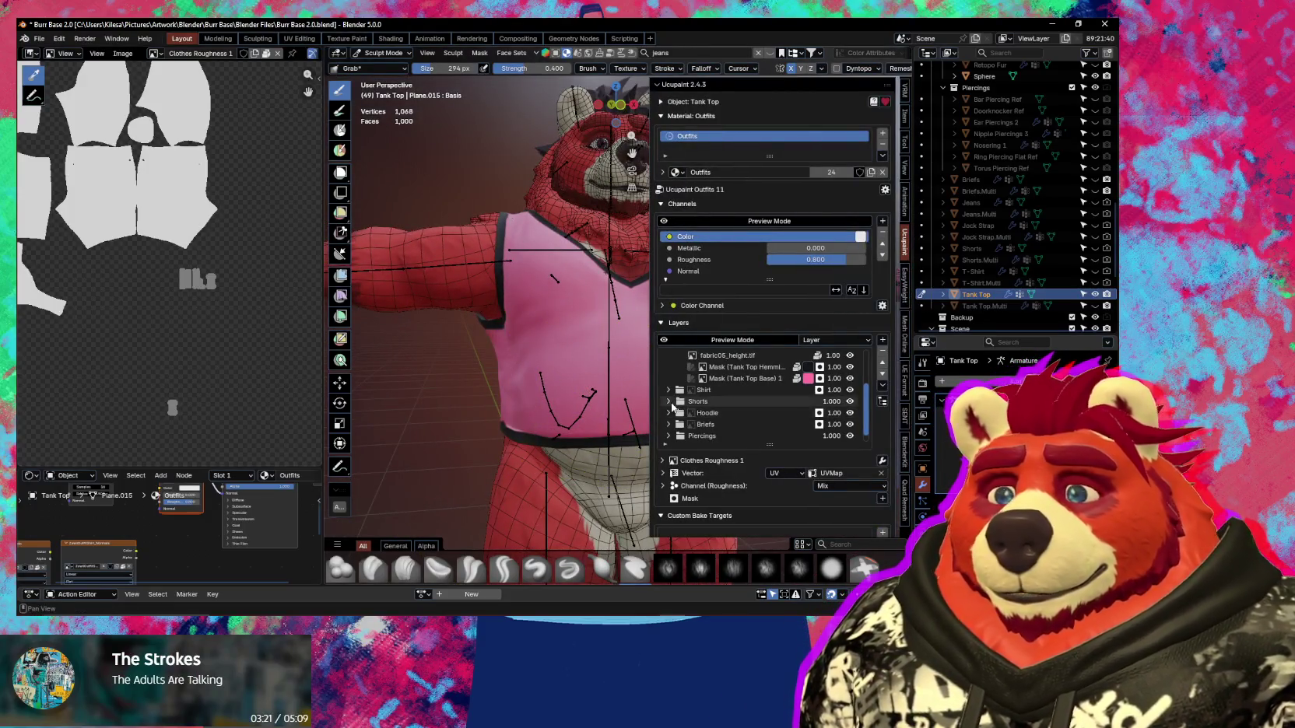
{"action": "scroll", "coordinate": [725, 405], "scroll_direction": "up", "scroll_amount": 3}
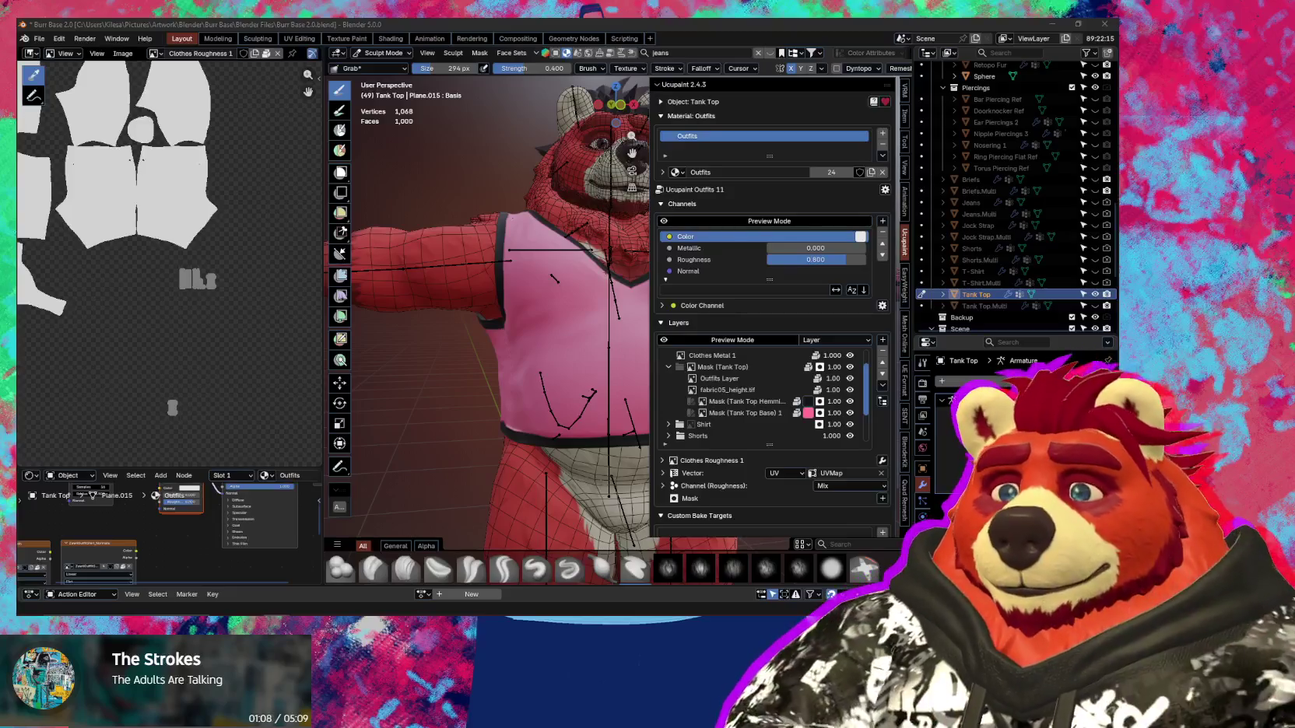
{"action": "mouse_move", "coordinate": [520, 361]}
{"action": "middle_mouse_down"}
{"action": "mouse_move", "coordinate": [520, 375]}
{"action": "mouse_move", "coordinate": [783, 398]}
{"action": "mouse_move", "coordinate": [727, 400]}
{"action": "mouse_move", "coordinate": [856, 400]}
{"action": "middle_mouse_up"}
Close the Ucupaint sidebar and orbit to a front view of the bear.
{"action": "key", "text": "n"}
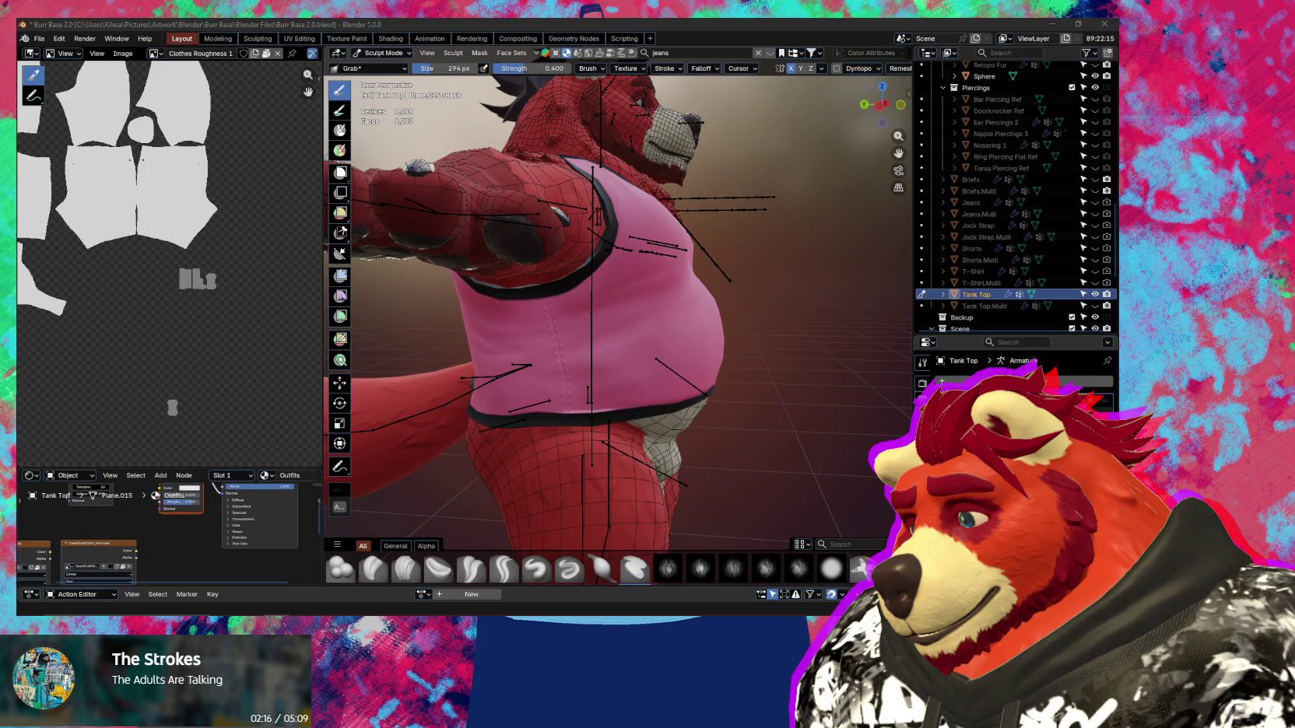
{"action": "mouse_move", "coordinate": [449, 311]}
{"action": "middle_mouse_down"}
{"action": "mouse_move", "coordinate": [594, 371]}
{"action": "mouse_move", "coordinate": [563, 343]}
{"action": "middle_mouse_up"}
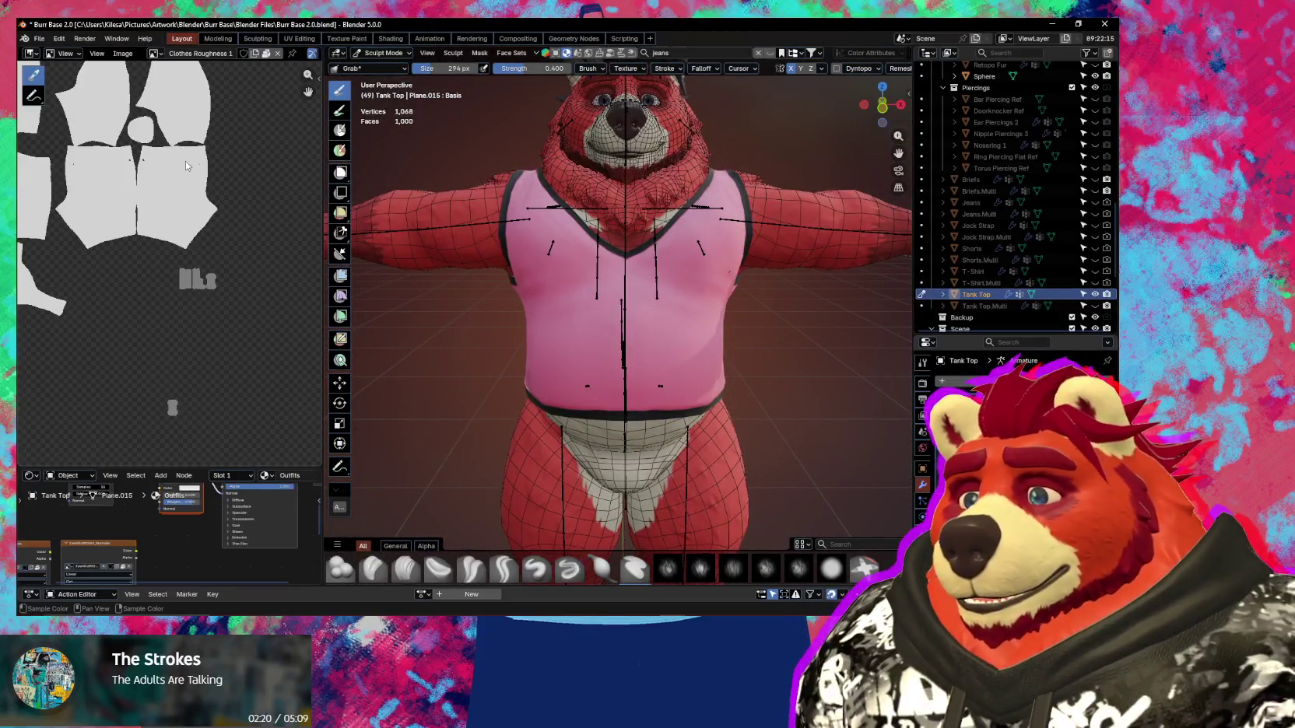
{"action": "middle_click_drag", "start_coordinate": [659, 400], "coordinate": [646, 380]}
Add a Color-channel image layer named 'Tank Design' to the Outfits layer stack.
{"action": "key", "text": "n"}
{"action": "left_click", "coordinate": [720, 378]}
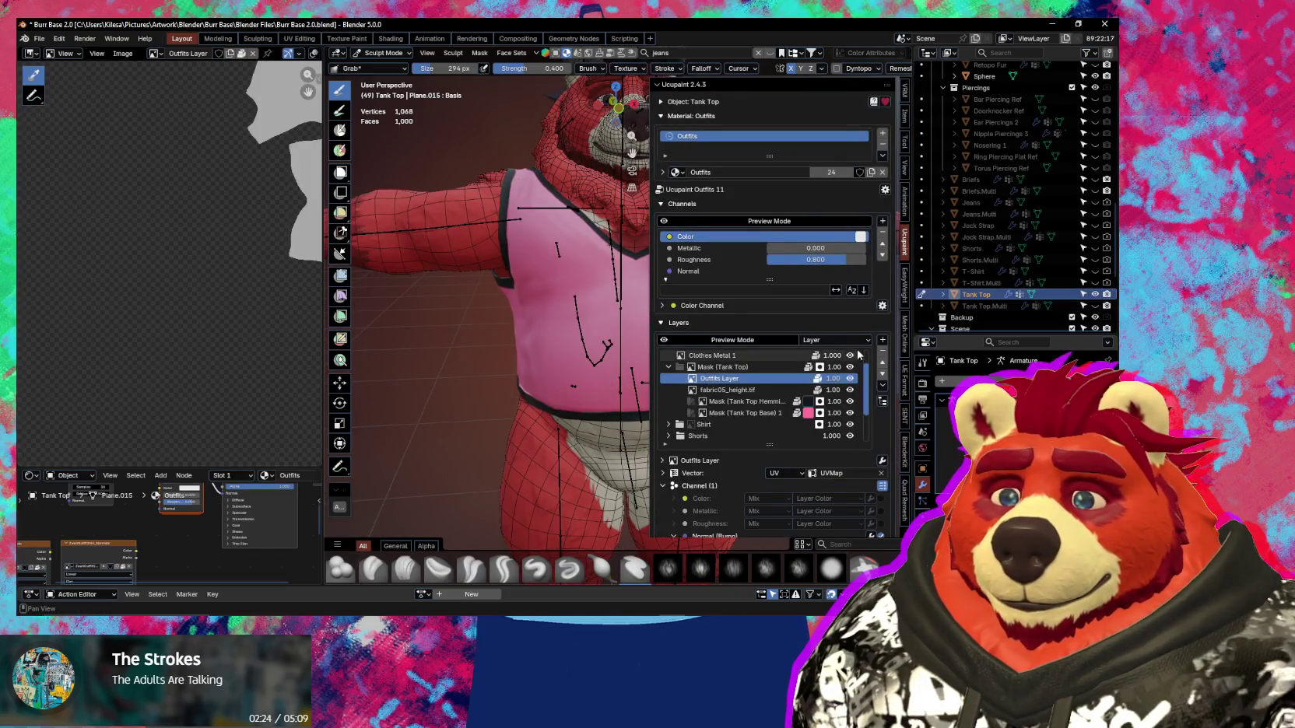
{"action": "left_click", "coordinate": [882, 340]}
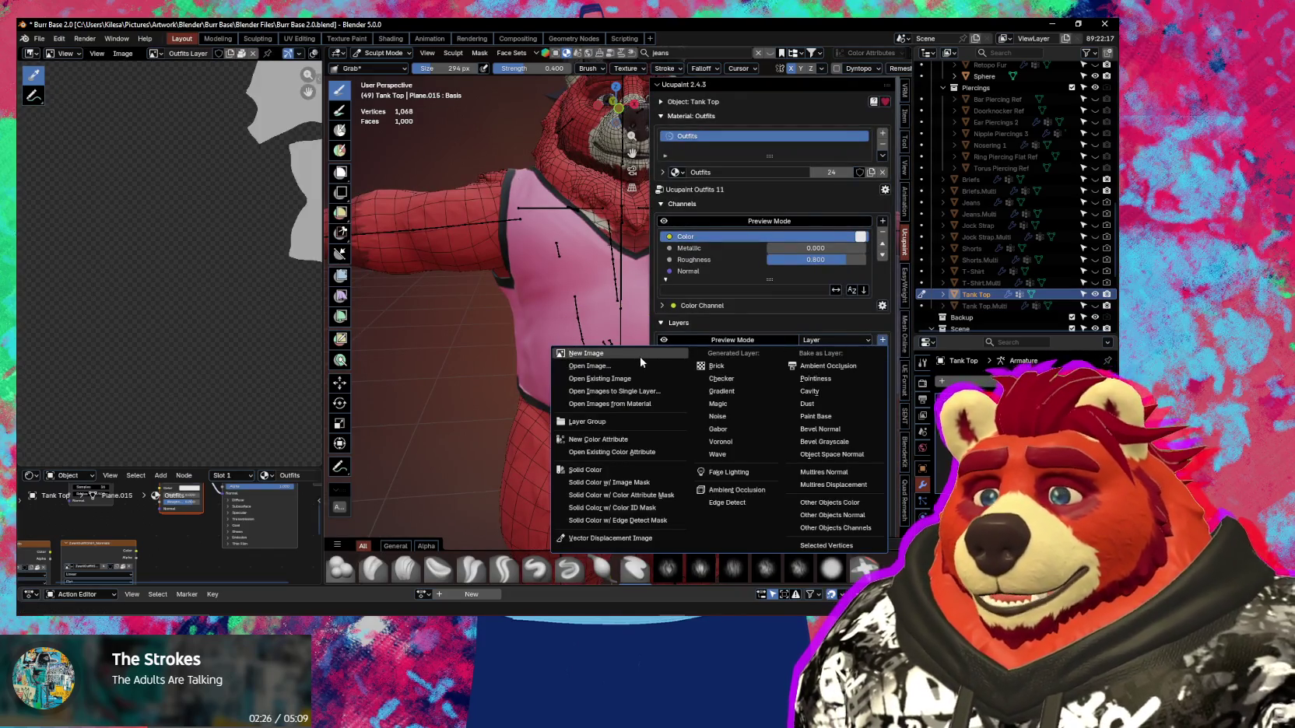
{"action": "left_click", "coordinate": [642, 359]}
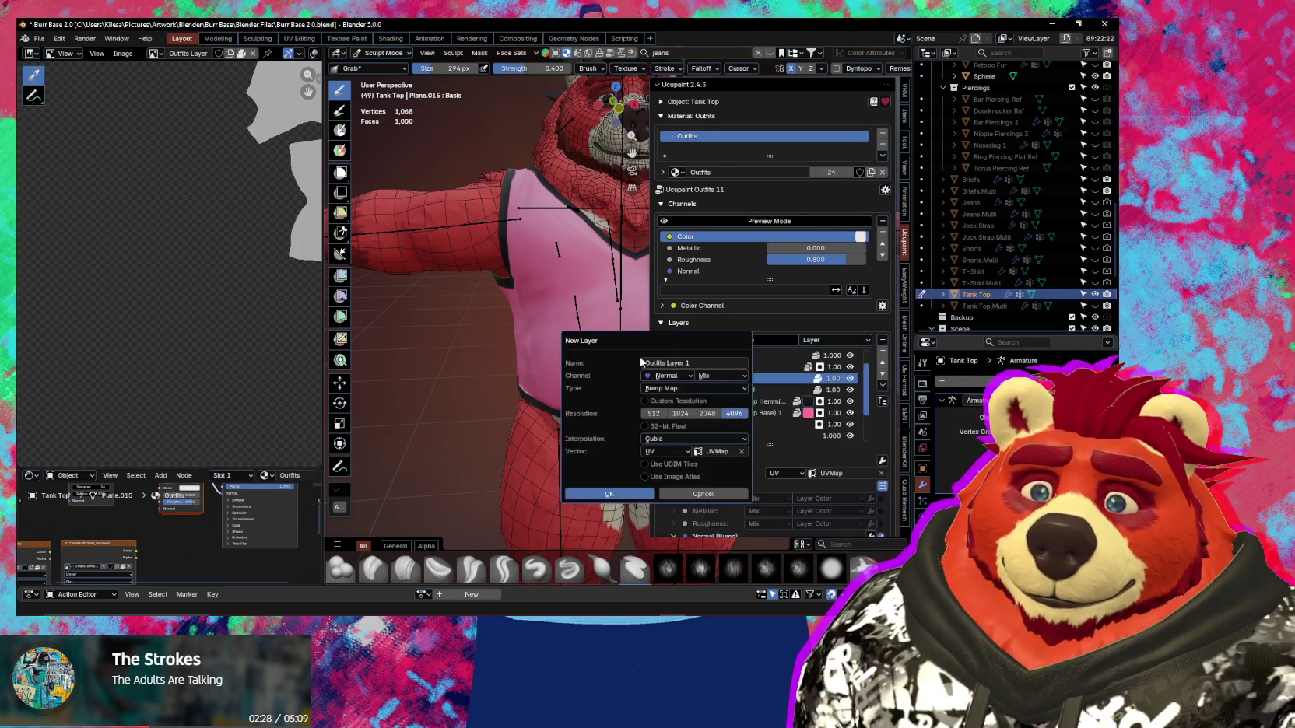
{"action": "left_click", "coordinate": [655, 375]}
{"action": "left_click", "coordinate": [660, 375]}
{"action": "left_click", "coordinate": [672, 376]}
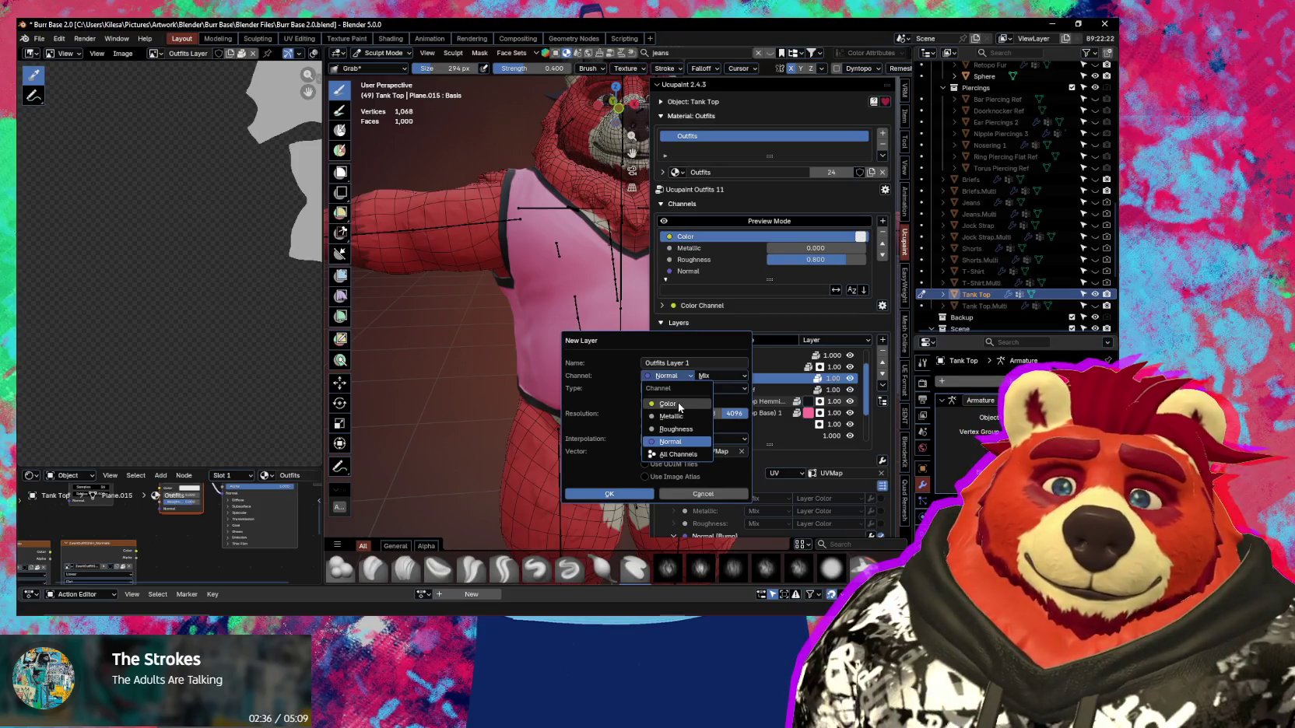
{"action": "left_click", "coordinate": [669, 404]}
{"action": "left_click", "coordinate": [703, 363]}
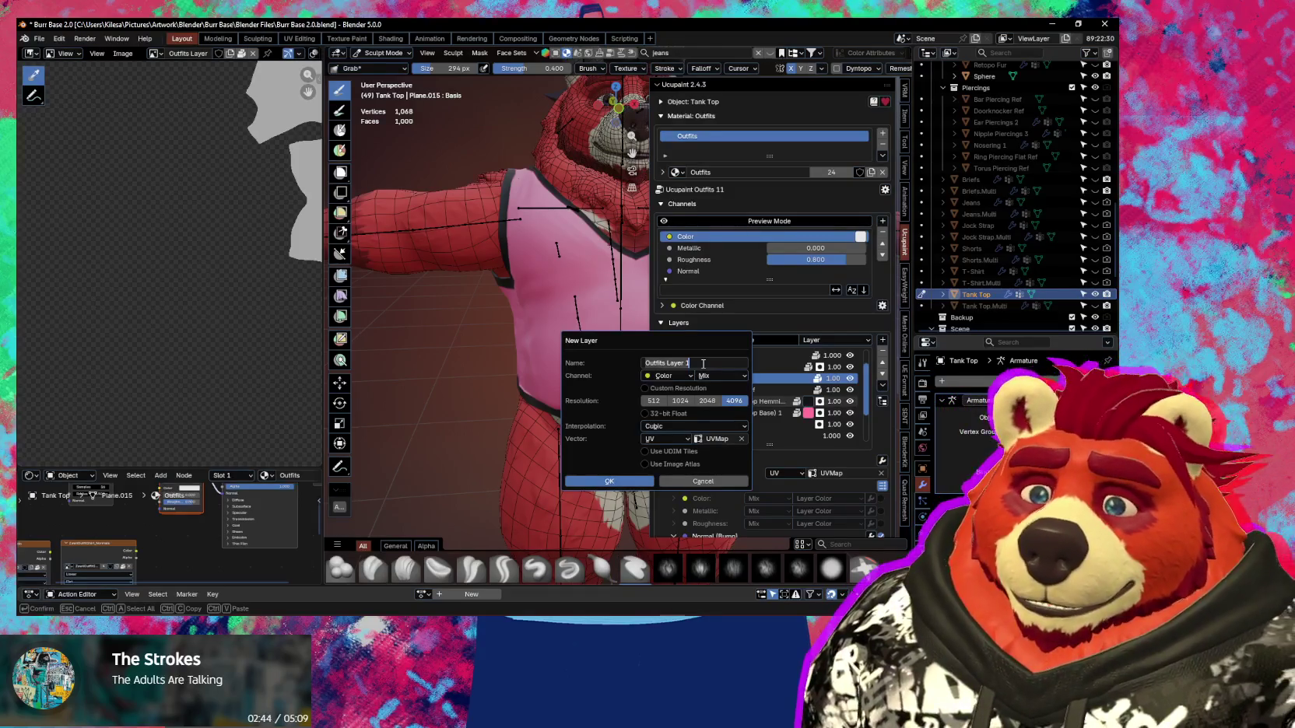
{"action": "type", "text": "Tank"}
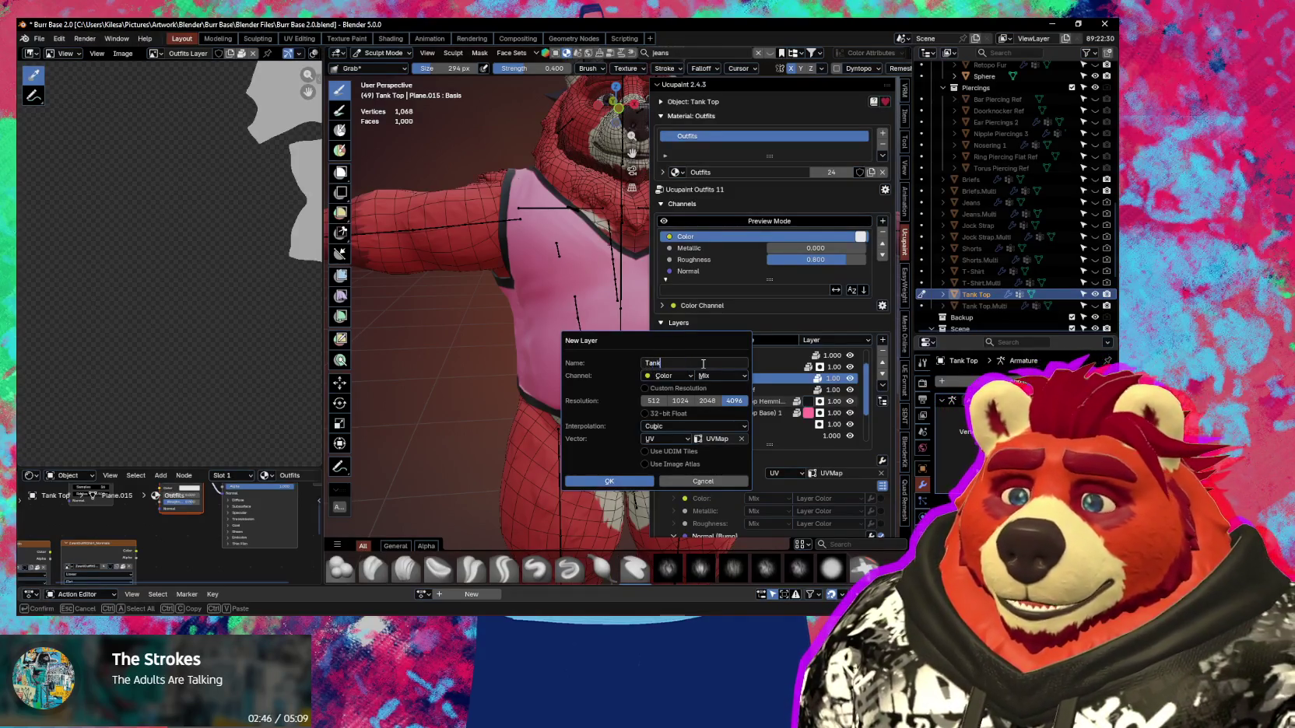
{"action": "type", "text": " Design 1"}
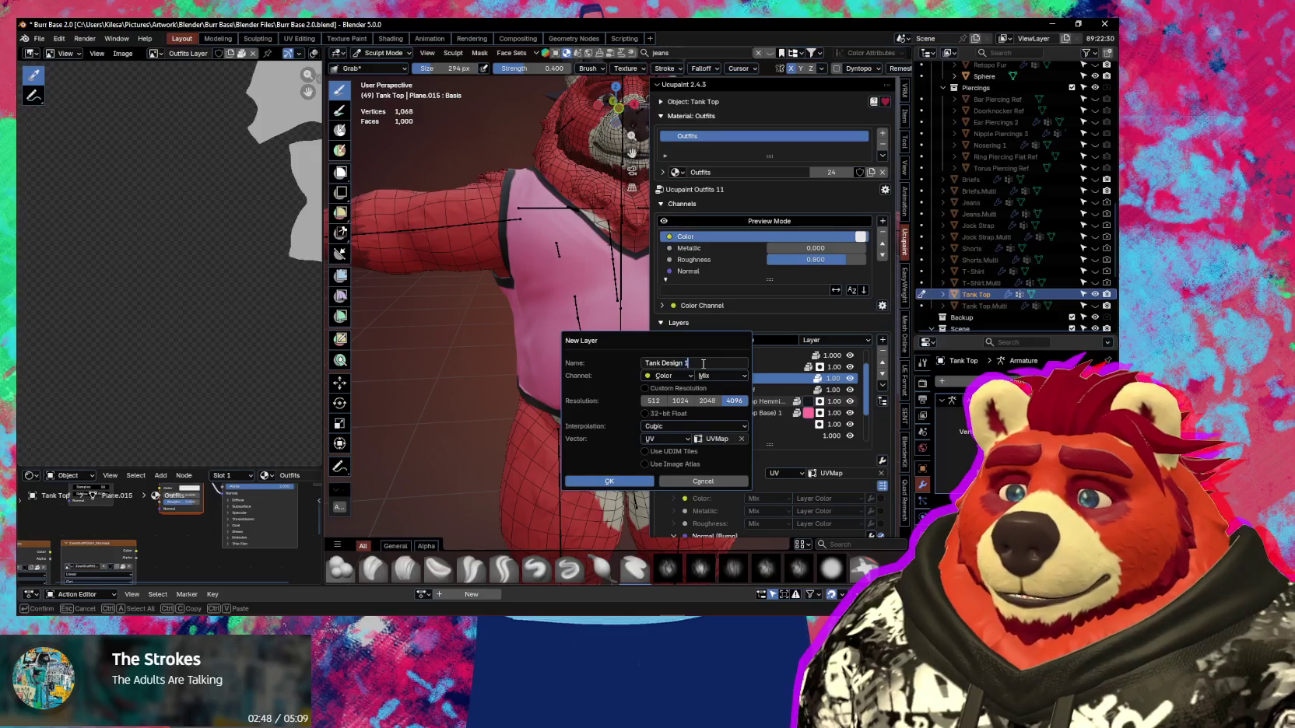
{"action": "key", "text": "Return"}
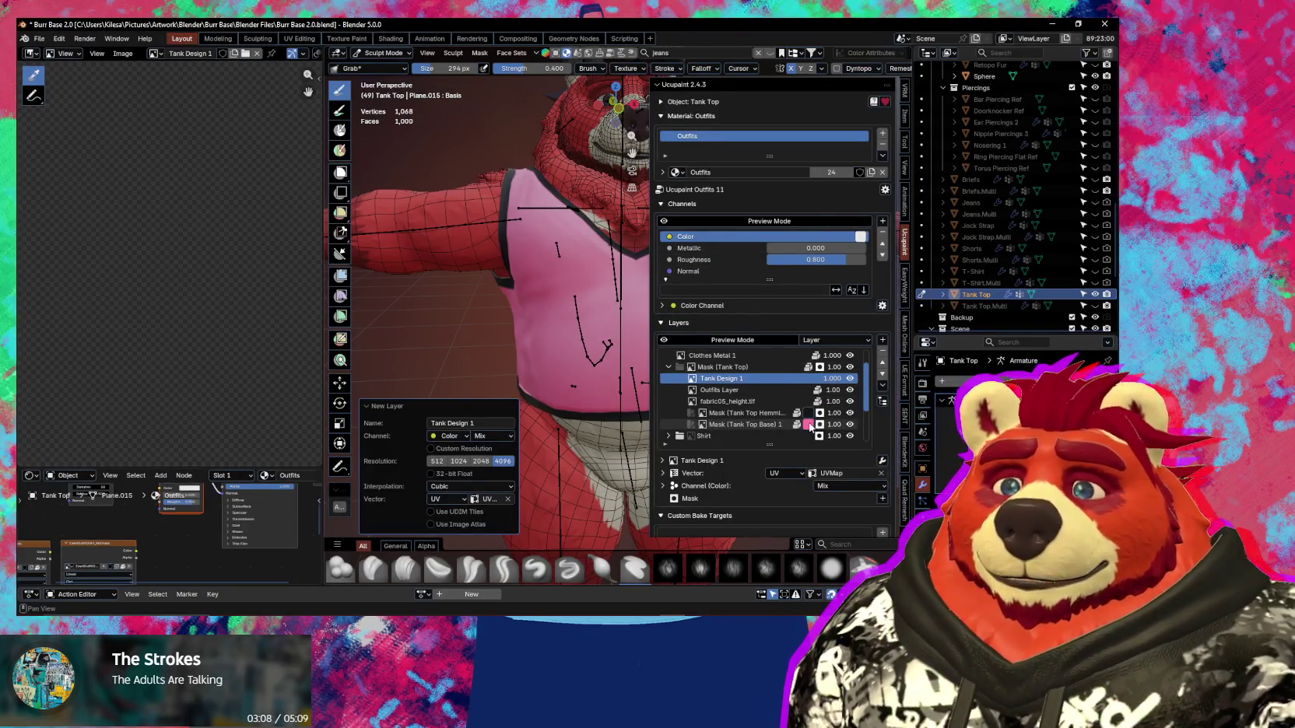
Darken and desaturate the Tank Design 1 layer colour to dark grey.
{"action": "left_click", "coordinate": [809, 425]}
{"action": "left_click_drag", "start_coordinate": [906, 244], "coordinate": [907, 295]}
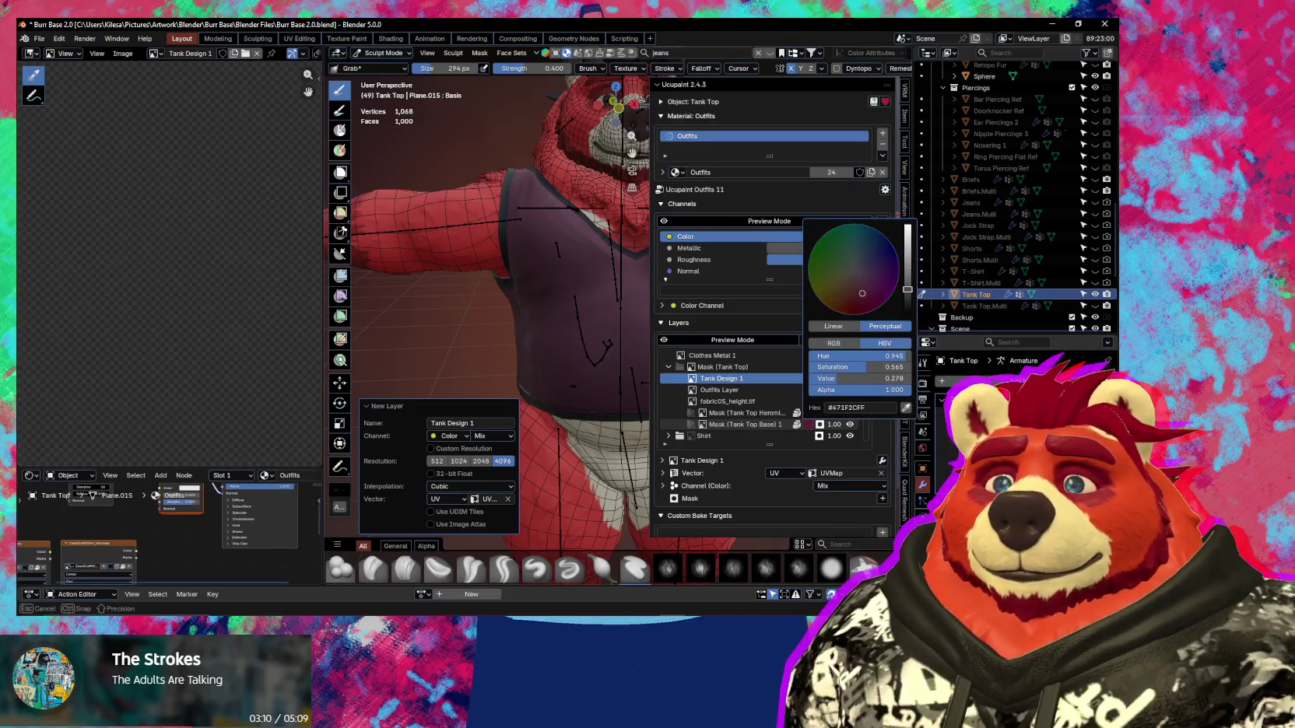
{"action": "left_click_drag", "start_coordinate": [872, 367], "coordinate": [809, 366]}
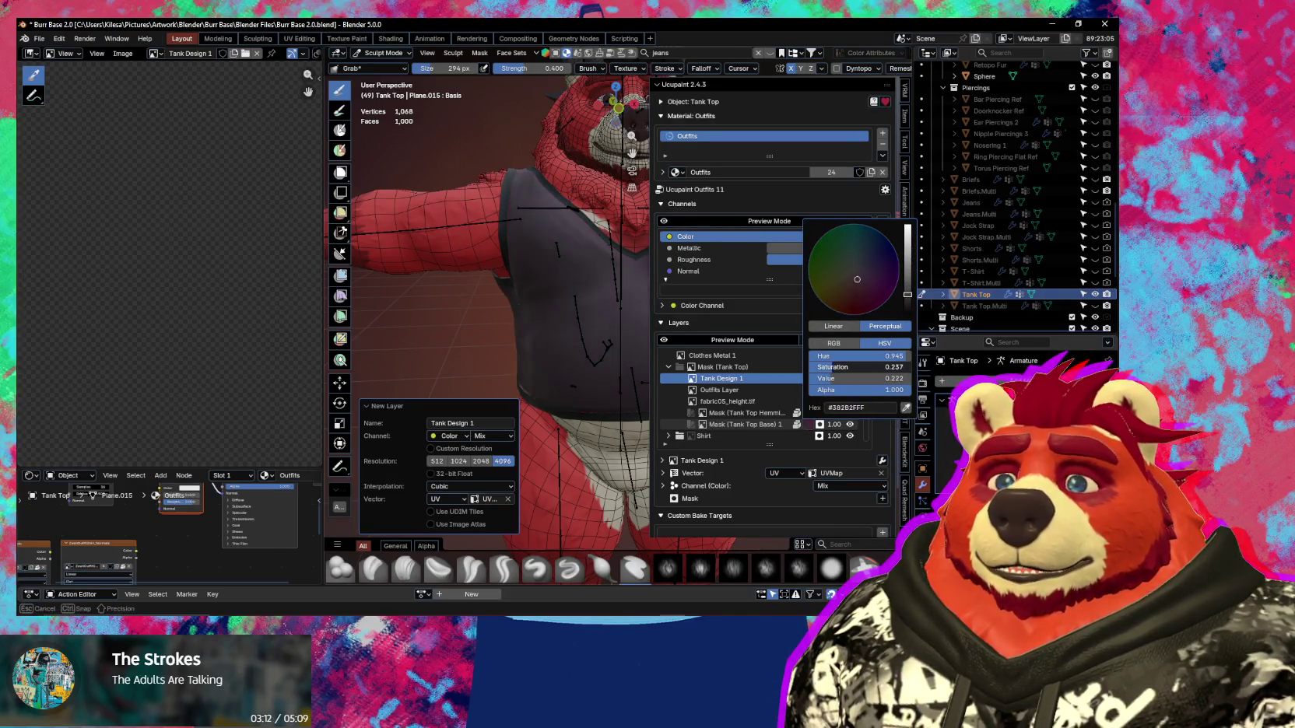
Make UVMap.001 active and put the tank top into Texture Paint mode.
{"action": "key", "text": "n"}
{"action": "mouse_move", "coordinate": [569, 347]}
{"action": "middle_mouse_down"}
{"action": "mouse_move", "coordinate": [778, 355]}
{"action": "mouse_move", "coordinate": [622, 370]}
{"action": "mouse_move", "coordinate": [559, 404]}
{"action": "mouse_move", "coordinate": [514, 464]}
{"action": "middle_mouse_up"}
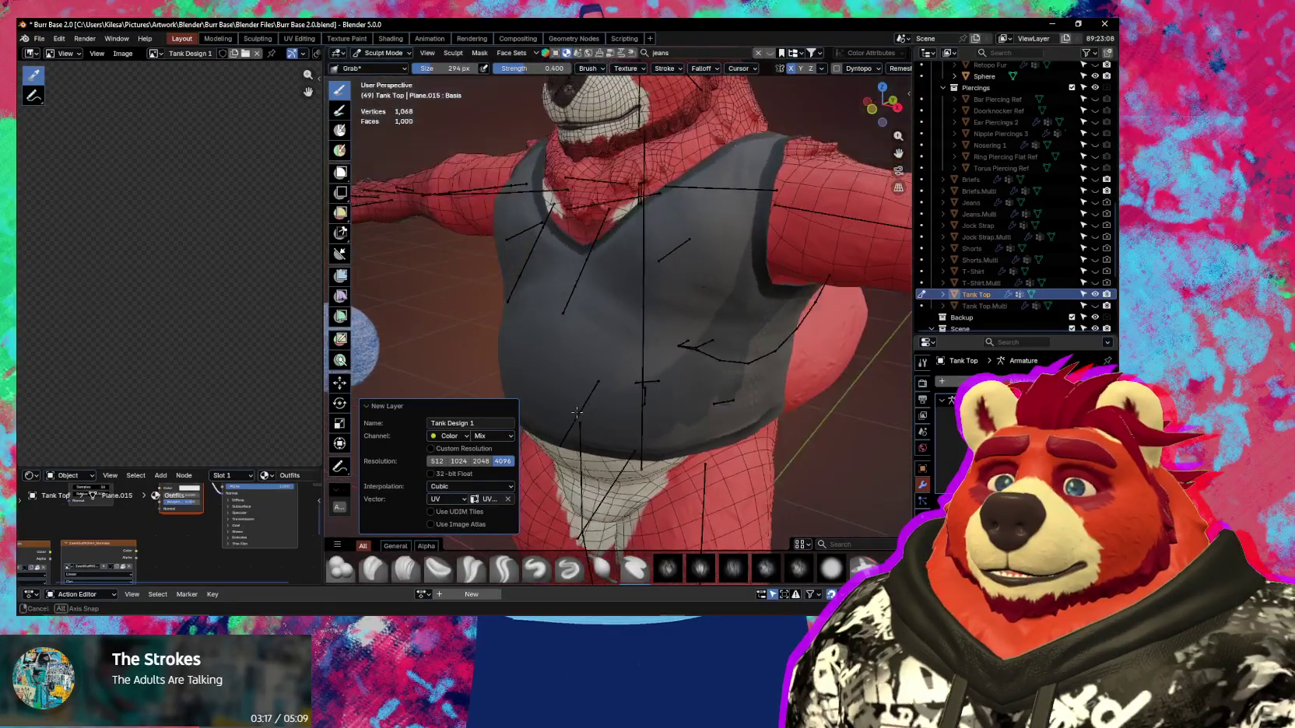
{"action": "mouse_move", "coordinate": [572, 460]}
{"action": "middle_mouse_down"}
{"action": "mouse_move", "coordinate": [718, 452]}
{"action": "mouse_move", "coordinate": [776, 420]}
{"action": "mouse_move", "coordinate": [742, 456]}
{"action": "mouse_move", "coordinate": [618, 415]}
{"action": "mouse_move", "coordinate": [694, 462]}
{"action": "middle_mouse_up"}
{"action": "scroll", "coordinate": [717, 452], "scroll_direction": "up", "scroll_amount": 4}
{"action": "scroll", "coordinate": [776, 420], "scroll_direction": "down", "scroll_amount": 2}
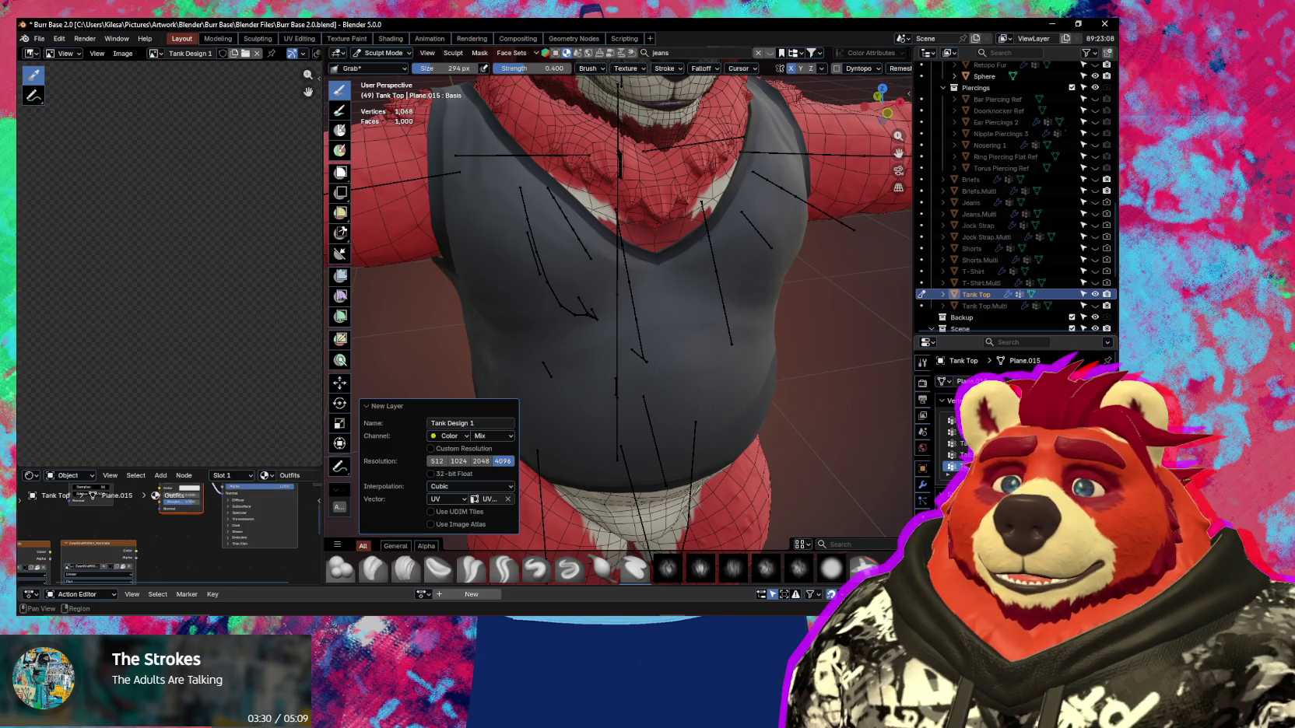
{"action": "scroll", "coordinate": [1012, 436], "scroll_direction": "down", "scroll_amount": 5}
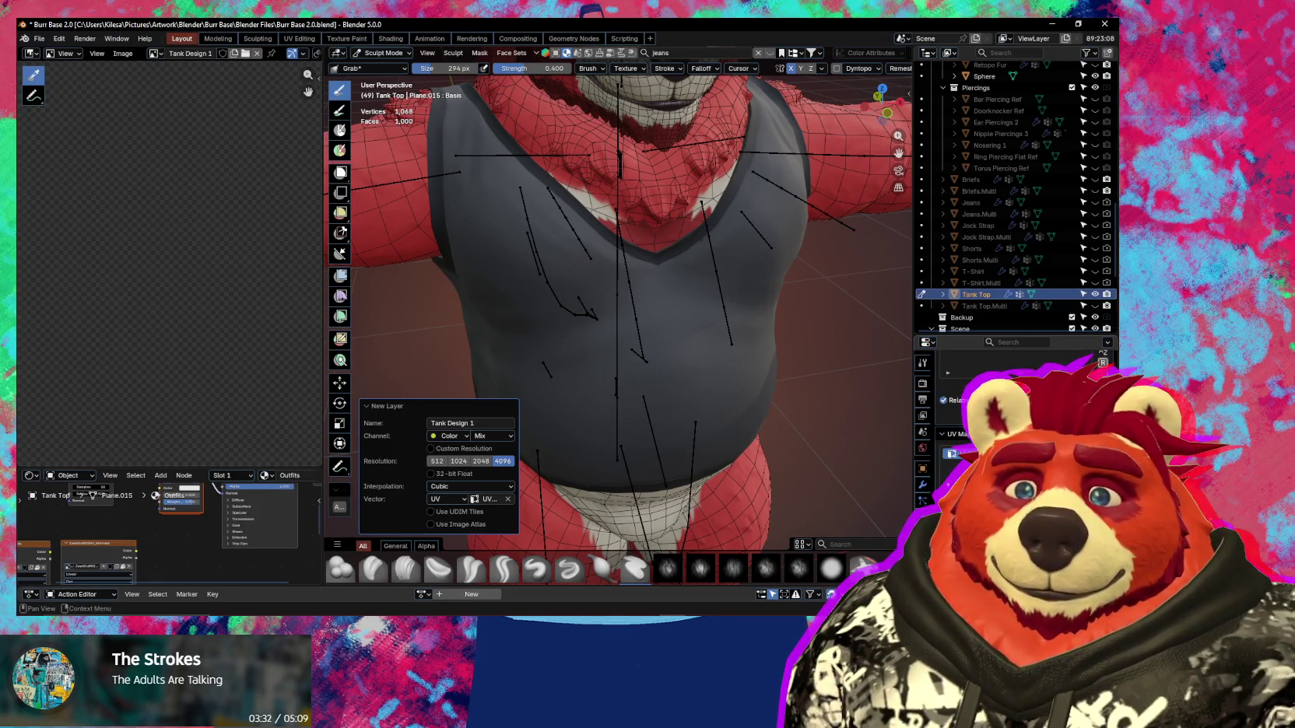
{"action": "left_click", "coordinate": [969, 464]}
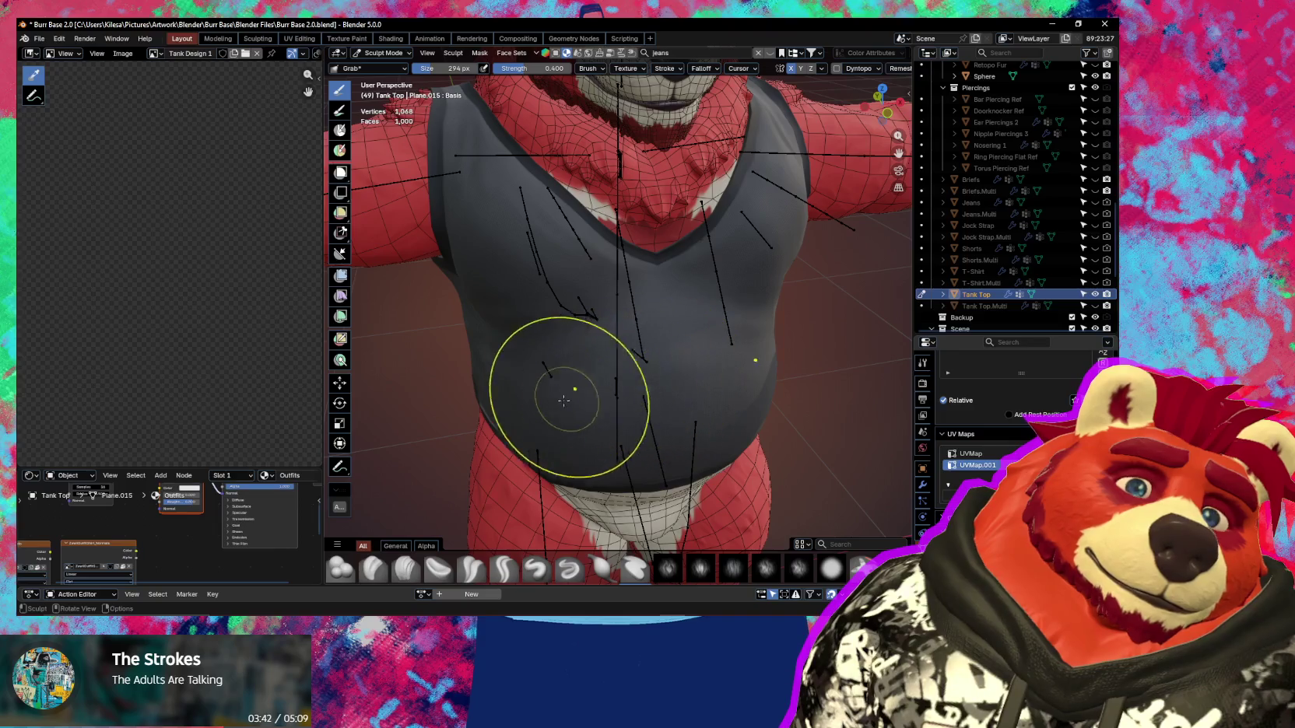
{"action": "key", "text": "ctrl+Tab"}
{"action": "left_click", "coordinate": [640, 372]}
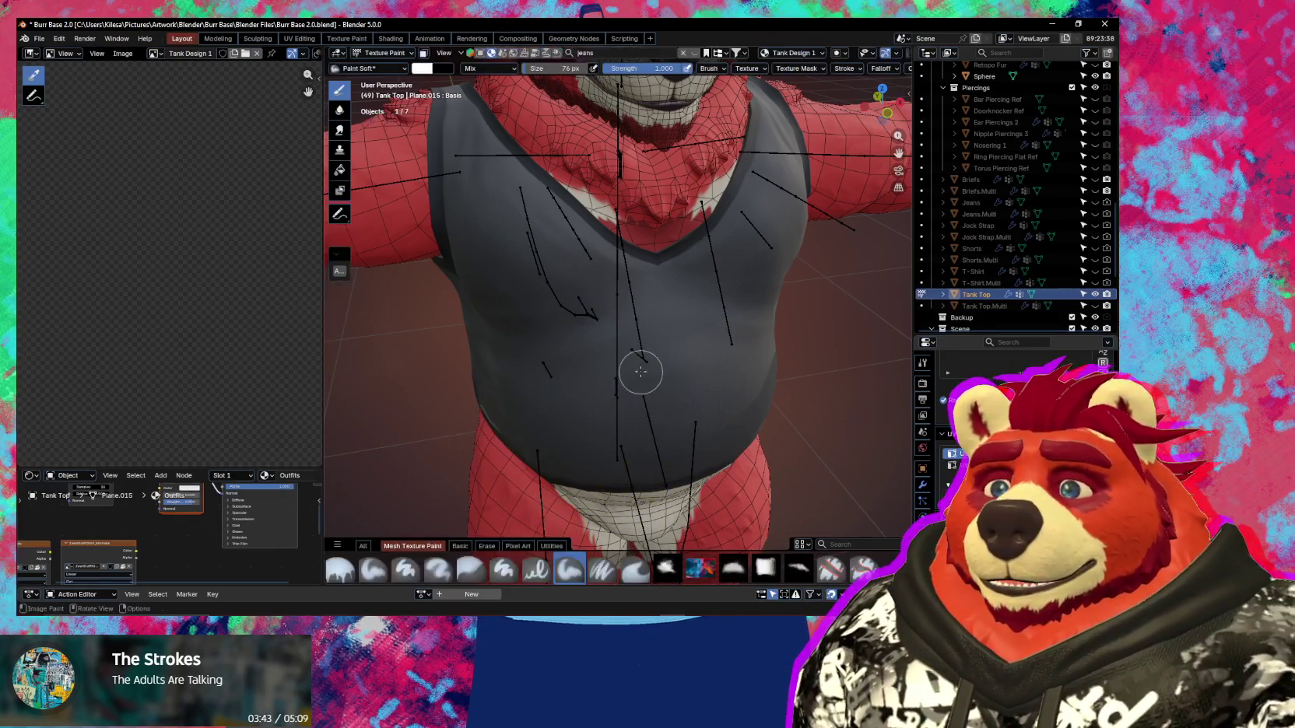
Open the image file browser and cancel it without loading anything.
{"action": "middle_click_drag", "start_coordinate": [615, 401], "coordinate": [695, 542]}
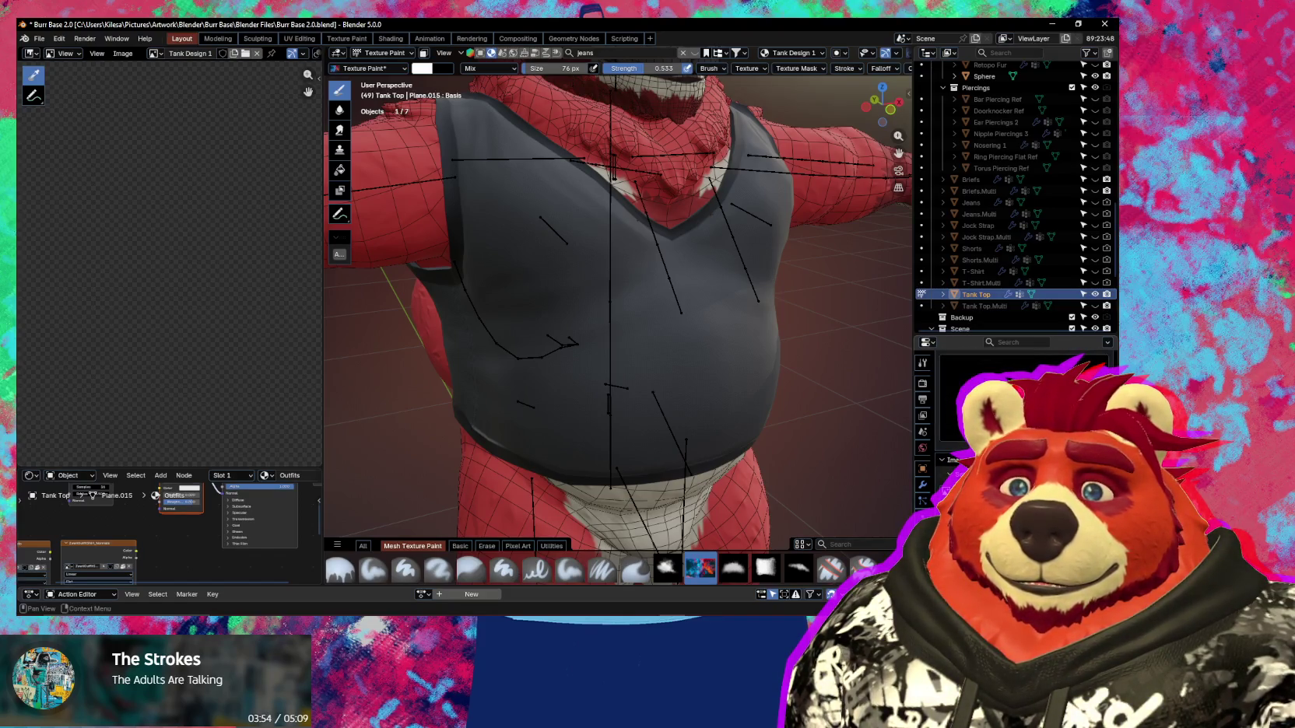
{"action": "key", "text": "alt+s"}
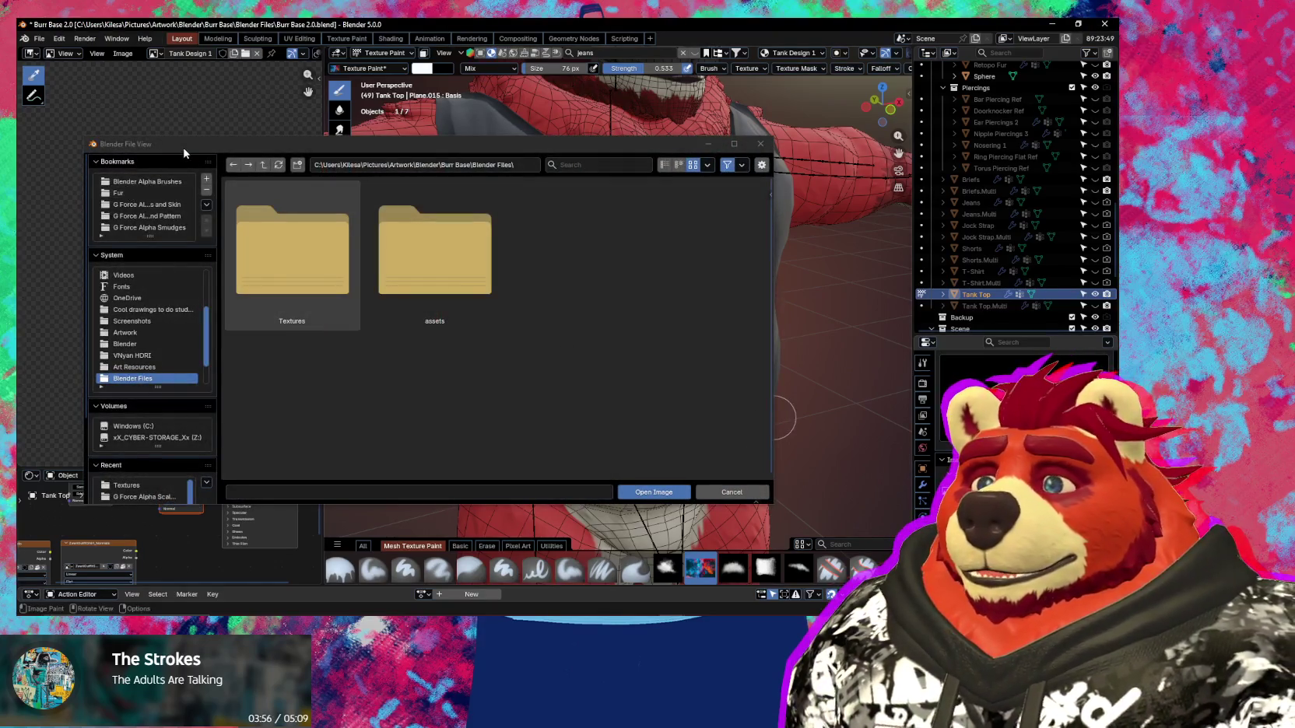
{"action": "key", "text": "Escape"}
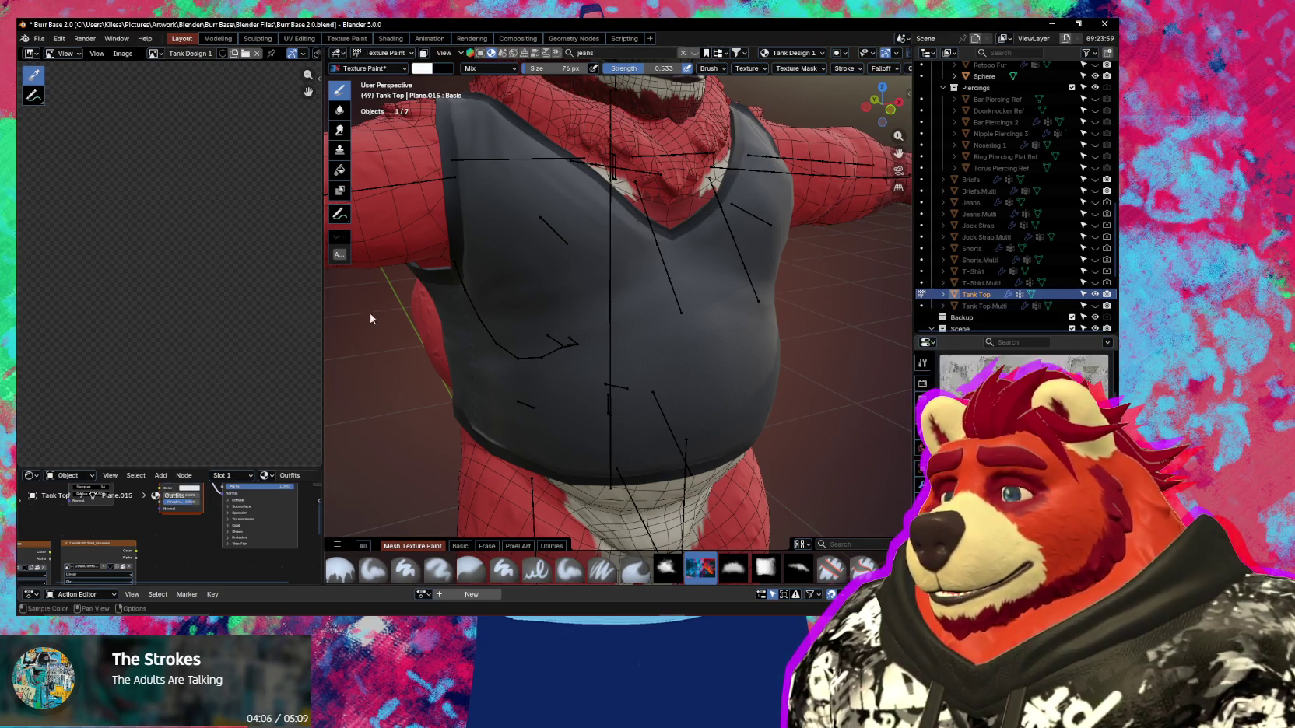
Enlarge the brush to 513 px and paint light grey strokes across the chest.
{"action": "mouse_move", "coordinate": [528, 332]}
{"action": "middle_mouse_down"}
{"action": "mouse_move", "coordinate": [582, 309]}
{"action": "mouse_move", "coordinate": [564, 333]}
{"action": "middle_mouse_up"}
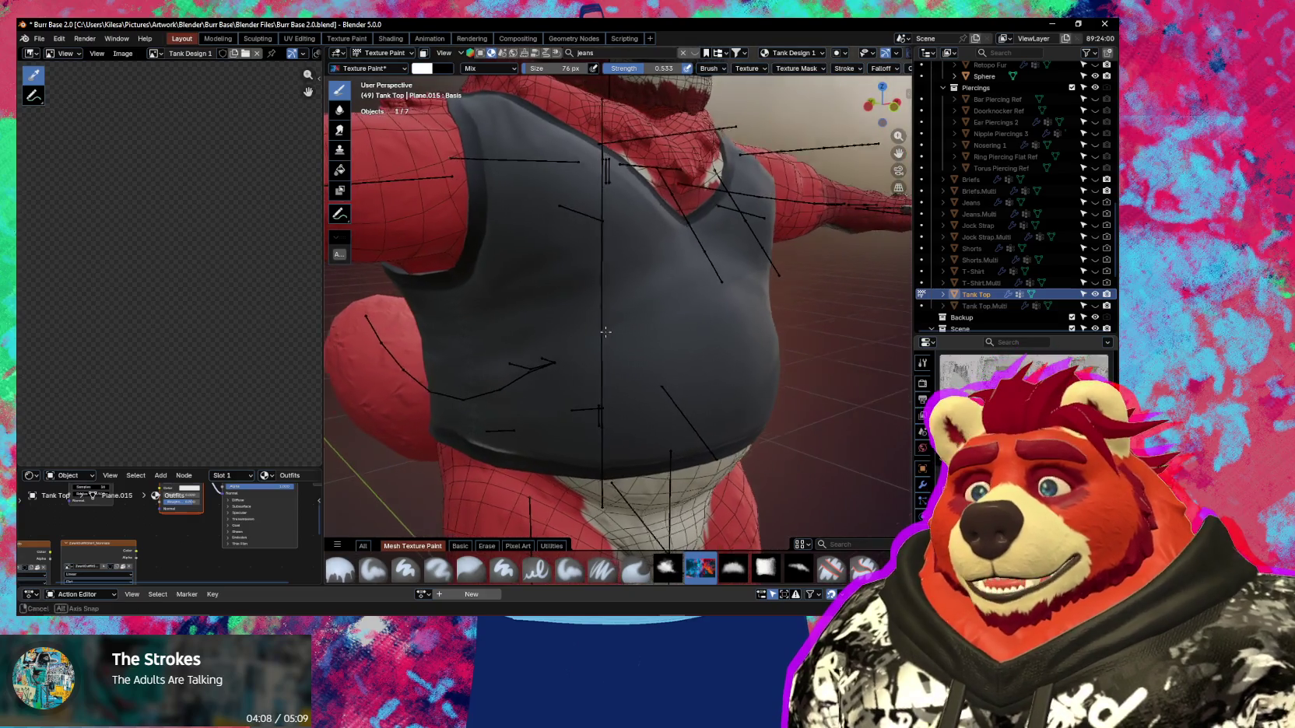
{"action": "key", "text": "f"}
{"action": "left_click", "coordinate": [575, 353]}
{"action": "left_click_drag", "start_coordinate": [575, 352], "coordinate": [553, 293]}
{"action": "key", "text": "f"}
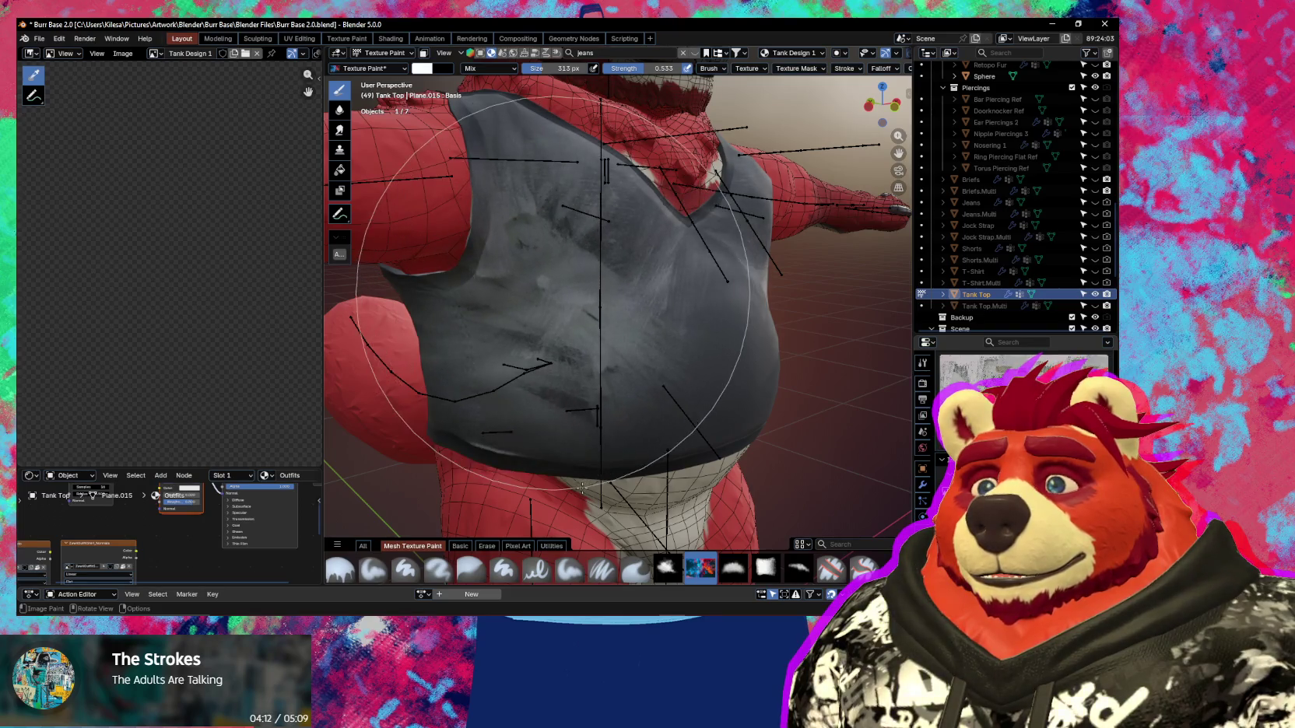
{"action": "left_click", "coordinate": [582, 487]}
{"action": "left_click_drag", "start_coordinate": [650, 290], "coordinate": [688, 336]}
{"action": "scroll", "coordinate": [688, 336], "scroll_direction": "up", "scroll_amount": 2}
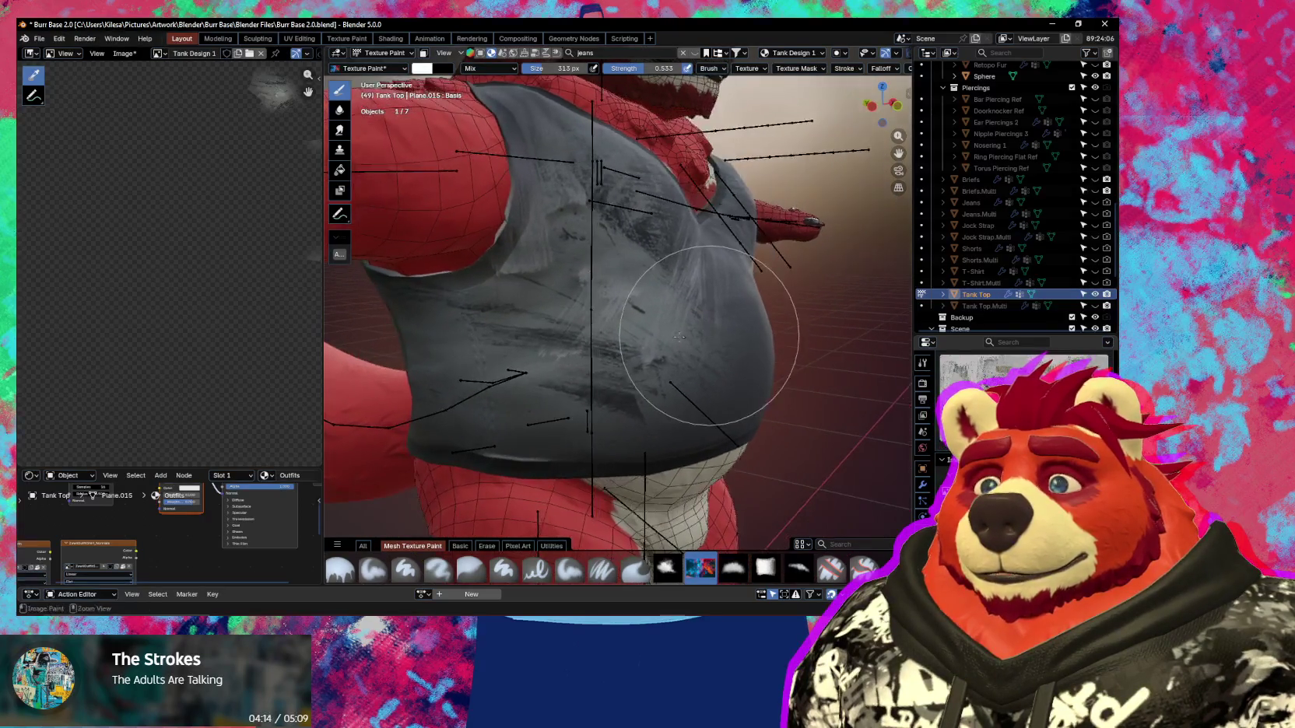
Undo the light grey strokes and review the brush Texture and Falloff settings.
{"action": "key", "text": "ctrl+z"}
{"action": "left_click", "coordinate": [748, 68]}
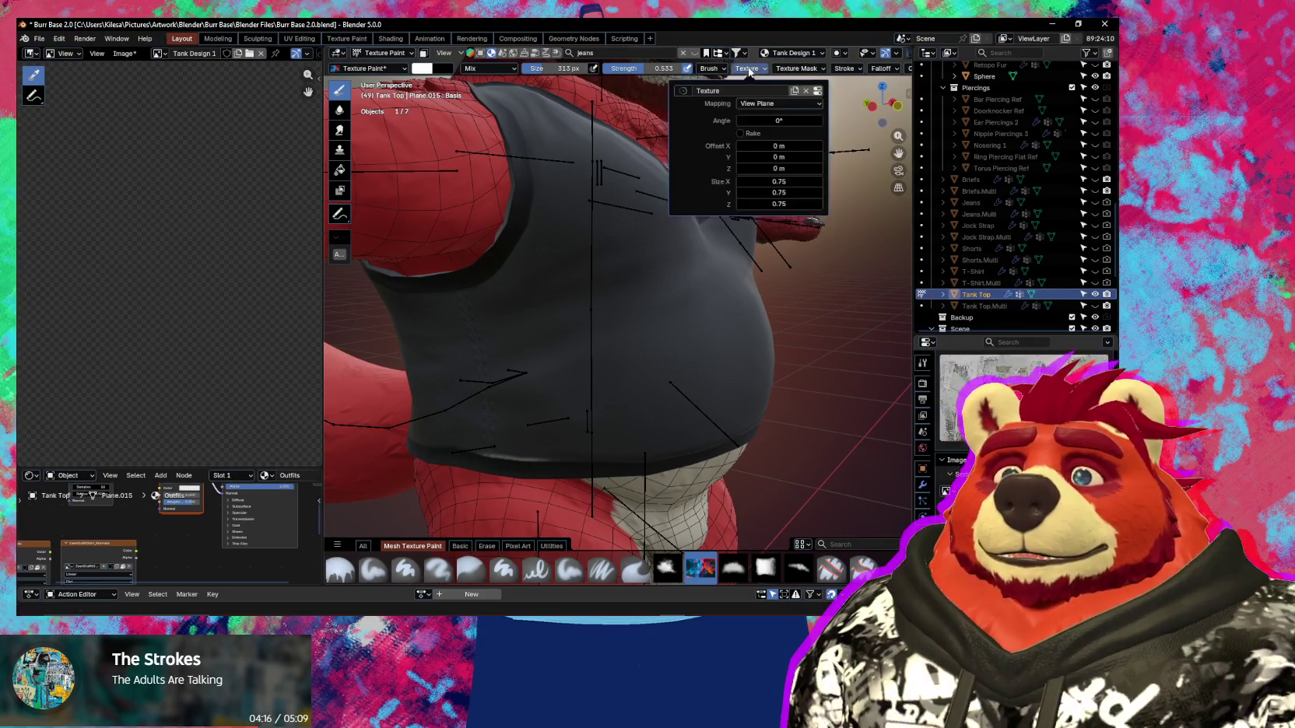
{"action": "mouse_move", "coordinate": [880, 68]}
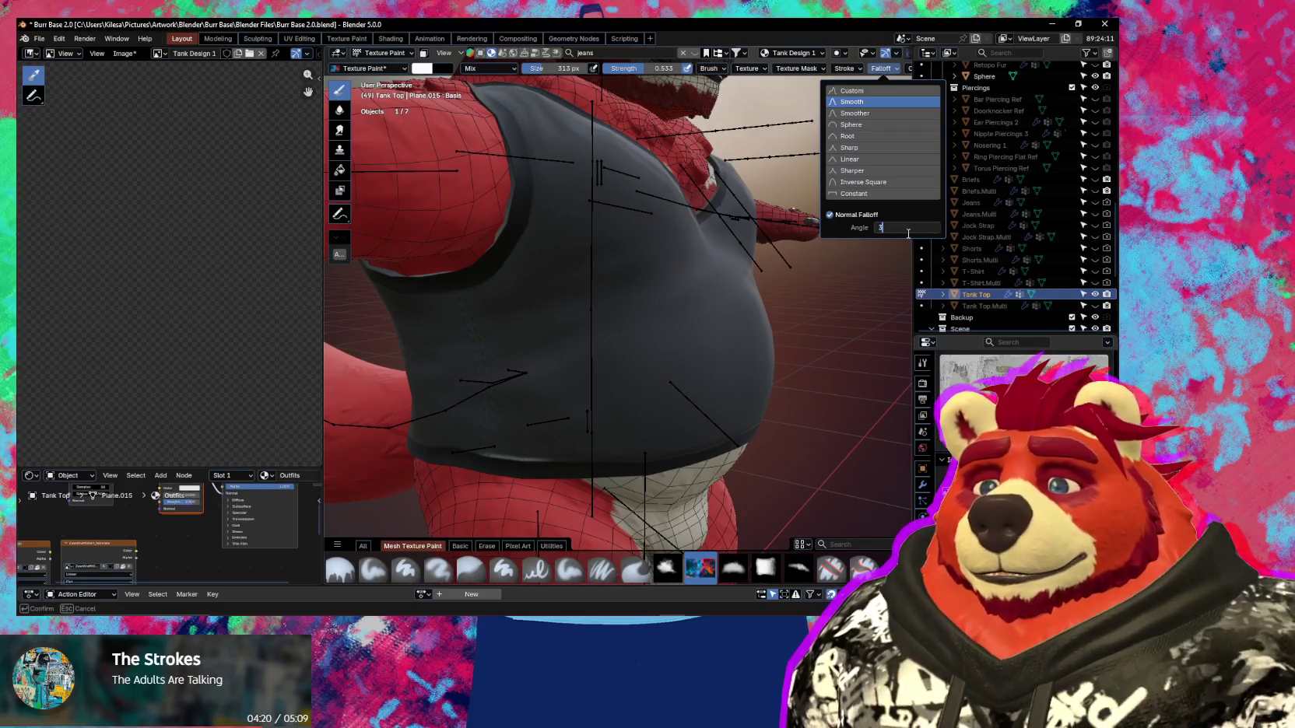
{"action": "key", "text": "Return"}
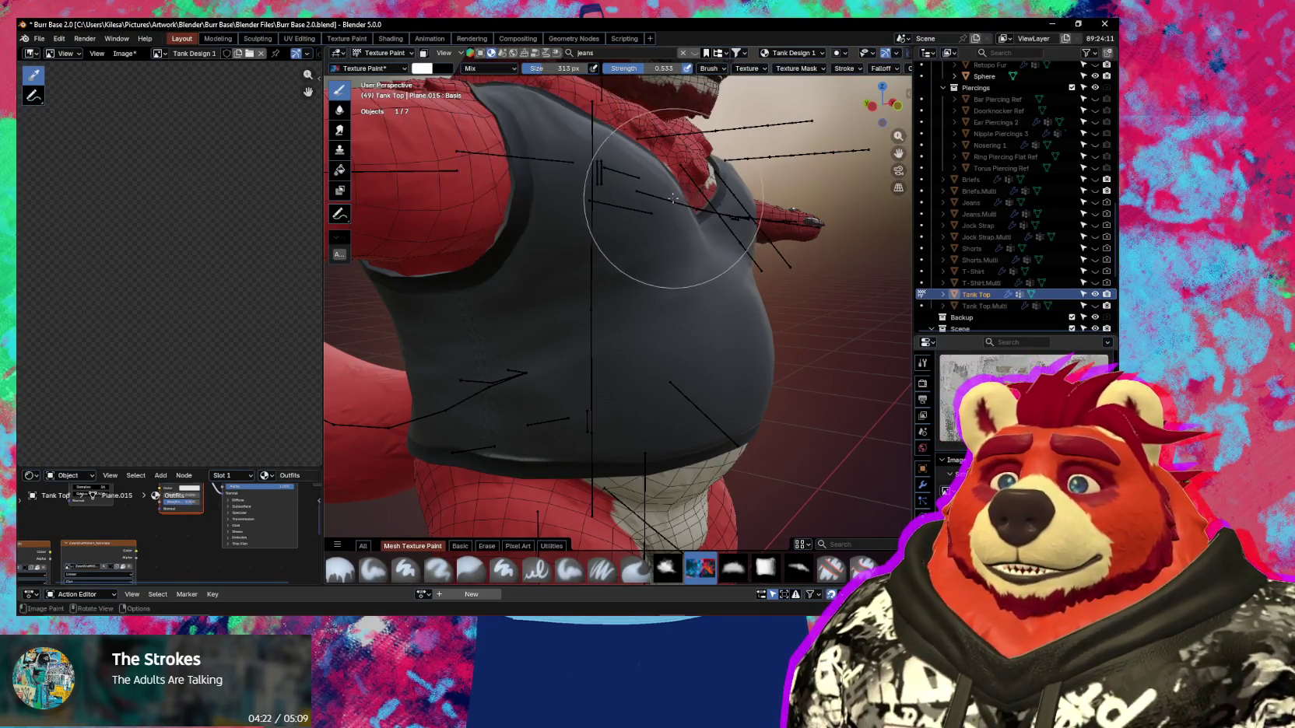
Paint lighter grey over the dark tank top and across the chest.
{"action": "middle_click_drag", "start_coordinate": [674, 198], "coordinate": [639, 226]}
{"action": "left_click_drag", "start_coordinate": [638, 226], "coordinate": [600, 249]}
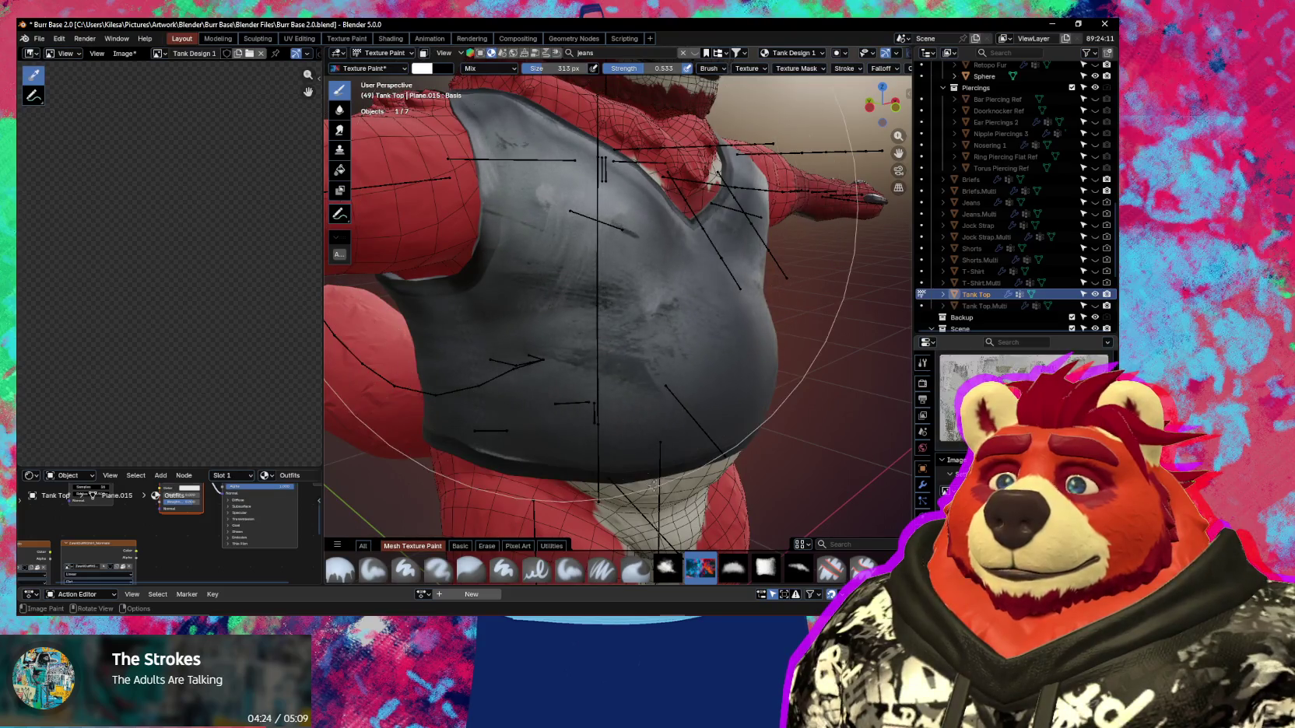
{"action": "middle_click_drag", "start_coordinate": [631, 435], "coordinate": [615, 462]}
{"action": "mouse_move", "coordinate": [623, 462]}
{"action": "left_mouse_down"}
{"action": "mouse_move", "coordinate": [613, 348]}
{"action": "mouse_move", "coordinate": [700, 226]}
{"action": "mouse_move", "coordinate": [677, 206]}
{"action": "left_mouse_up"}
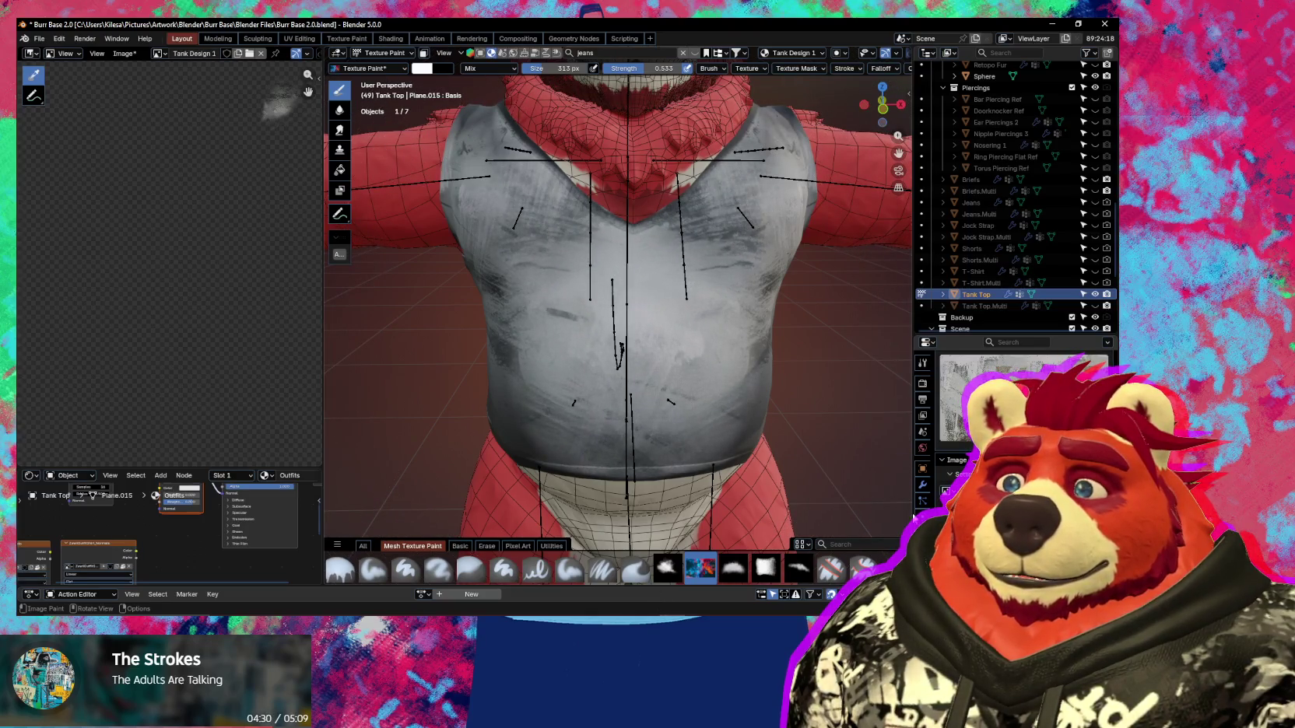
{"action": "middle_click_drag", "start_coordinate": [677, 396], "coordinate": [732, 402]}
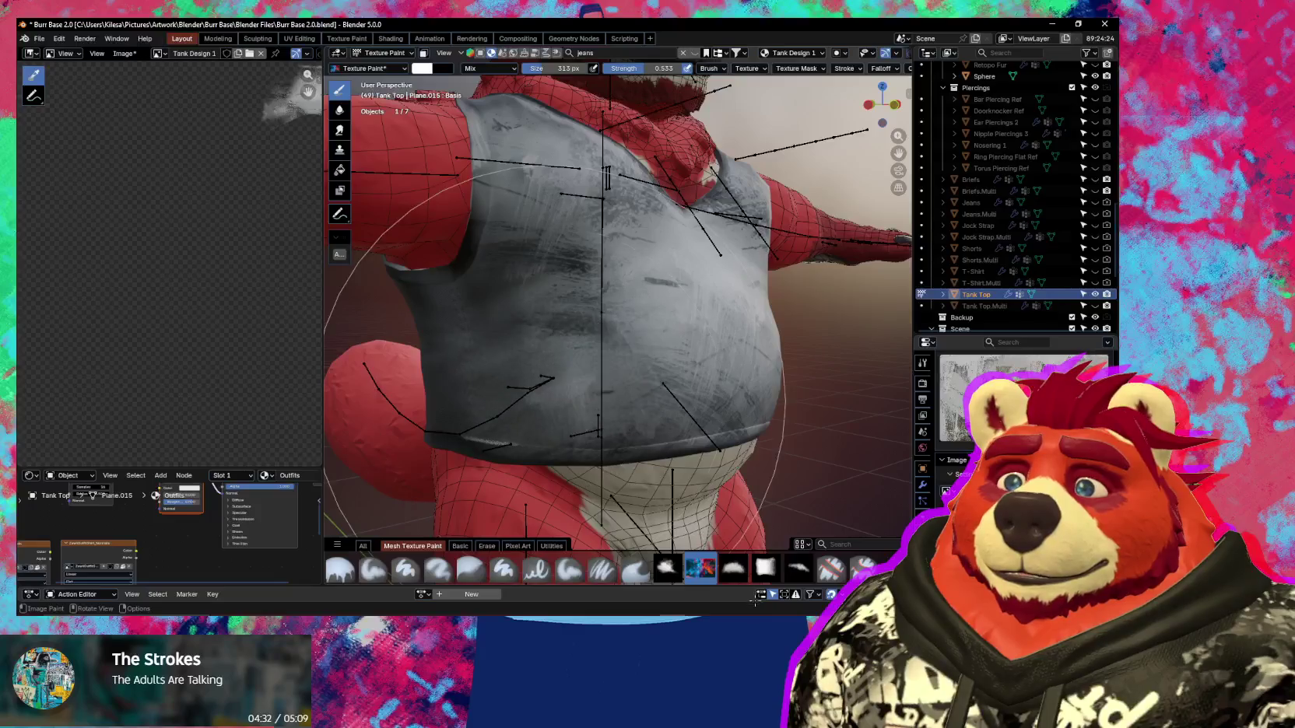
{"action": "mouse_move", "coordinate": [558, 416]}
{"action": "middle_mouse_down"}
{"action": "mouse_move", "coordinate": [560, 434]}
{"action": "mouse_move", "coordinate": [520, 361]}
{"action": "middle_mouse_up"}
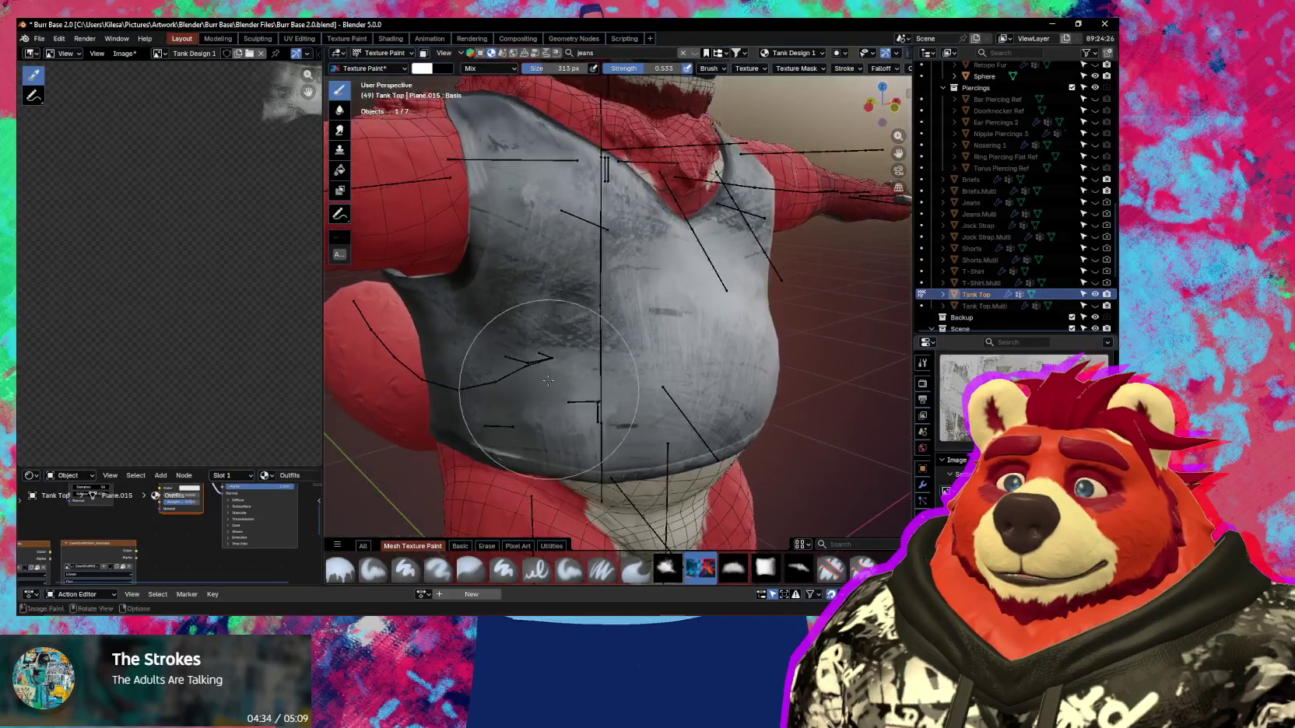
Raise brush strength to 1.000 and brighten the chest with a white stroke.
{"action": "key", "text": "shift+f"}
{"action": "left_click", "coordinate": [636, 334]}
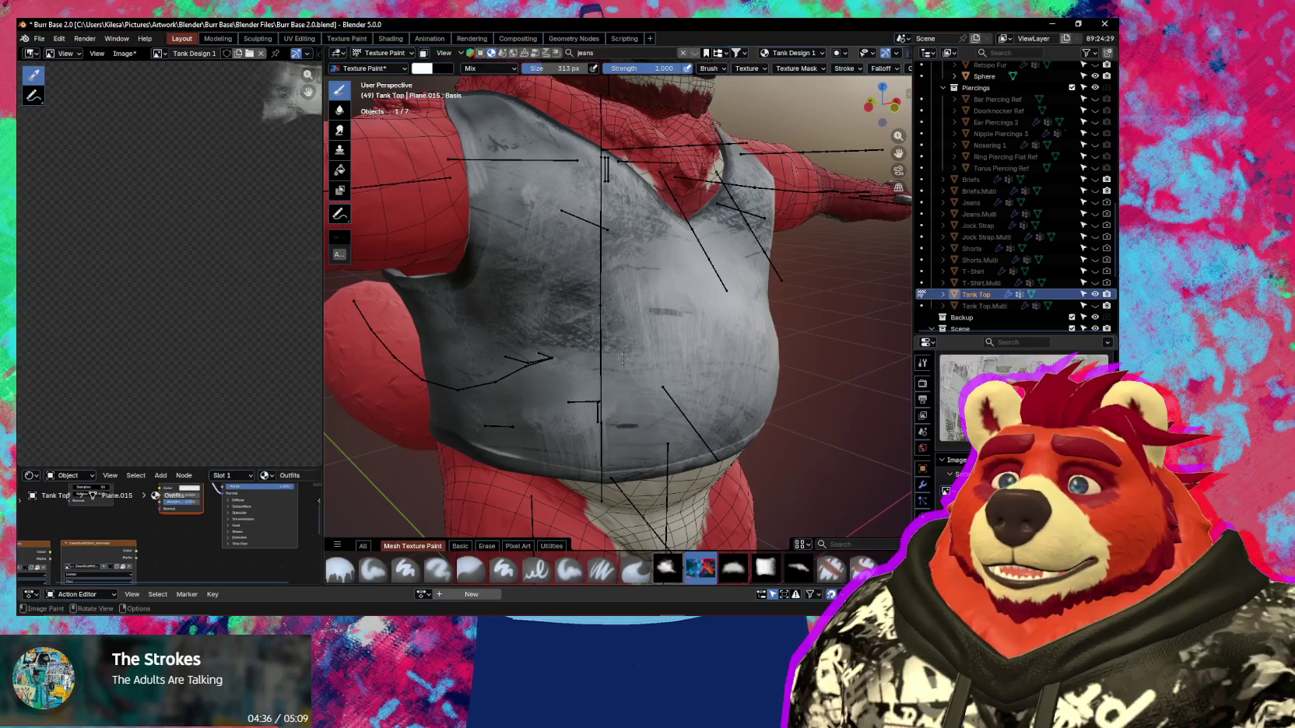
{"action": "mouse_move", "coordinate": [620, 347]}
{"action": "middle_mouse_down"}
{"action": "mouse_move", "coordinate": [683, 462]}
{"action": "mouse_move", "coordinate": [897, 220]}
{"action": "middle_mouse_up"}
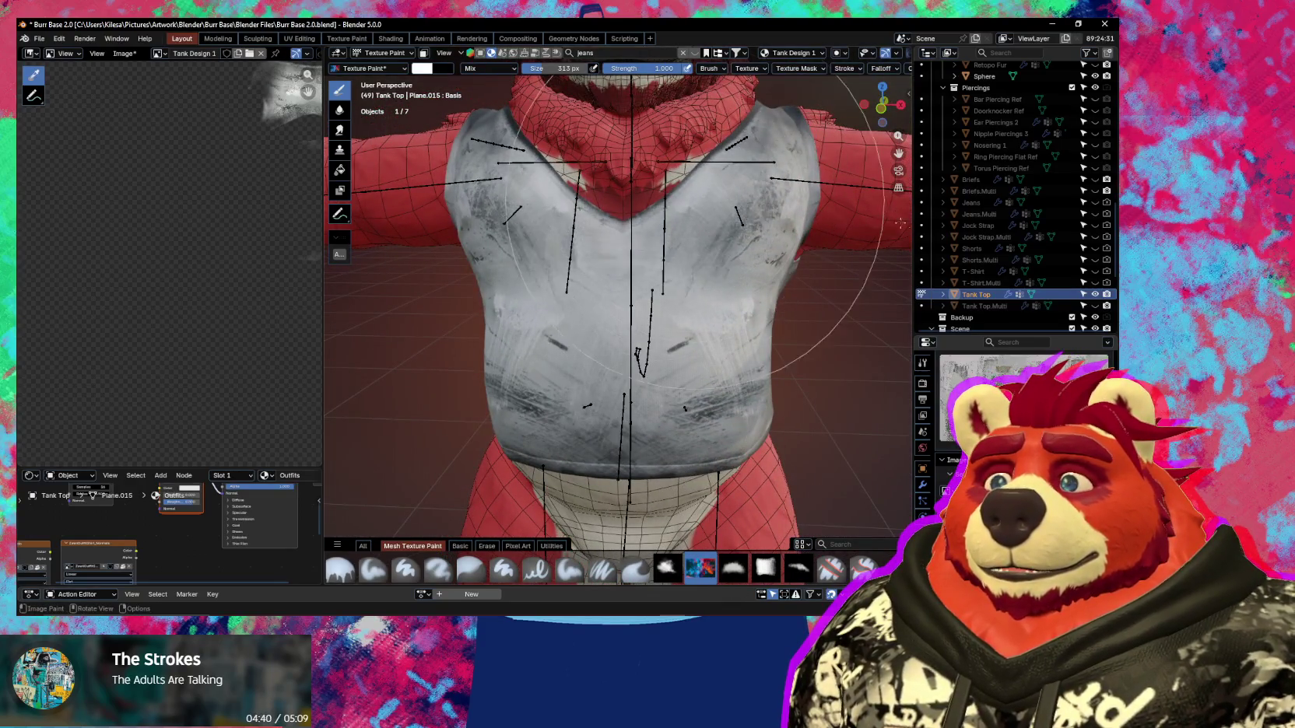
{"action": "mouse_move", "coordinate": [848, 343]}
{"action": "middle_mouse_down"}
{"action": "mouse_move", "coordinate": [695, 391]}
{"action": "mouse_move", "coordinate": [645, 308]}
{"action": "middle_mouse_up"}
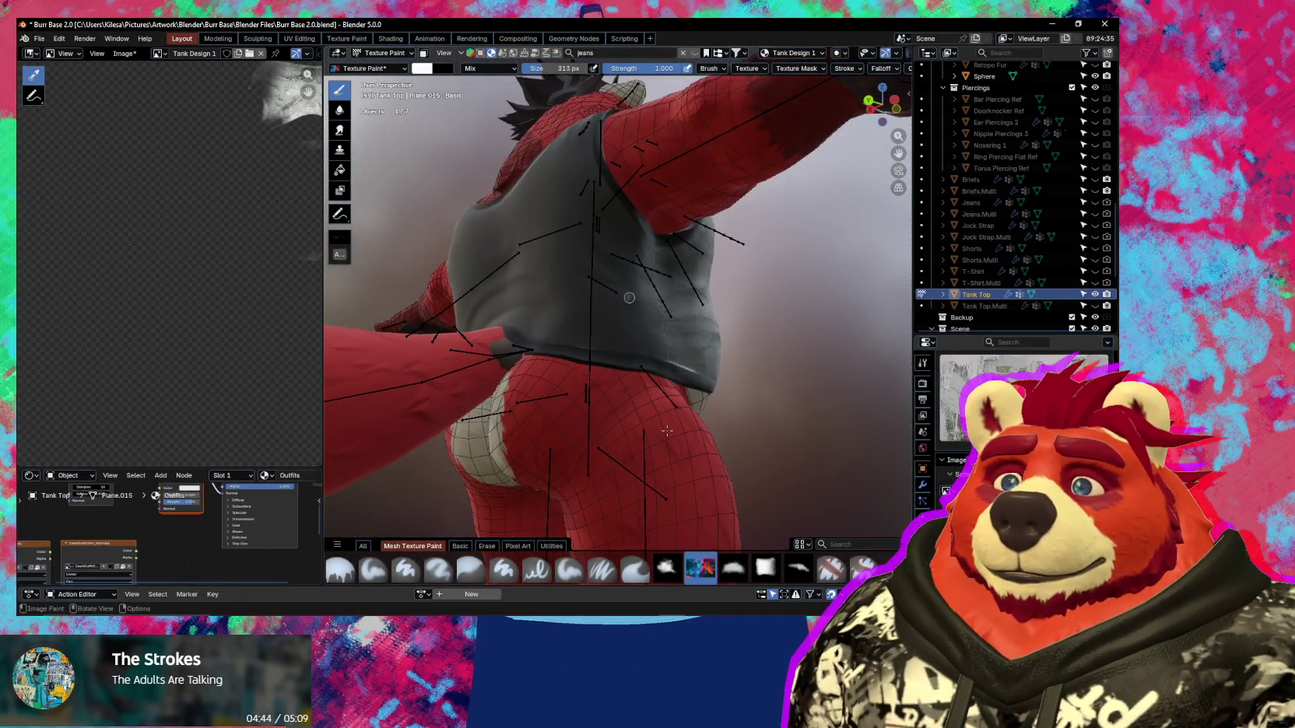
{"action": "middle_click_drag", "start_coordinate": [692, 453], "coordinate": [655, 368]}
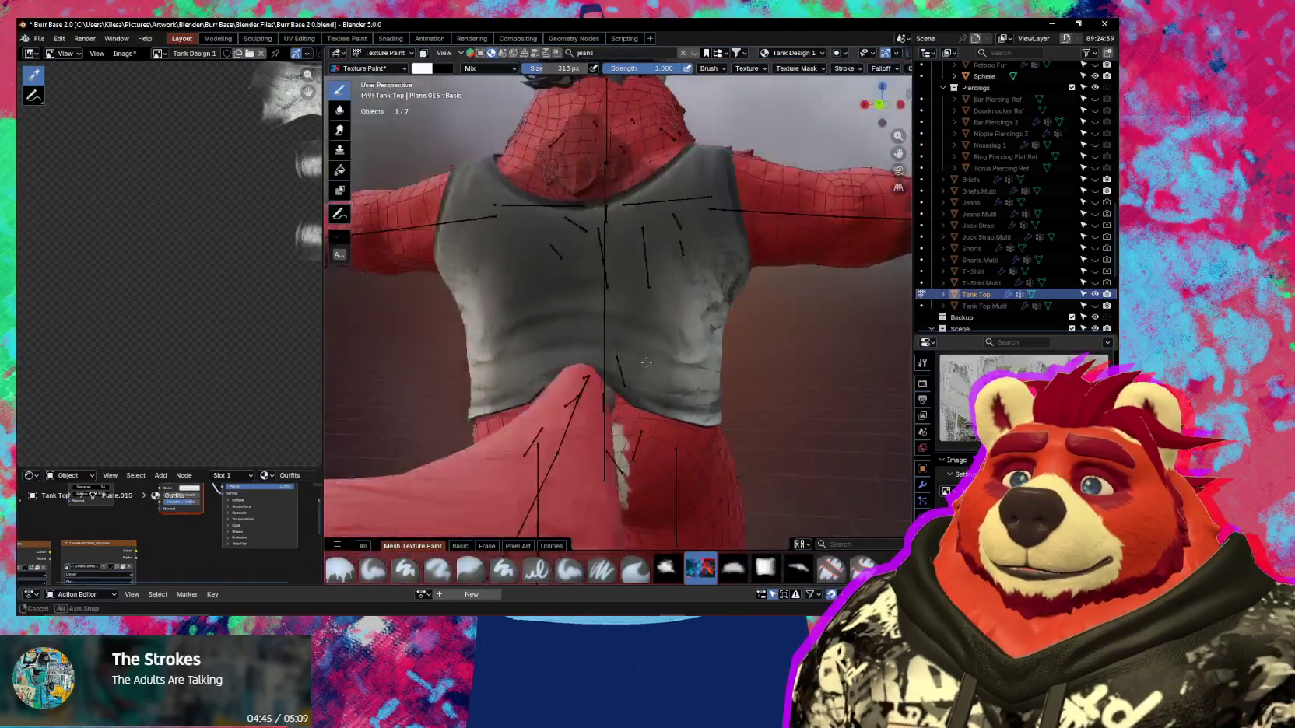
{"action": "left_click_drag", "start_coordinate": [643, 314], "coordinate": [655, 497]}
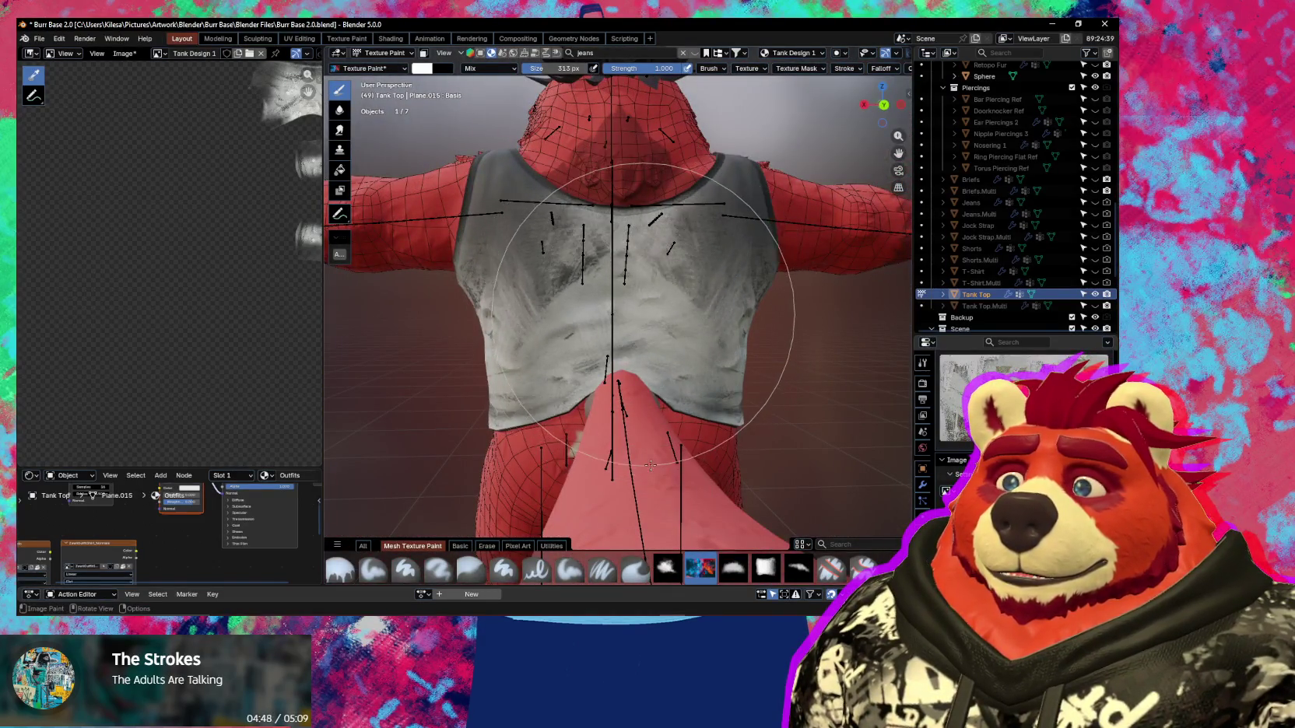
Review the painted torso from several angles, then show the Ucupaint layer stack.
{"action": "middle_click_drag", "start_coordinate": [655, 497], "coordinate": [545, 292]}
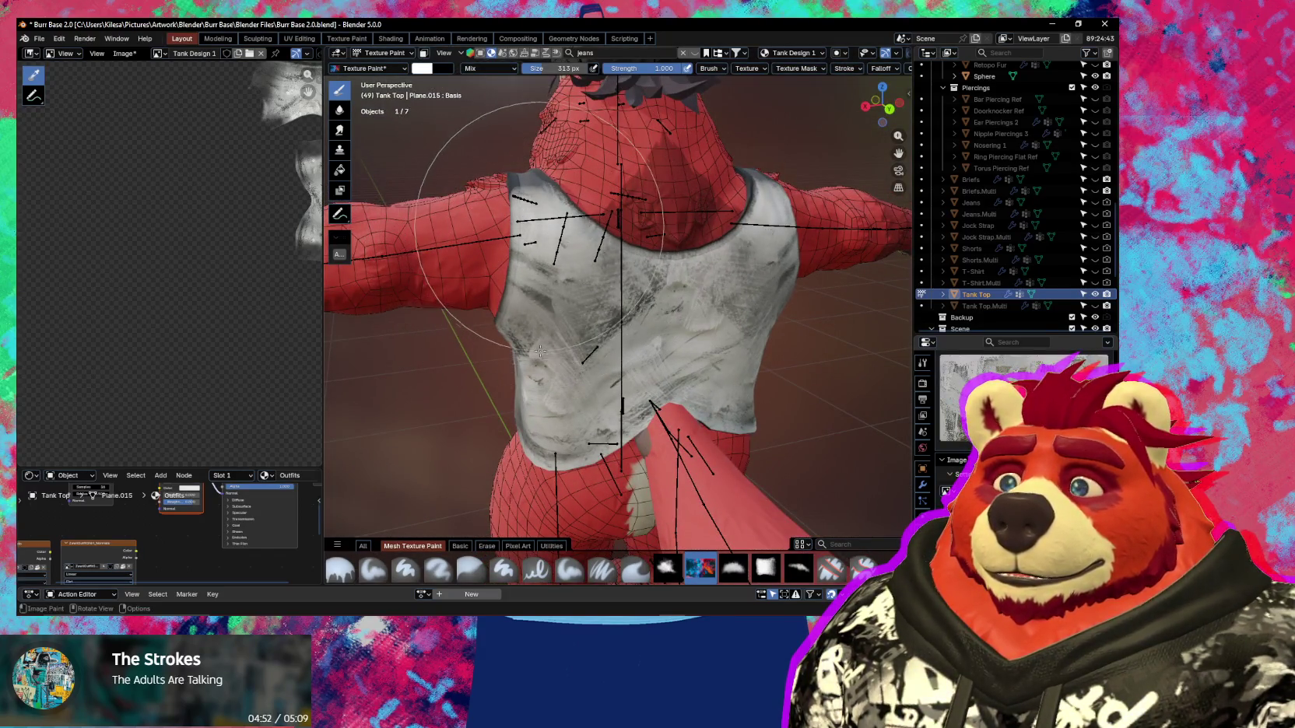
{"action": "middle_click_drag", "start_coordinate": [532, 357], "coordinate": [426, 408]}
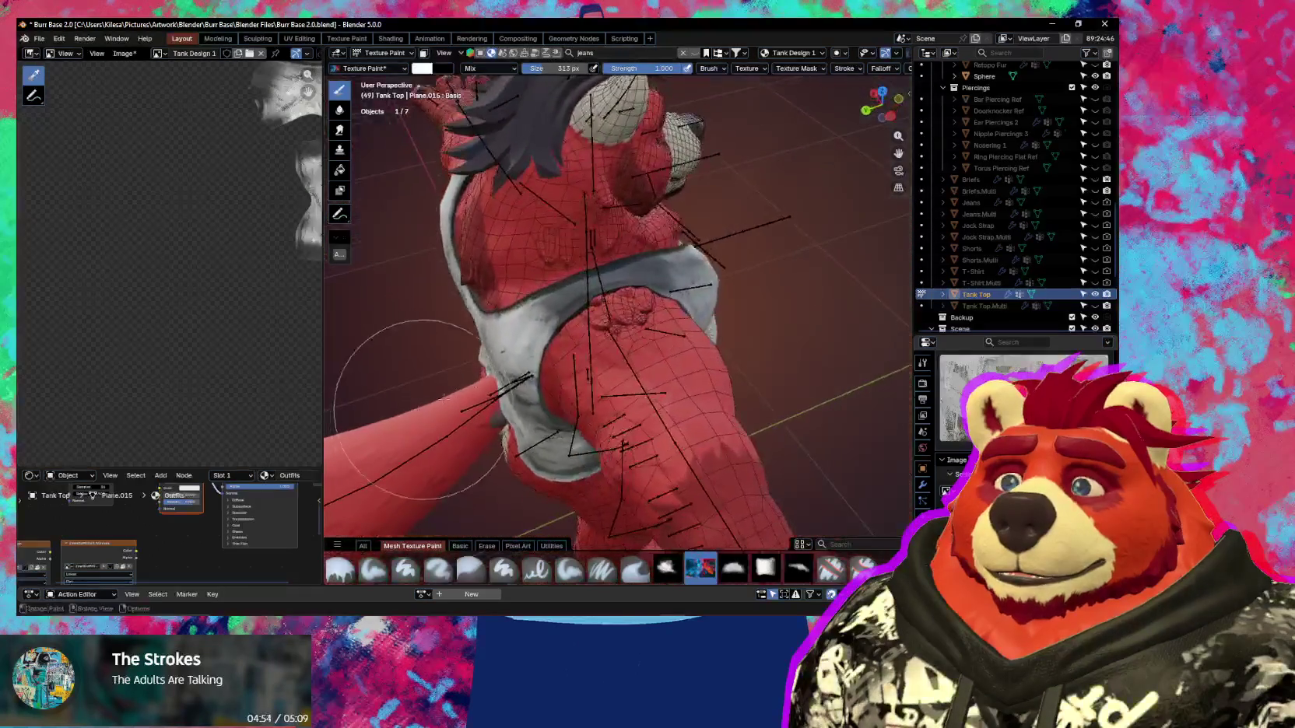
{"action": "middle_click_drag", "start_coordinate": [530, 326], "coordinate": [595, 362]}
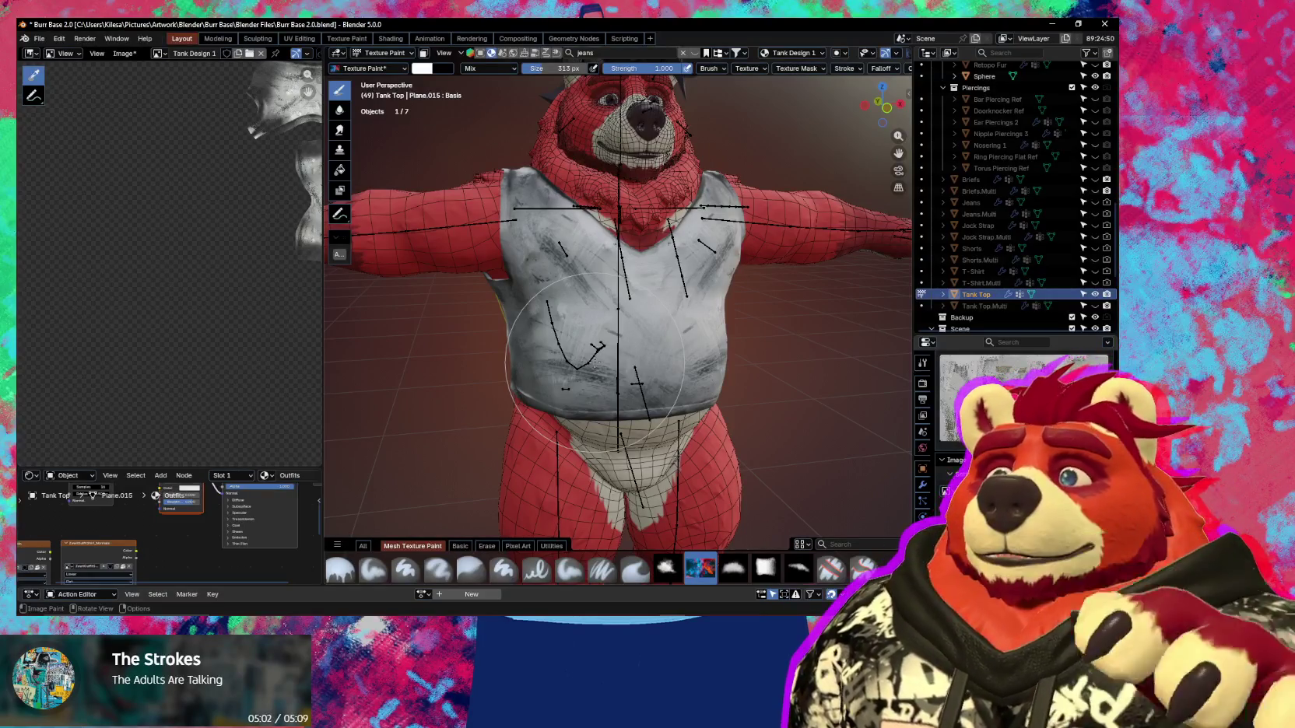
{"action": "scroll", "coordinate": [595, 362], "scroll_direction": "up", "scroll_amount": 3}
{"action": "middle_click_drag", "start_coordinate": [595, 363], "coordinate": [505, 197]}
{"action": "scroll", "coordinate": [506, 197], "scroll_direction": "down", "scroll_amount": 2}
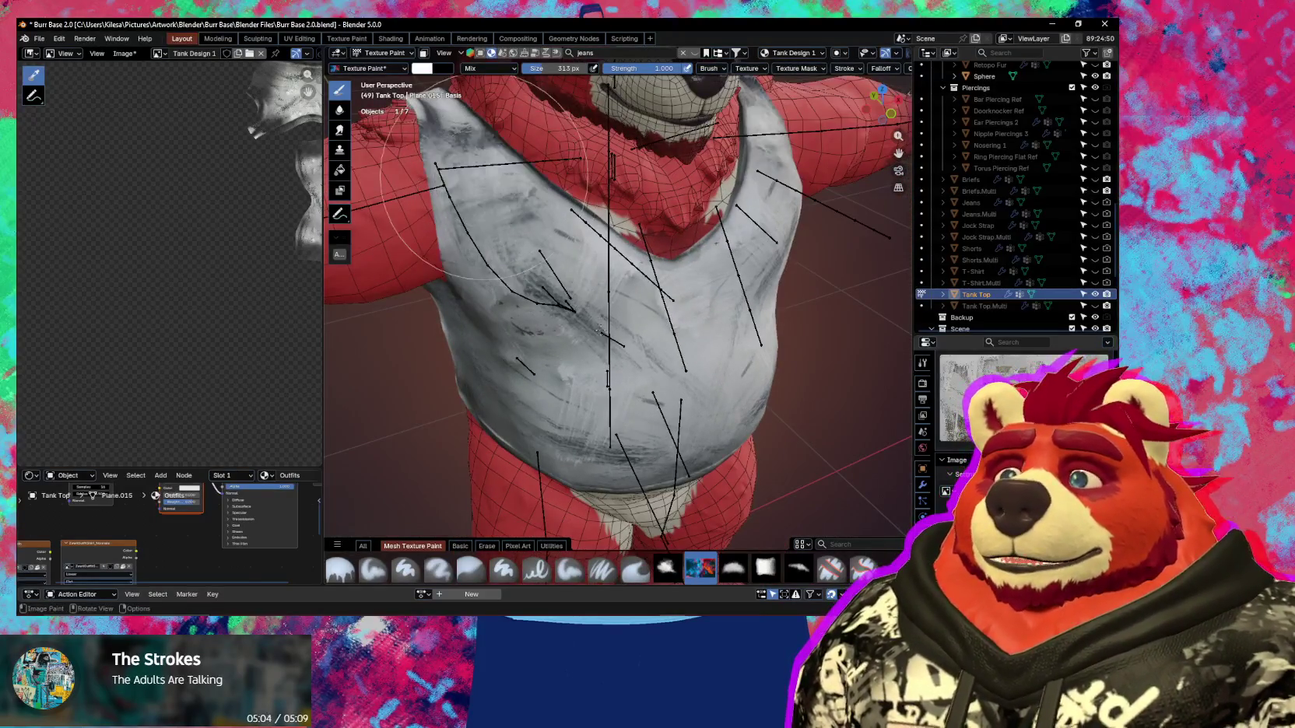
{"action": "scroll", "coordinate": [563, 364], "scroll_direction": "down", "scroll_amount": 3}
{"action": "mouse_move", "coordinate": [545, 334]}
{"action": "middle_mouse_down"}
{"action": "mouse_move", "coordinate": [563, 364]}
{"action": "mouse_move", "coordinate": [607, 232]}
{"action": "middle_mouse_up"}
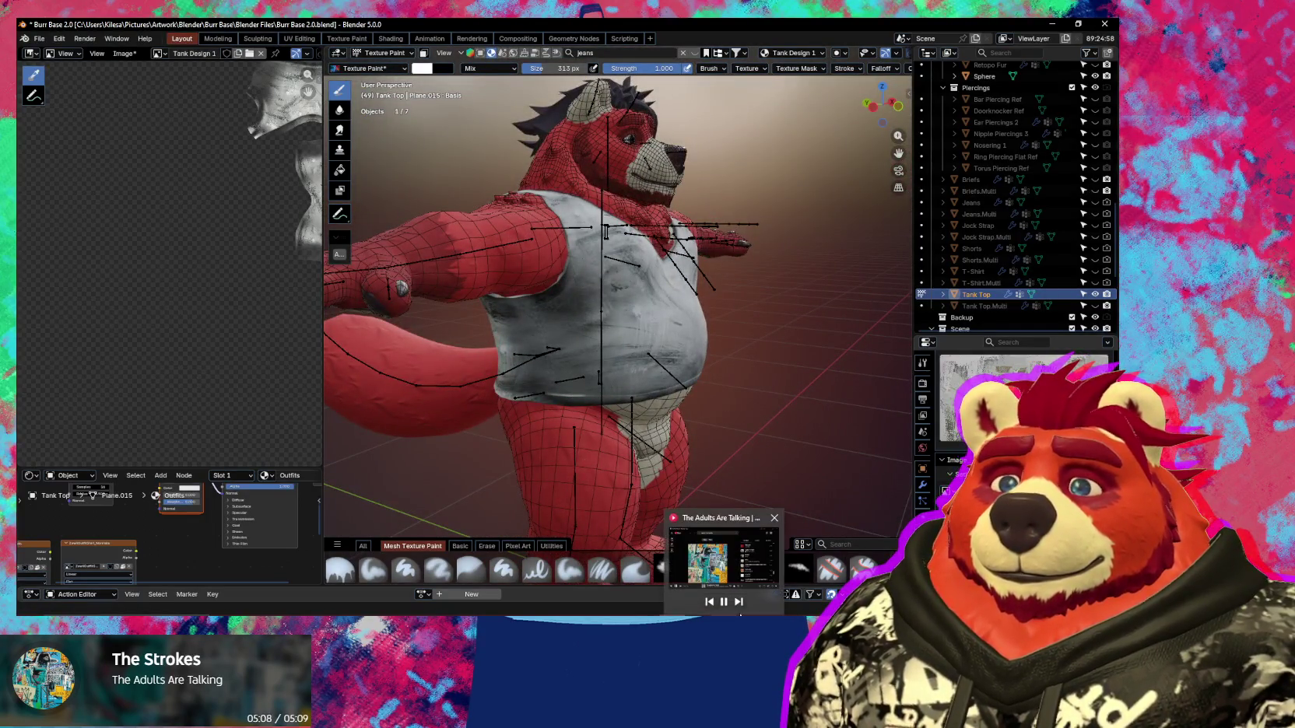
{"action": "scroll", "coordinate": [503, 320], "scroll_direction": "up", "scroll_amount": 2}
{"action": "mouse_move", "coordinate": [537, 343]}
{"action": "middle_mouse_down"}
{"action": "mouse_move", "coordinate": [504, 320]}
{"action": "mouse_move", "coordinate": [550, 291]}
{"action": "middle_mouse_up"}
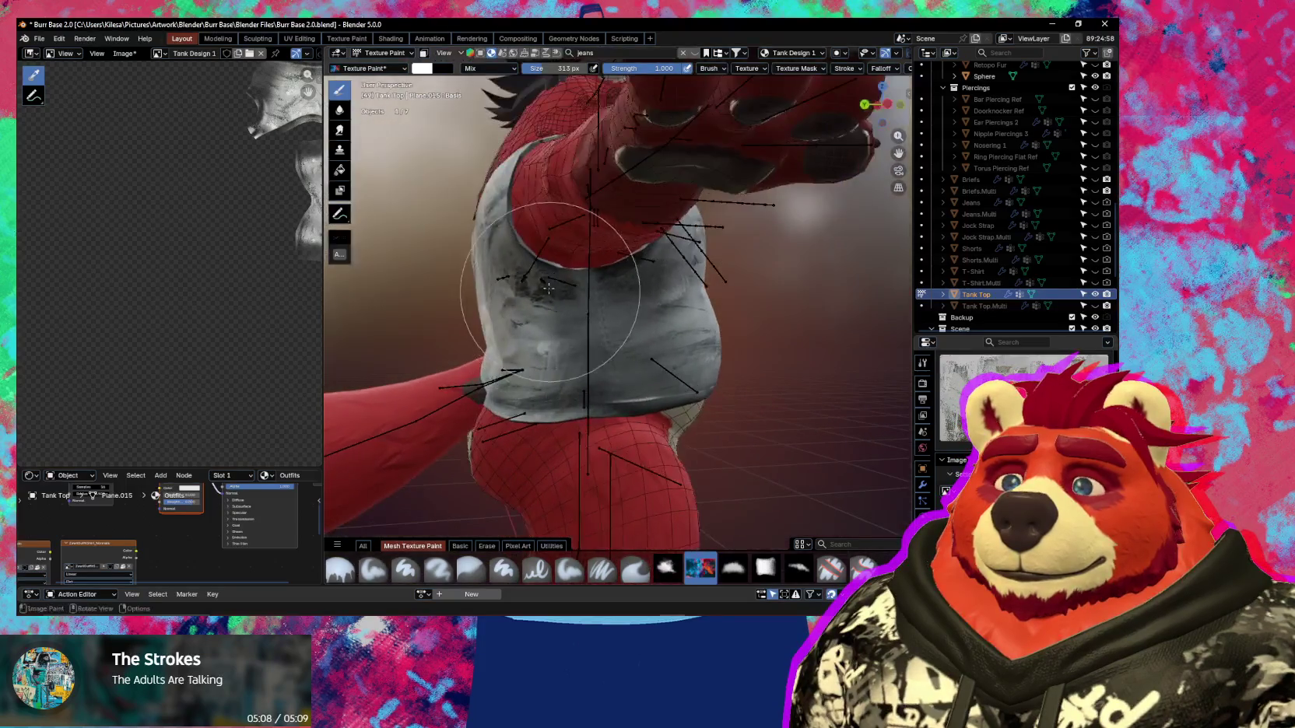
{"action": "middle_click_drag", "start_coordinate": [568, 406], "coordinate": [620, 399]}
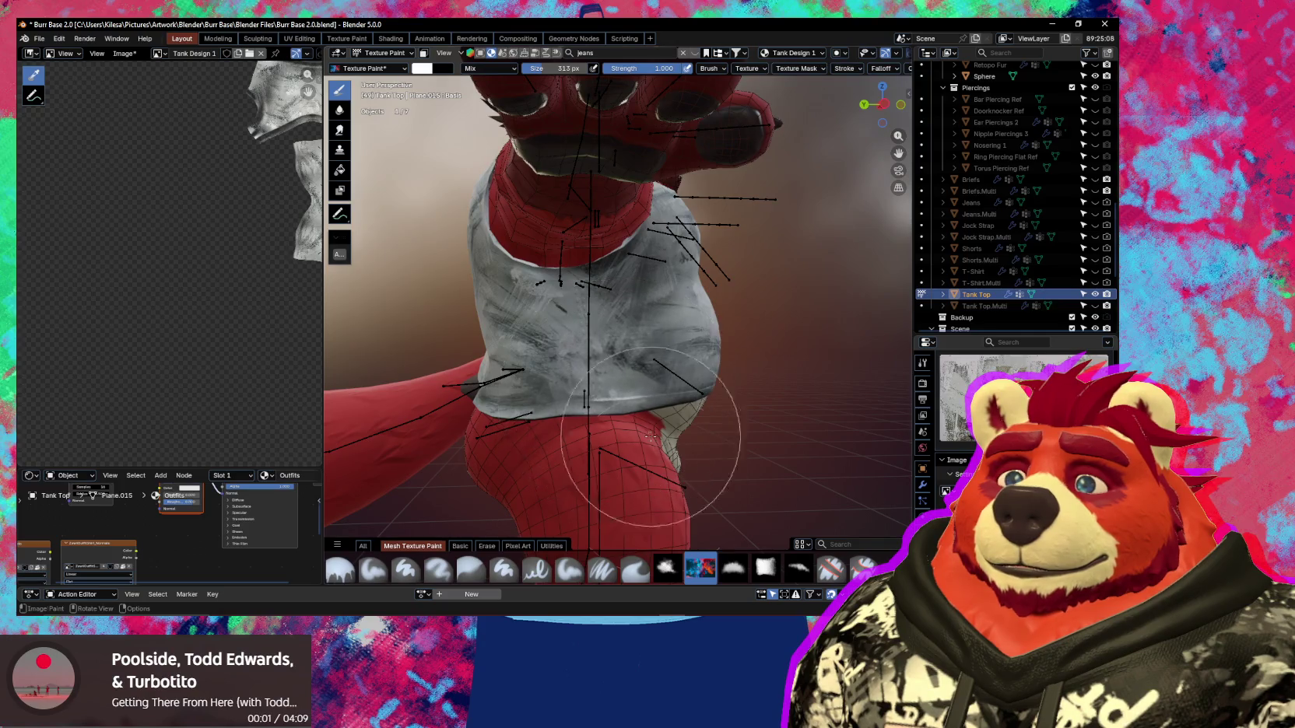
{"action": "middle_click_drag", "start_coordinate": [644, 468], "coordinate": [595, 449]}
{"action": "key", "text": "n"}
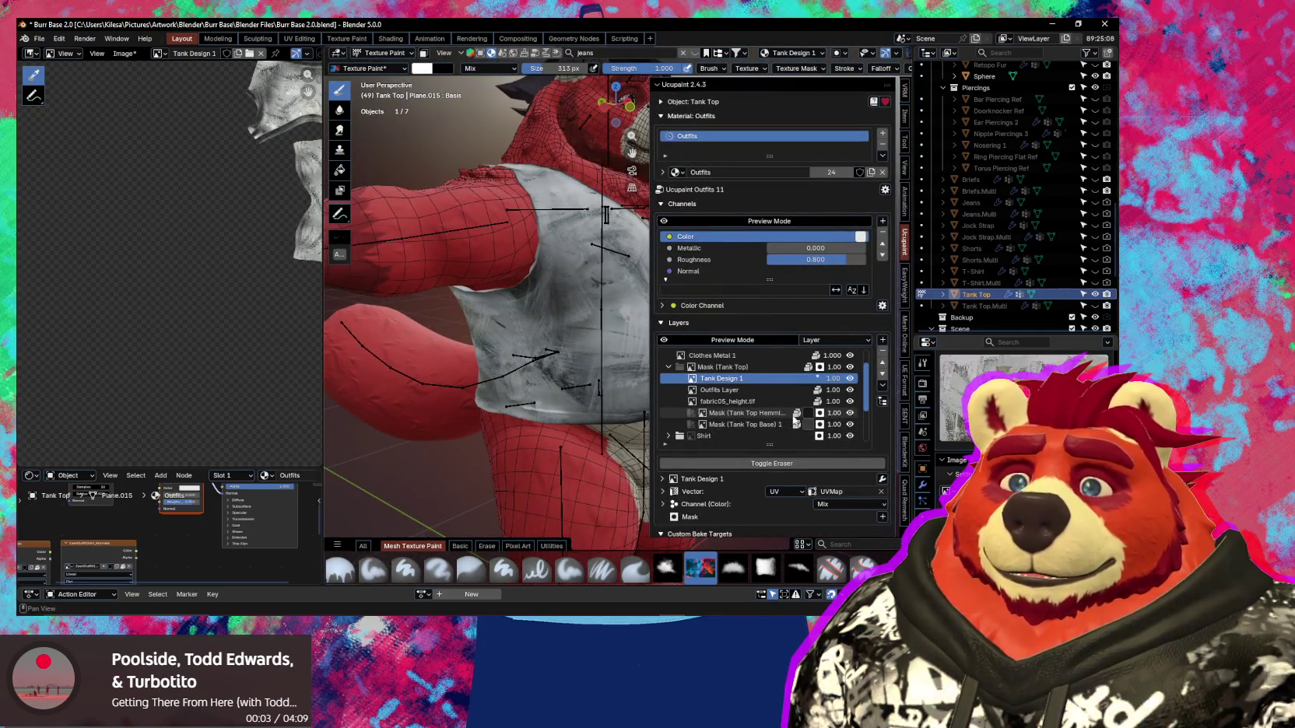
Move Tank Design 1 down twice, below fabric05_height.tif and the hem mask.
{"action": "left_click", "coordinate": [883, 375]}
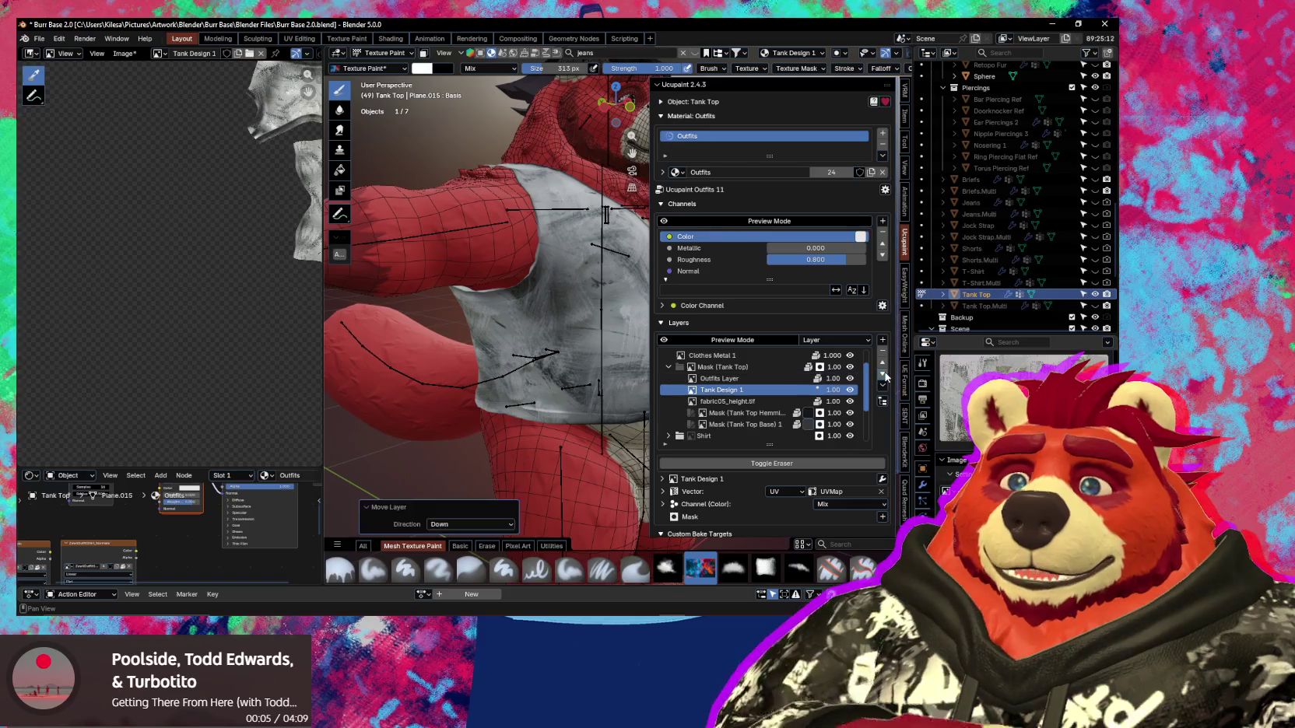
{"action": "left_click", "coordinate": [882, 375]}
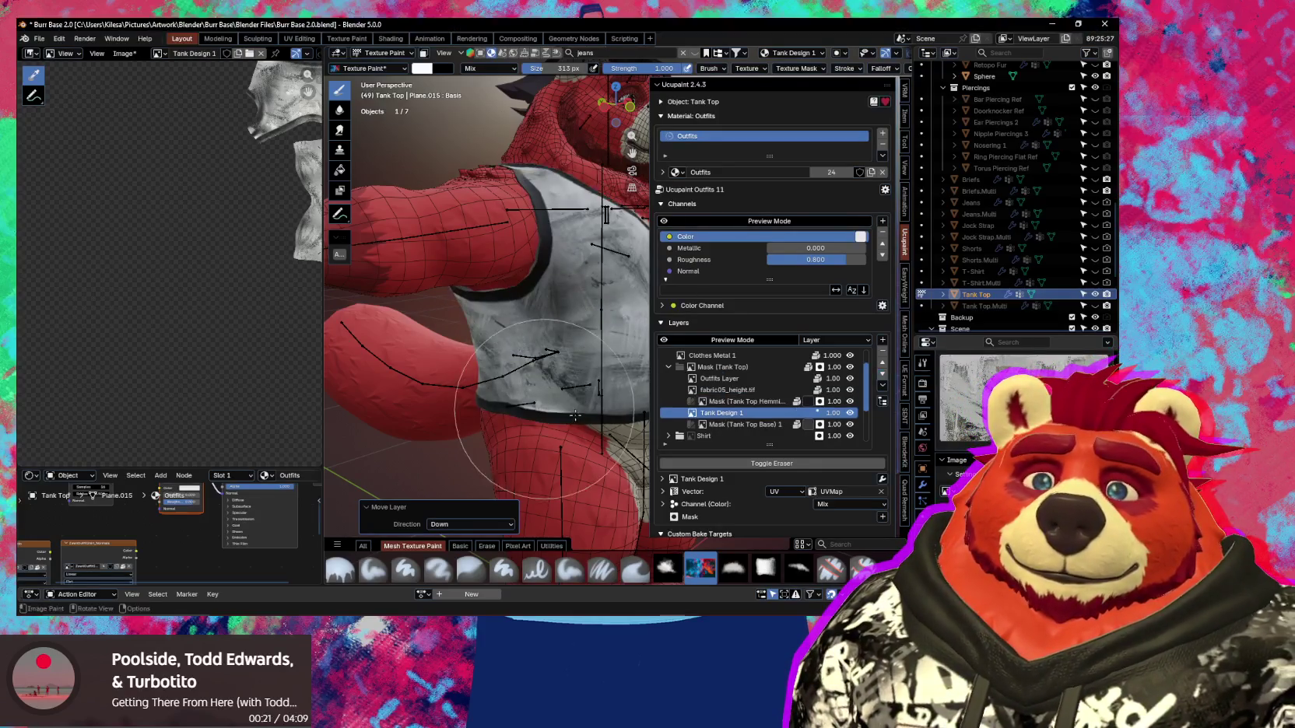
Hide the layer sidebar and inspect the tank top's torso from front, side and shoulder angles.
{"action": "key", "text": "n"}
{"action": "mouse_move", "coordinate": [551, 402]}
{"action": "middle_mouse_down"}
{"action": "mouse_move", "coordinate": [612, 410]}
{"action": "mouse_move", "coordinate": [774, 283]}
{"action": "mouse_move", "coordinate": [838, 434]}
{"action": "mouse_move", "coordinate": [757, 418]}
{"action": "mouse_move", "coordinate": [599, 433]}
{"action": "middle_mouse_up"}
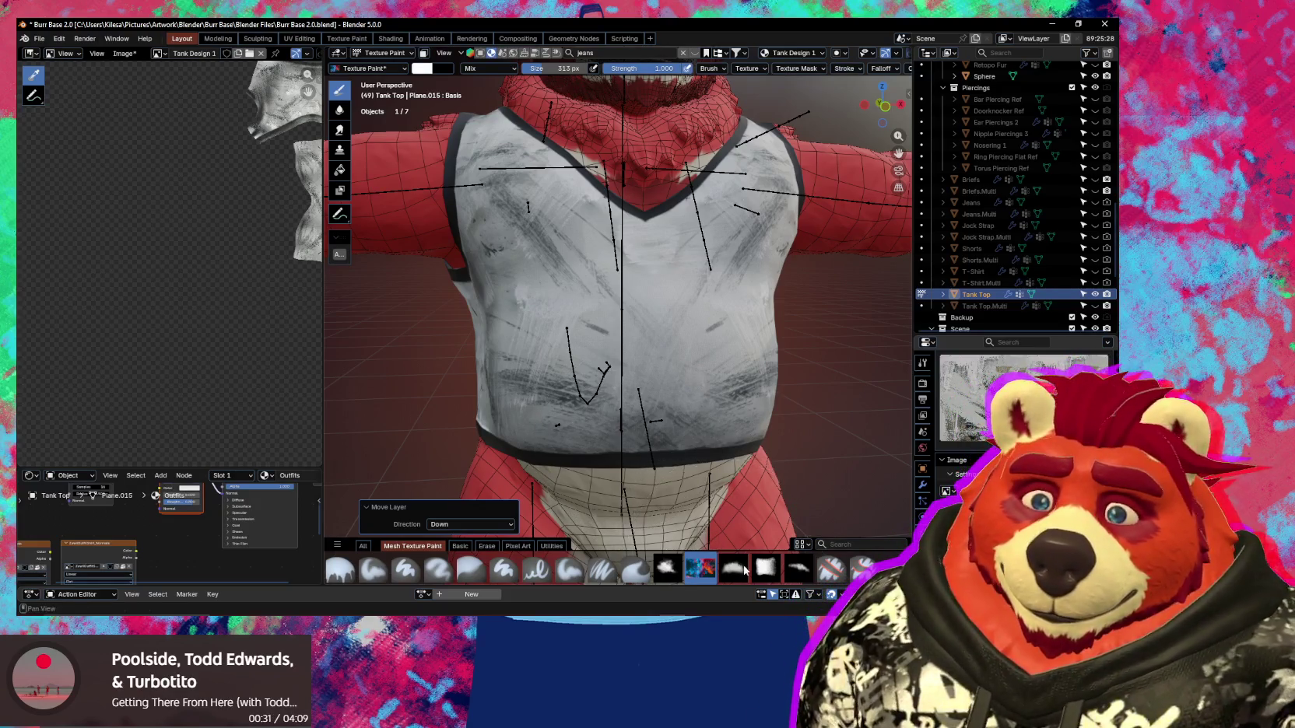
{"action": "scroll", "coordinate": [699, 488], "scroll_direction": "up", "scroll_amount": 1}
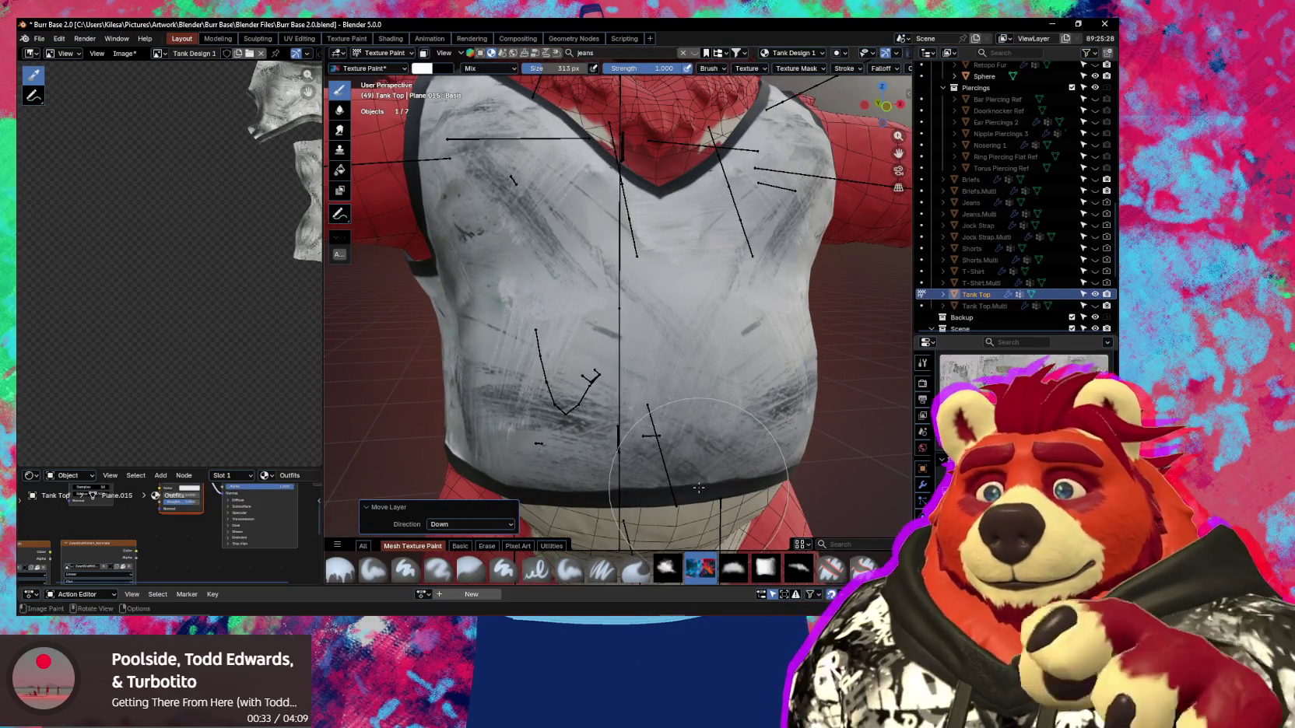
{"action": "mouse_move", "coordinate": [737, 401]}
{"action": "middle_mouse_down"}
{"action": "mouse_move", "coordinate": [536, 246]}
{"action": "mouse_move", "coordinate": [625, 326]}
{"action": "middle_mouse_up"}
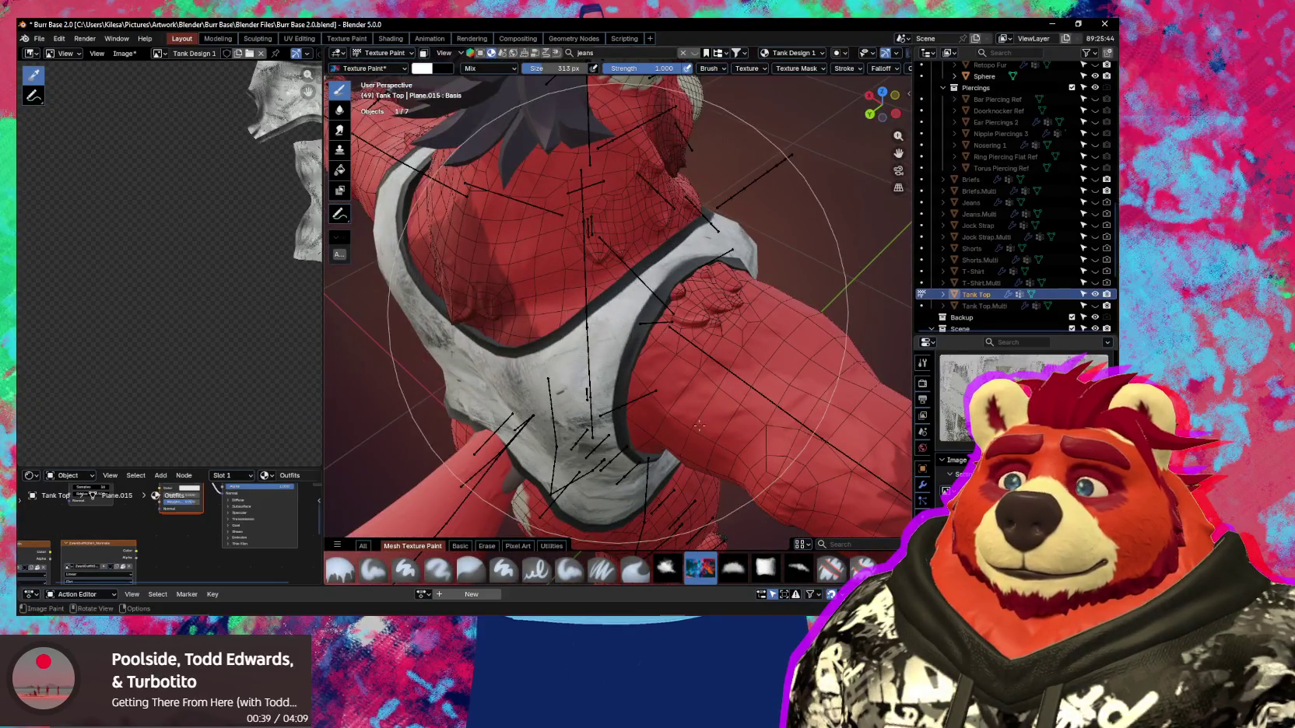
{"action": "middle_click_drag", "start_coordinate": [761, 404], "coordinate": [774, 510]}
{"action": "mouse_move", "coordinate": [708, 390]}
{"action": "middle_mouse_down"}
{"action": "mouse_move", "coordinate": [629, 359]}
{"action": "mouse_move", "coordinate": [646, 445]}
{"action": "mouse_move", "coordinate": [632, 419]}
{"action": "middle_mouse_up"}
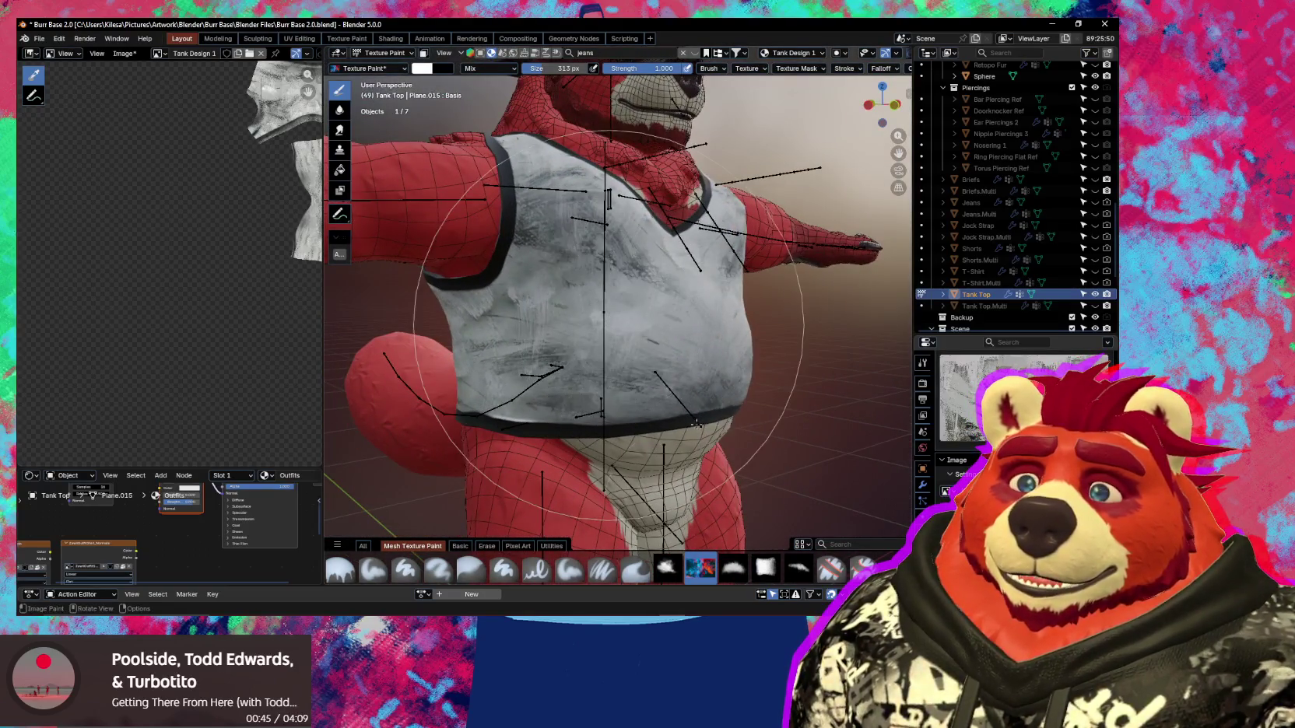
{"action": "mouse_move", "coordinate": [766, 418]}
{"action": "middle_mouse_down"}
{"action": "mouse_move", "coordinate": [759, 469]}
{"action": "mouse_move", "coordinate": [671, 477]}
{"action": "mouse_move", "coordinate": [772, 414]}
{"action": "middle_mouse_up"}
{"action": "middle_click_drag", "start_coordinate": [630, 261], "coordinate": [692, 355]}
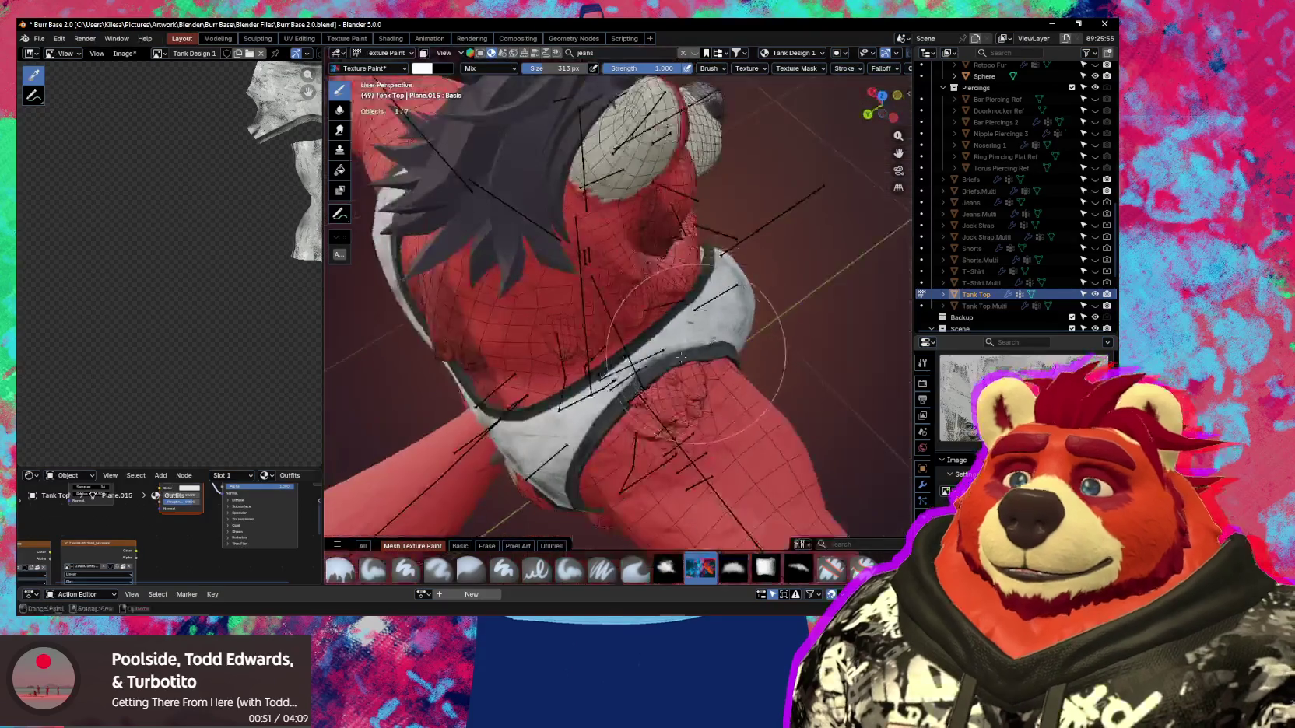
{"action": "middle_click_drag", "start_coordinate": [646, 438], "coordinate": [690, 379]}
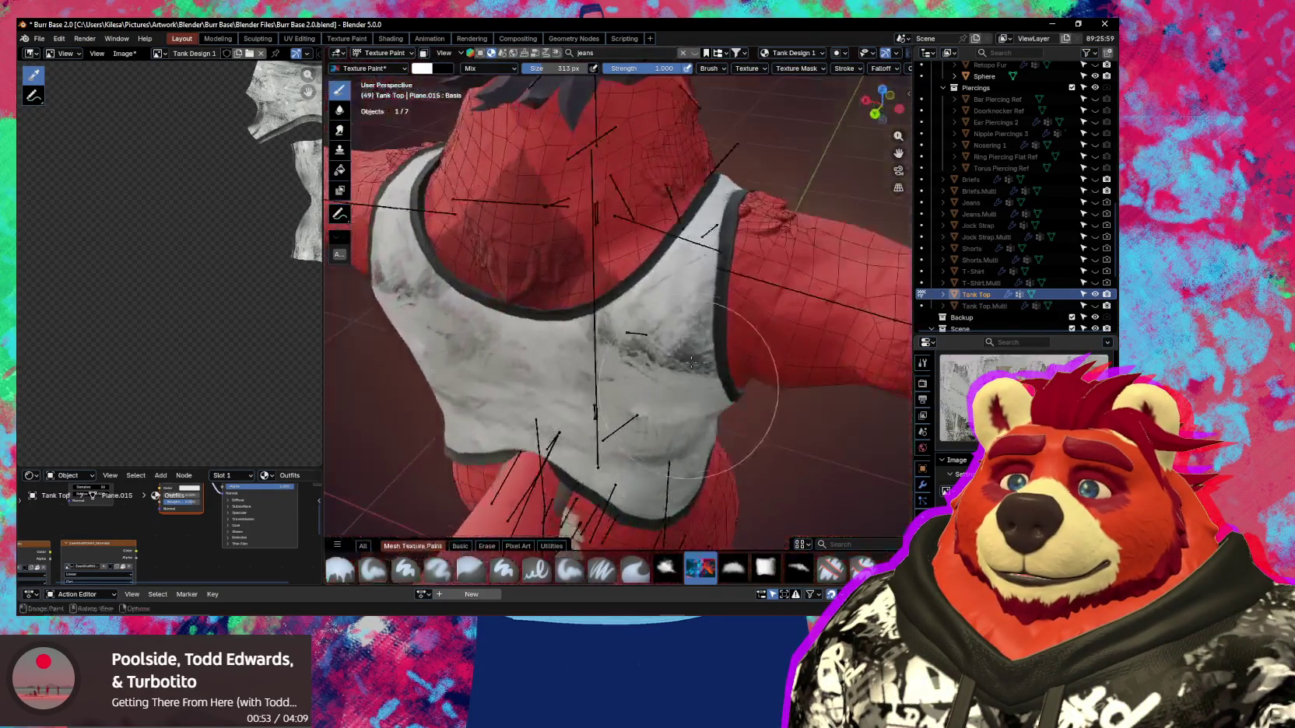
Paint smooth white strokes over the tank top's chest and belly with the 313 px brush.
{"action": "scroll", "coordinate": [739, 389], "scroll_direction": "up", "scroll_amount": 2}
{"action": "scroll", "coordinate": [700, 393], "scroll_direction": "up", "scroll_amount": 3}
{"action": "scroll", "coordinate": [682, 394], "scroll_direction": "up", "scroll_amount": 3}
{"action": "scroll", "coordinate": [683, 393], "scroll_direction": "down", "scroll_amount": 3}
{"action": "scroll", "coordinate": [654, 374], "scroll_direction": "down", "scroll_amount": 2}
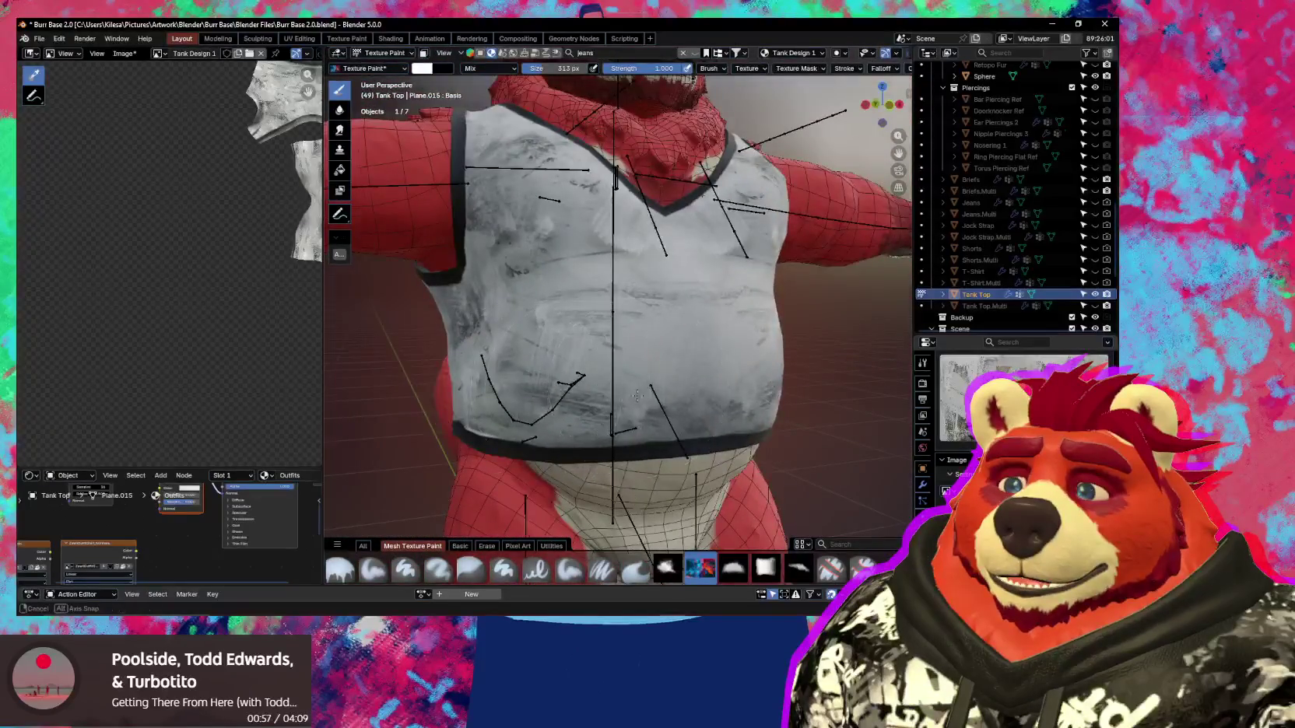
{"action": "scroll", "coordinate": [630, 359], "scroll_direction": "down", "scroll_amount": 1}
{"action": "left_click_drag", "start_coordinate": [631, 356], "coordinate": [755, 504]}
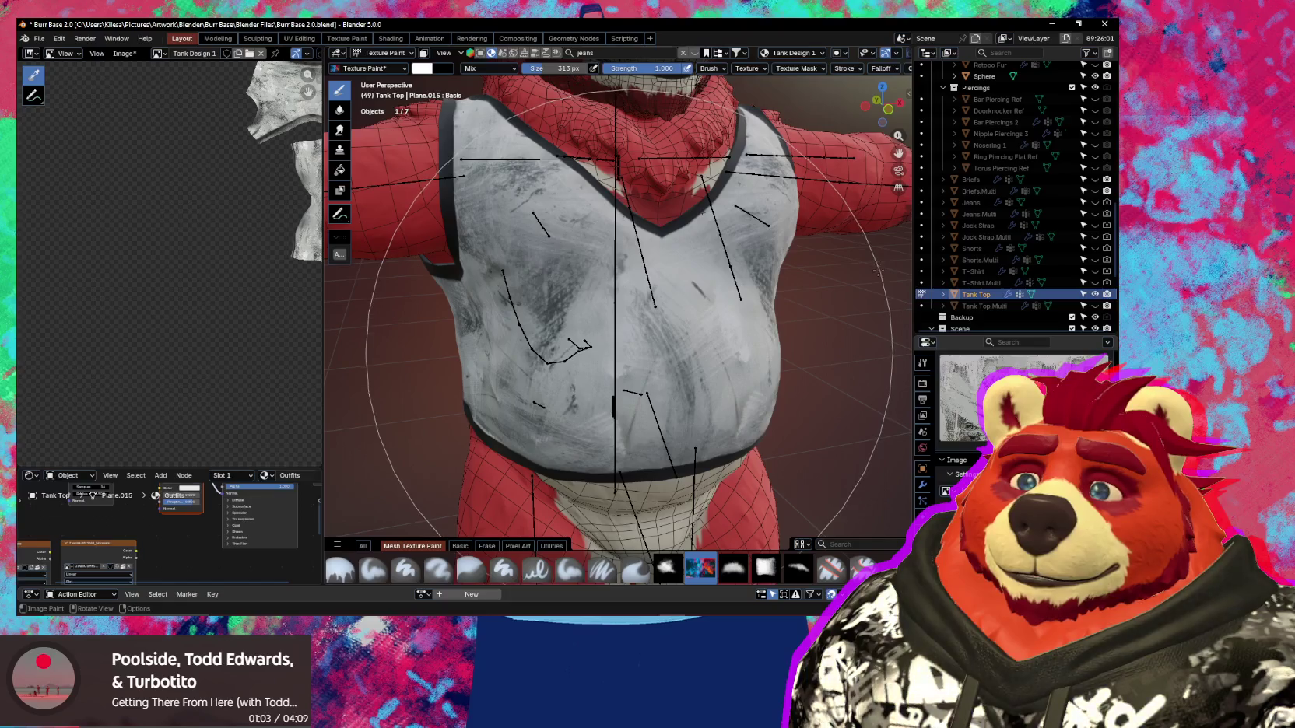
{"action": "key", "text": "Escape"}
{"action": "middle_click_drag", "start_coordinate": [765, 365], "coordinate": [770, 373]}
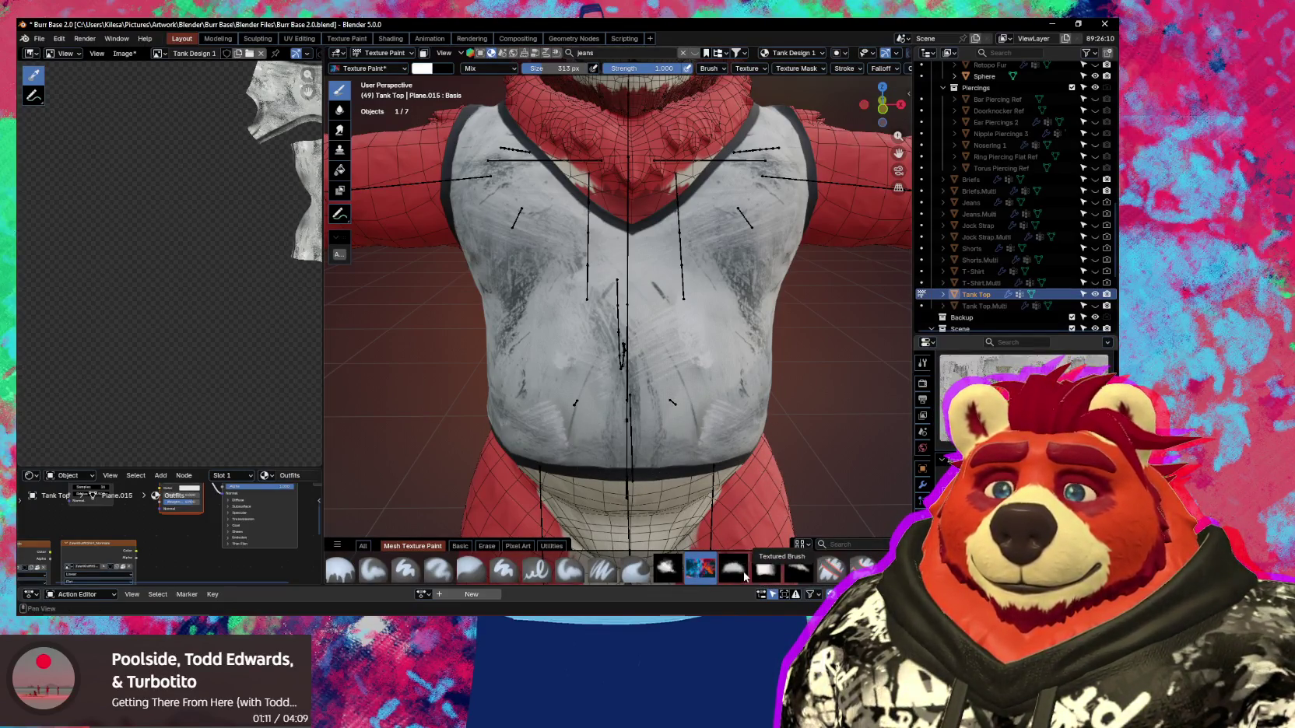
Pick the Textured Brush from the shelf and shrink its radius to about 92 px.
{"action": "left_click", "coordinate": [744, 572]}
{"action": "middle_click_drag", "start_coordinate": [624, 350], "coordinate": [579, 360]}
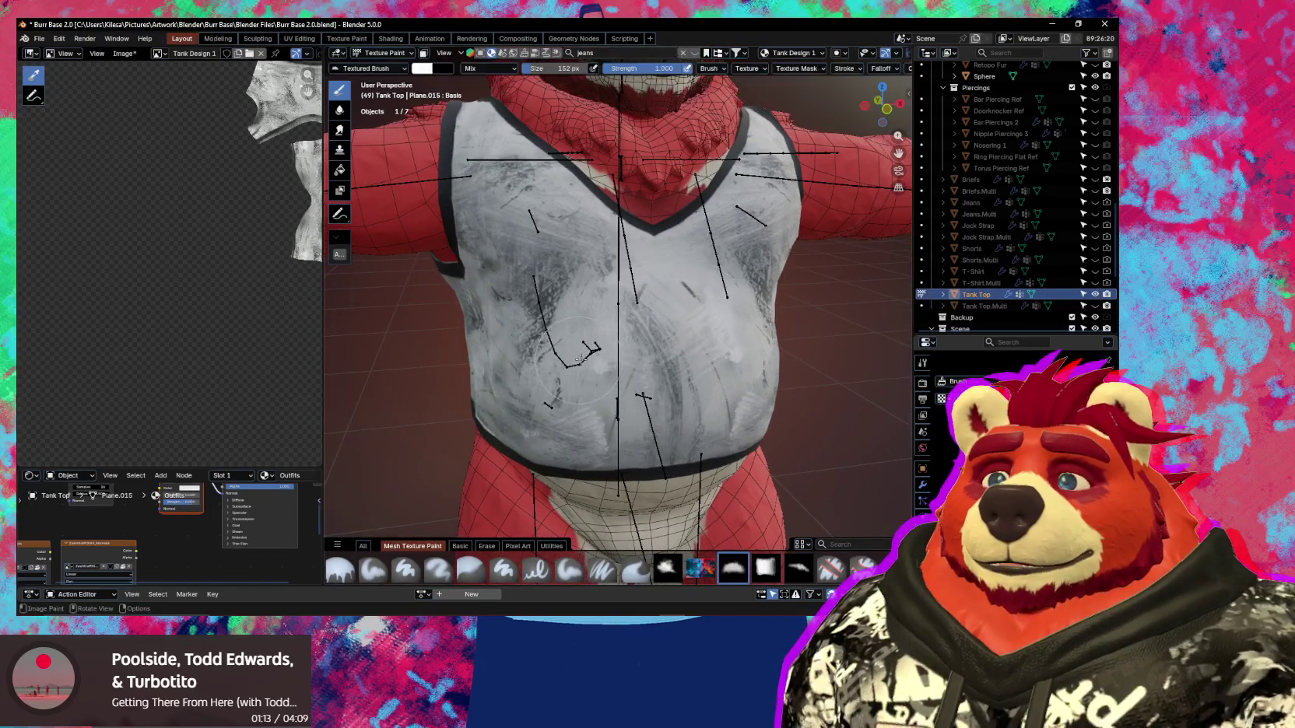
{"action": "scroll", "coordinate": [837, 68], "scroll_direction": "down", "scroll_amount": 2}
{"action": "scroll", "coordinate": [834, 70], "scroll_direction": "down", "scroll_amount": 2}
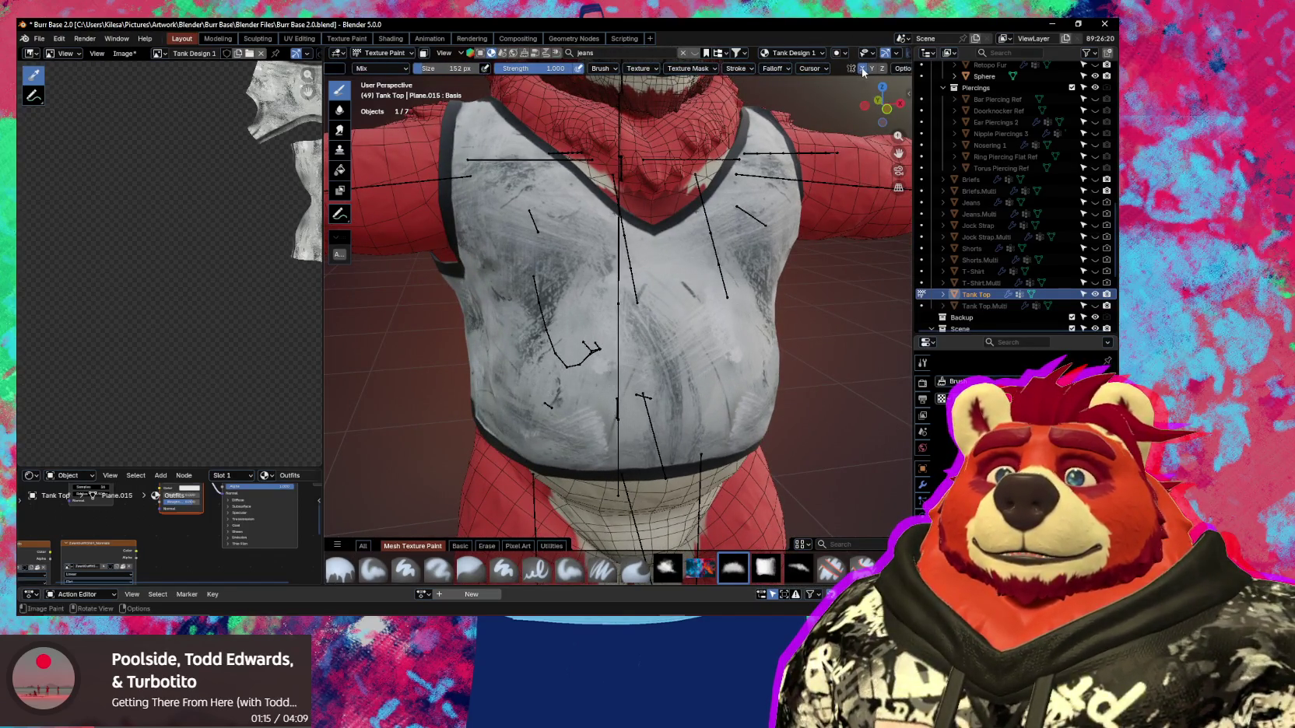
{"action": "middle_click_drag", "start_coordinate": [625, 323], "coordinate": [667, 349], "text": "shift"}
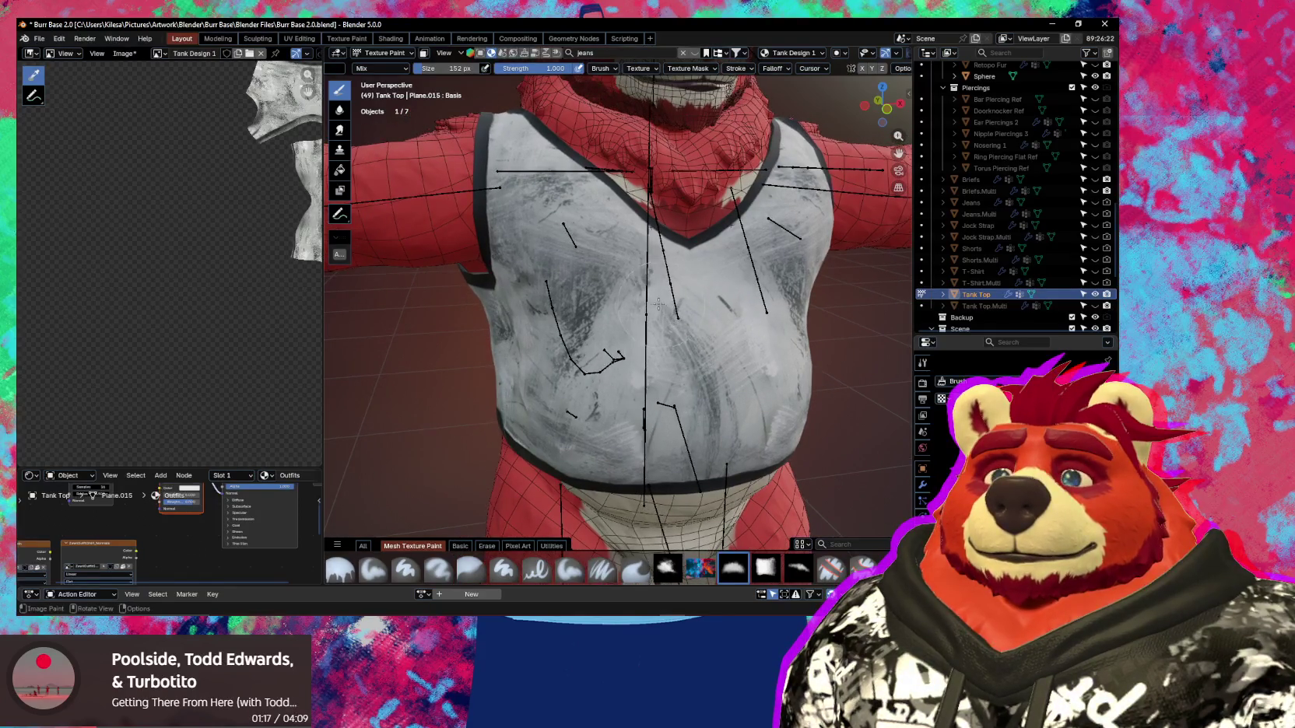
{"action": "middle_click_drag", "start_coordinate": [659, 303], "coordinate": [592, 288]}
{"action": "key", "text": "f"}
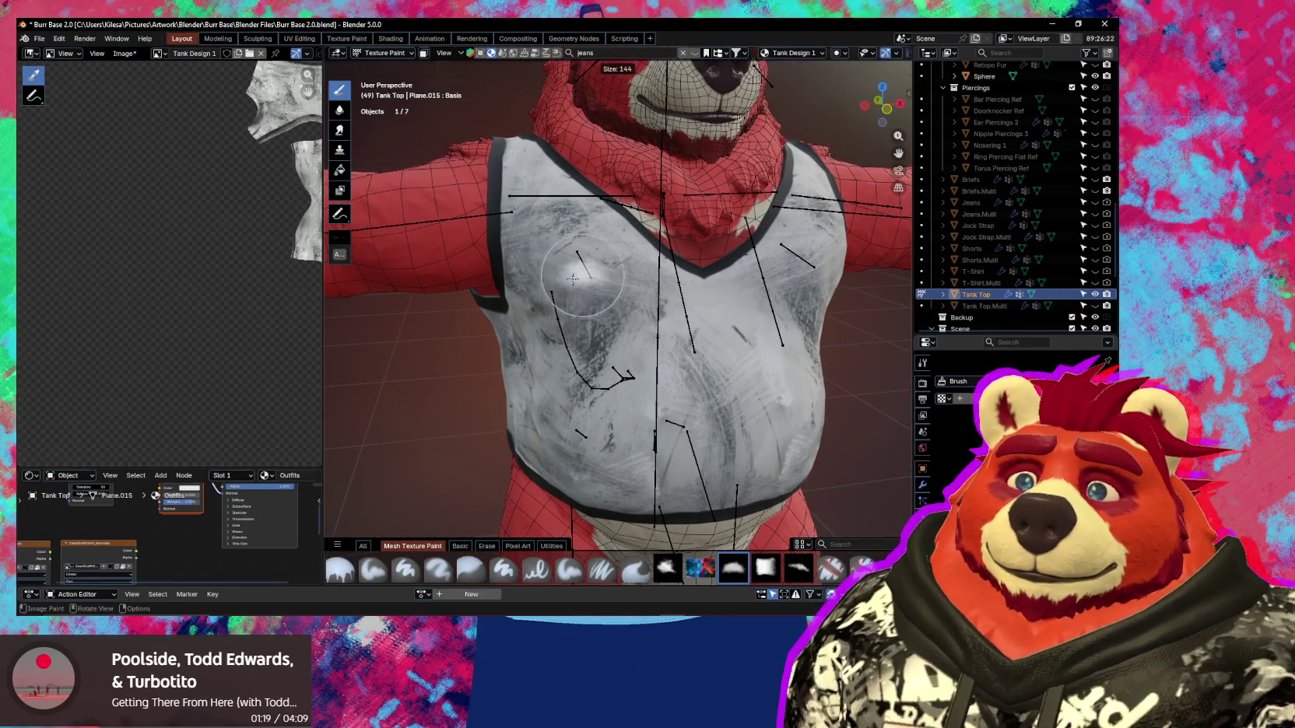
{"action": "left_click", "coordinate": [554, 278]}
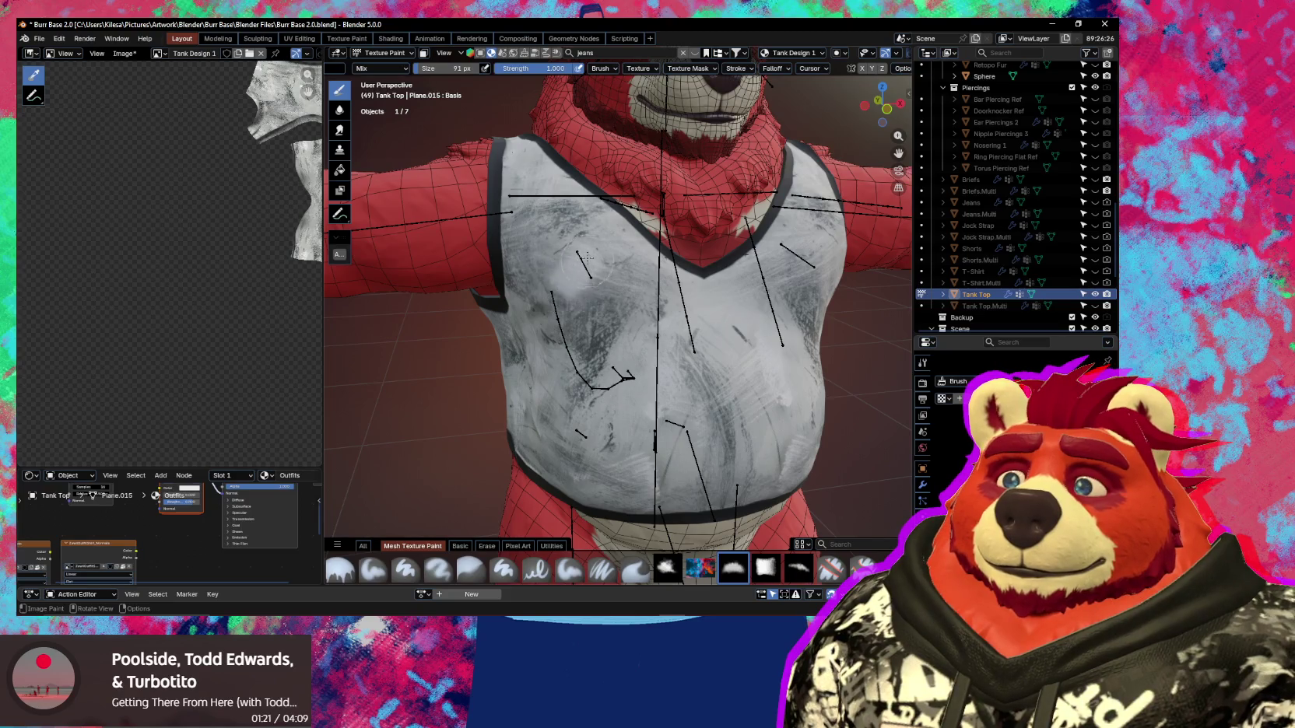
{"action": "middle_click_drag", "start_coordinate": [605, 280], "coordinate": [609, 325]}
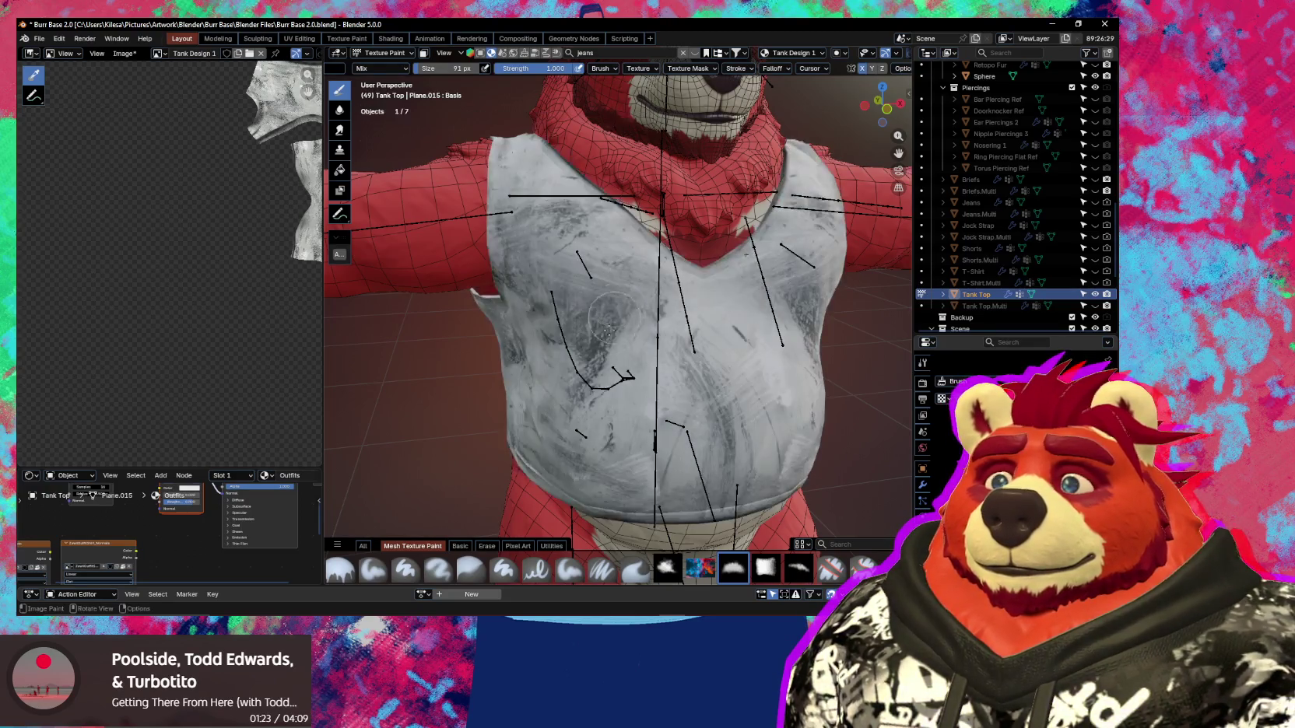
Move Tank Design 1 down three places in the Ucupaint stack, below the hem mask.
{"action": "key", "text": "n"}
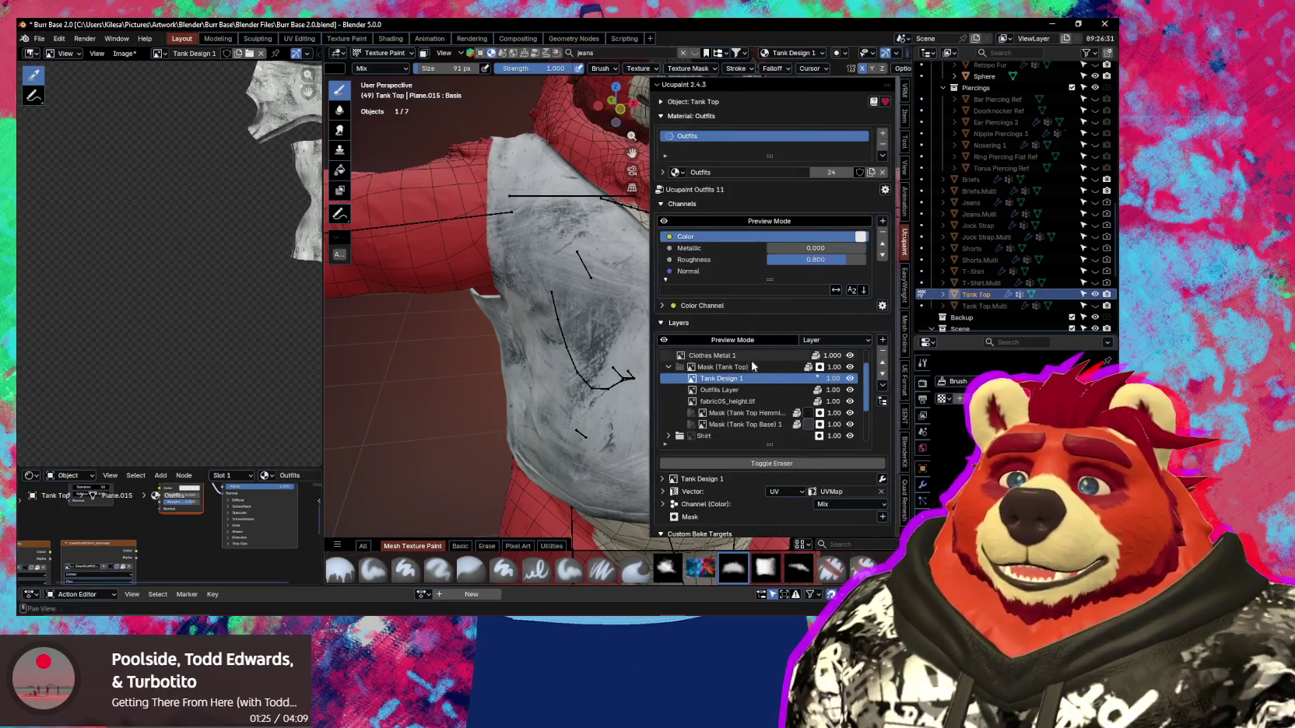
{"action": "left_click", "coordinate": [882, 377]}
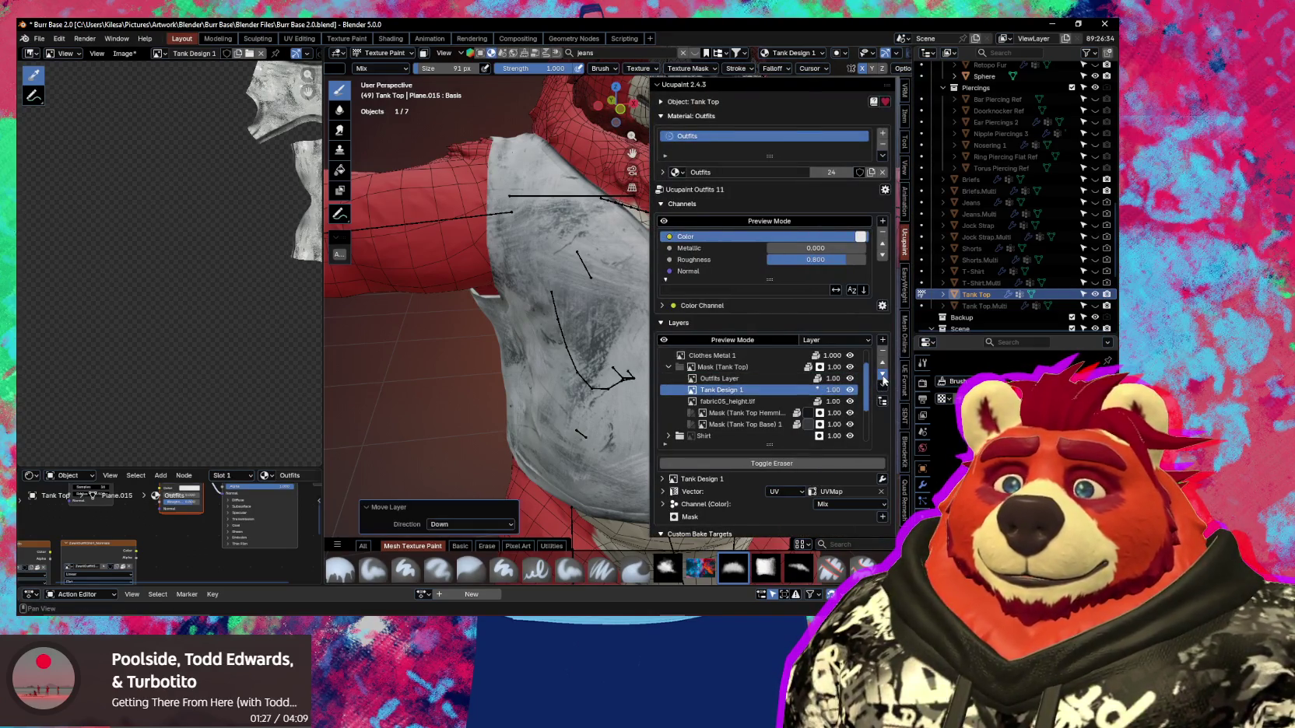
{"action": "left_click", "coordinate": [883, 376]}
{"action": "left_click", "coordinate": [882, 377]}
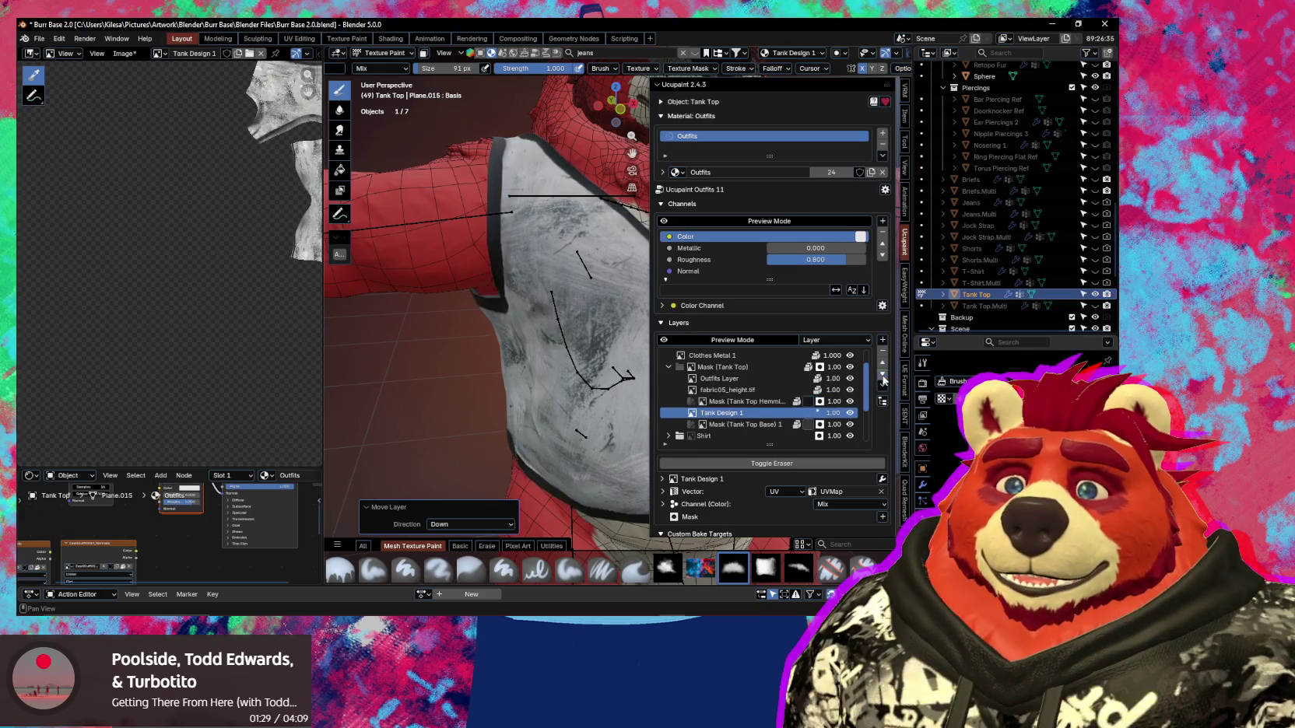
{"action": "middle_click_drag", "start_coordinate": [599, 323], "coordinate": [569, 322]}
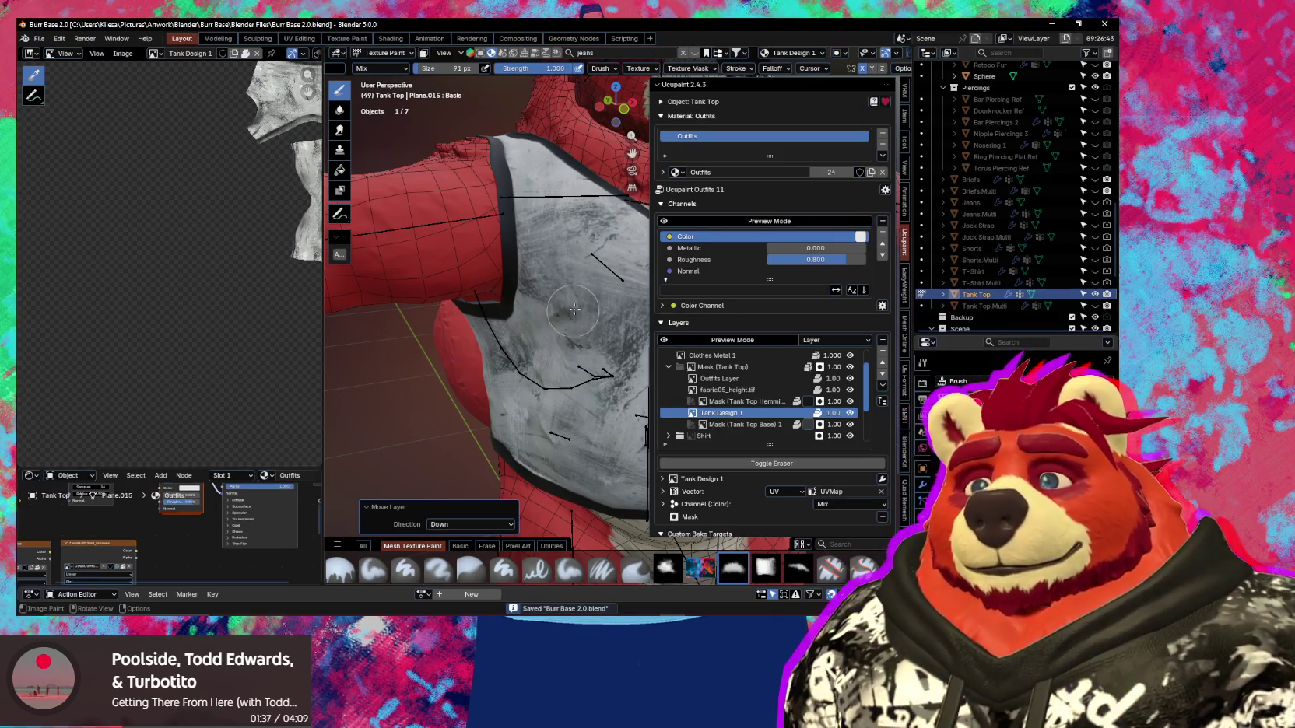
{"action": "left_click", "coordinate": [883, 340]}
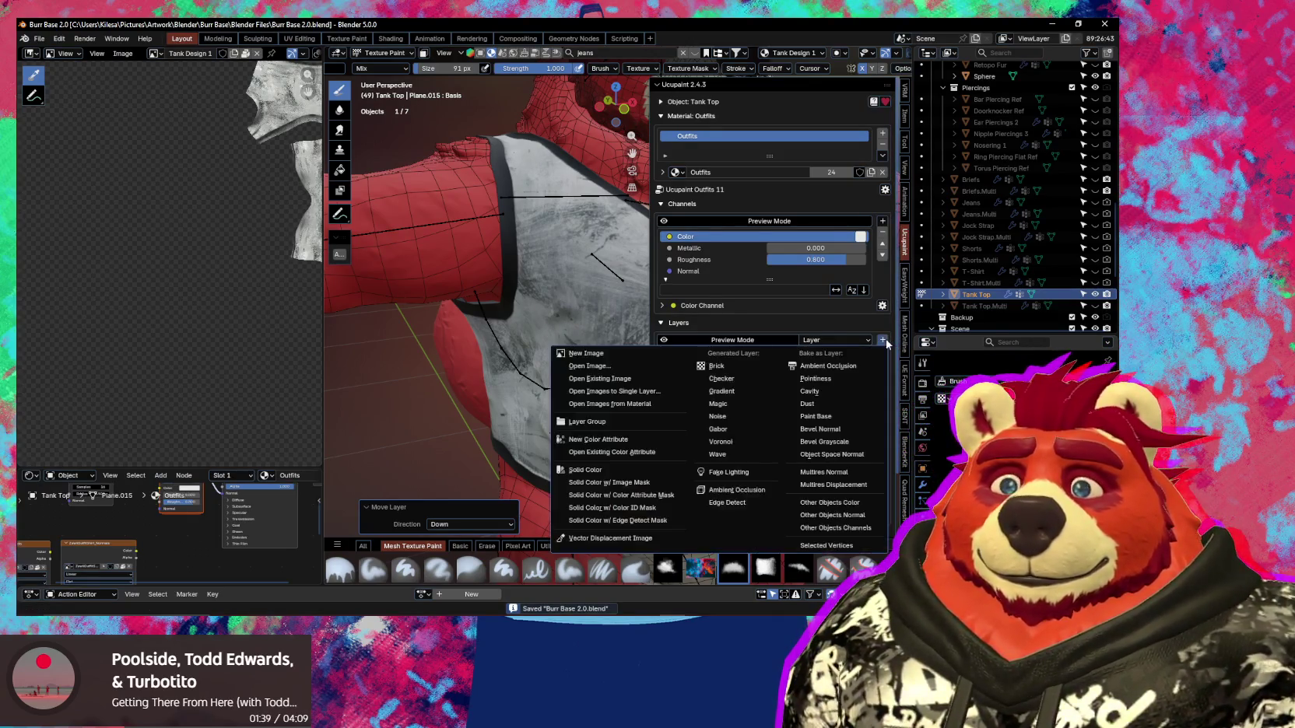
Add a new image layer named 'Tank Design 2' above Tank Design 1 and collapse its settings.
{"action": "left_click", "coordinate": [658, 355]}
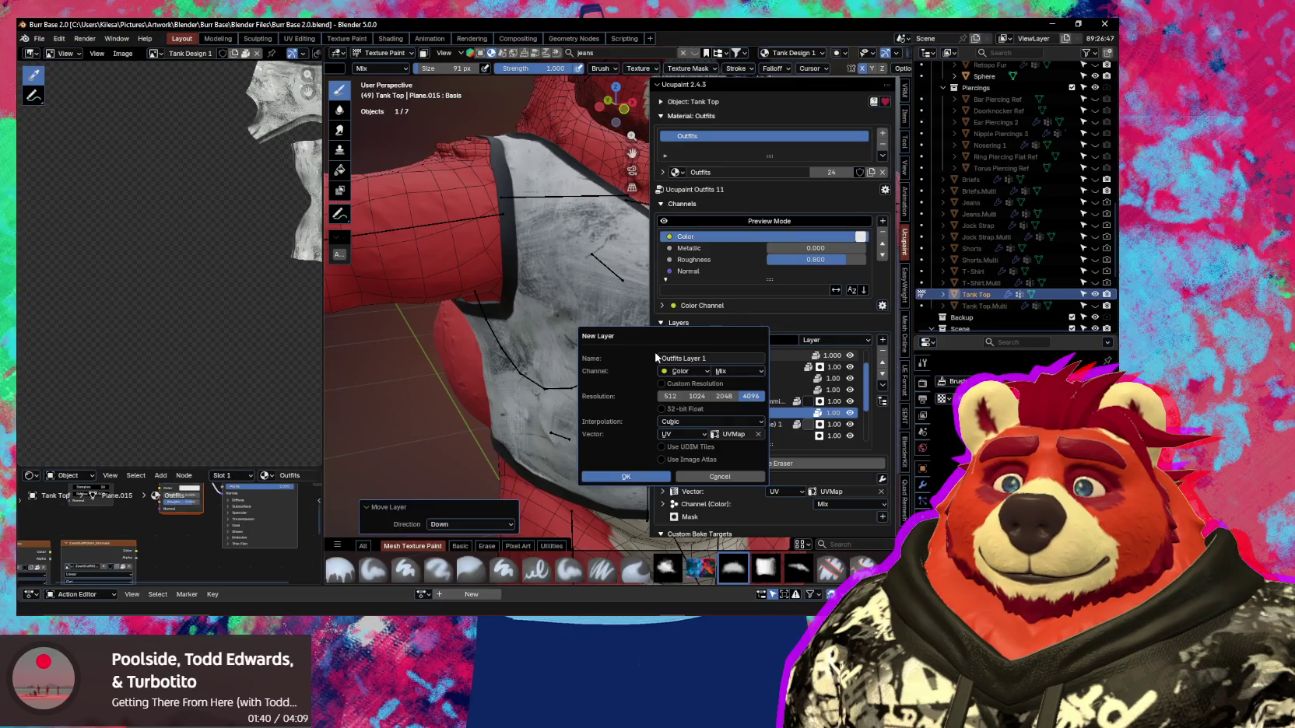
{"action": "left_click", "coordinate": [722, 359]}
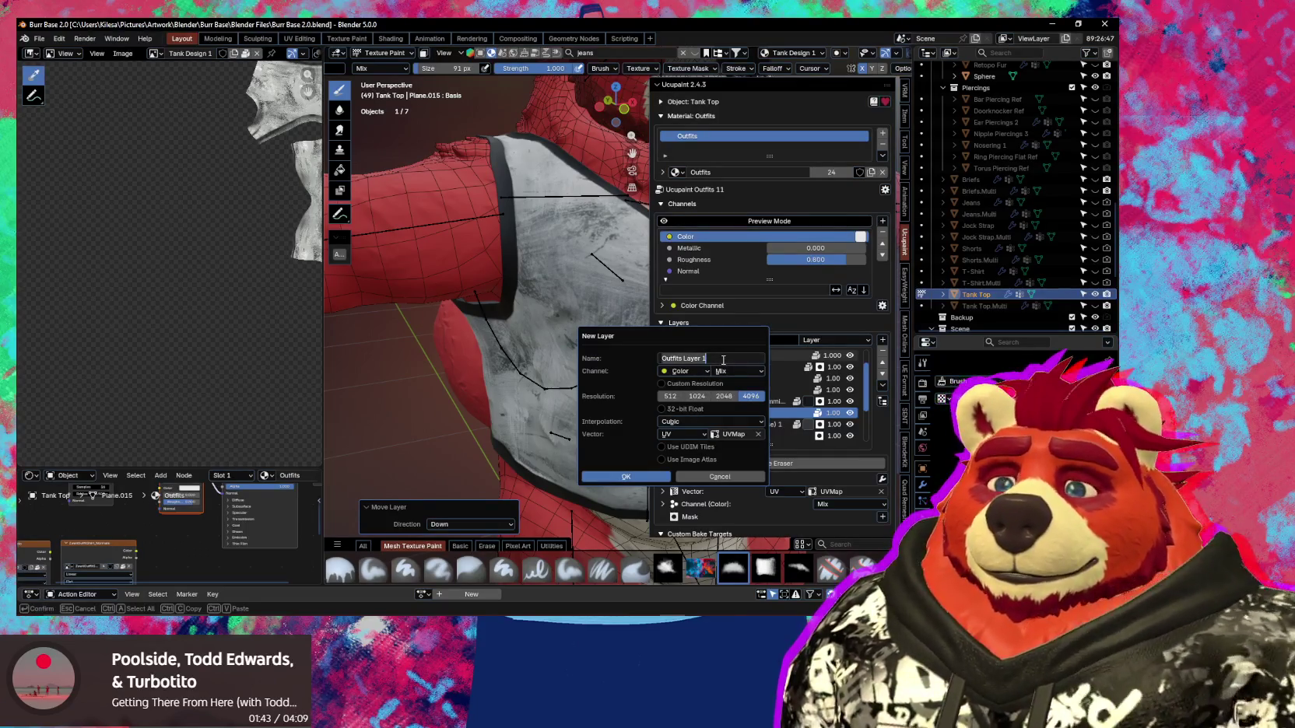
{"action": "type", "text": "Tank Design"}
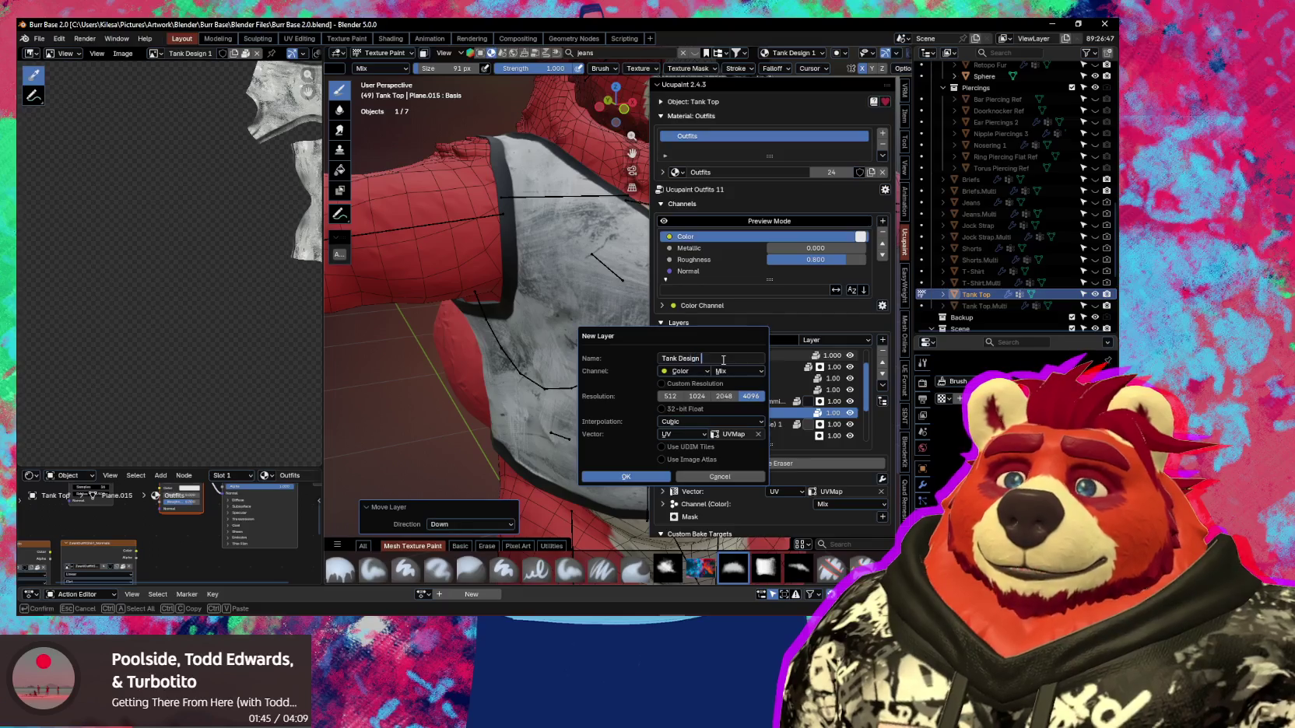
{"action": "type", "text": "2"}
{"action": "key", "text": "Return"}
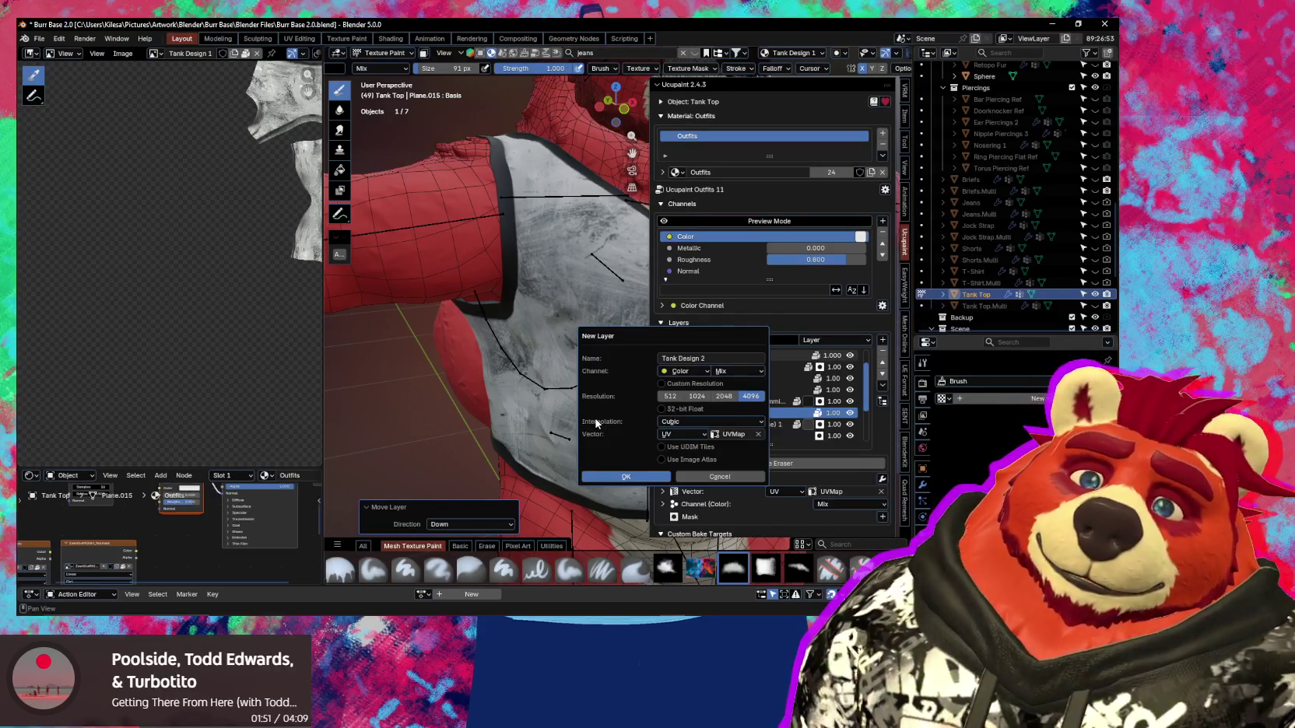
{"action": "left_click", "coordinate": [630, 476]}
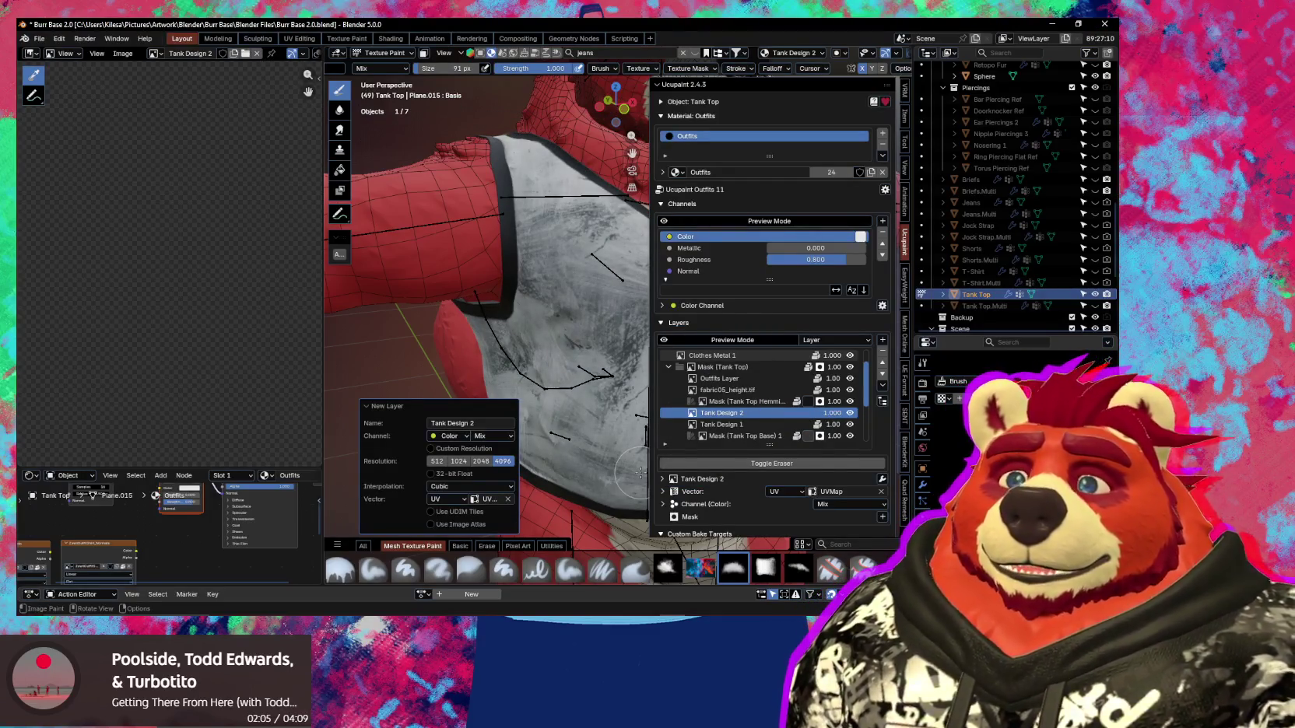
{"action": "middle_click_drag", "start_coordinate": [555, 382], "coordinate": [436, 401]}
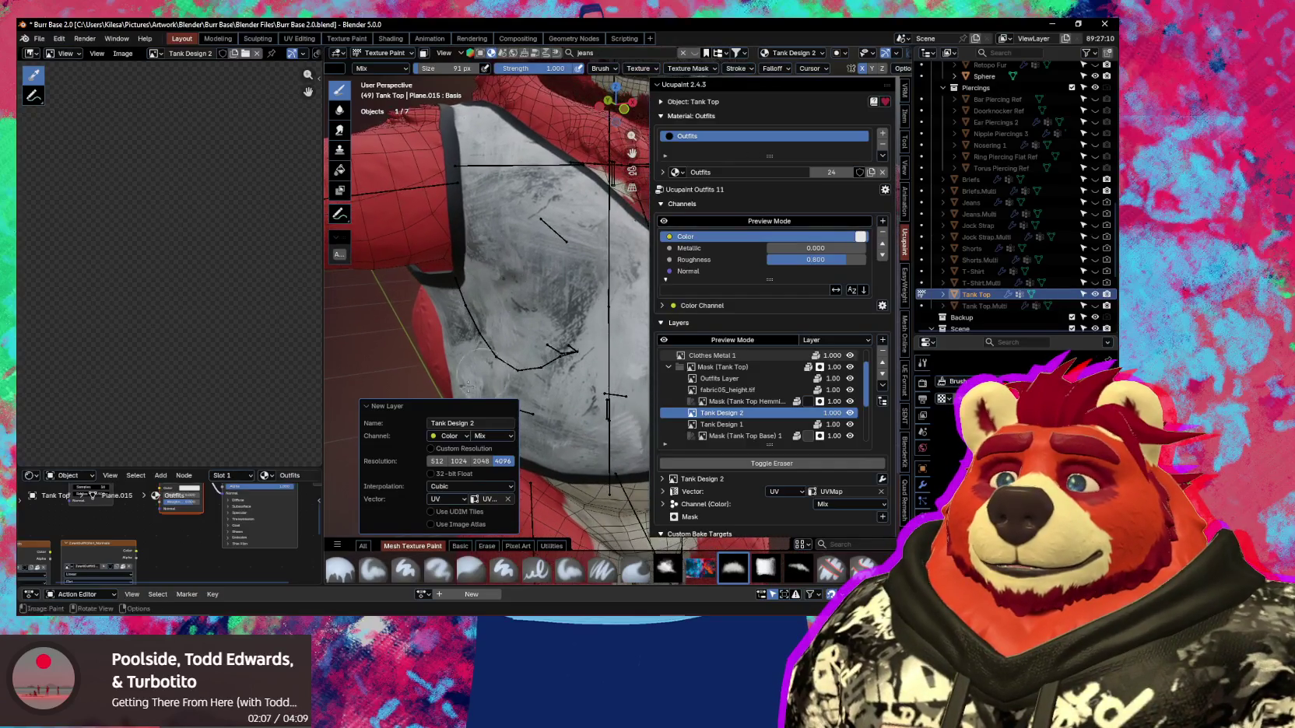
{"action": "left_click", "coordinate": [403, 406]}
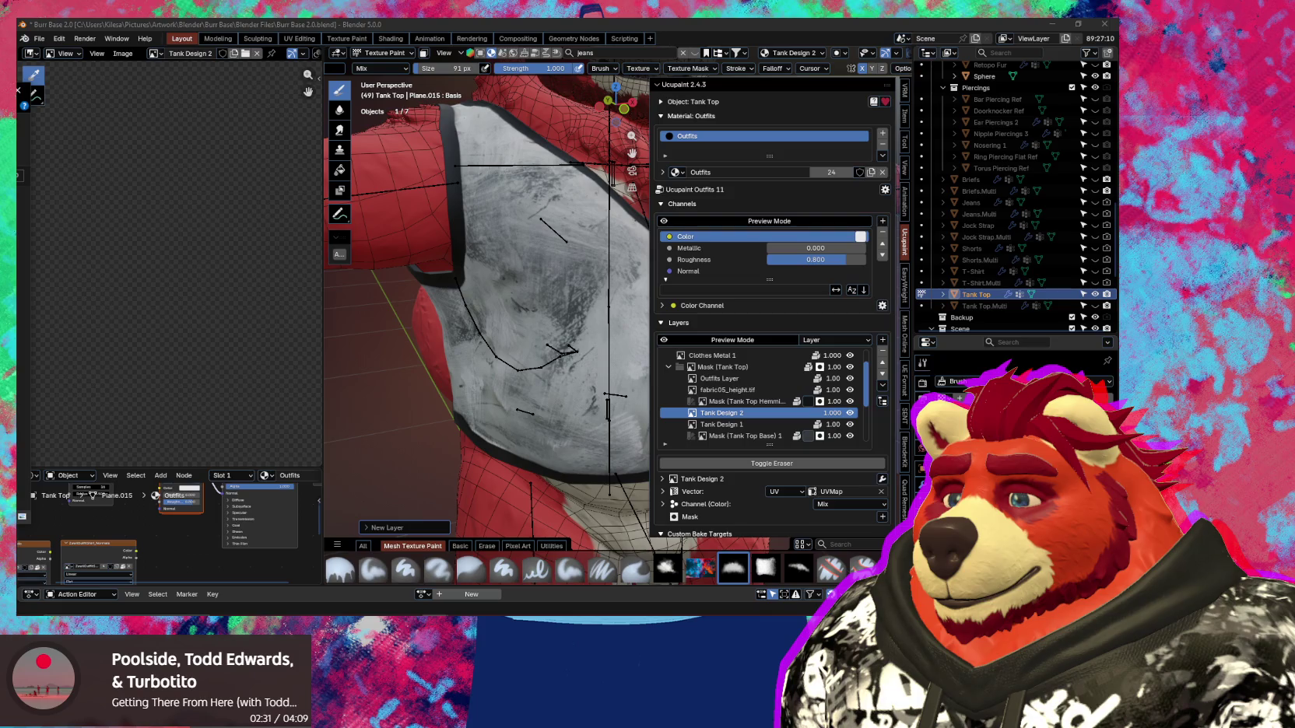
{"action": "middle_click_drag", "start_coordinate": [545, 366], "coordinate": [523, 374]}
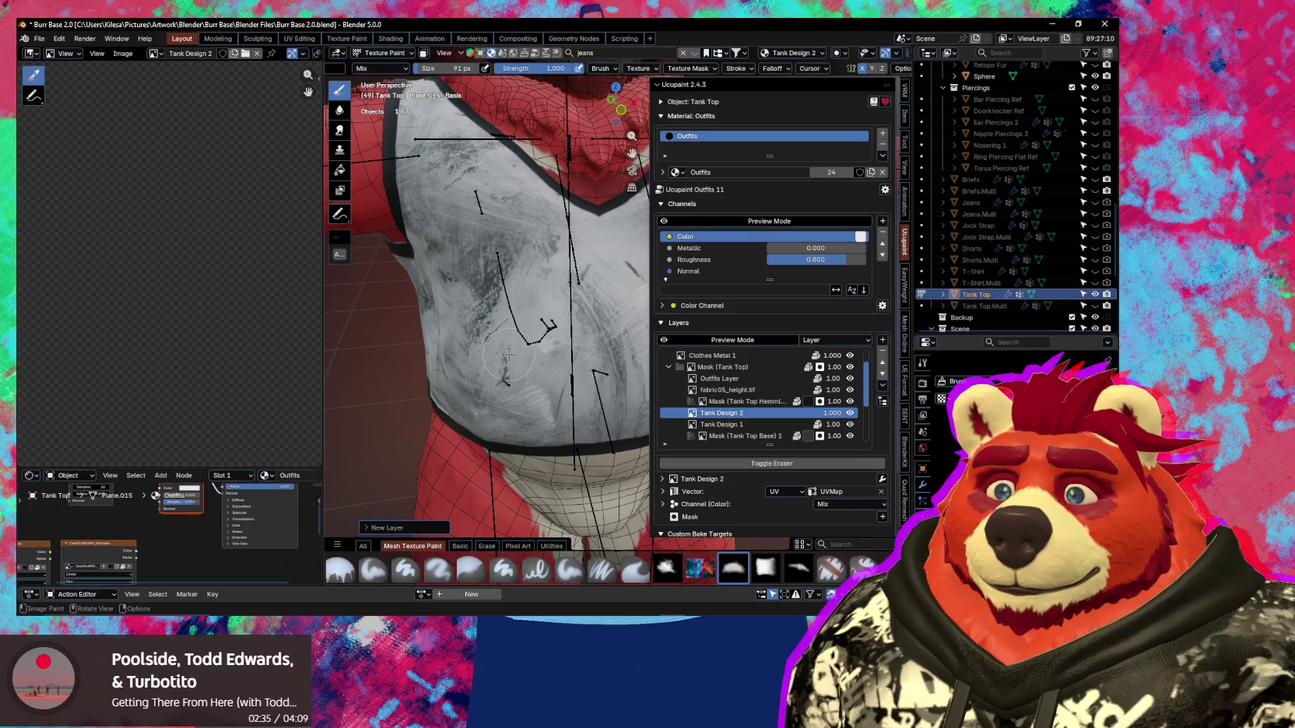
Hide the side panel, frame the front of the tank top's chest, and choose a different brush.
{"action": "key", "text": "n"}
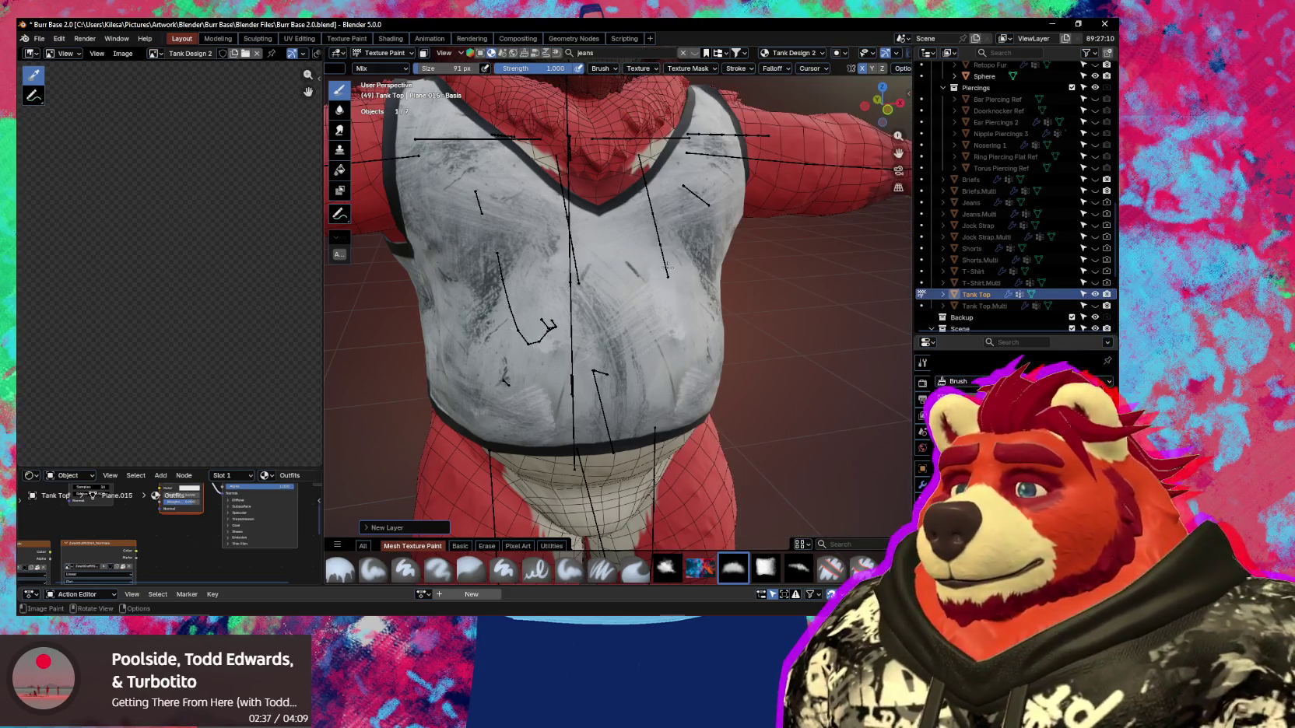
{"action": "middle_click_drag", "start_coordinate": [684, 311], "coordinate": [700, 308]}
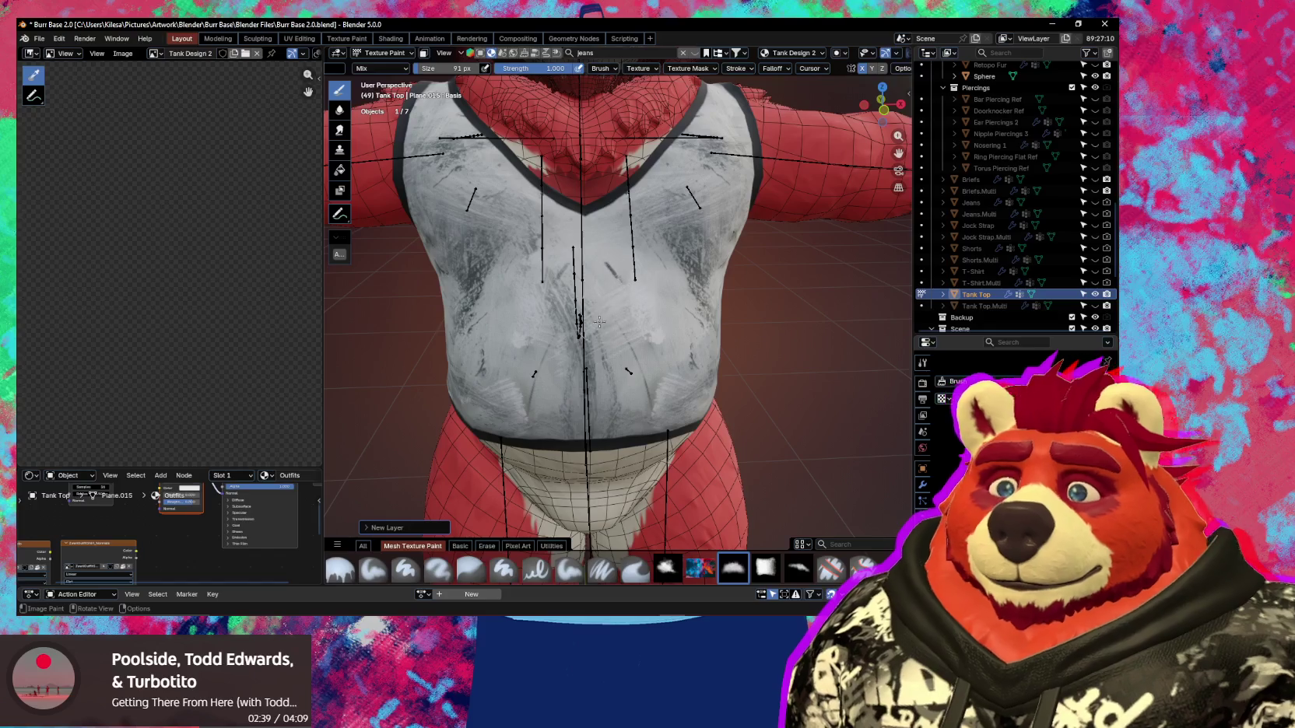
{"action": "scroll", "coordinate": [621, 341], "scroll_direction": "up", "scroll_amount": 1}
{"action": "middle_click_drag", "start_coordinate": [621, 341], "coordinate": [804, 572], "text": "shift"}
{"action": "left_click", "coordinate": [804, 572]}
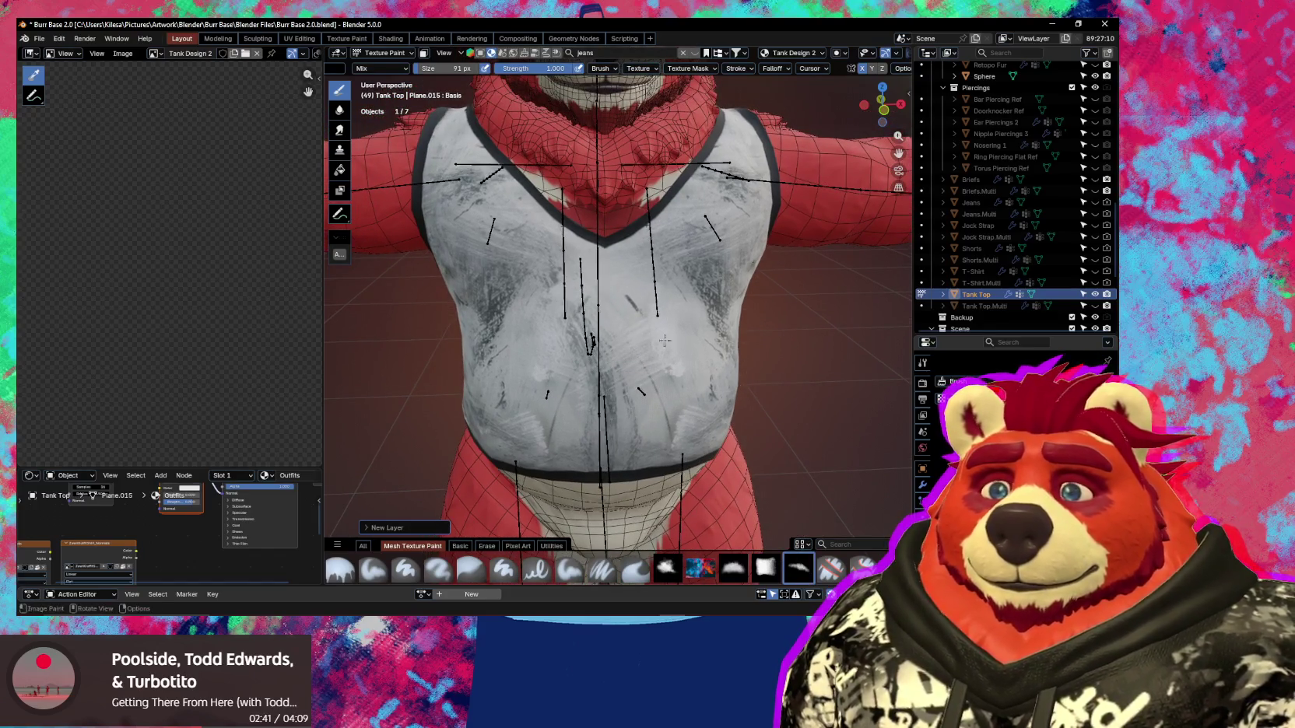
Shrink the brush to 61 px and try test marks and an antler sketch, undoing each.
{"action": "key", "text": "bracketleft"}
{"action": "key", "text": "bracketleft"}
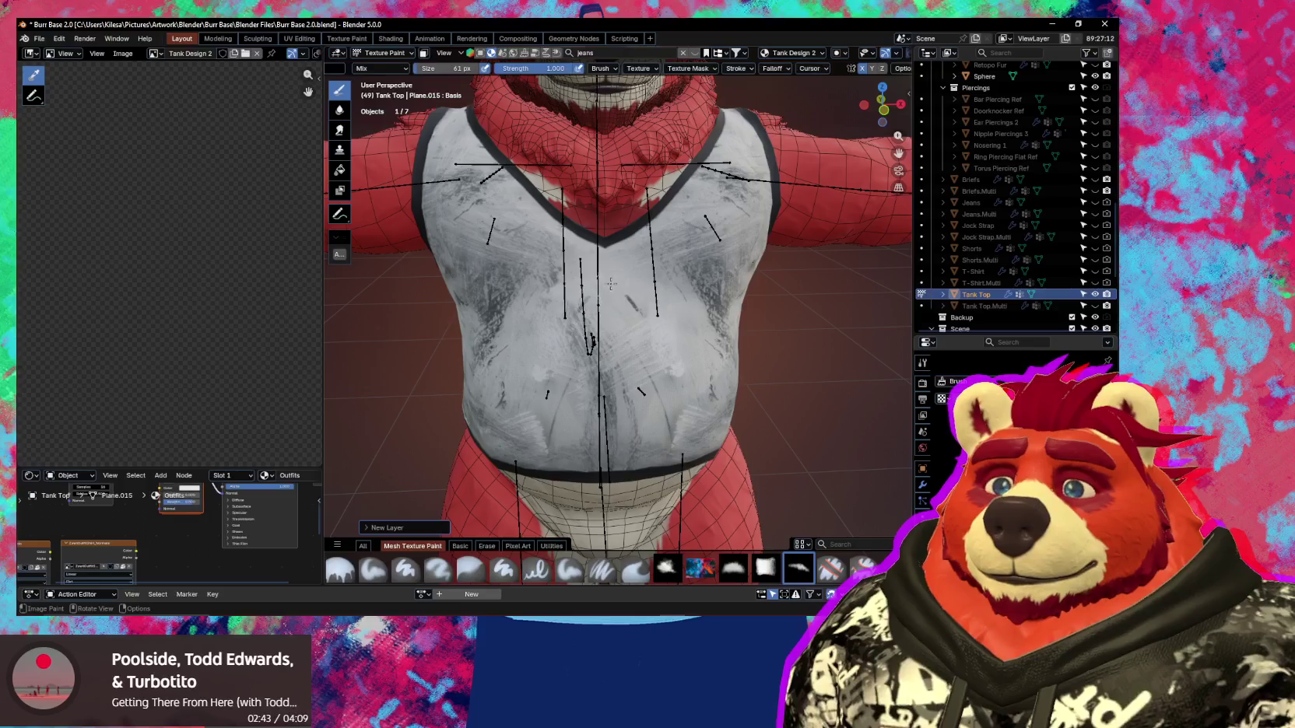
{"action": "left_click", "coordinate": [840, 153]}
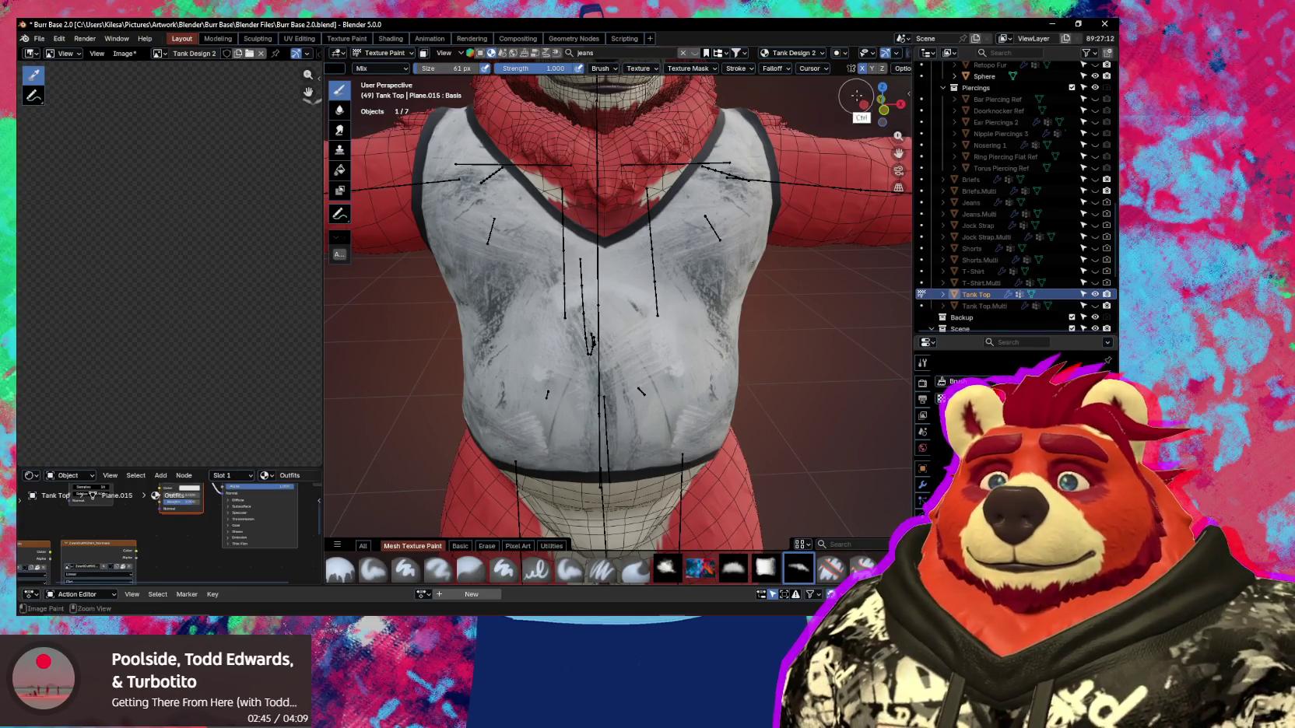
{"action": "key", "text": "ctrl+z"}
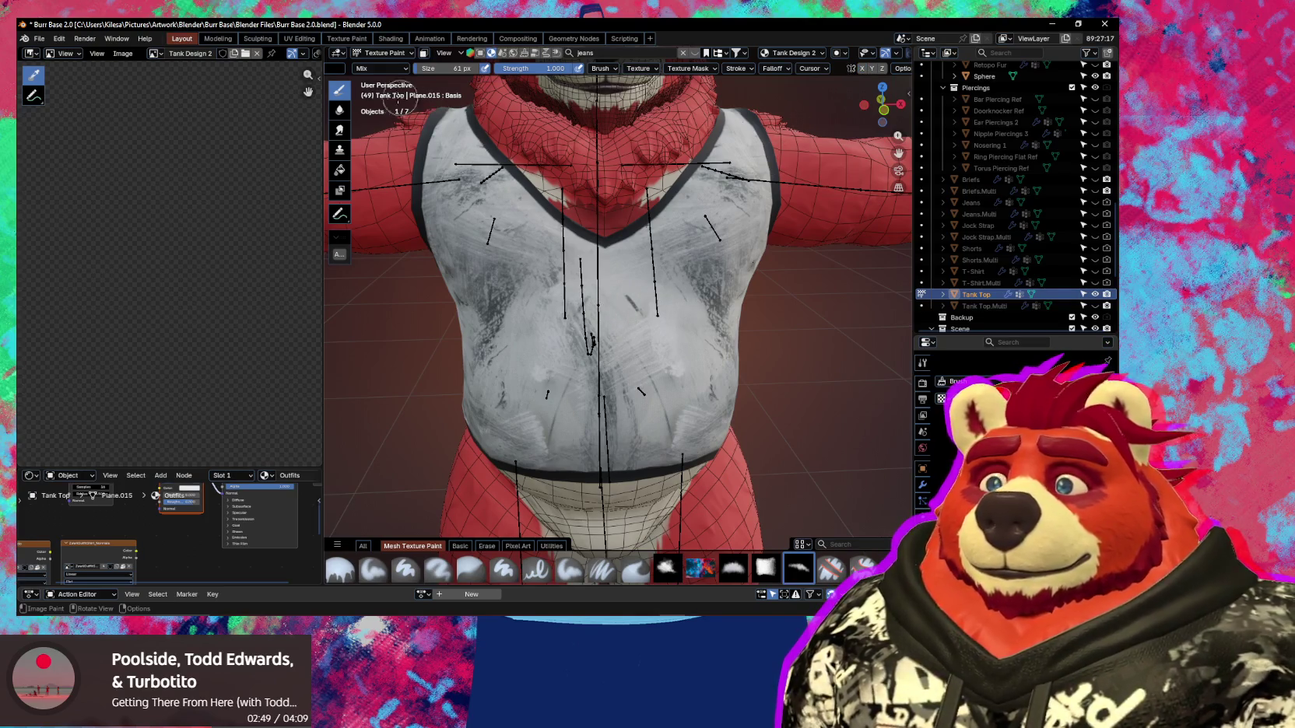
{"action": "scroll", "coordinate": [506, 69], "scroll_direction": "up", "scroll_amount": 5}
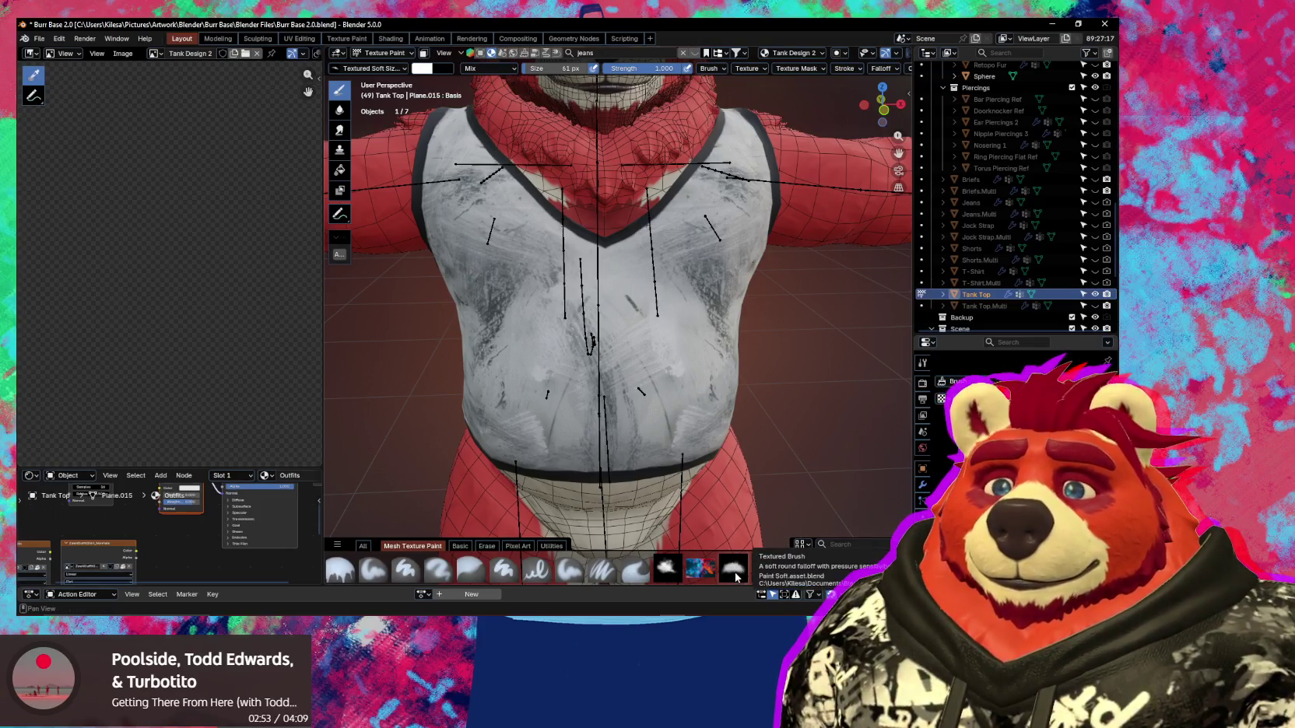
{"action": "left_click", "coordinate": [665, 571]}
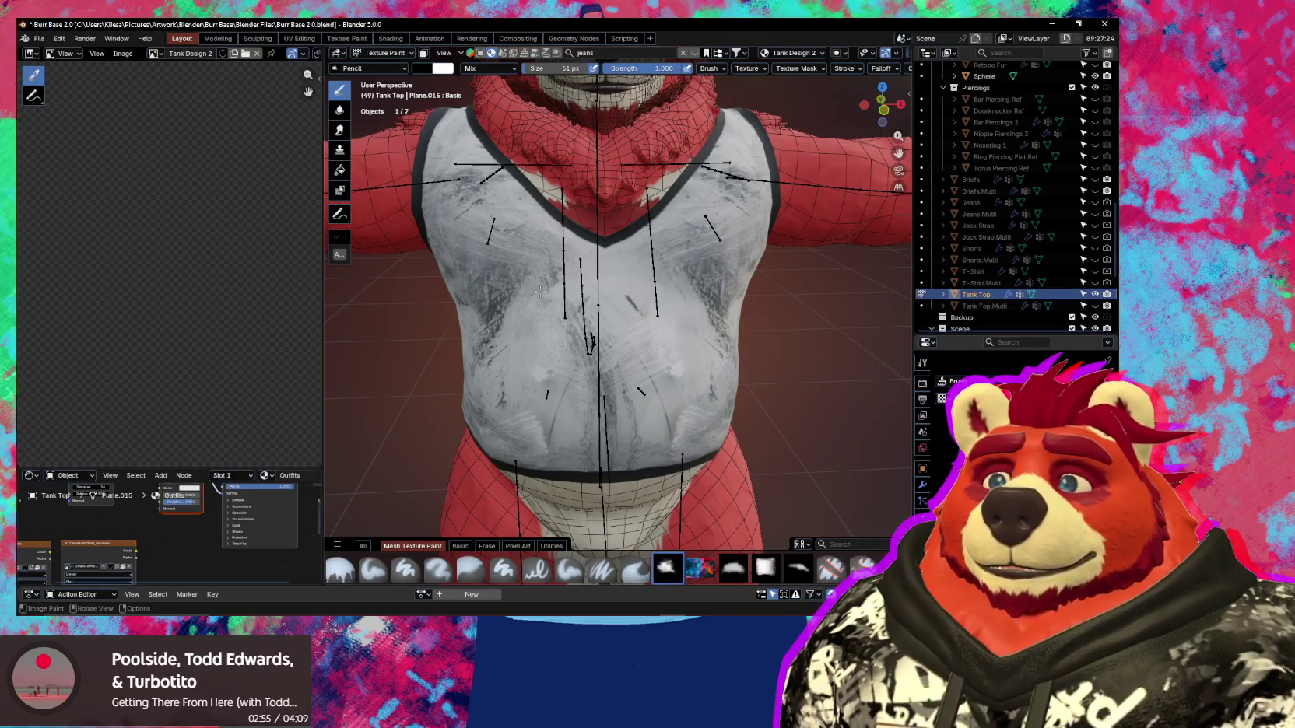
{"action": "left_click_drag", "start_coordinate": [549, 333], "coordinate": [570, 307]}
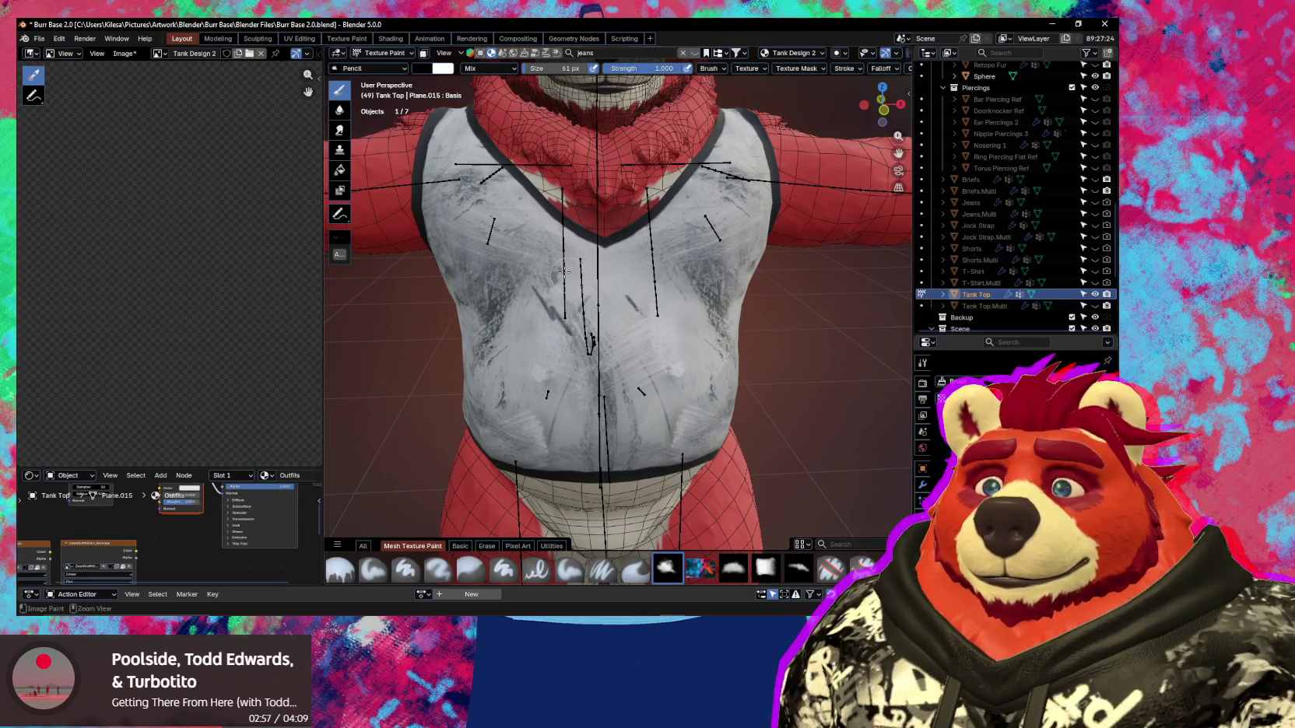
{"action": "key", "text": "ctrl+z"}
{"action": "left_click_drag", "start_coordinate": [592, 342], "coordinate": [604, 299]}
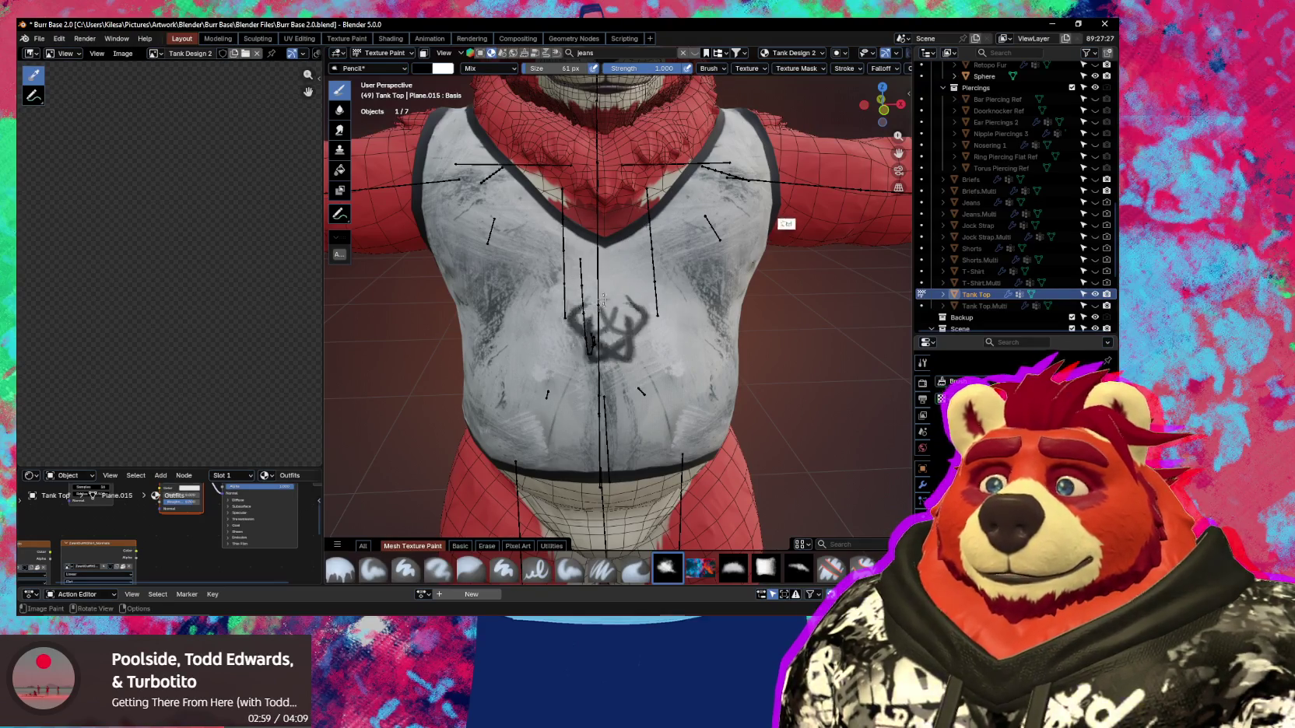
{"action": "key", "text": "ctrl+z"}
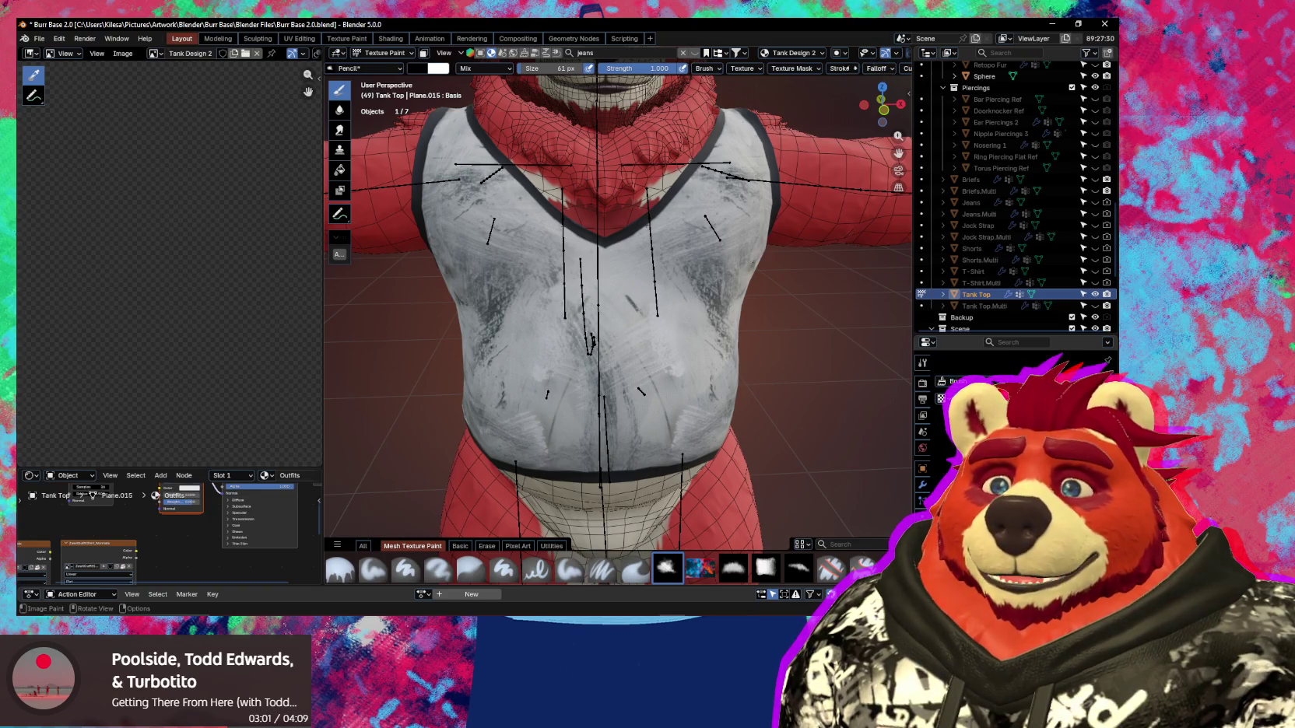
Set the brush to 80 px to dab paint on the chest, then shrink it to 33 px.
{"action": "scroll", "coordinate": [845, 71], "scroll_direction": "down", "scroll_amount": 5}
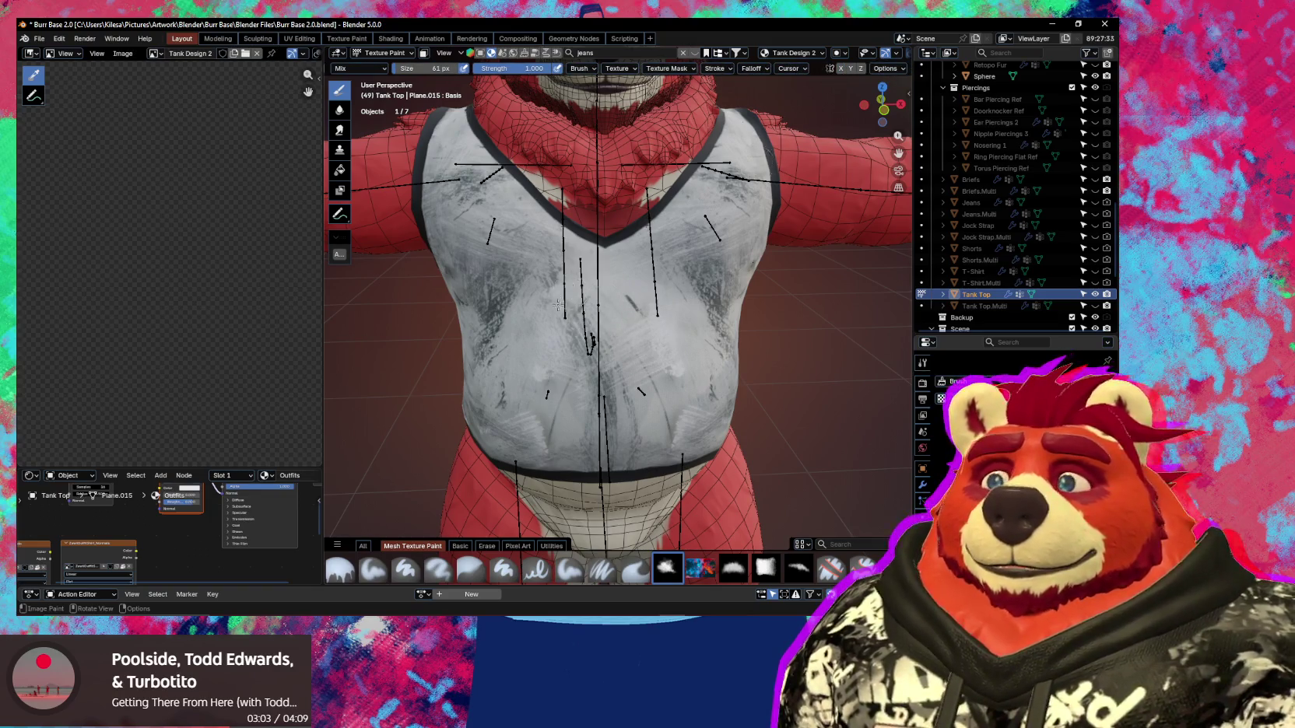
{"action": "scroll", "coordinate": [576, 312], "scroll_direction": "up", "scroll_amount": 5}
{"action": "key", "text": "f"}
{"action": "left_click", "coordinate": [630, 297]}
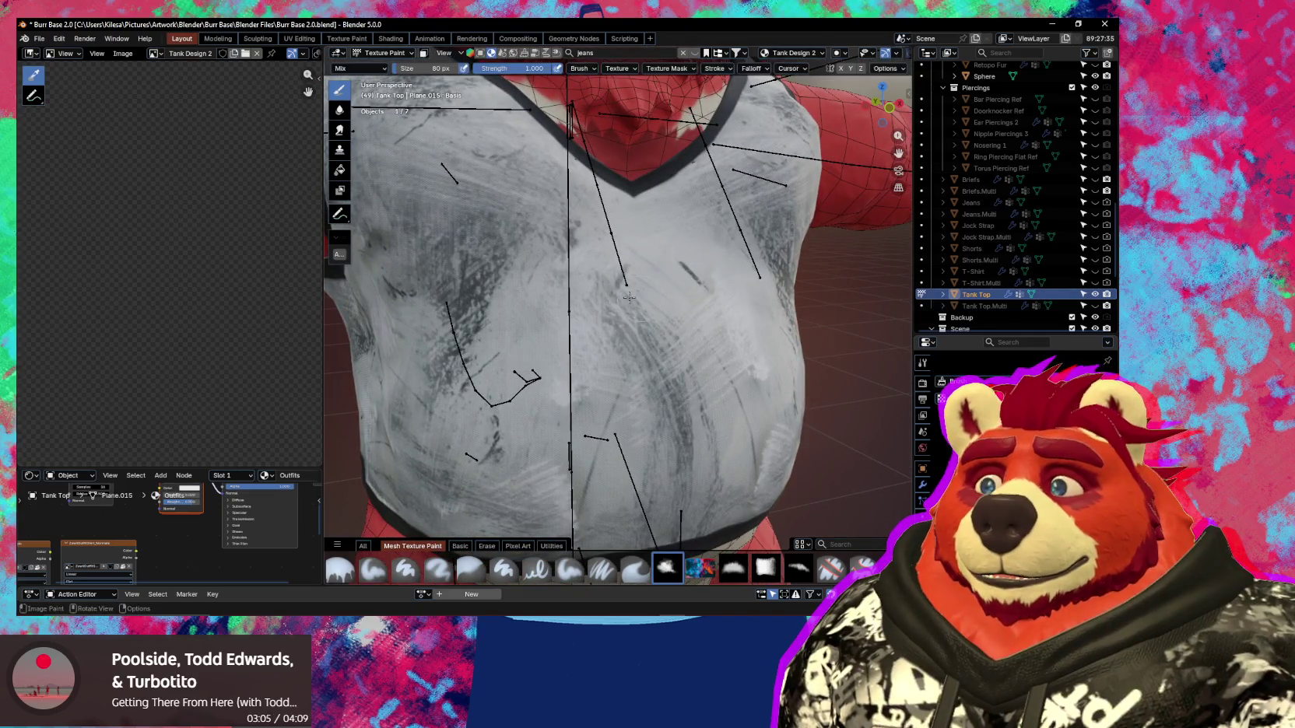
{"action": "mouse_move", "coordinate": [545, 292]}
{"action": "middle_mouse_down"}
{"action": "mouse_move", "coordinate": [572, 334]}
{"action": "mouse_move", "coordinate": [545, 319]}
{"action": "middle_mouse_up"}
{"action": "left_click", "coordinate": [573, 336]}
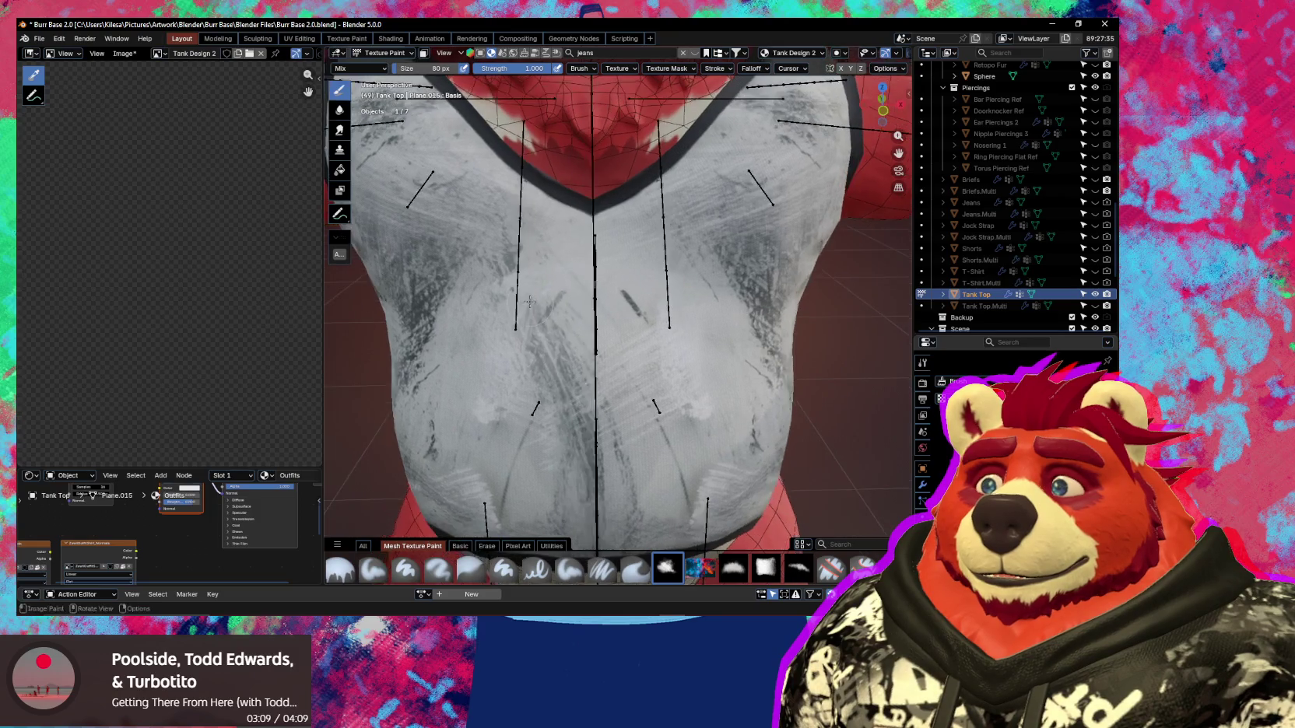
{"action": "key", "text": "f"}
{"action": "left_click", "coordinate": [527, 317]}
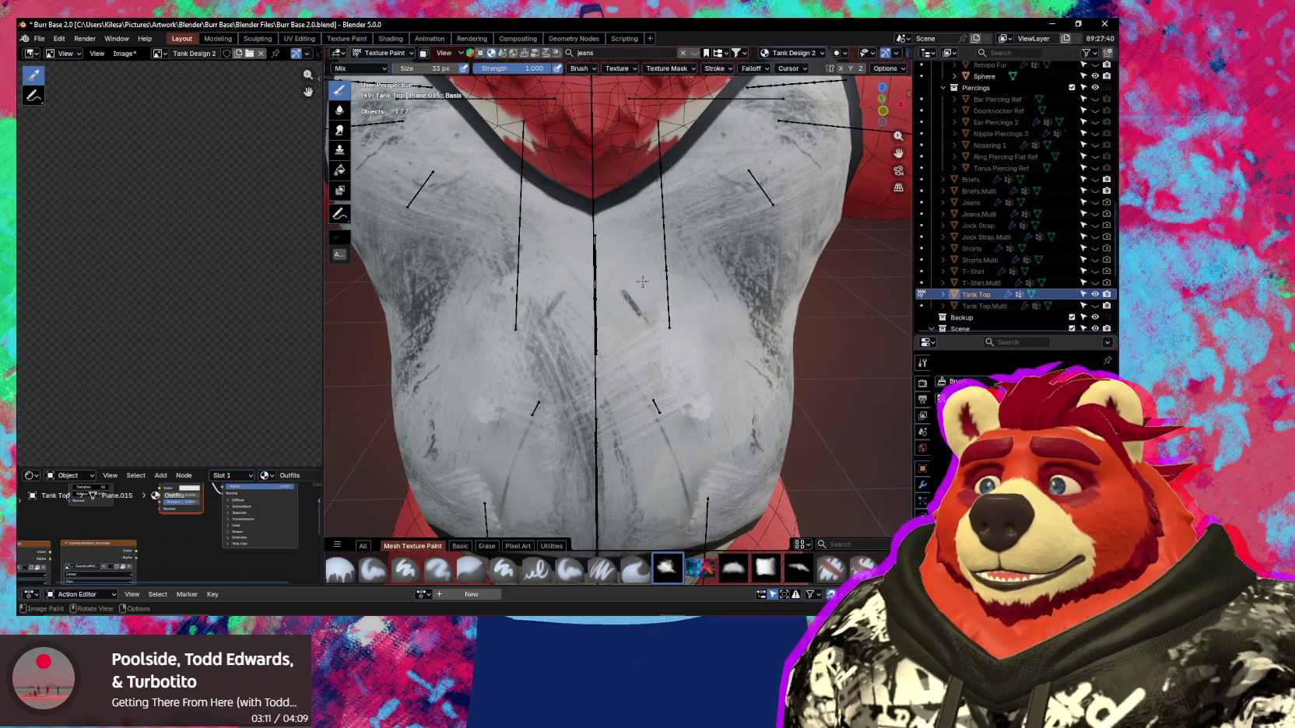
Choose a sketch brush at about 38 px and draw a dark stroke across the chest.
{"action": "middle_click_drag", "start_coordinate": [527, 317], "coordinate": [571, 283]}
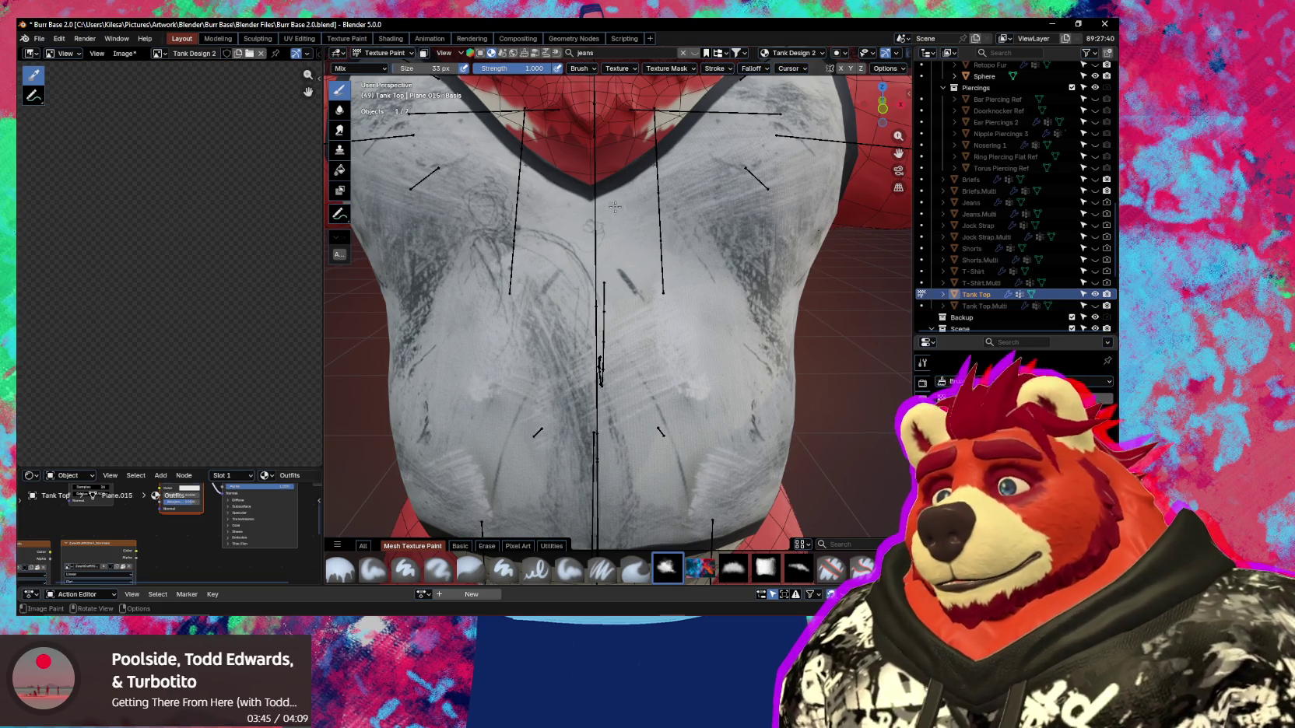
{"action": "scroll", "coordinate": [606, 209], "scroll_direction": "down", "scroll_amount": 3}
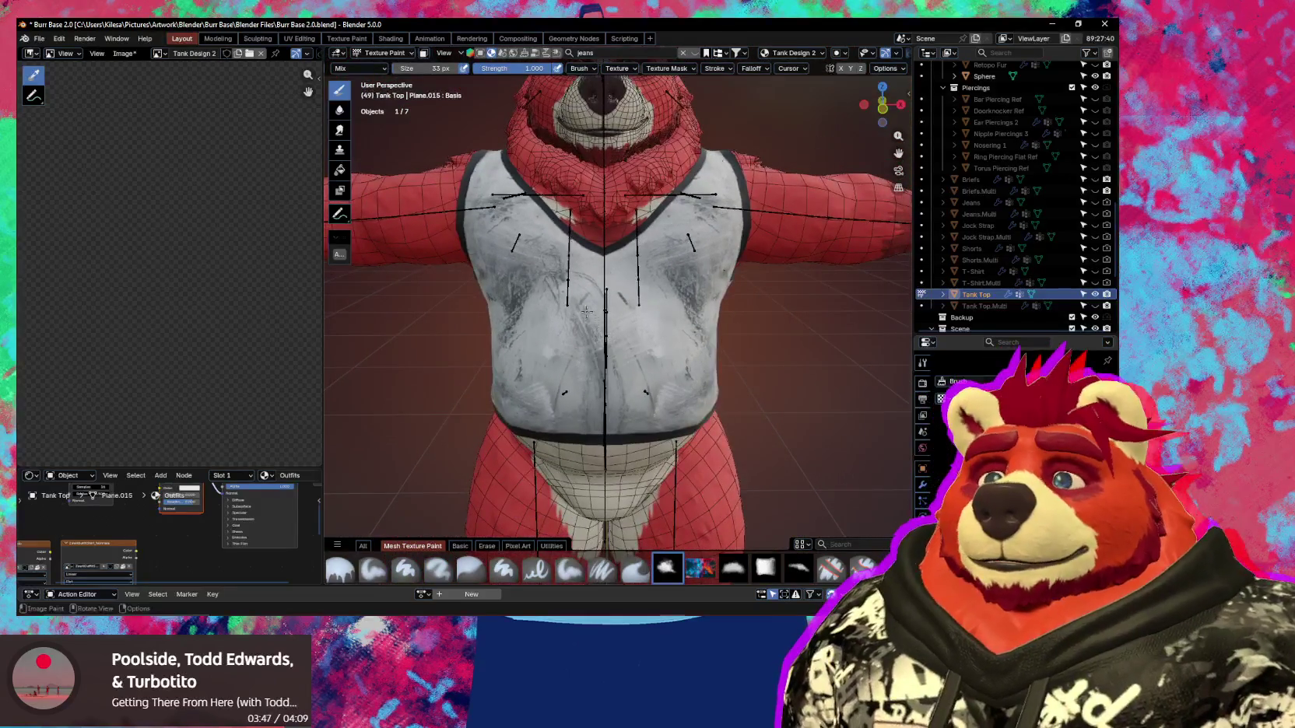
{"action": "scroll", "coordinate": [592, 326], "scroll_direction": "up", "scroll_amount": 2}
{"action": "scroll", "coordinate": [591, 331], "scroll_direction": "up", "scroll_amount": 2}
{"action": "key", "text": "e"}
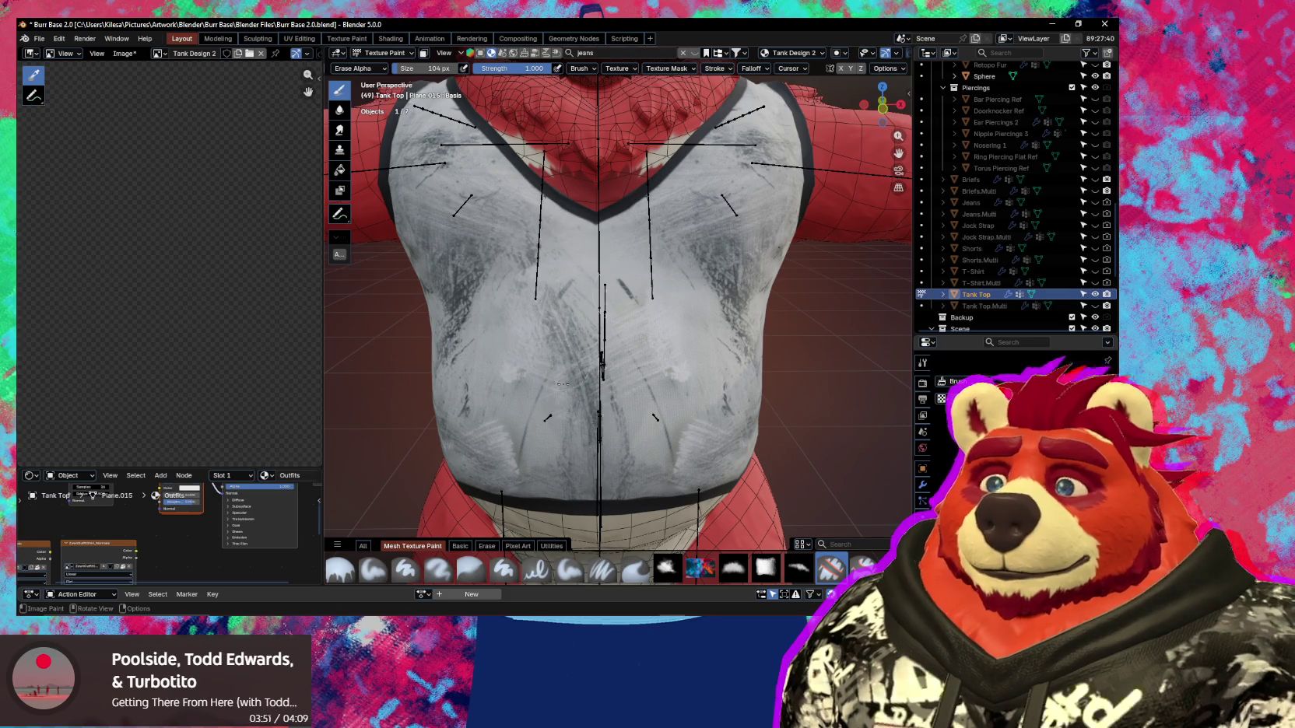
{"action": "left_click", "coordinate": [667, 568]}
{"action": "key", "text": "f"}
{"action": "left_click", "coordinate": [529, 349]}
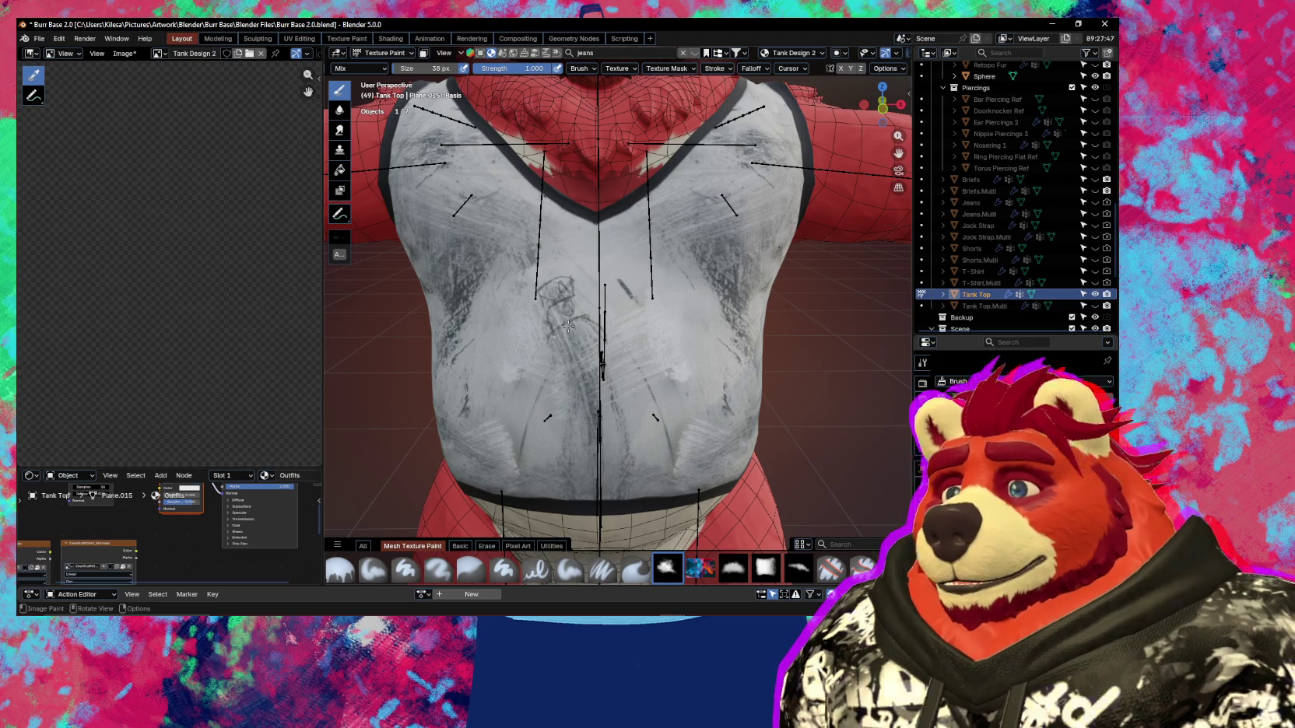
{"action": "left_click_drag", "start_coordinate": [568, 325], "coordinate": [597, 318]}
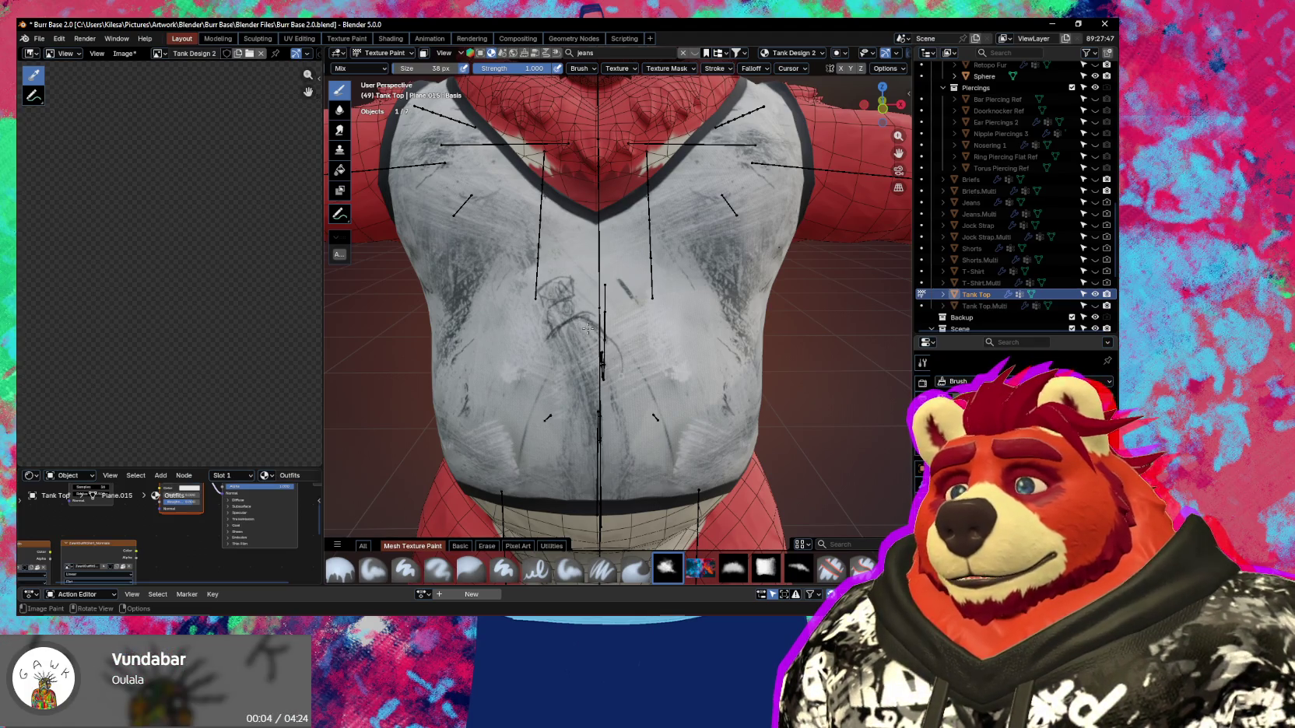
Add a looping stroke, erase stray chest scribbles, then sketch circular marks on the left chest.
{"action": "left_click_drag", "start_coordinate": [620, 376], "coordinate": [610, 355]}
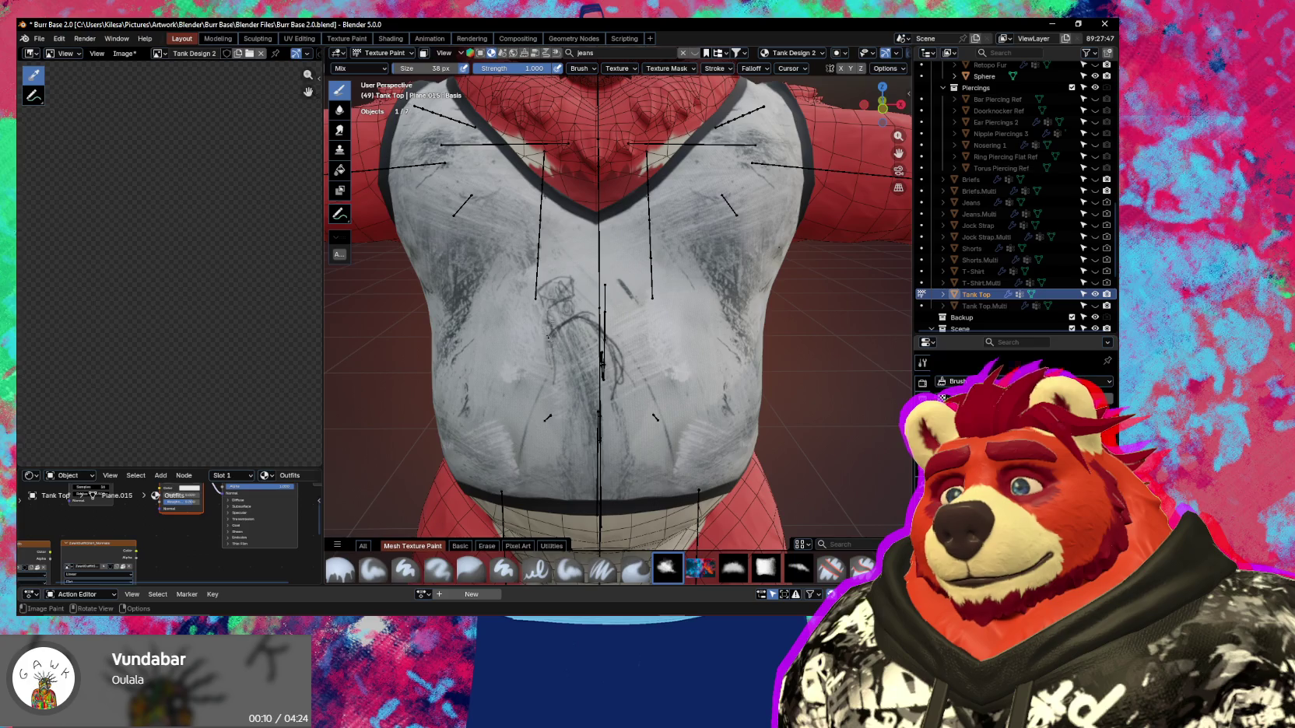
{"action": "left_click", "coordinate": [831, 568]}
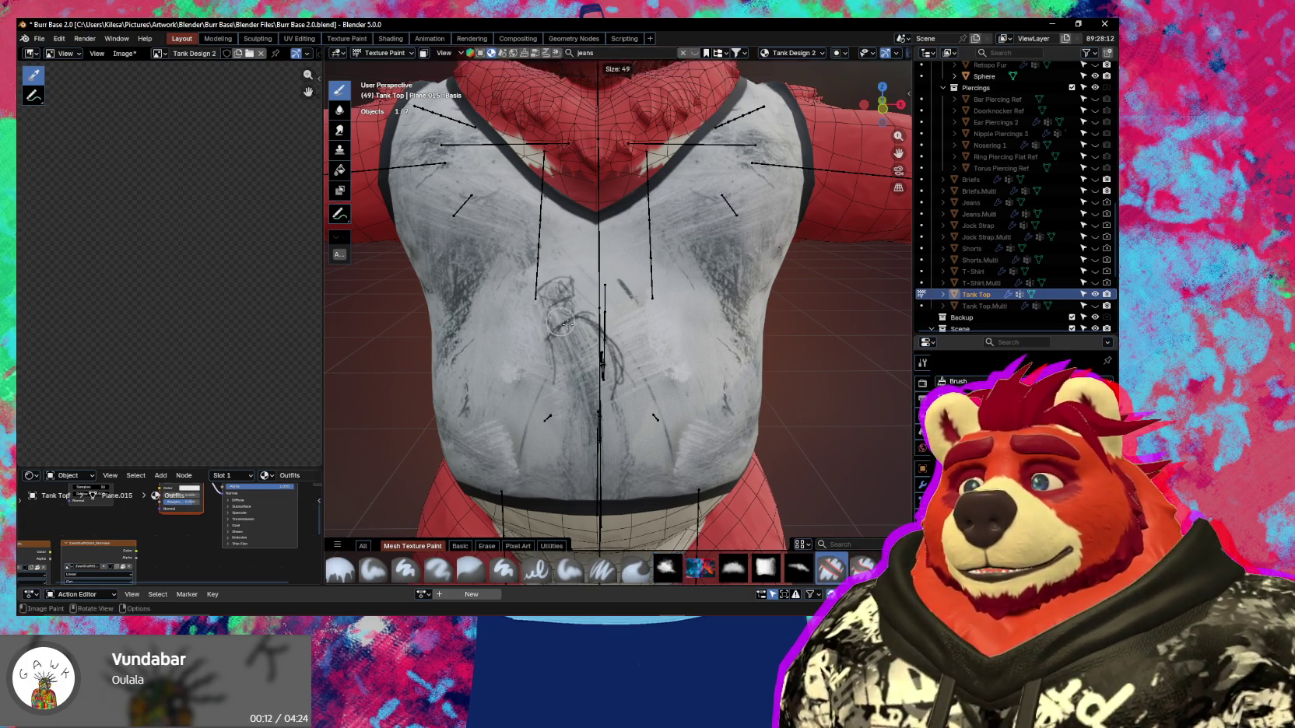
{"action": "left_click_drag", "start_coordinate": [545, 288], "coordinate": [578, 307]}
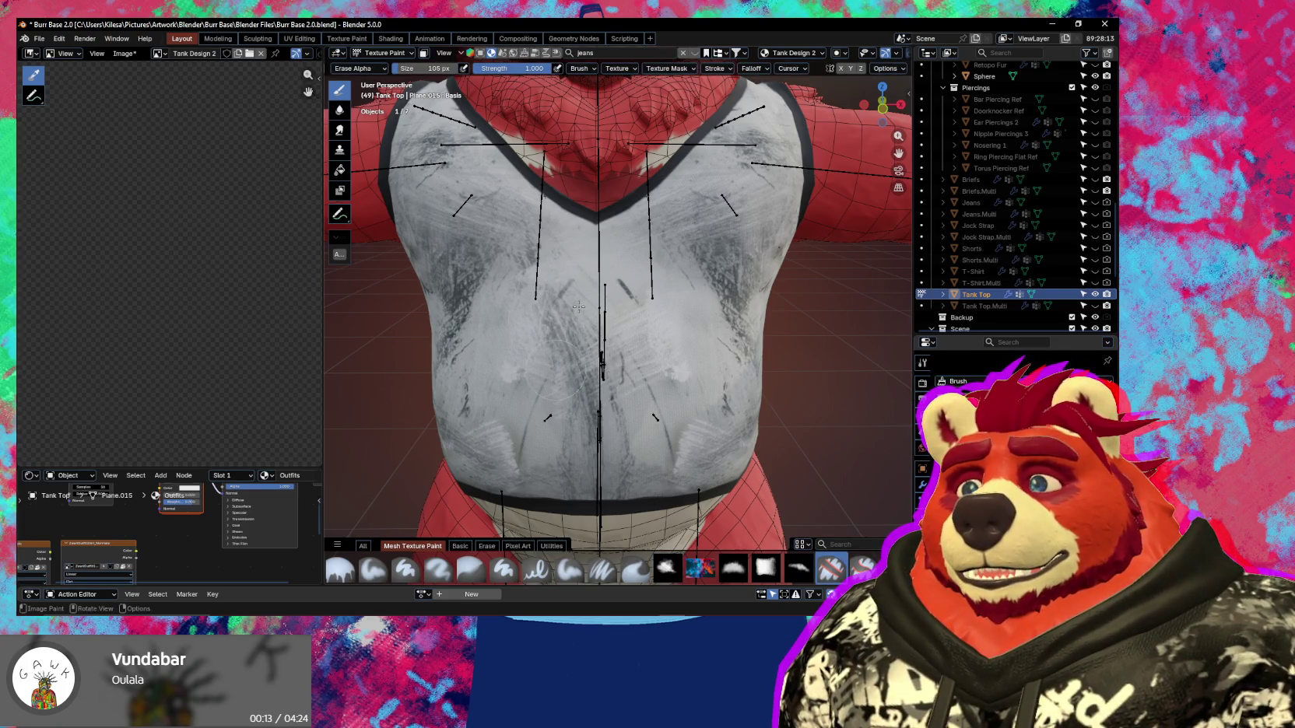
{"action": "left_click", "coordinate": [669, 567]}
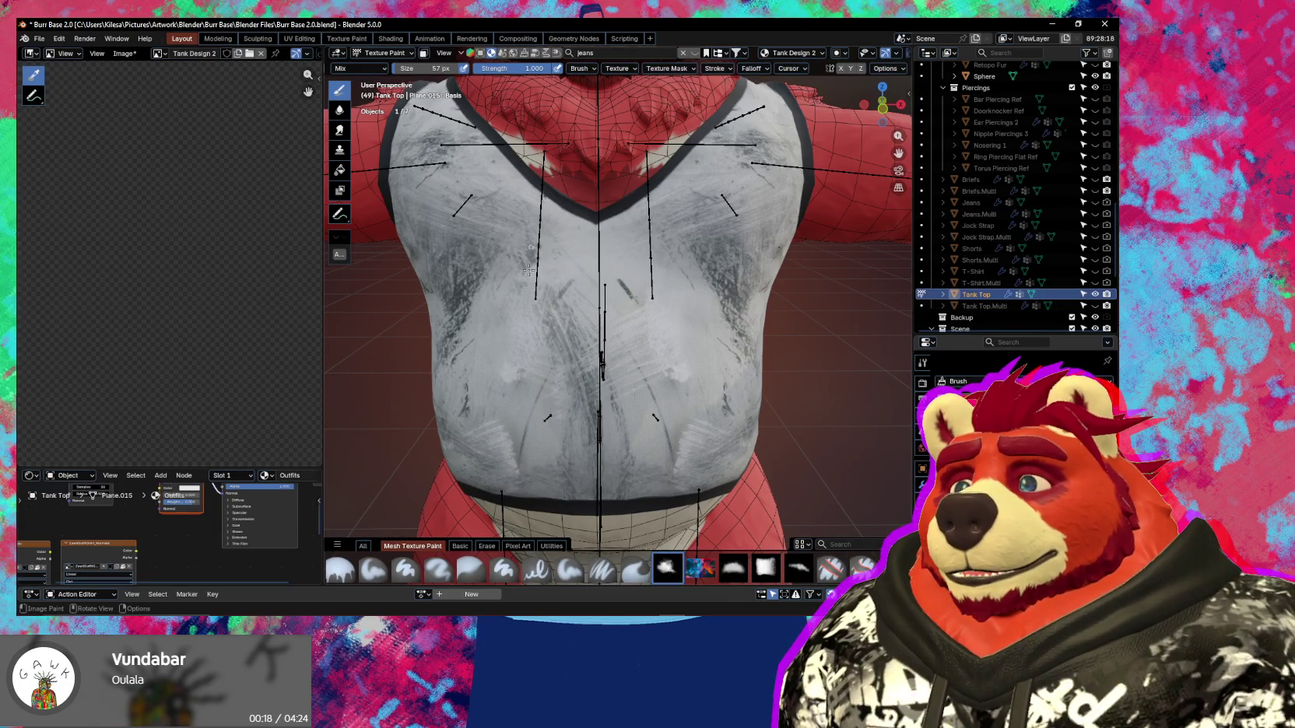
{"action": "mouse_move", "coordinate": [514, 246]}
{"action": "left_mouse_down"}
{"action": "mouse_move", "coordinate": [507, 264]}
{"action": "mouse_move", "coordinate": [513, 244]}
{"action": "left_mouse_up"}
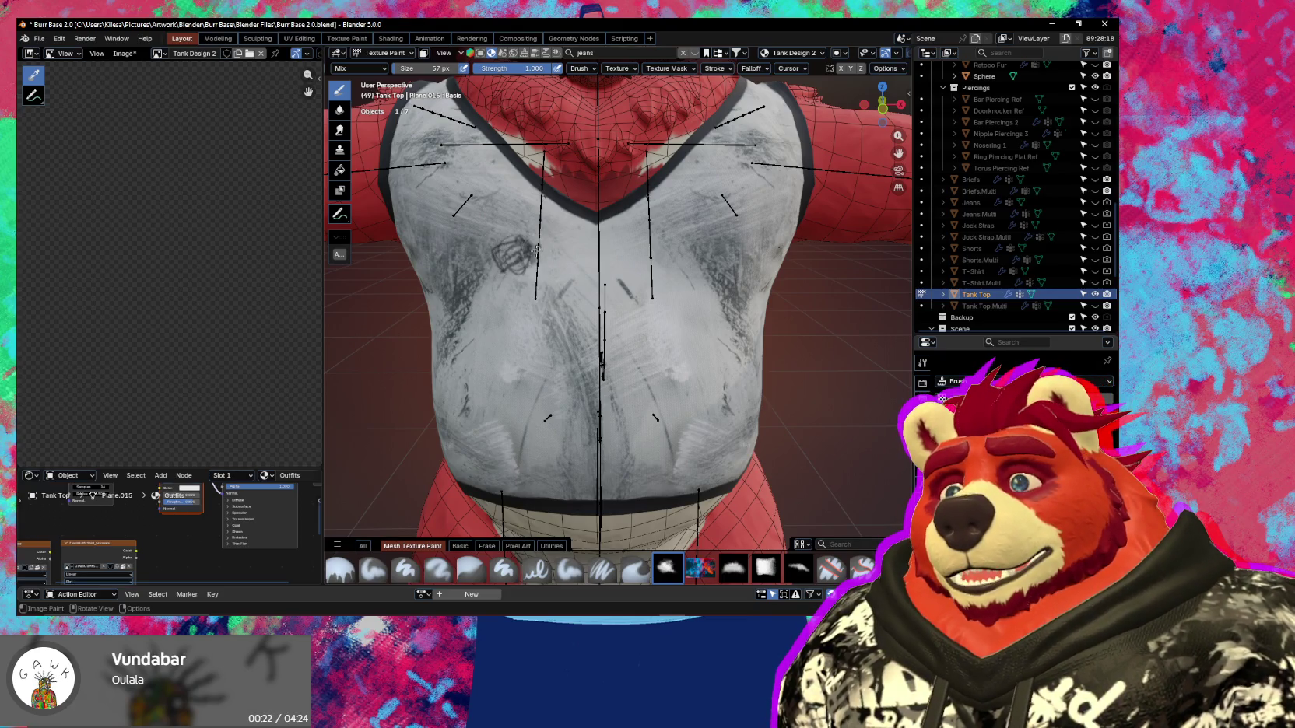
{"action": "left_click_drag", "start_coordinate": [528, 281], "coordinate": [536, 295]}
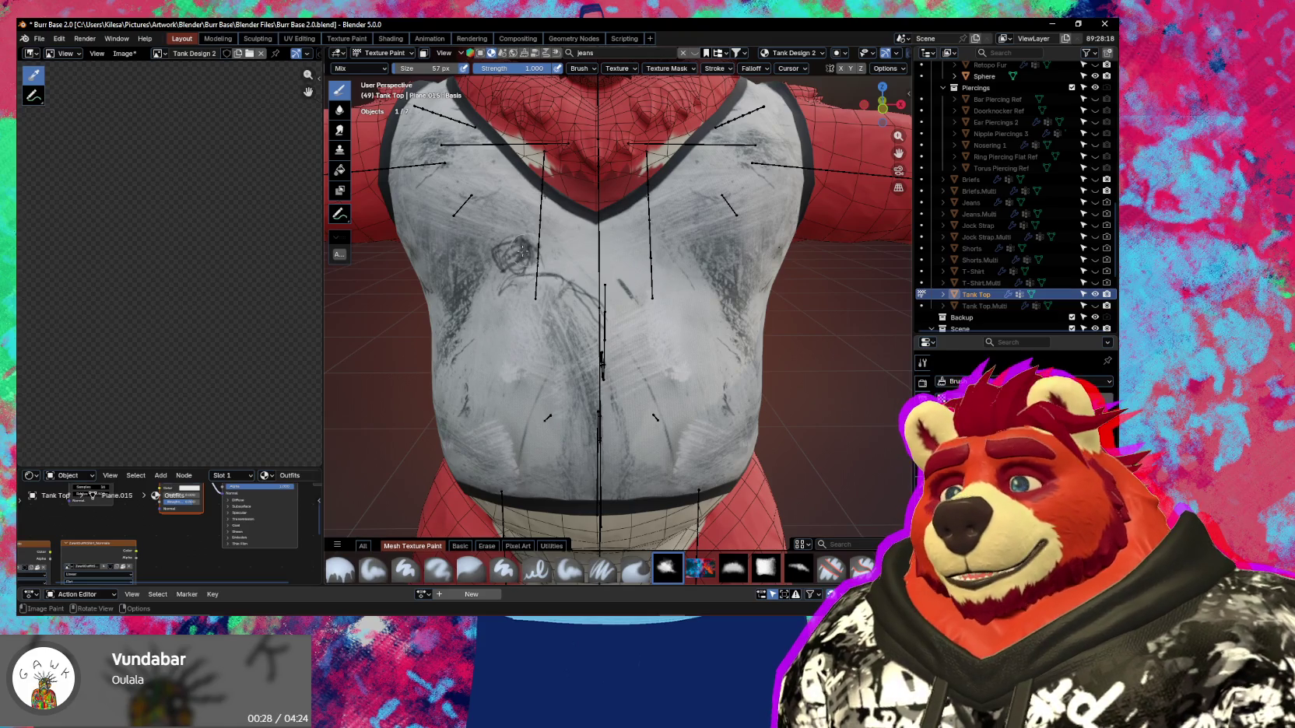
{"action": "left_click_drag", "start_coordinate": [512, 268], "coordinate": [507, 267]}
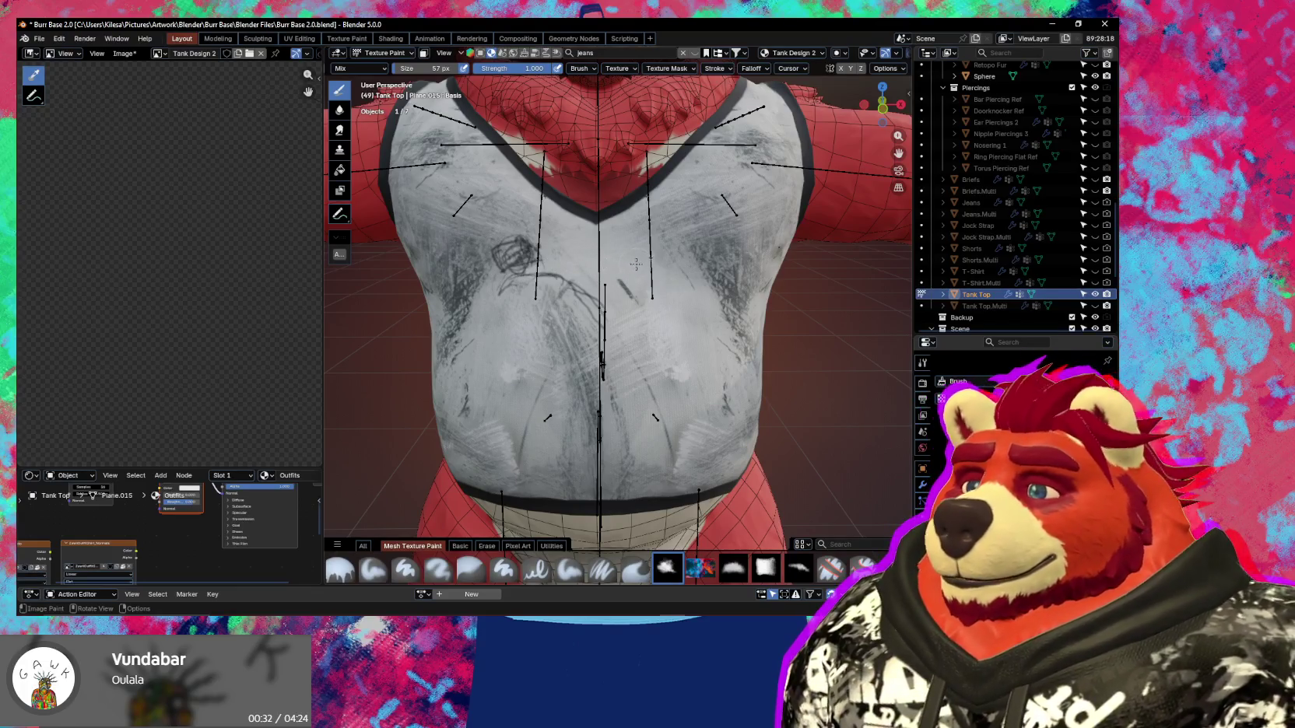
Add hatch marks, a vertical line and the bear's ear loops to the chest sketch.
{"action": "mouse_move", "coordinate": [666, 255]}
{"action": "left_mouse_down"}
{"action": "mouse_move", "coordinate": [704, 284]}
{"action": "mouse_move", "coordinate": [696, 366]}
{"action": "left_mouse_up"}
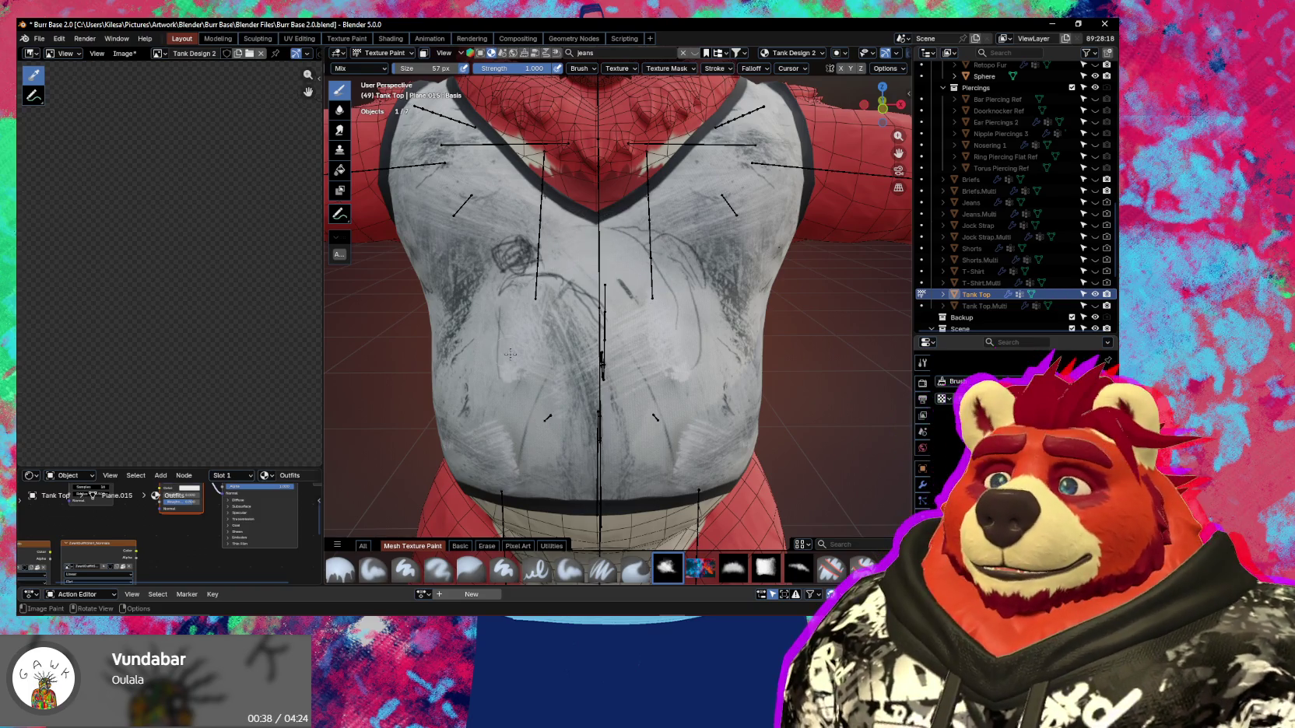
{"action": "left_click_drag", "start_coordinate": [602, 285], "coordinate": [592, 365]}
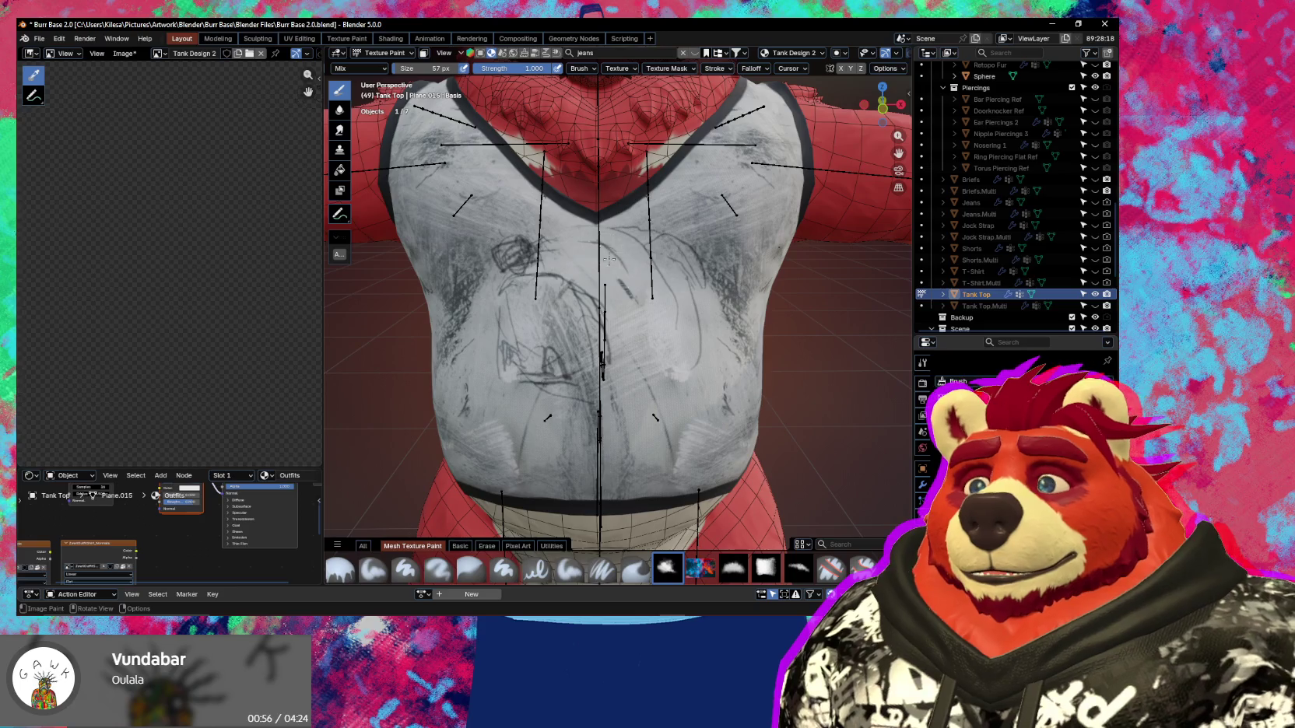
{"action": "left_click_drag", "start_coordinate": [615, 257], "coordinate": [621, 251]}
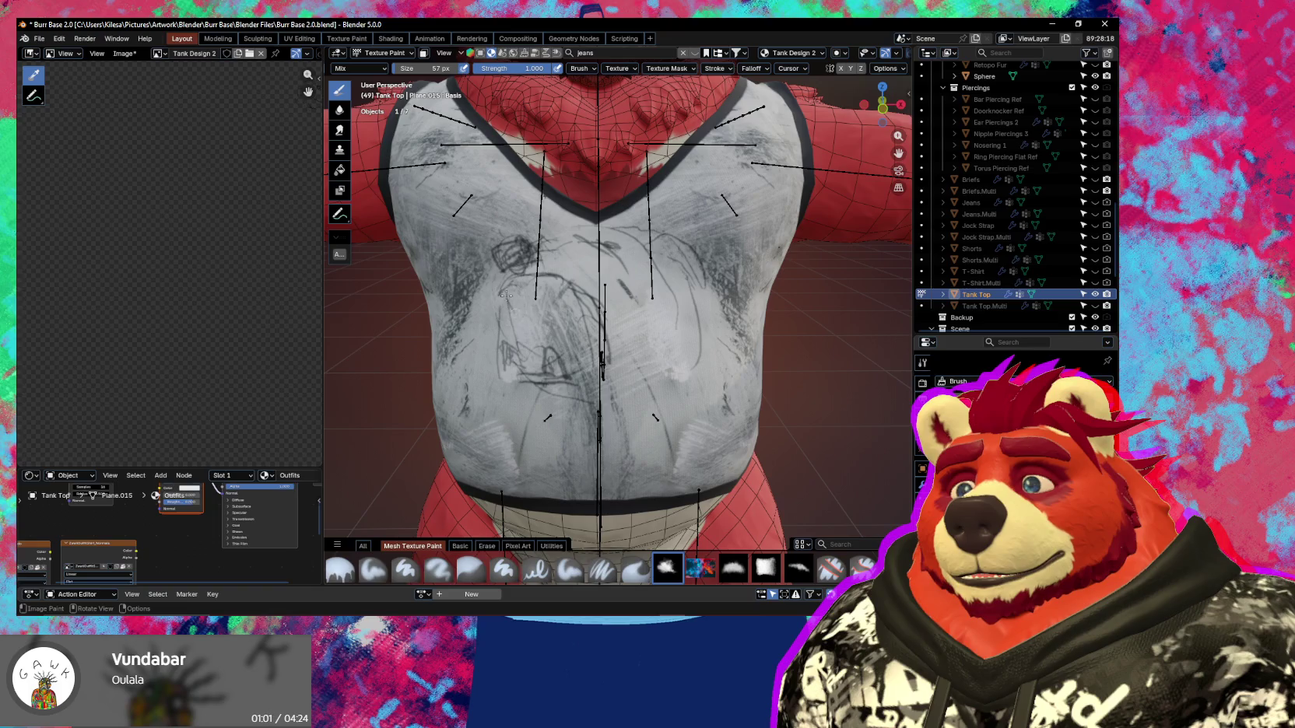
{"action": "left_click_drag", "start_coordinate": [519, 344], "coordinate": [502, 293]}
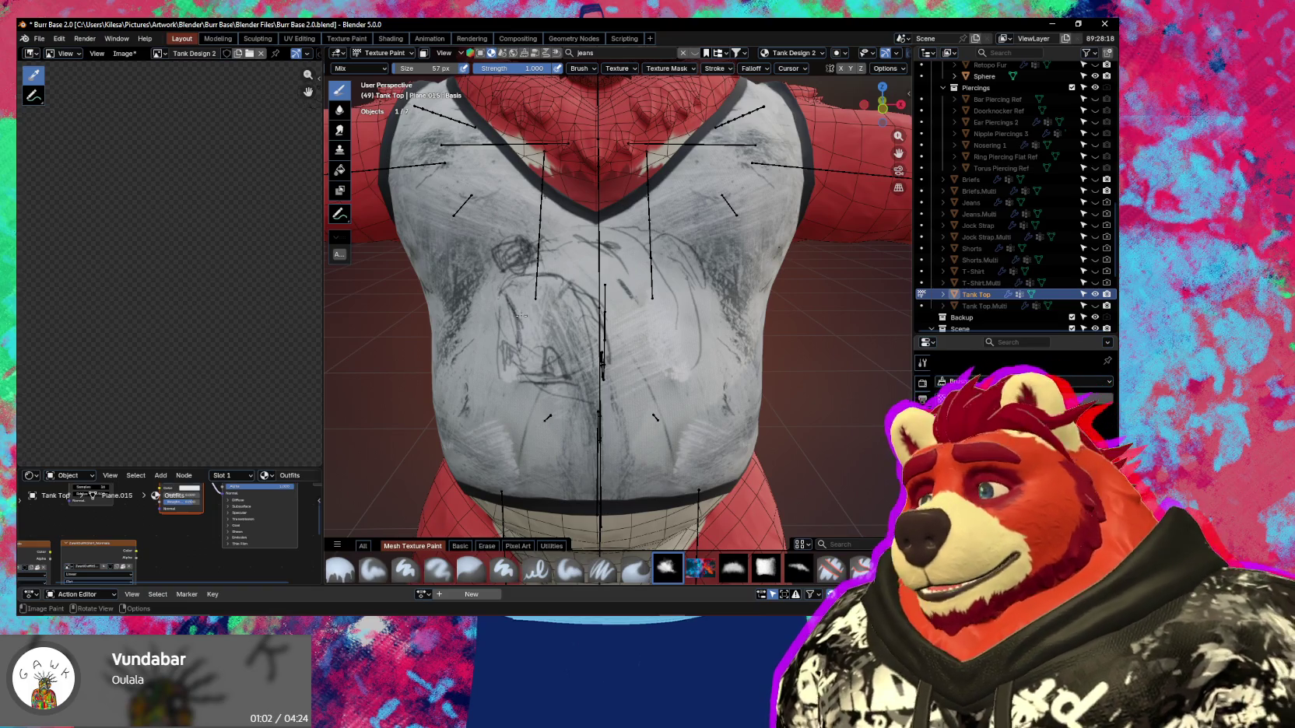
{"action": "mouse_move", "coordinate": [521, 350]}
{"action": "left_mouse_down"}
{"action": "mouse_move", "coordinate": [520, 308]}
{"action": "mouse_move", "coordinate": [579, 305]}
{"action": "left_mouse_up"}
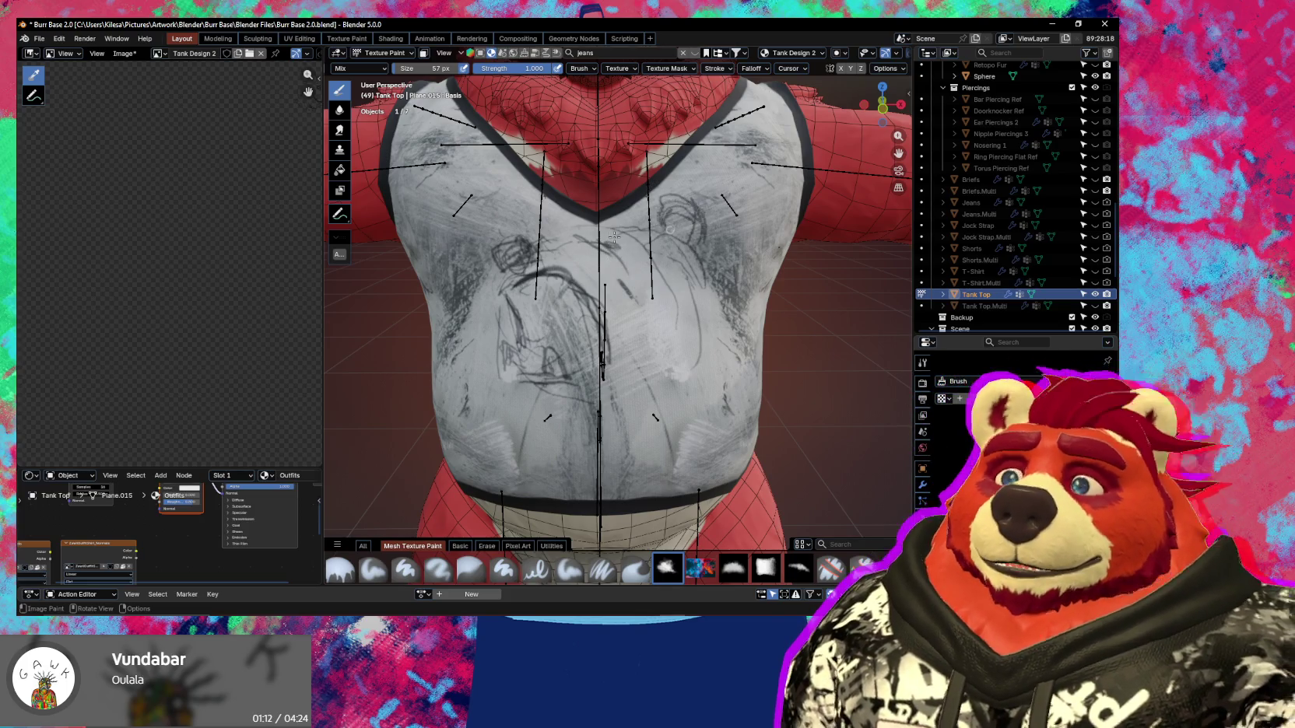
{"action": "left_click_drag", "start_coordinate": [518, 242], "coordinate": [492, 278]}
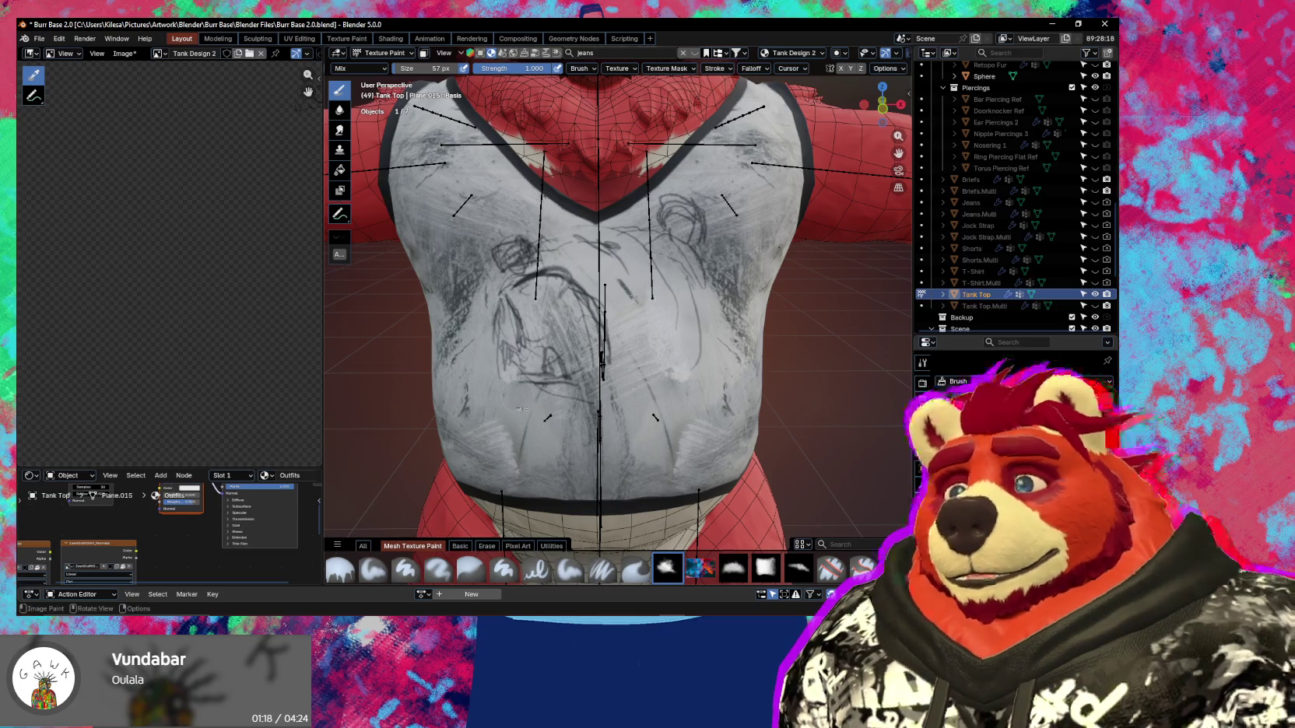
{"action": "middle_click_drag", "start_coordinate": [686, 350], "coordinate": [709, 282]}
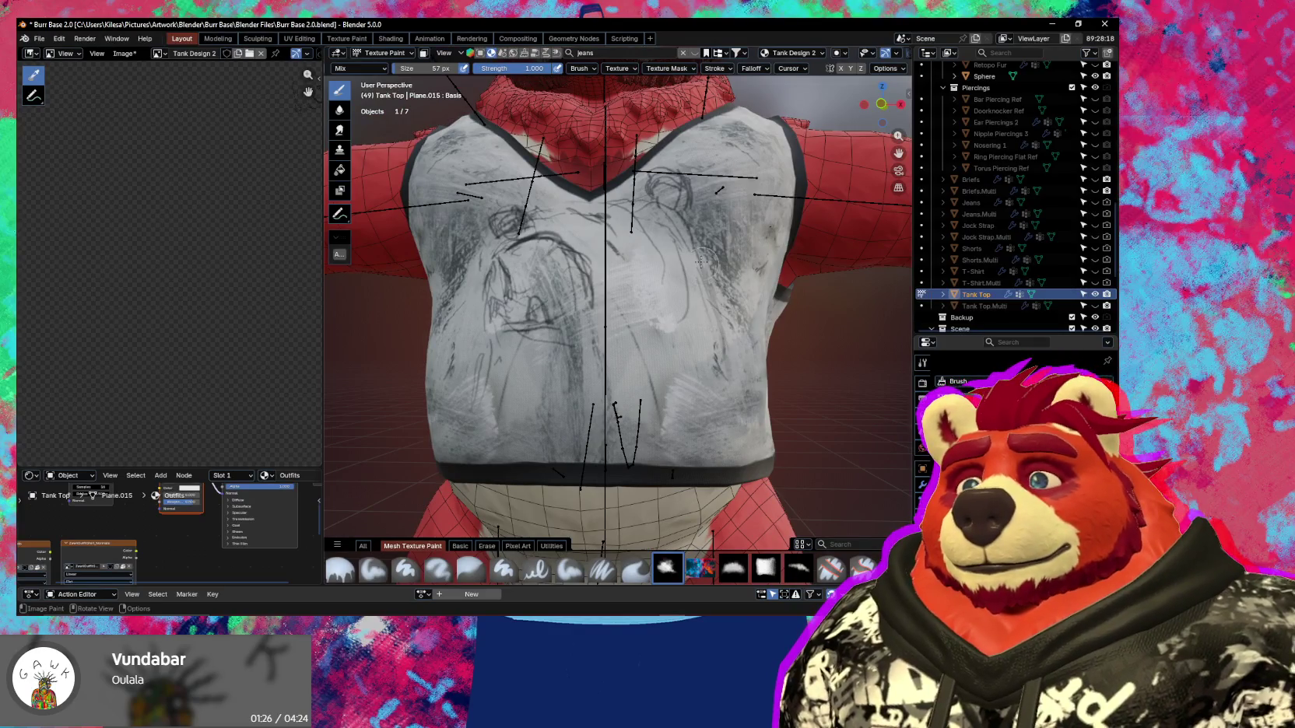
Set the brush falloff angle to 55, then swap to the eraser and back to the brush.
{"action": "middle_click_drag", "start_coordinate": [730, 382], "coordinate": [696, 297]}
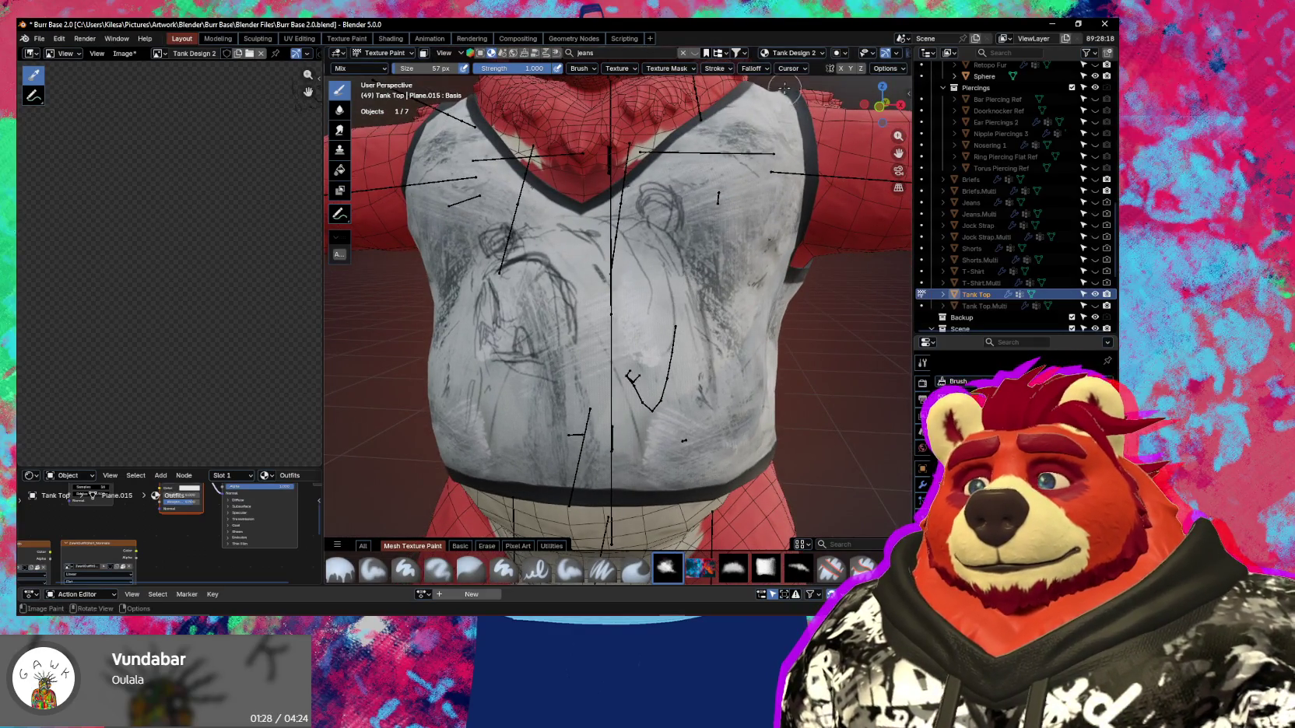
{"action": "left_click", "coordinate": [752, 69]}
{"action": "left_click", "coordinate": [777, 368]}
{"action": "type", "text": "55"}
{"action": "key", "text": "Return"}
{"action": "mouse_move", "coordinate": [747, 311]}
{"action": "middle_mouse_down"}
{"action": "mouse_move", "coordinate": [695, 304]}
{"action": "mouse_move", "coordinate": [624, 360]}
{"action": "middle_mouse_up"}
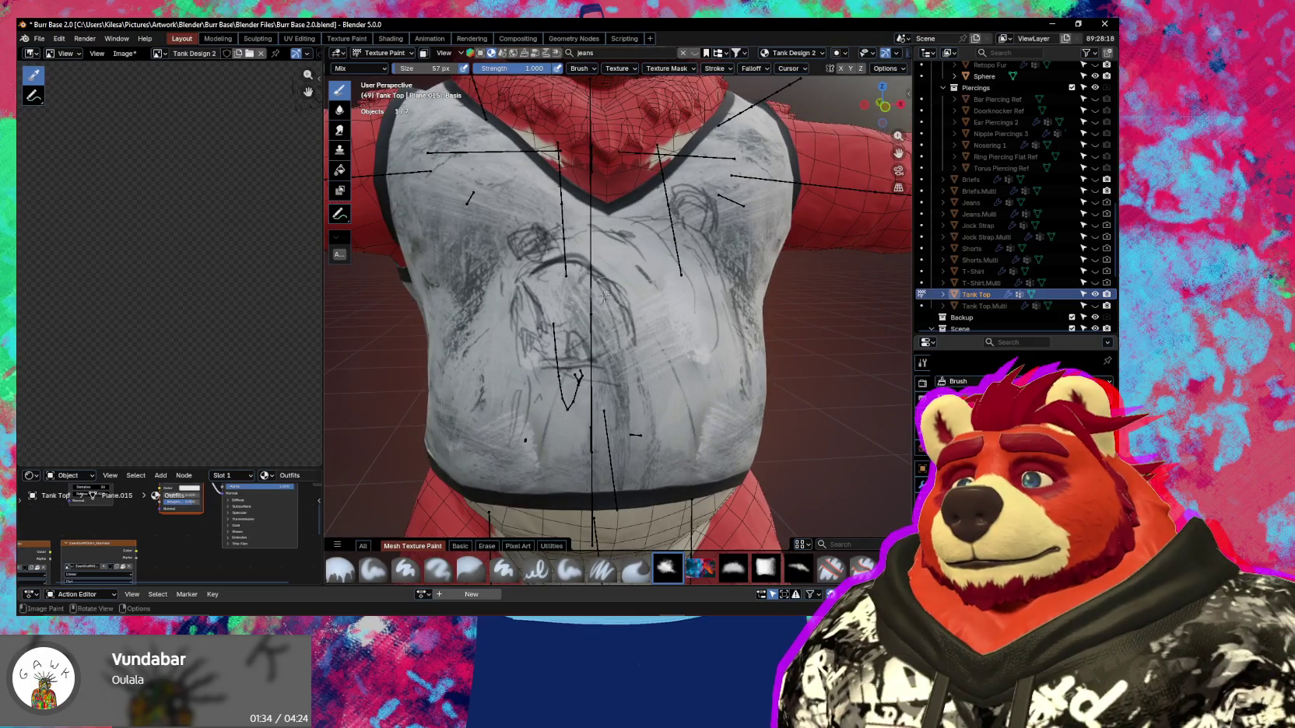
{"action": "key", "text": "e"}
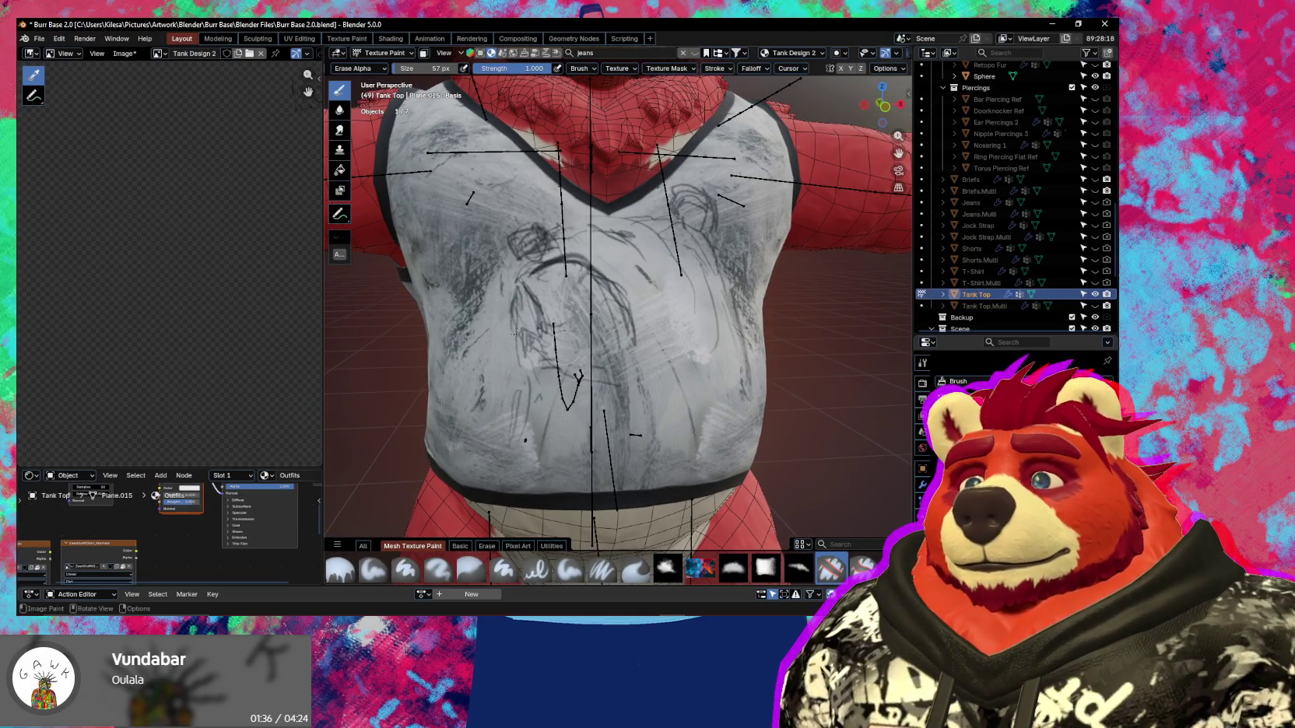
{"action": "left_click", "coordinate": [667, 568]}
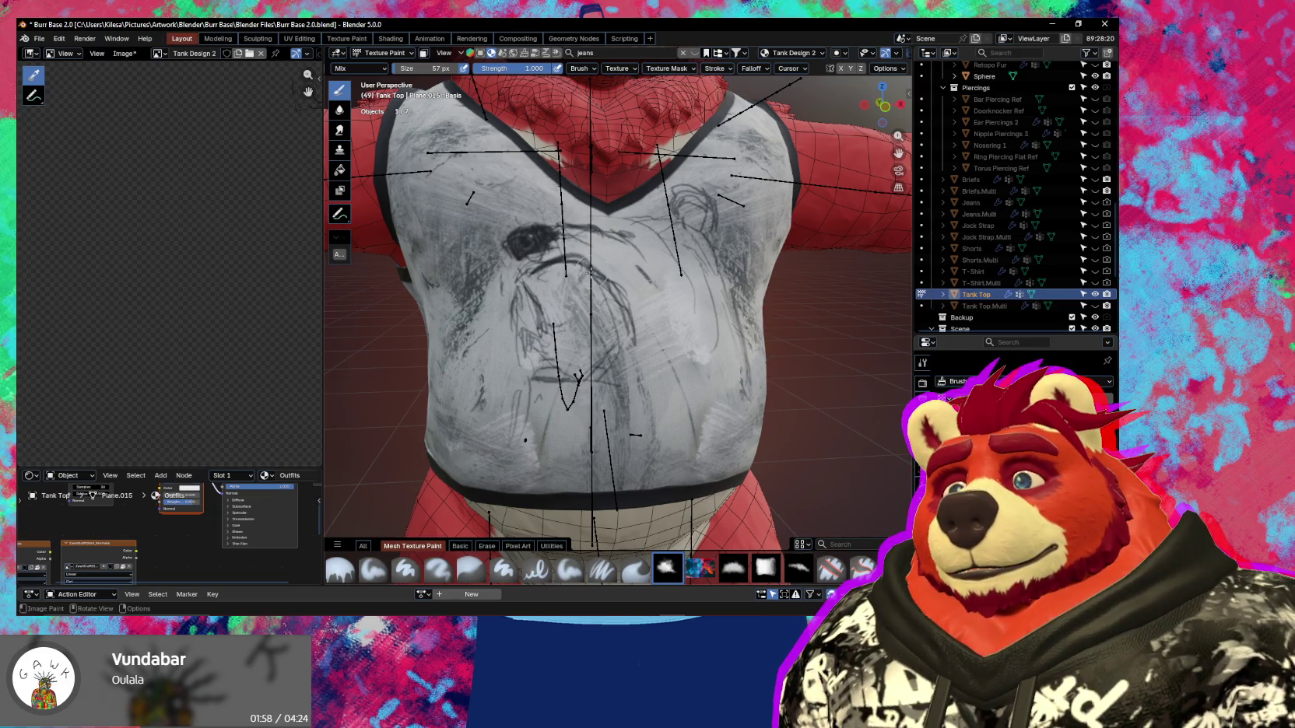
Lighten streaks with the eraser, then ink dark strokes over the bear's eye and head outline.
{"action": "left_click_drag", "start_coordinate": [590, 272], "coordinate": [625, 319]}
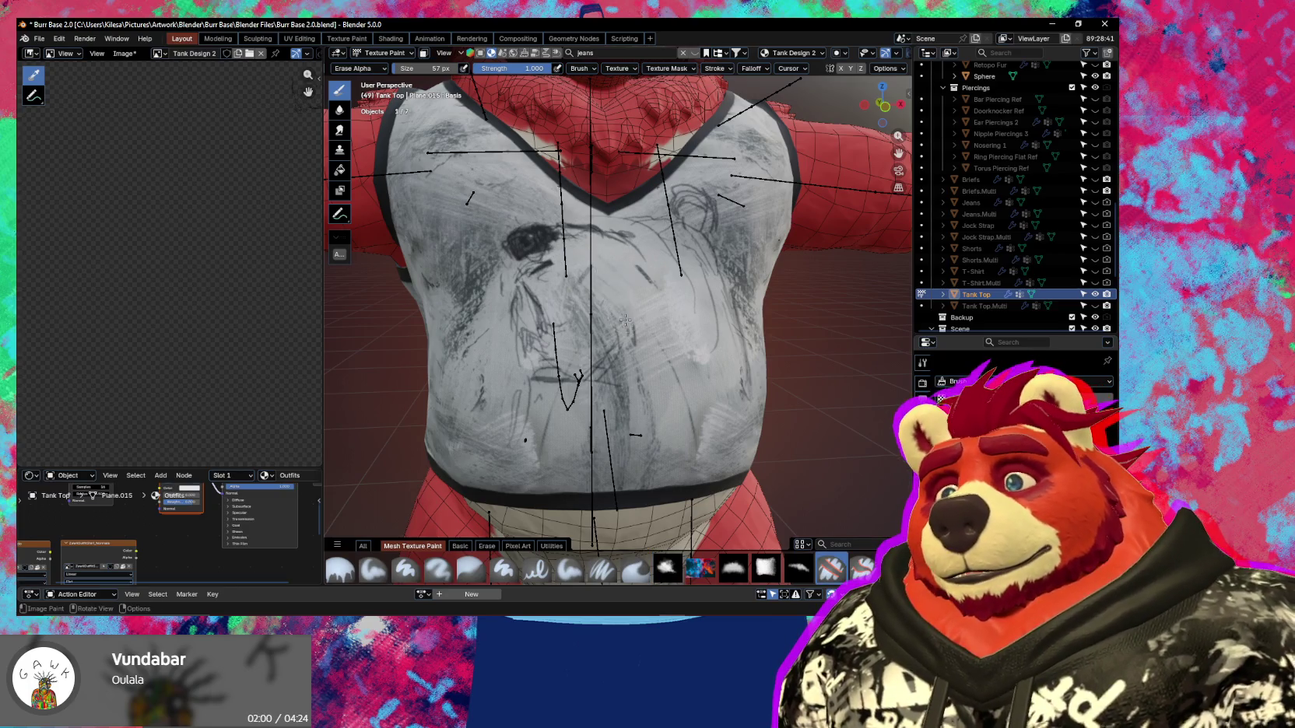
{"action": "left_click", "coordinate": [667, 567]}
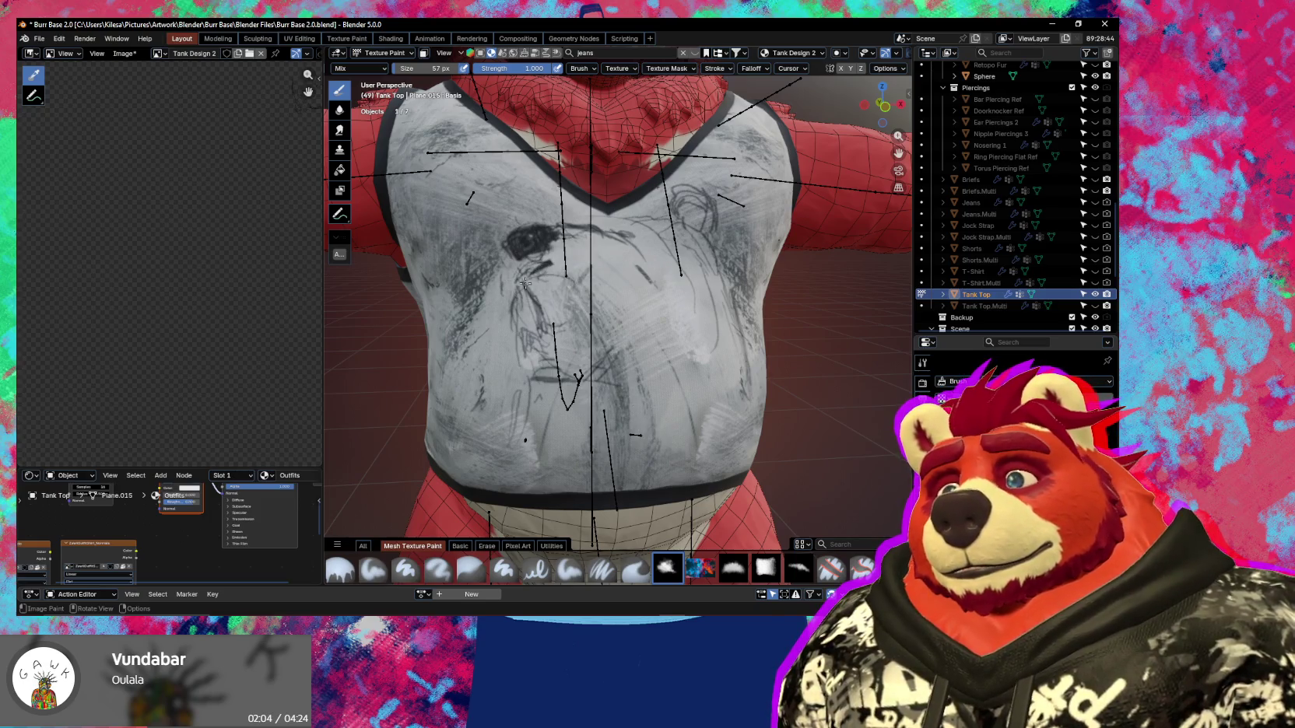
{"action": "mouse_move", "coordinate": [601, 334]}
{"action": "left_mouse_down"}
{"action": "mouse_move", "coordinate": [520, 282]}
{"action": "mouse_move", "coordinate": [513, 294]}
{"action": "mouse_move", "coordinate": [565, 281]}
{"action": "mouse_move", "coordinate": [509, 274]}
{"action": "left_mouse_up"}
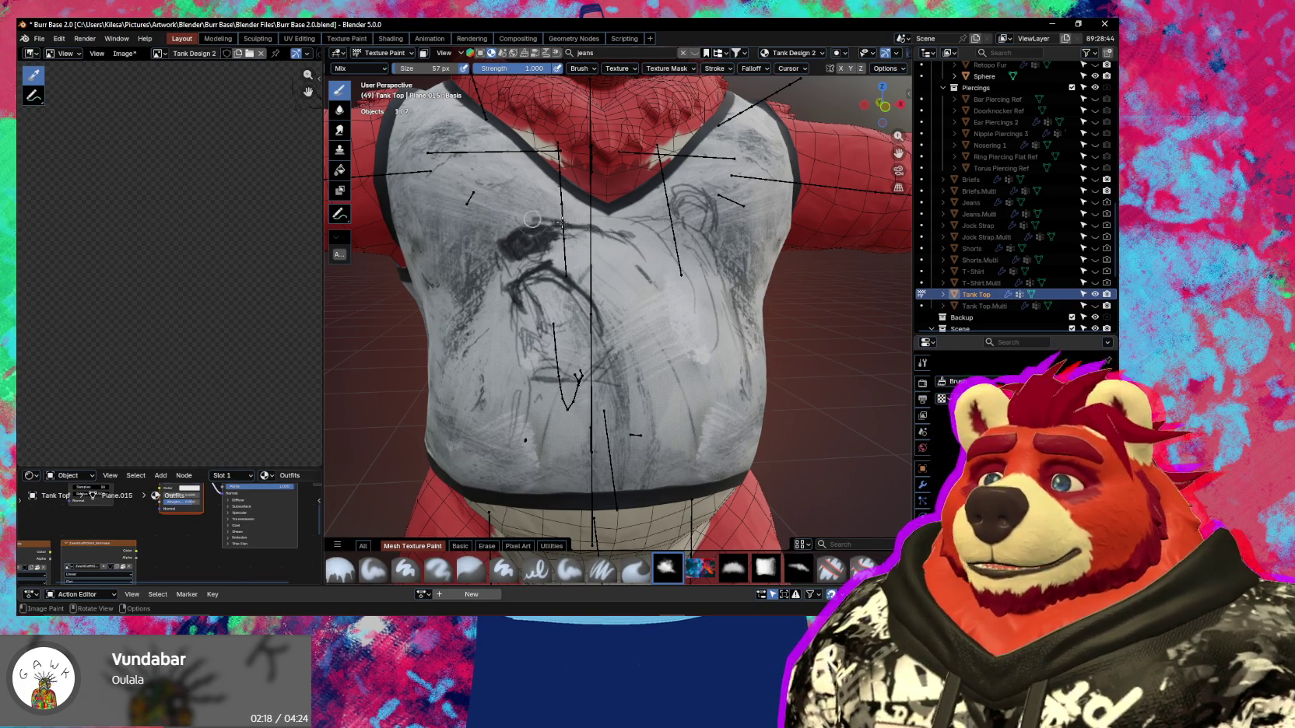
{"action": "left_click_drag", "start_coordinate": [527, 224], "coordinate": [511, 266]}
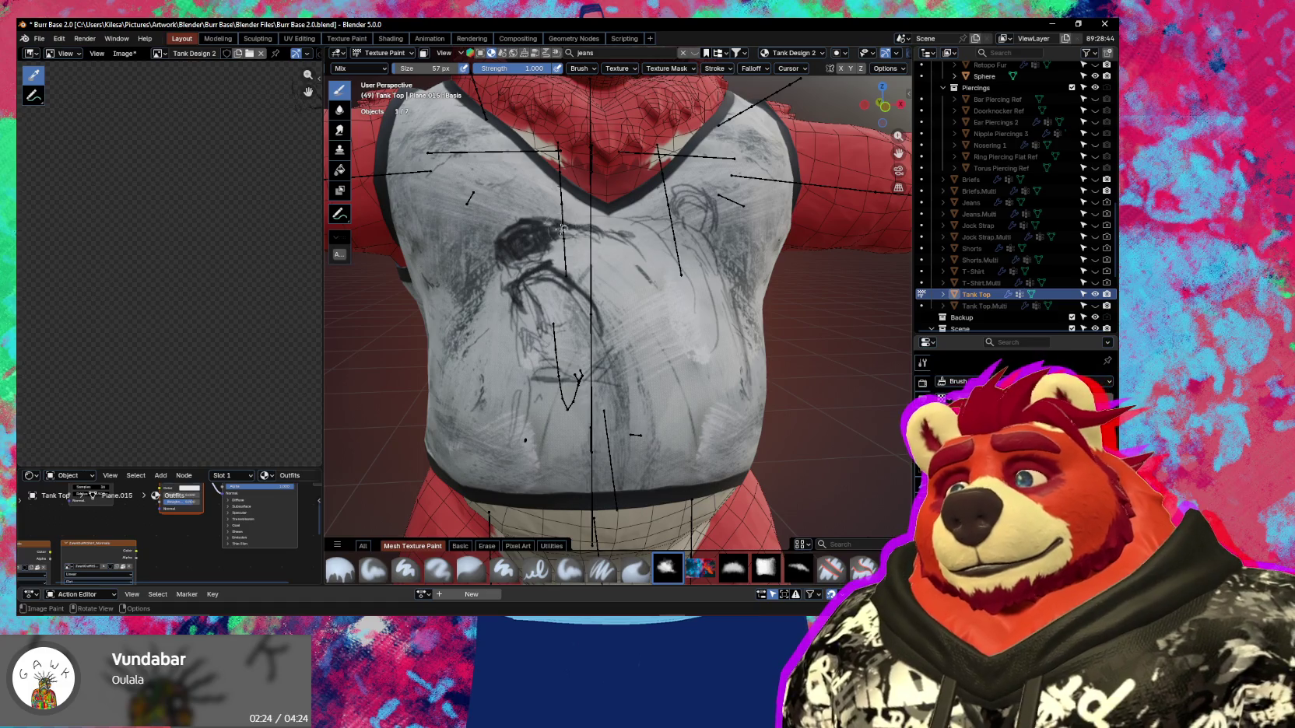
{"action": "left_click_drag", "start_coordinate": [598, 234], "coordinate": [642, 250]}
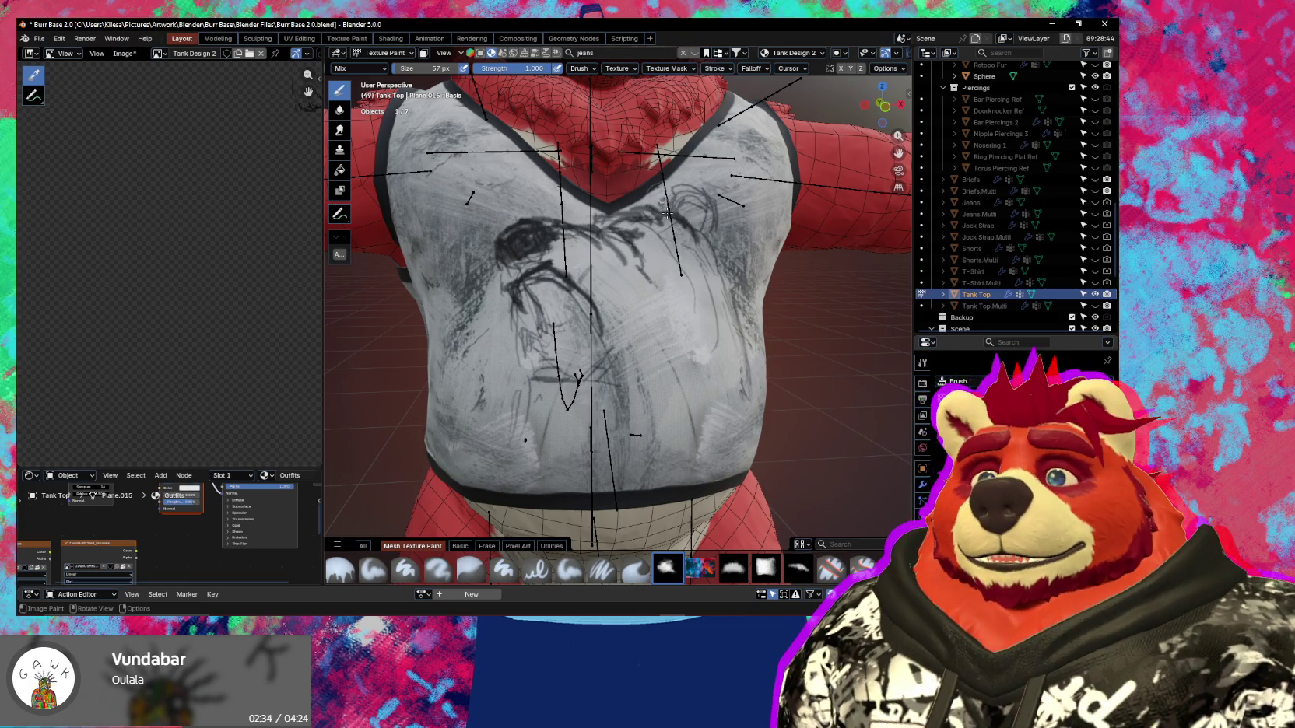
Hide viewport overlays and ink dark strokes into the bear's snout and open mouth.
{"action": "mouse_move", "coordinate": [738, 265]}
{"action": "middle_mouse_down"}
{"action": "mouse_move", "coordinate": [675, 266]}
{"action": "mouse_move", "coordinate": [681, 256]}
{"action": "middle_mouse_up"}
{"action": "mouse_move", "coordinate": [704, 331]}
{"action": "middle_mouse_down"}
{"action": "mouse_move", "coordinate": [601, 359]}
{"action": "mouse_move", "coordinate": [520, 427]}
{"action": "mouse_move", "coordinate": [570, 383]}
{"action": "middle_mouse_up"}
{"action": "key", "text": "shift+alt+z"}
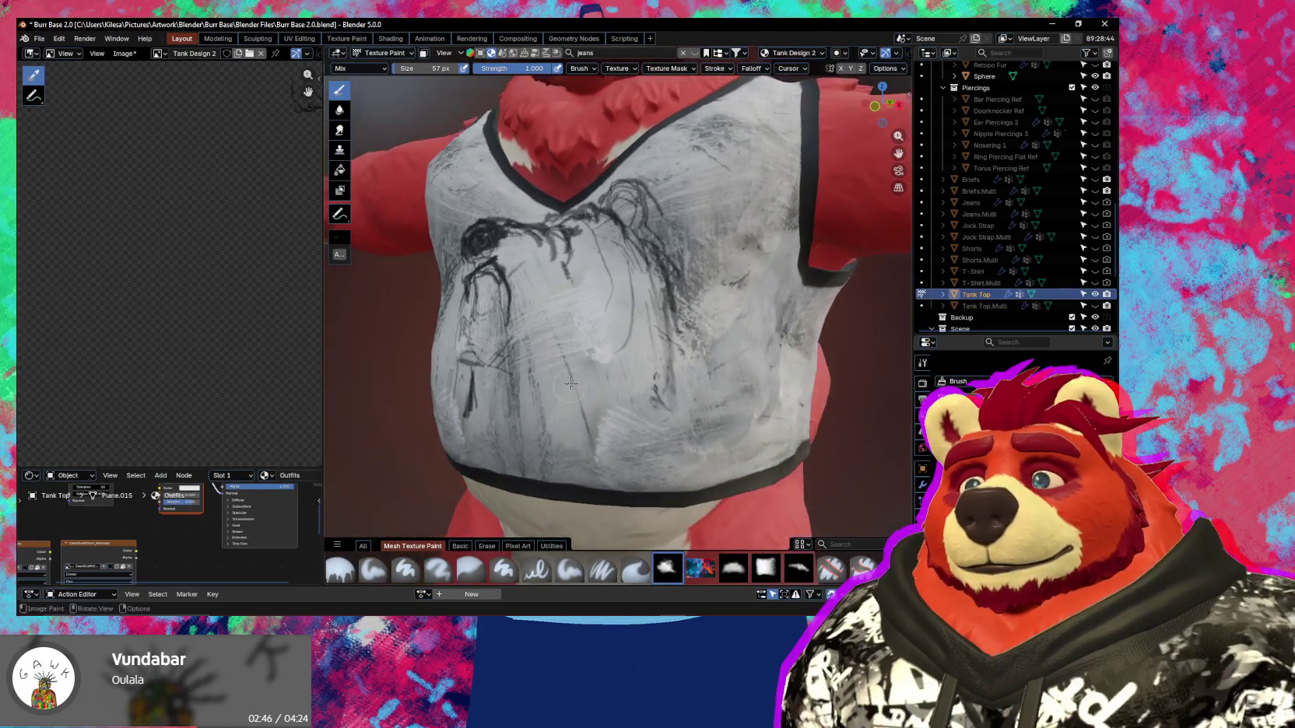
{"action": "mouse_move", "coordinate": [641, 268]}
{"action": "middle_mouse_down"}
{"action": "mouse_move", "coordinate": [719, 342]}
{"action": "mouse_move", "coordinate": [704, 343]}
{"action": "mouse_move", "coordinate": [709, 355]}
{"action": "middle_mouse_up"}
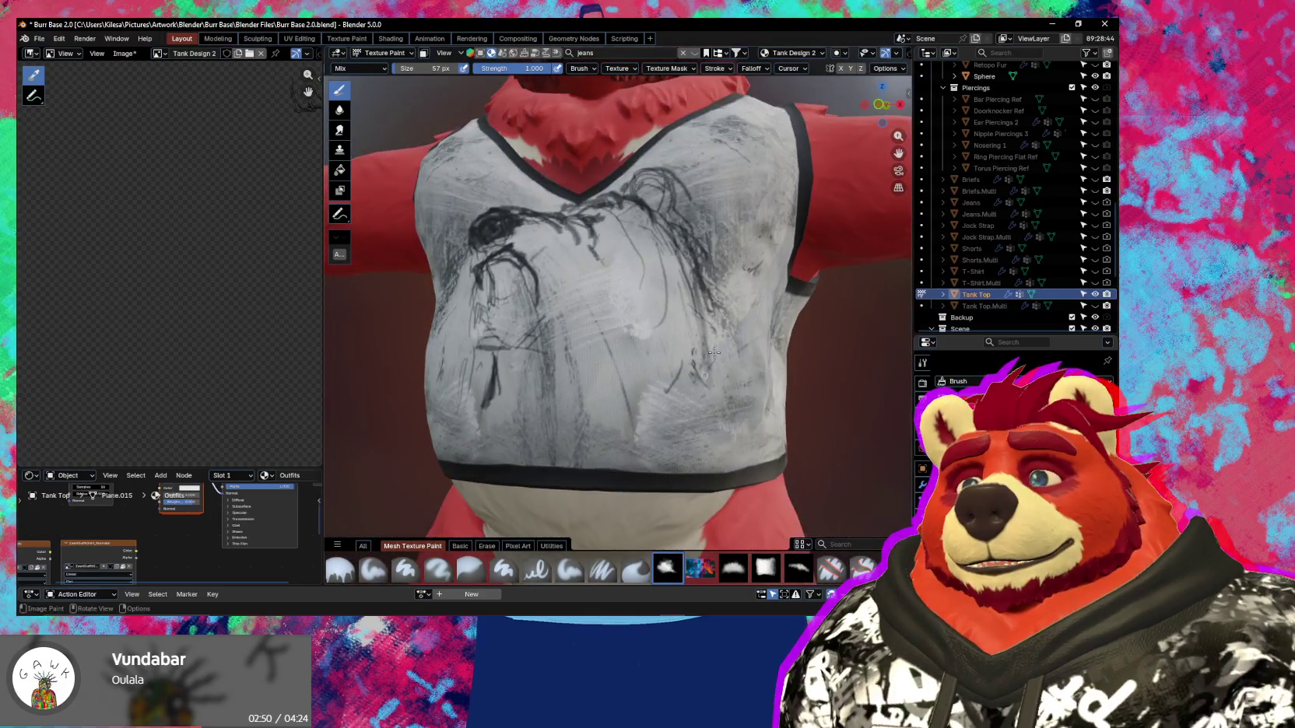
{"action": "middle_click_drag", "start_coordinate": [685, 401], "coordinate": [711, 392]}
{"action": "left_click_drag", "start_coordinate": [513, 419], "coordinate": [587, 464]}
{"action": "middle_click_drag", "start_coordinate": [634, 324], "coordinate": [608, 345]}
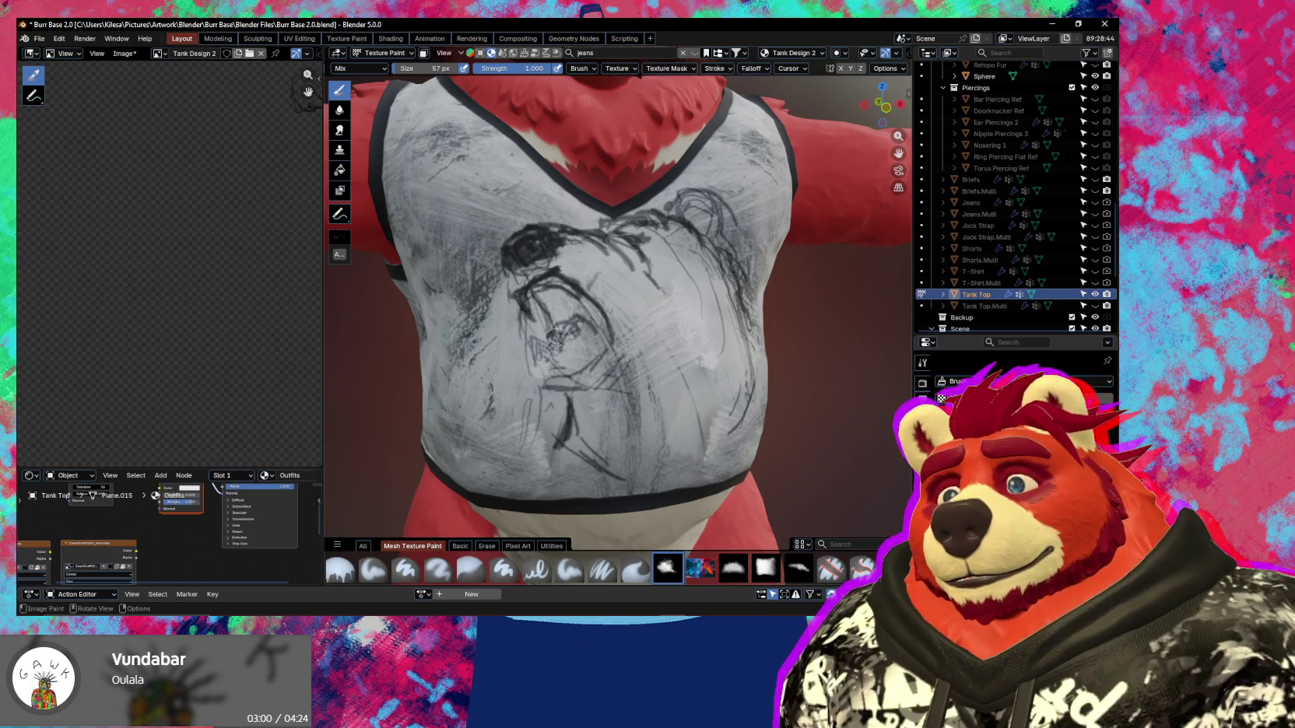
{"action": "mouse_move", "coordinate": [562, 339]}
{"action": "left_mouse_down"}
{"action": "mouse_move", "coordinate": [559, 358]}
{"action": "mouse_move", "coordinate": [550, 347]}
{"action": "left_mouse_up"}
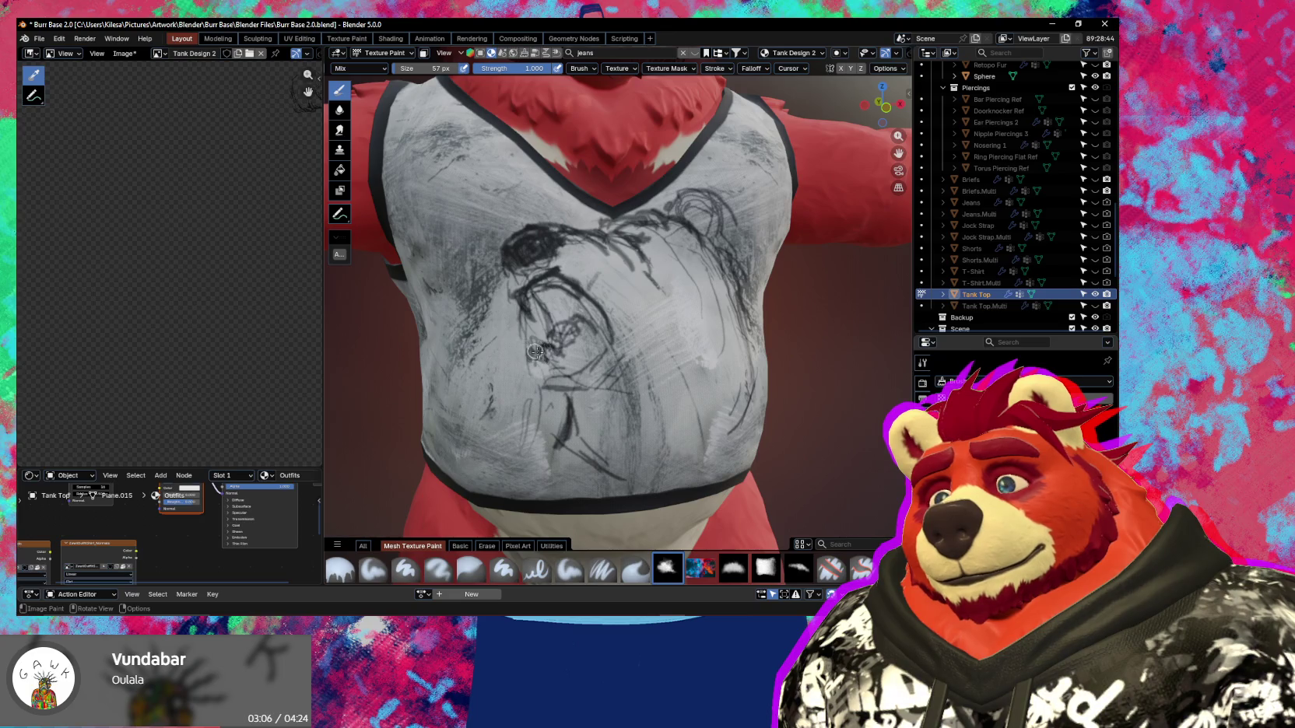
{"action": "left_click_drag", "start_coordinate": [592, 345], "coordinate": [606, 330]}
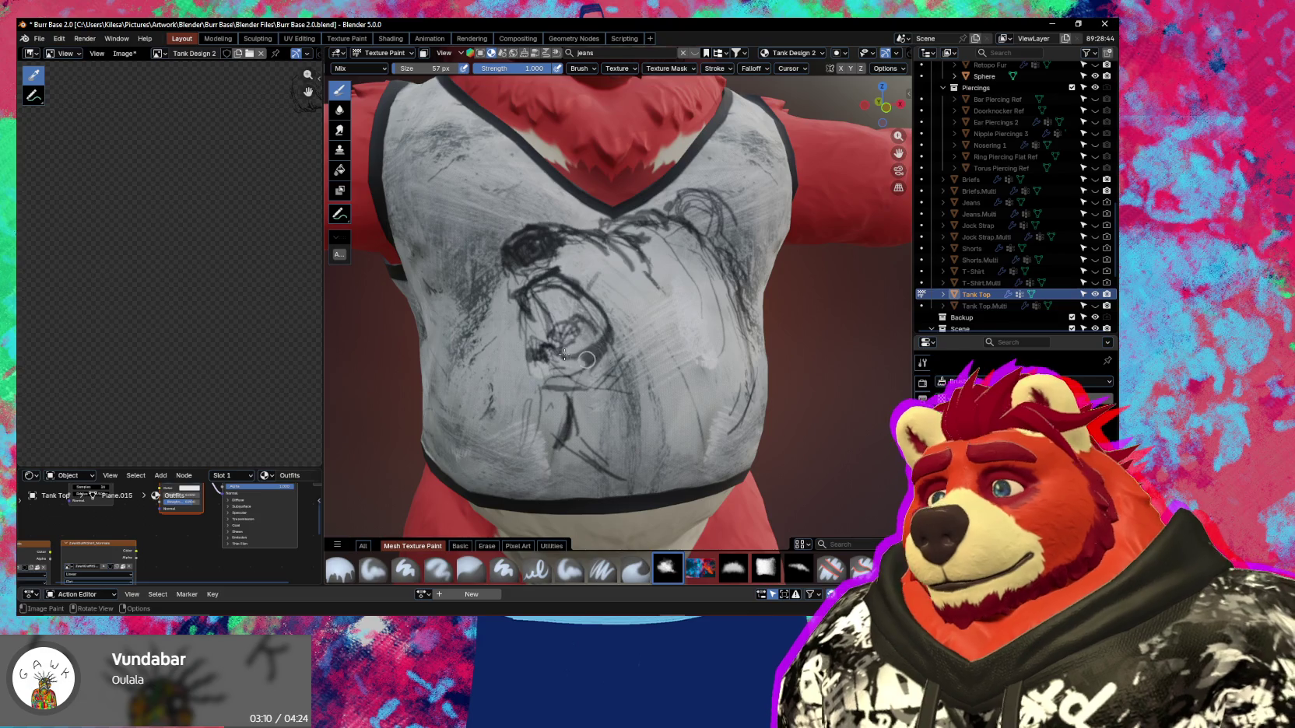
{"action": "left_click_drag", "start_coordinate": [564, 355], "coordinate": [544, 366]}
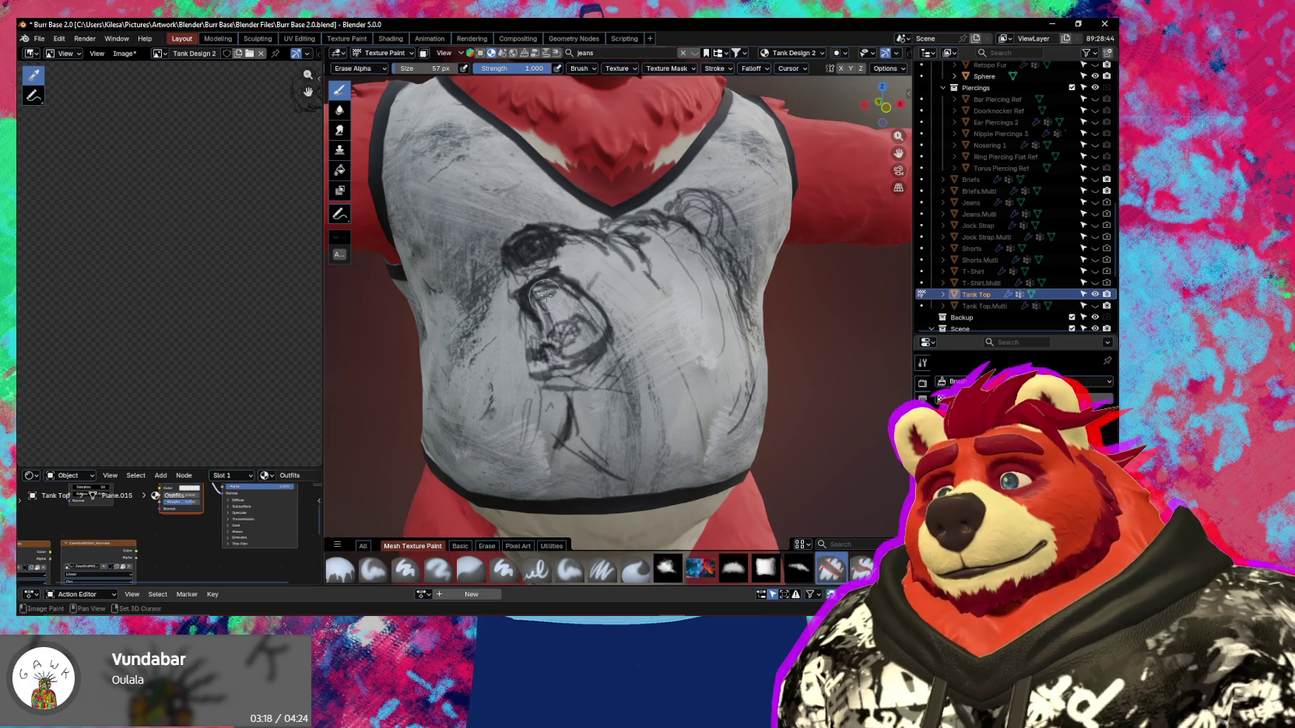
Paint over the light nose shape with a smaller brush, then reduce it to 11 px.
{"action": "key", "text": "f"}
{"action": "left_click", "coordinate": [551, 284]}
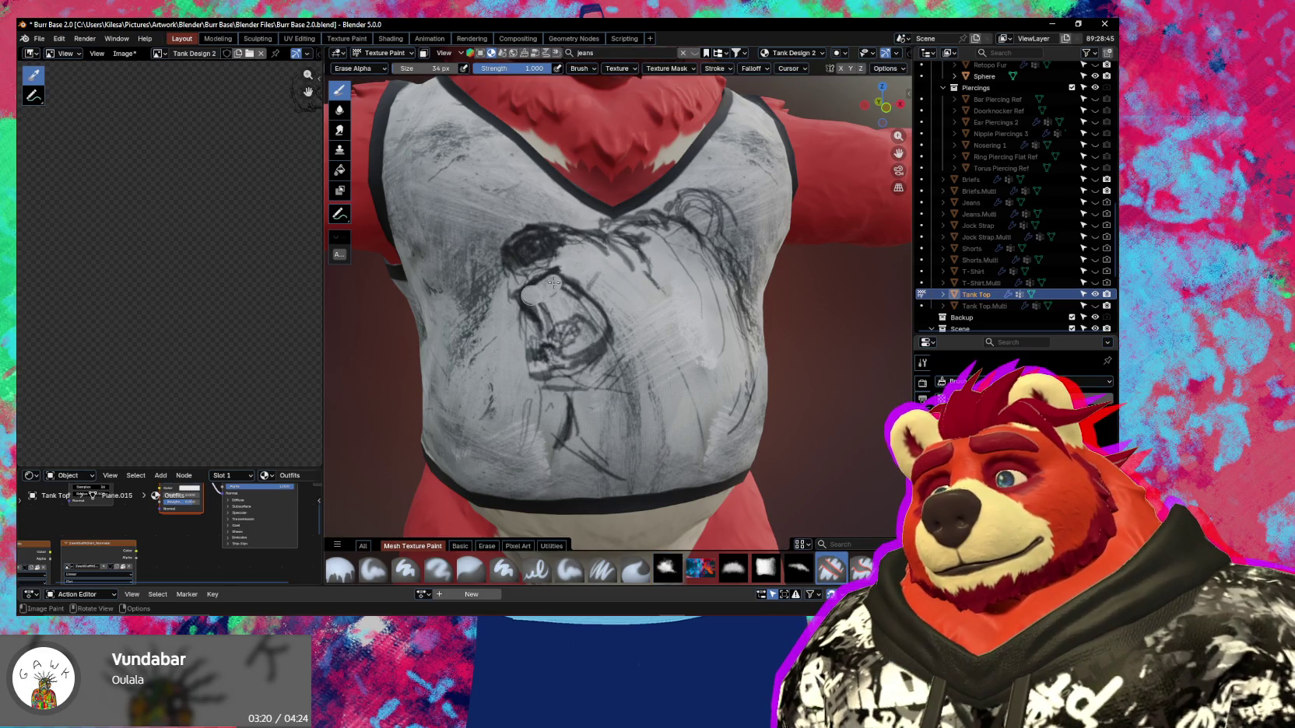
{"action": "left_click_drag", "start_coordinate": [554, 326], "coordinate": [548, 286]}
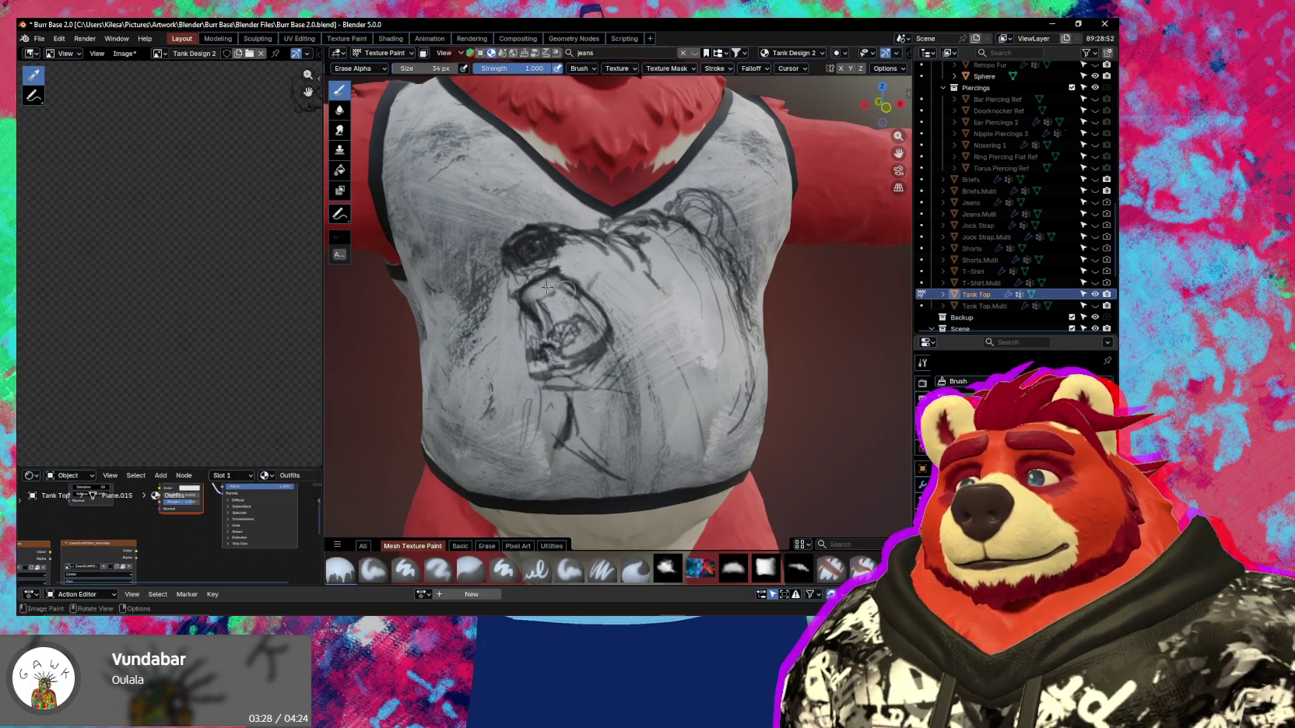
{"action": "key", "text": "f"}
{"action": "left_click", "coordinate": [532, 302]}
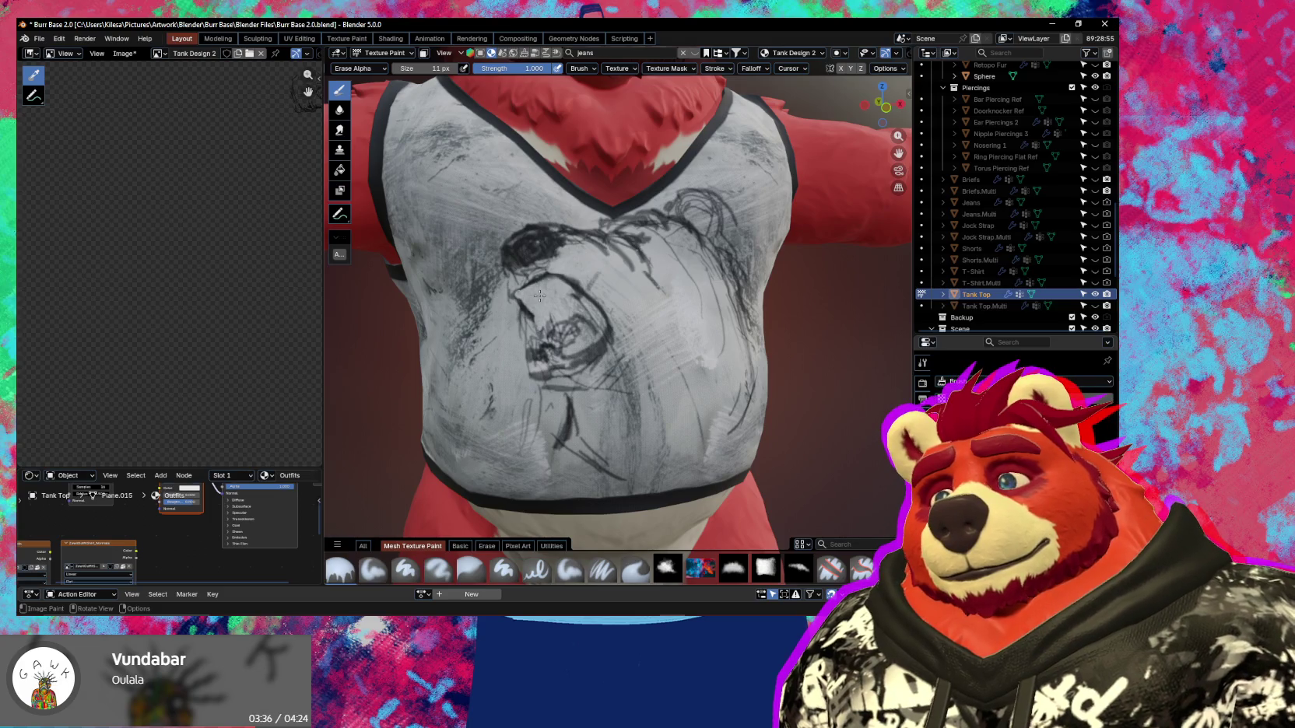
Alternate the sketch brush and eraser to add dark pencil lines along the bear's jaw.
{"action": "left_click", "coordinate": [667, 566]}
{"action": "middle_click_drag", "start_coordinate": [544, 327], "coordinate": [614, 300]}
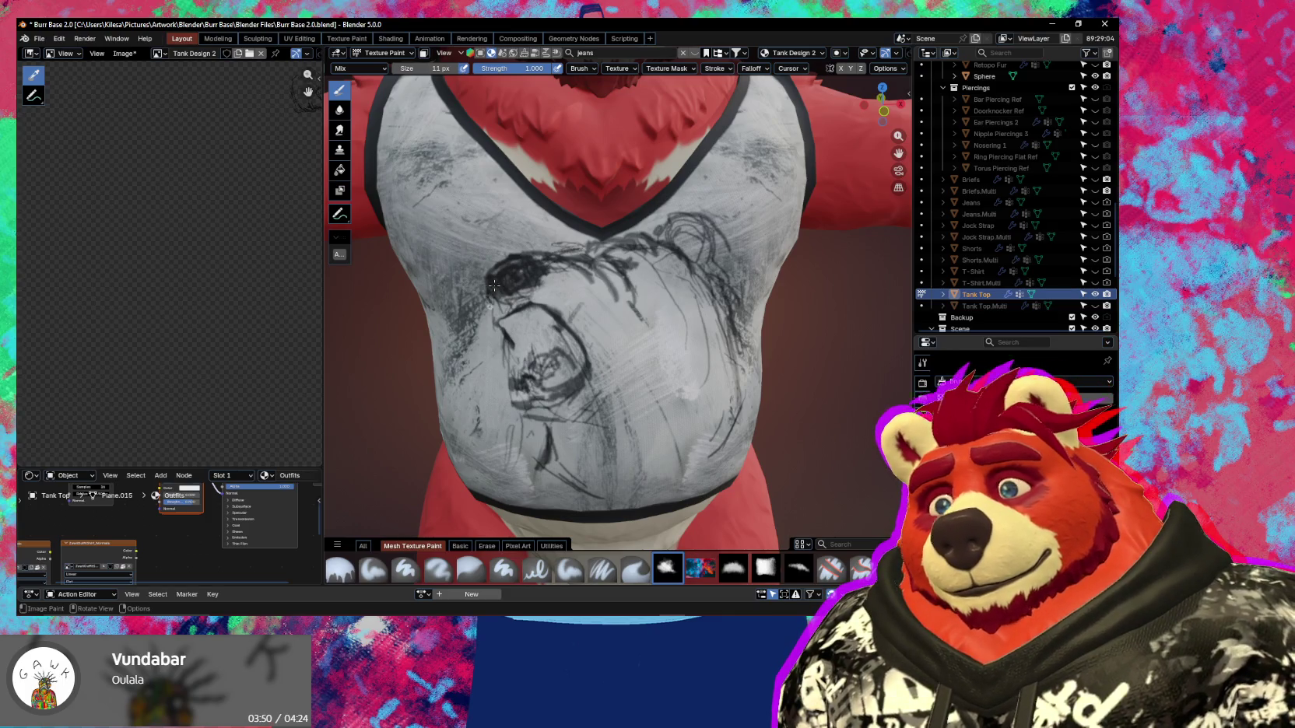
{"action": "left_click_drag", "start_coordinate": [476, 290], "coordinate": [496, 327]}
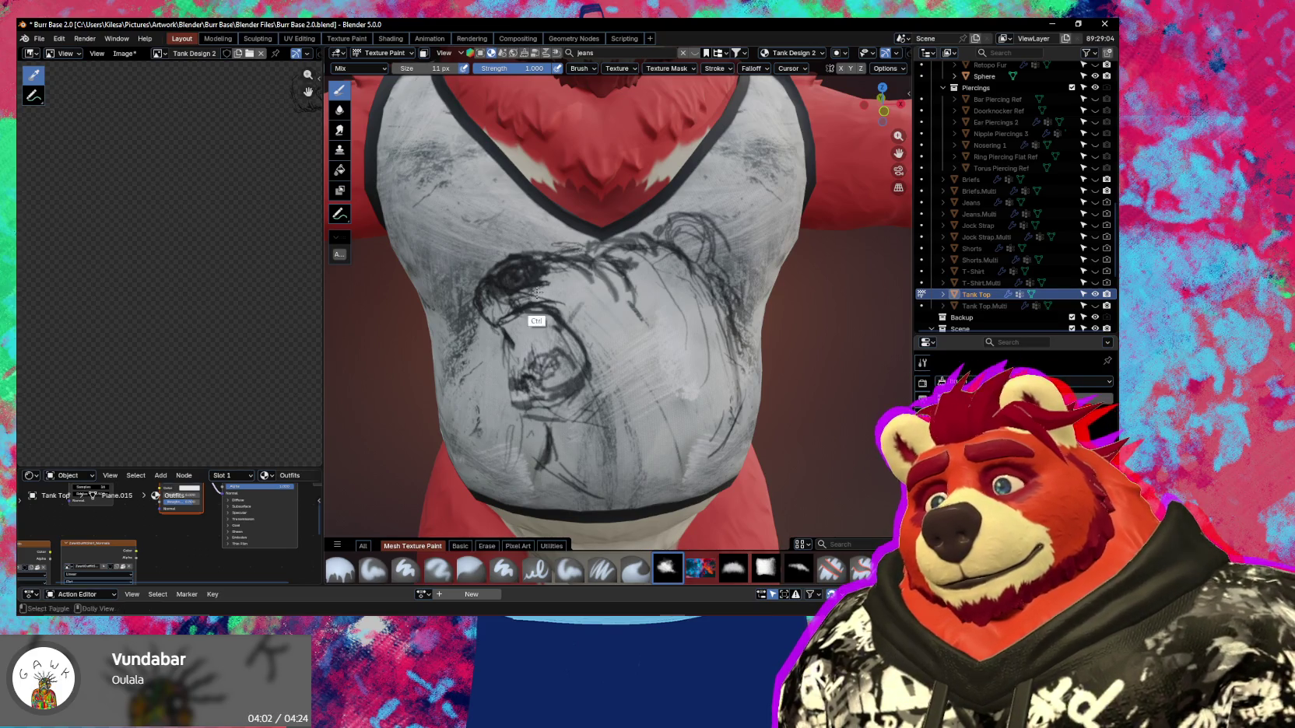
{"action": "key", "text": "e"}
{"action": "middle_click_drag", "start_coordinate": [542, 294], "coordinate": [562, 300]}
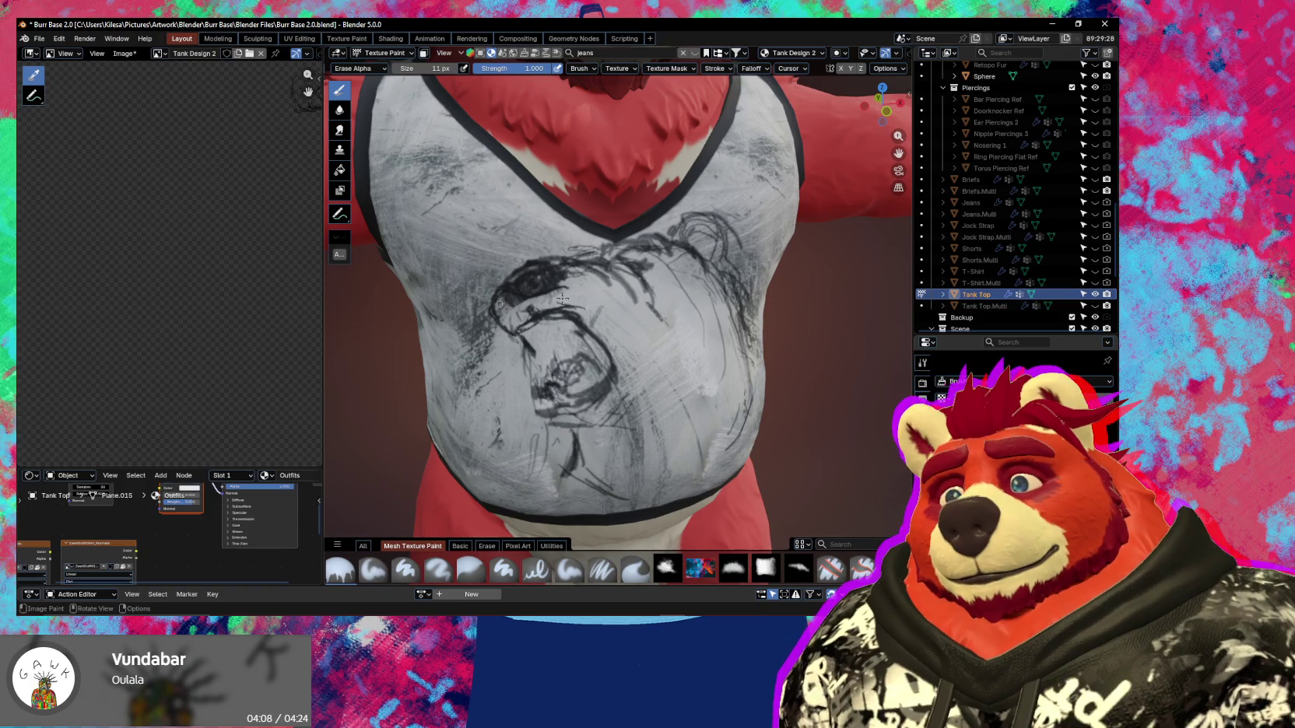
{"action": "left_click", "coordinate": [667, 567]}
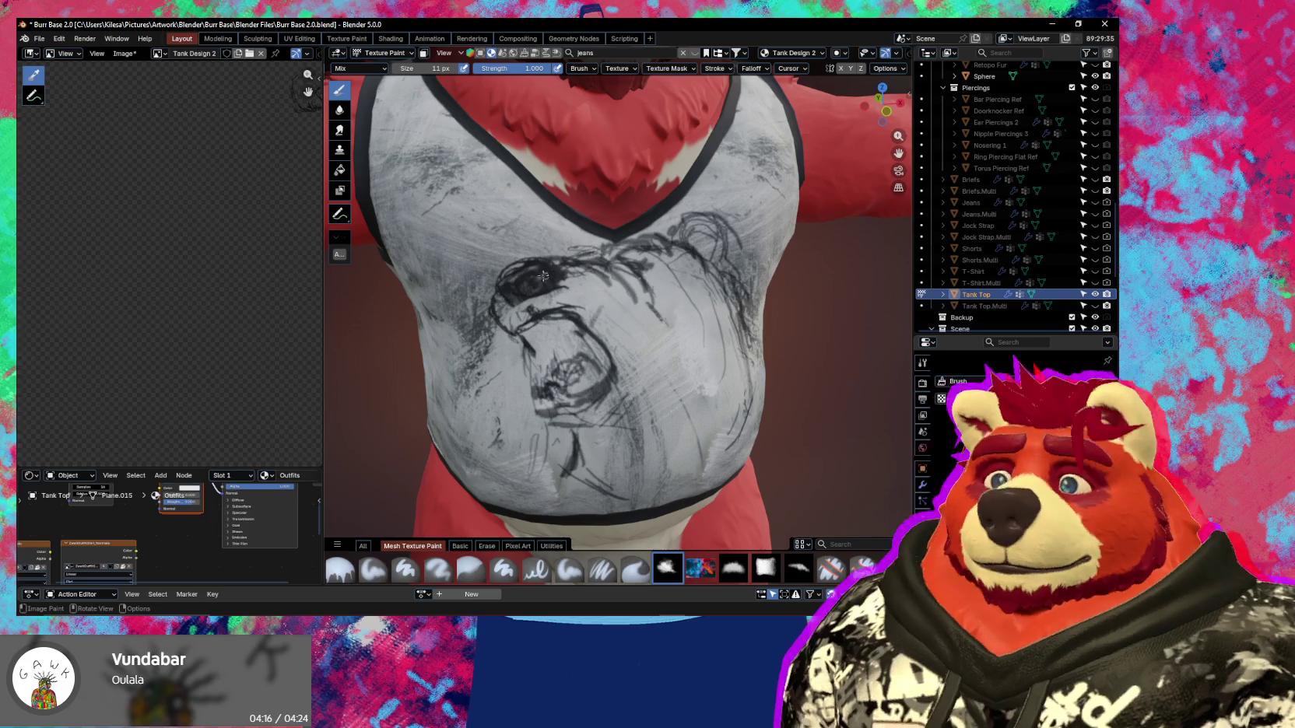
{"action": "middle_click_drag", "start_coordinate": [503, 294], "coordinate": [537, 263]}
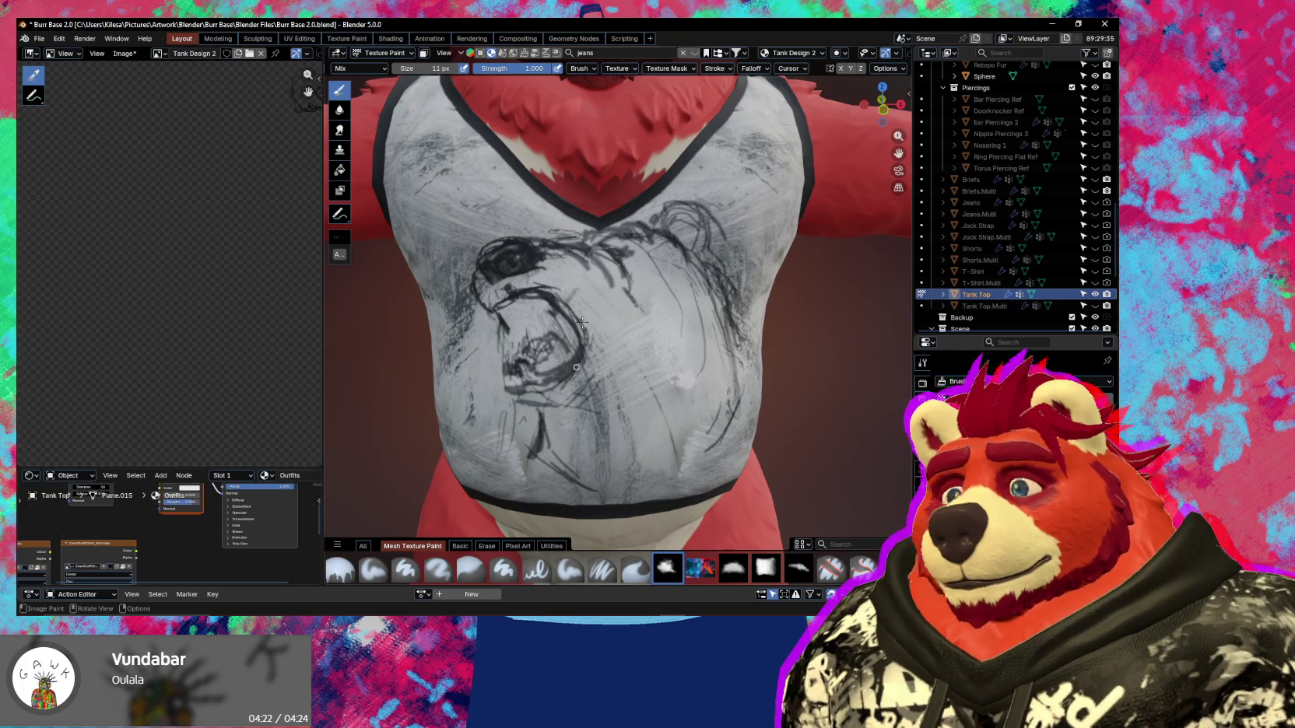
{"action": "mouse_move", "coordinate": [518, 381]}
{"action": "left_mouse_down"}
{"action": "mouse_move", "coordinate": [496, 313]}
{"action": "mouse_move", "coordinate": [506, 359]}
{"action": "left_mouse_up"}
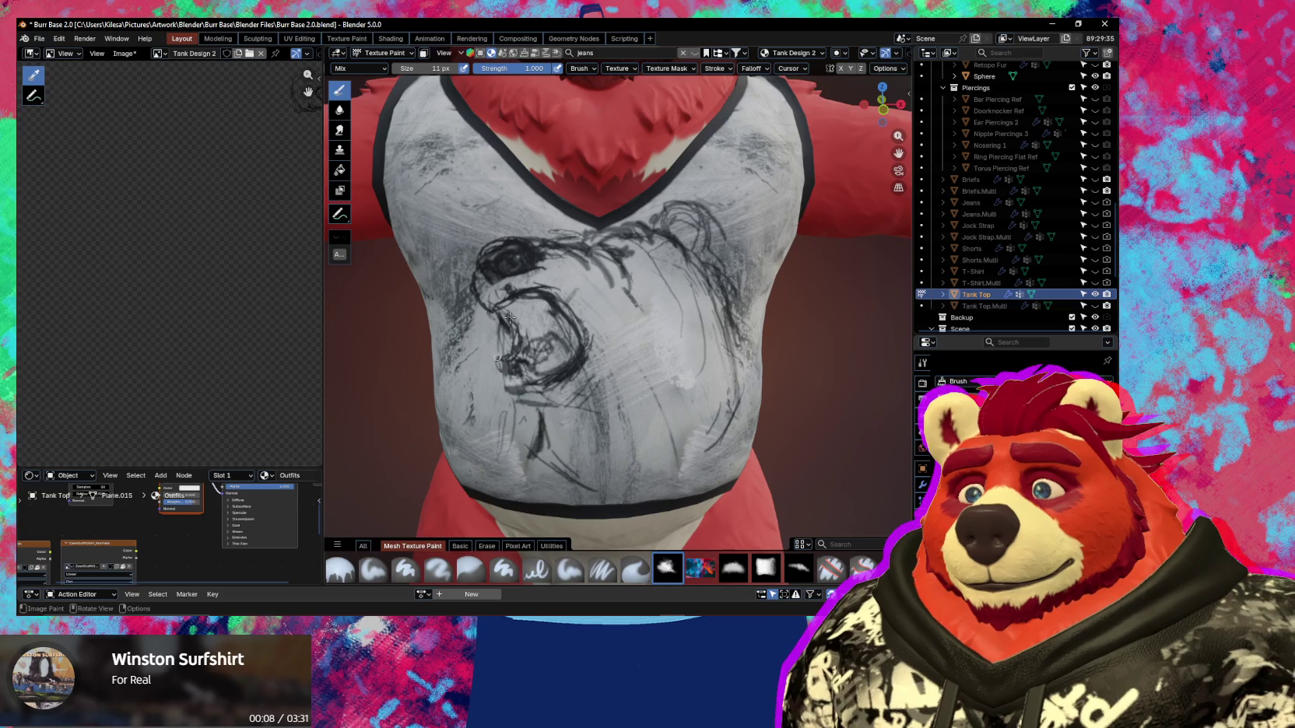
Add dark sketch strokes to the bear head, toggling Erase Alpha between strokes.
{"action": "left_click_drag", "start_coordinate": [502, 365], "coordinate": [539, 379]}
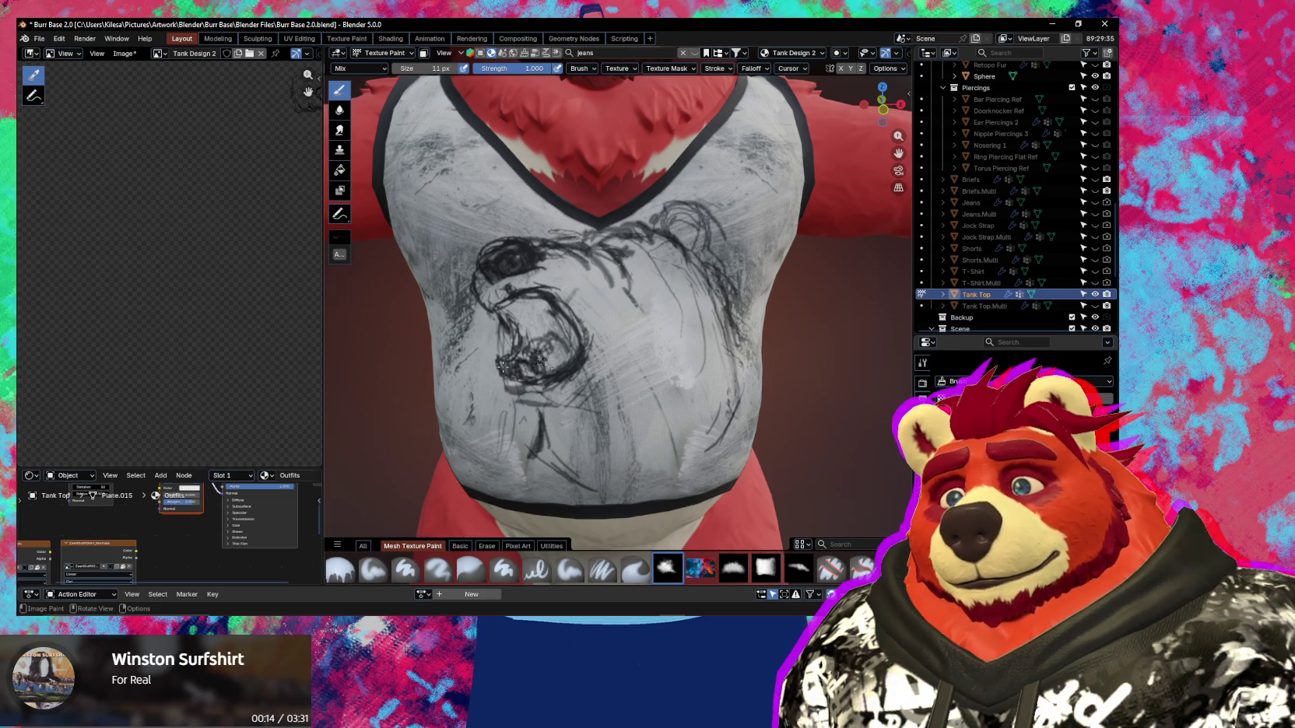
{"action": "key", "text": "e"}
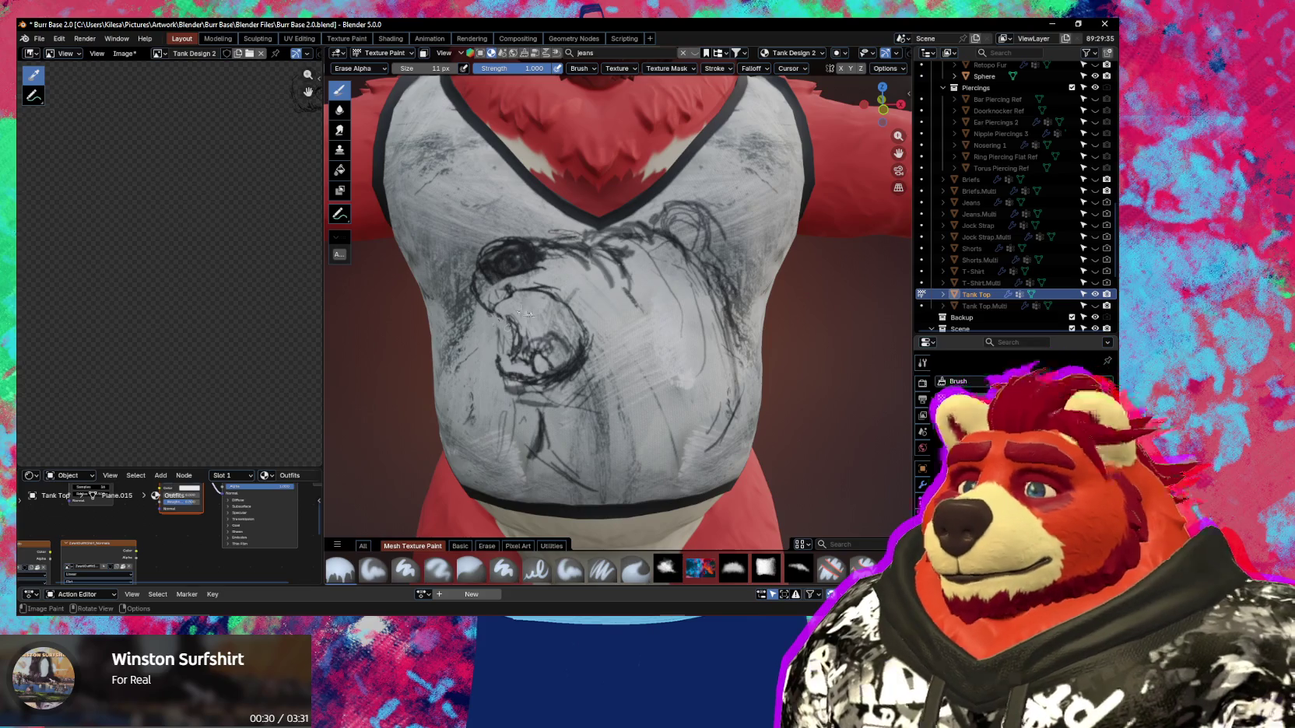
{"action": "left_click", "coordinate": [667, 568]}
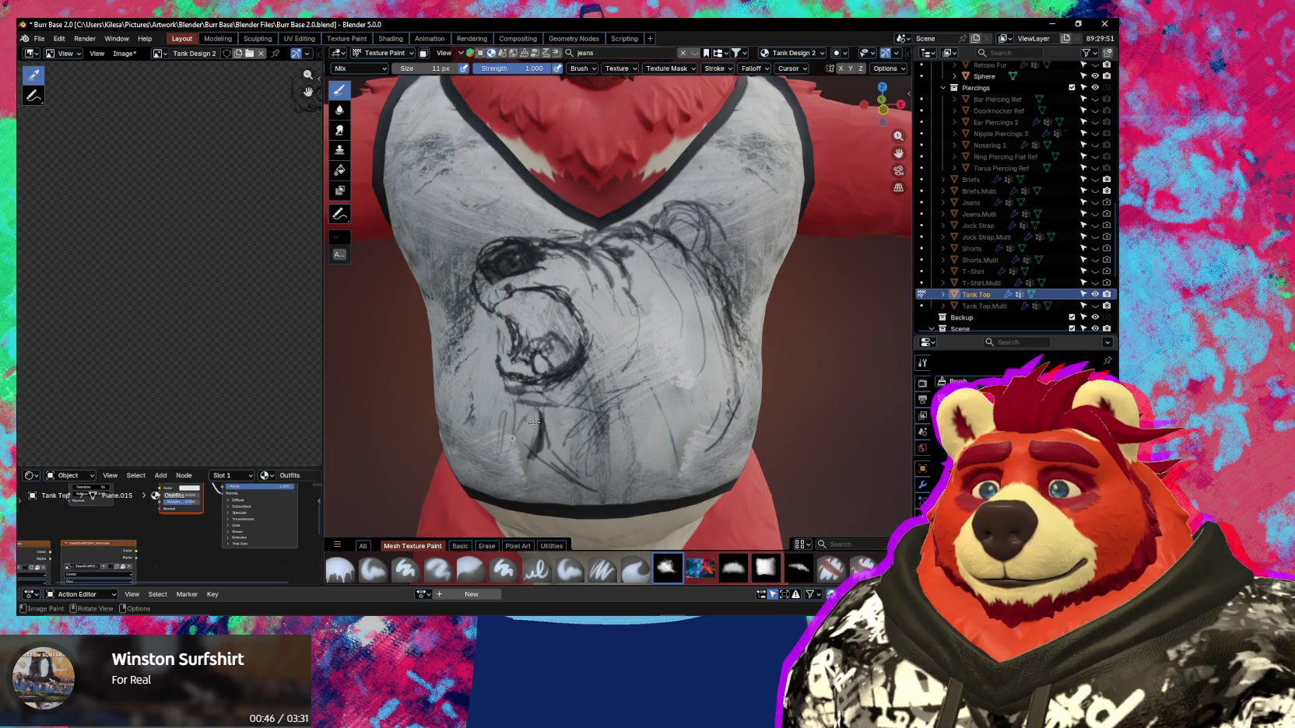
{"action": "left_click_drag", "start_coordinate": [517, 429], "coordinate": [570, 476]}
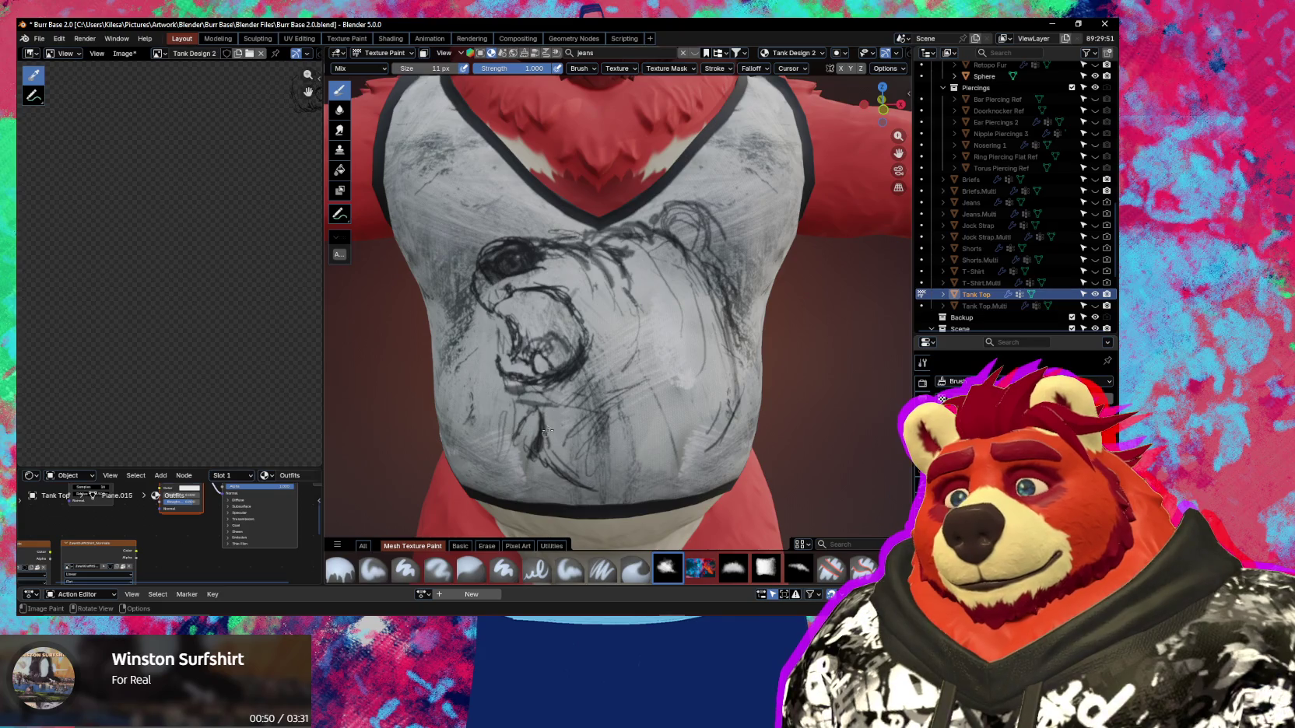
{"action": "key", "text": "e"}
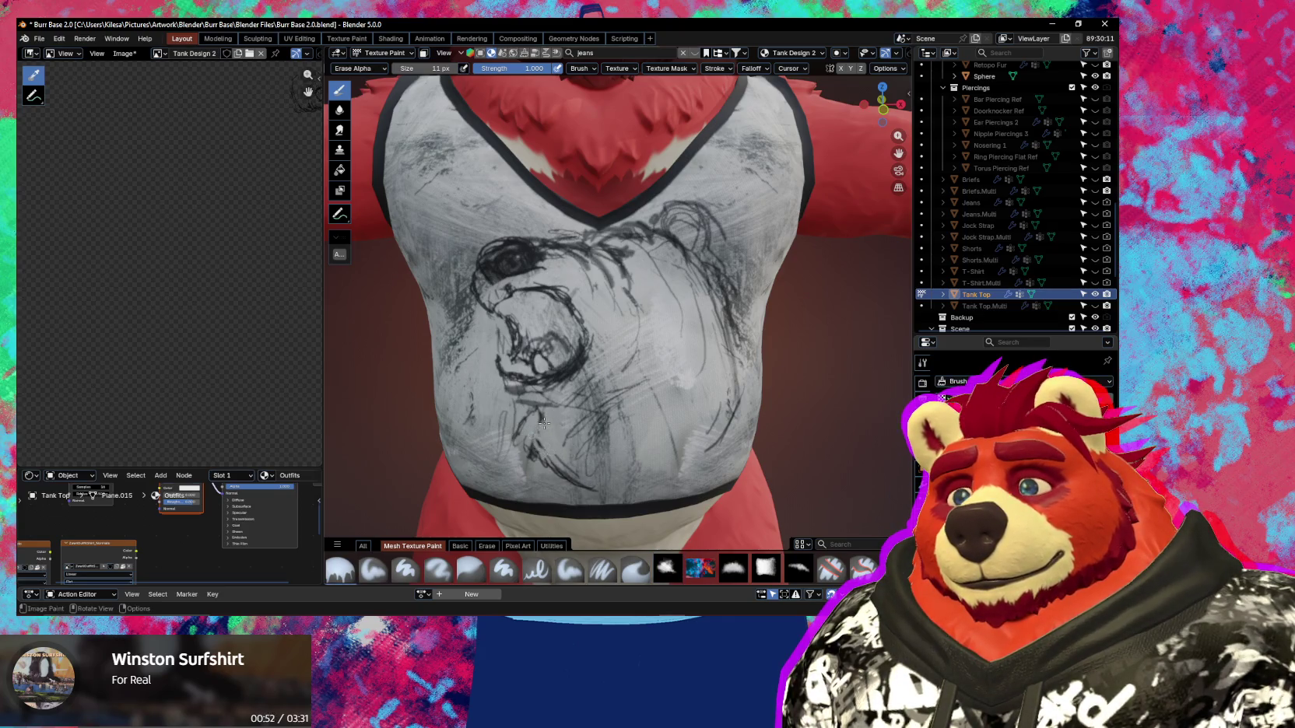
{"action": "mouse_move", "coordinate": [572, 474]}
{"action": "middle_mouse_down"}
{"action": "mouse_move", "coordinate": [606, 378]}
{"action": "mouse_move", "coordinate": [622, 412]}
{"action": "middle_mouse_up"}
{"action": "left_click", "coordinate": [667, 569]}
Ink strokes along the head's outline and lower jaw, then zoom out and show the Ucupaint panel.
{"action": "middle_click_drag", "start_coordinate": [623, 334], "coordinate": [648, 280]}
{"action": "left_click_drag", "start_coordinate": [659, 315], "coordinate": [671, 436]}
{"action": "left_click_drag", "start_coordinate": [671, 384], "coordinate": [691, 469]}
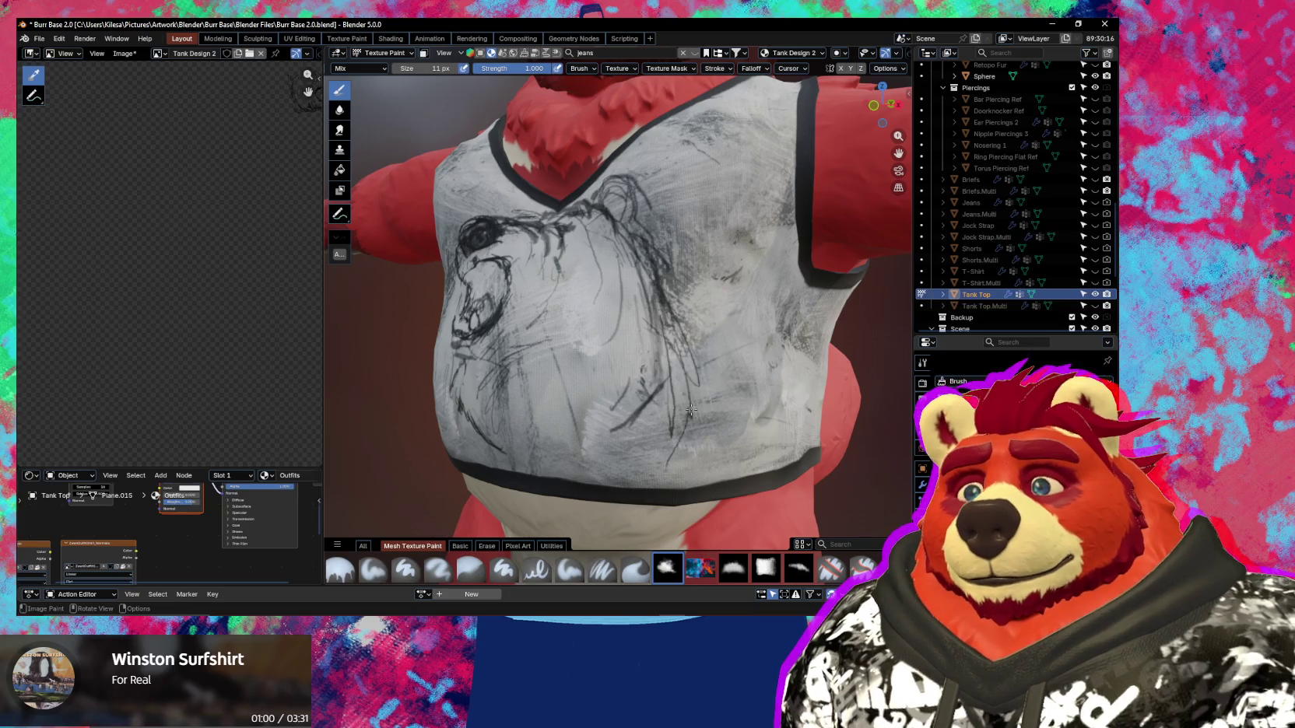
{"action": "middle_click_drag", "start_coordinate": [691, 469], "coordinate": [583, 418]}
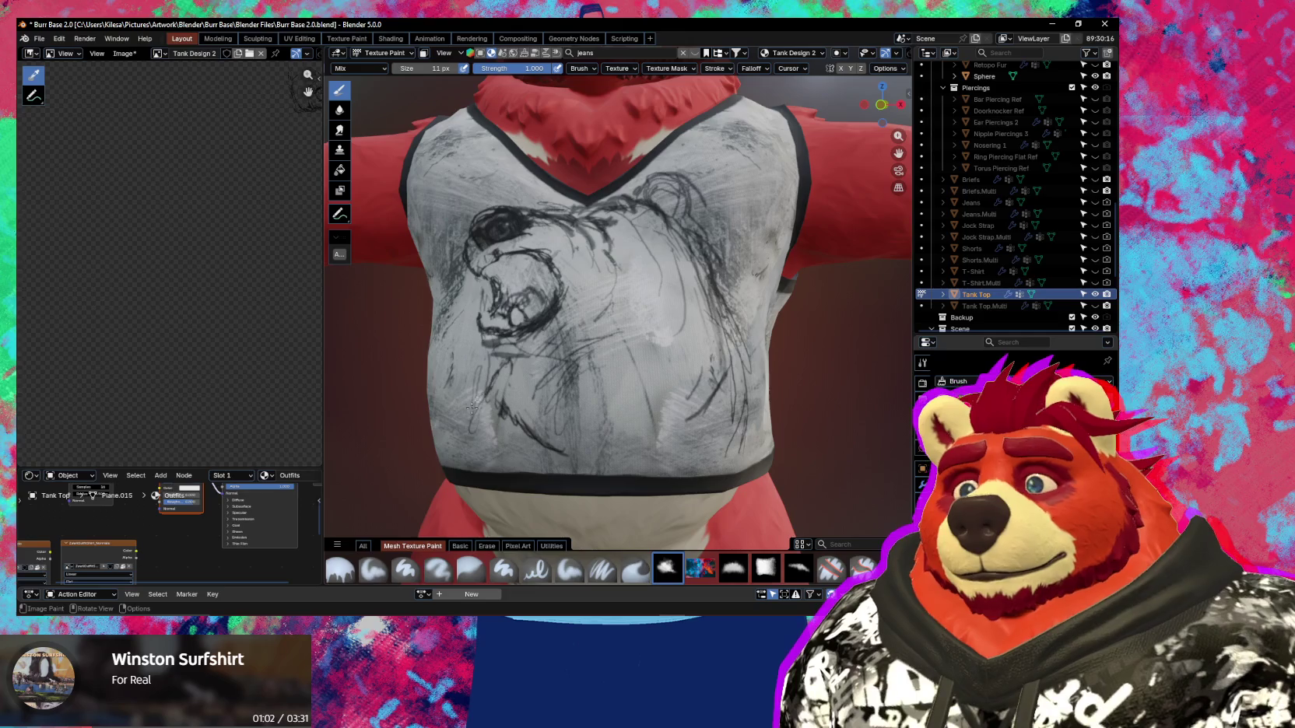
{"action": "middle_click_drag", "start_coordinate": [472, 436], "coordinate": [506, 459]}
{"action": "mouse_move", "coordinate": [506, 459]}
{"action": "middle_mouse_down", "text": "ctrl"}
{"action": "mouse_move", "coordinate": [494, 472]}
{"action": "mouse_move", "coordinate": [491, 440]}
{"action": "mouse_move", "coordinate": [566, 358]}
{"action": "mouse_move", "coordinate": [555, 346]}
{"action": "middle_mouse_up", "text": "ctrl"}
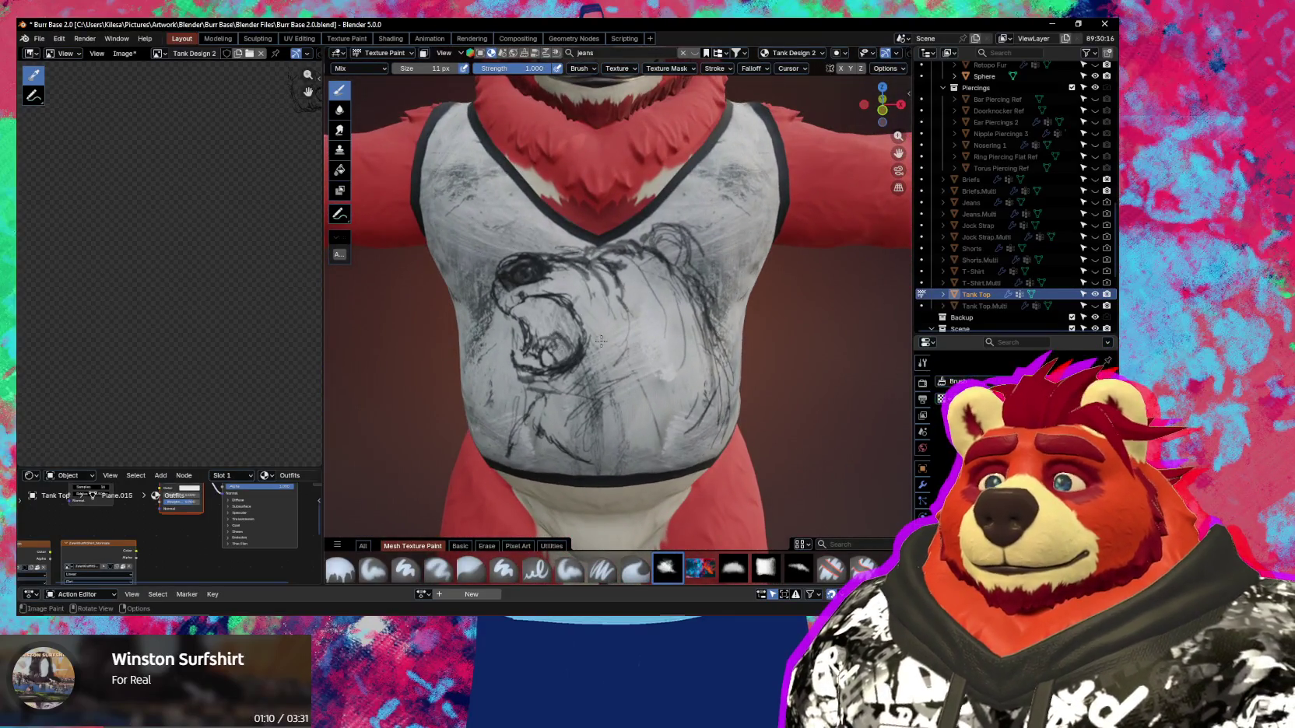
{"action": "key", "text": "n"}
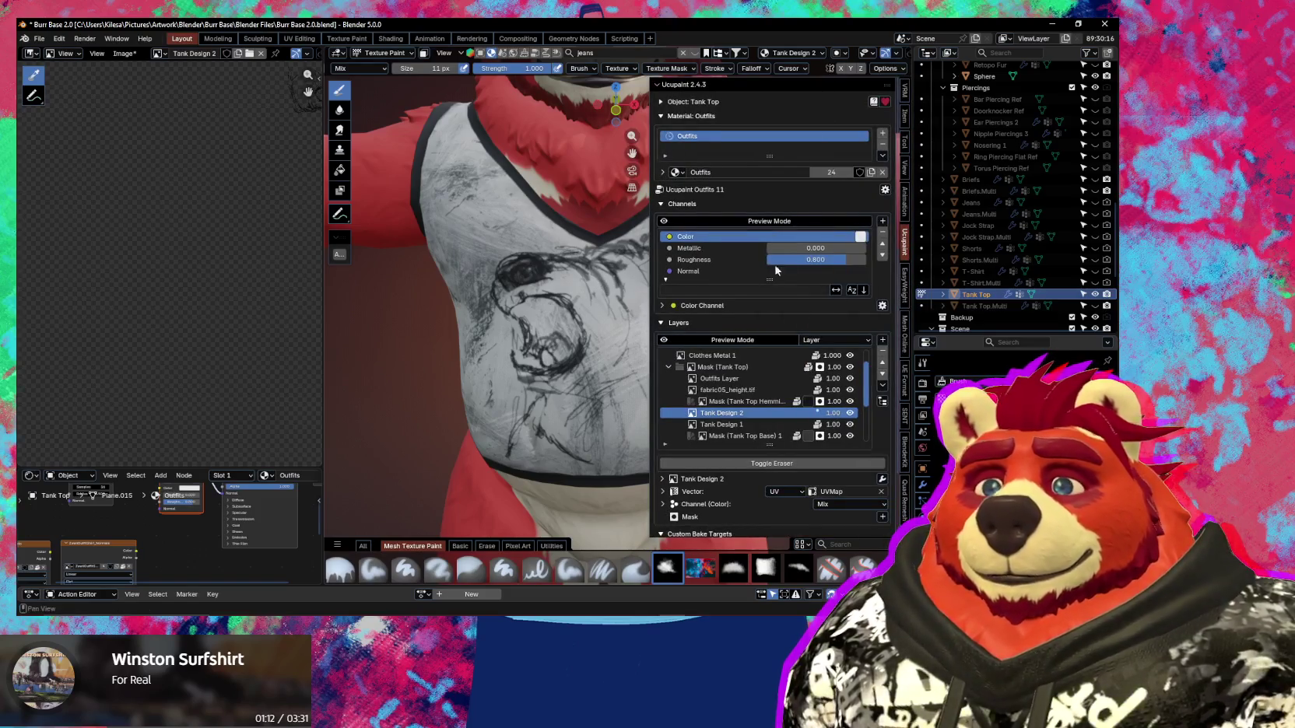
Expand Tank Design 2's vector settings and try an X offset of -0.001 m.
{"action": "left_click", "coordinate": [663, 493]}
{"action": "mouse_move", "coordinate": [580, 393]}
{"action": "middle_mouse_down", "text": "ctrl"}
{"action": "mouse_move", "coordinate": [584, 415]}
{"action": "mouse_move", "coordinate": [556, 426]}
{"action": "middle_mouse_up", "text": "ctrl"}
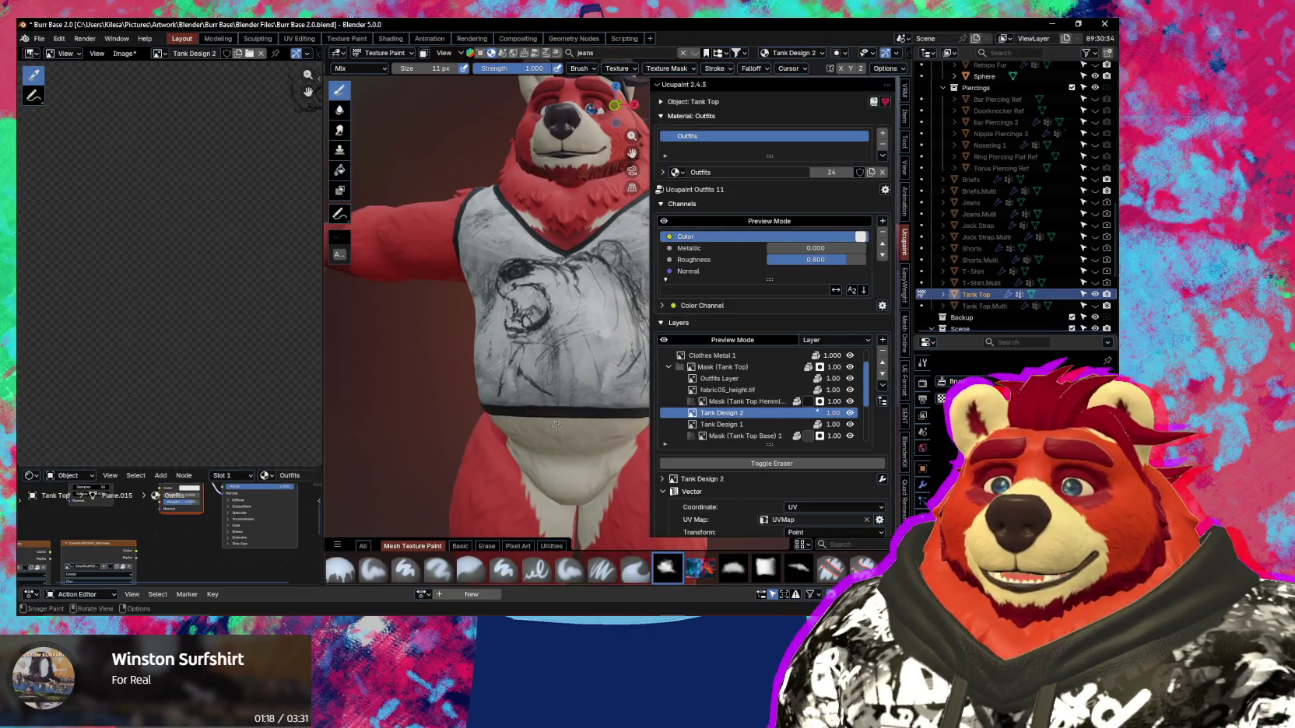
{"action": "scroll", "coordinate": [663, 493], "scroll_direction": "down", "scroll_amount": 2}
{"action": "scroll", "coordinate": [681, 502], "scroll_direction": "down", "scroll_amount": 2}
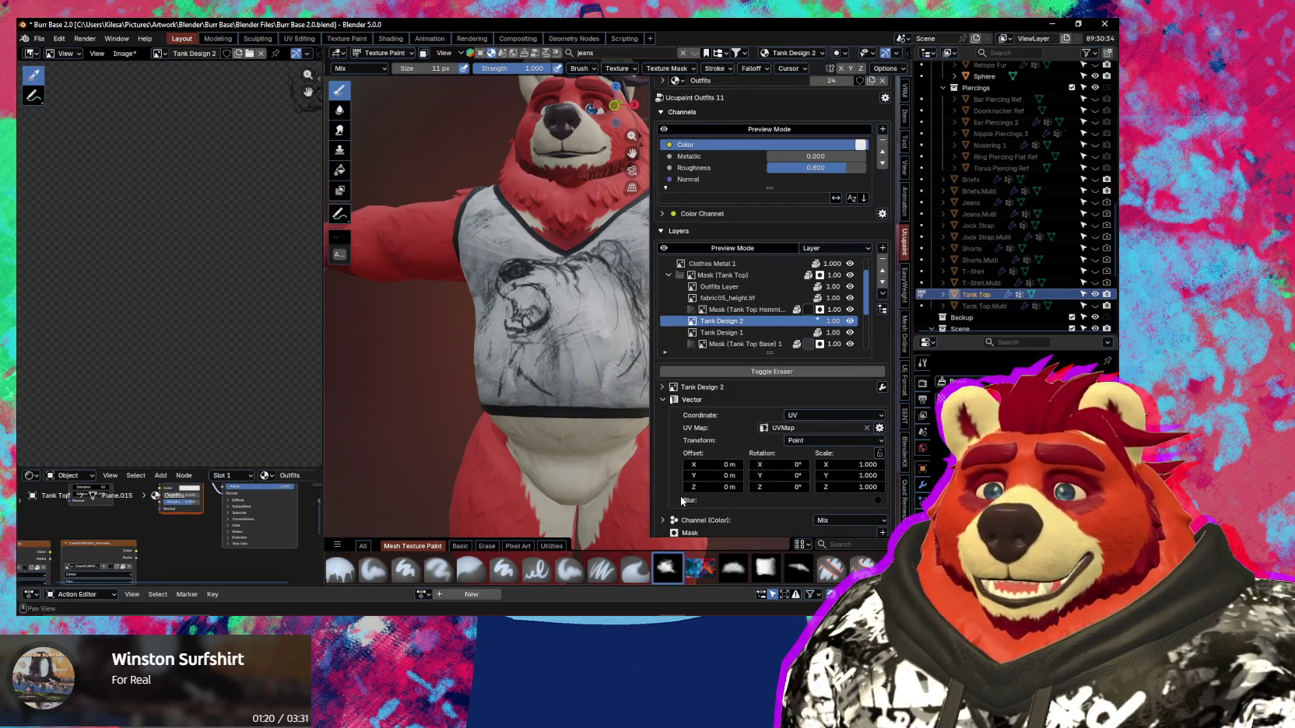
{"action": "left_click_drag", "start_coordinate": [717, 466], "coordinate": [676, 471]}
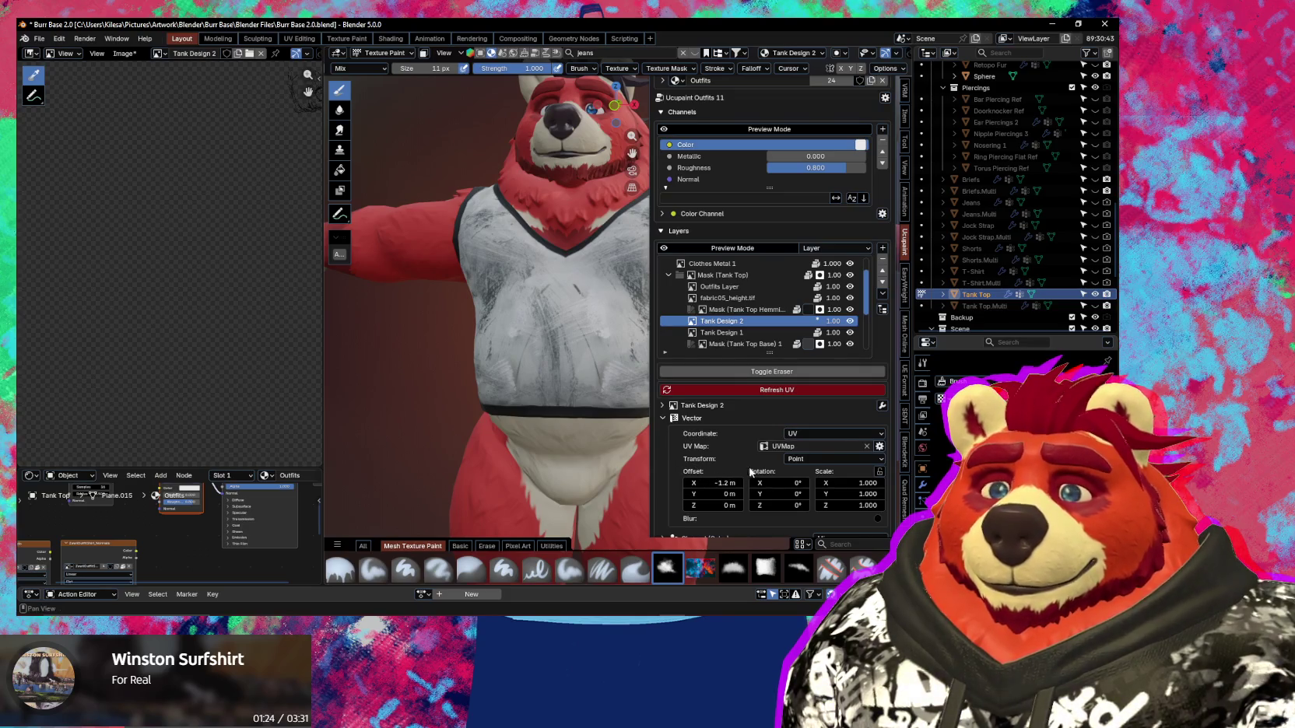
{"action": "left_click", "coordinate": [713, 483]}
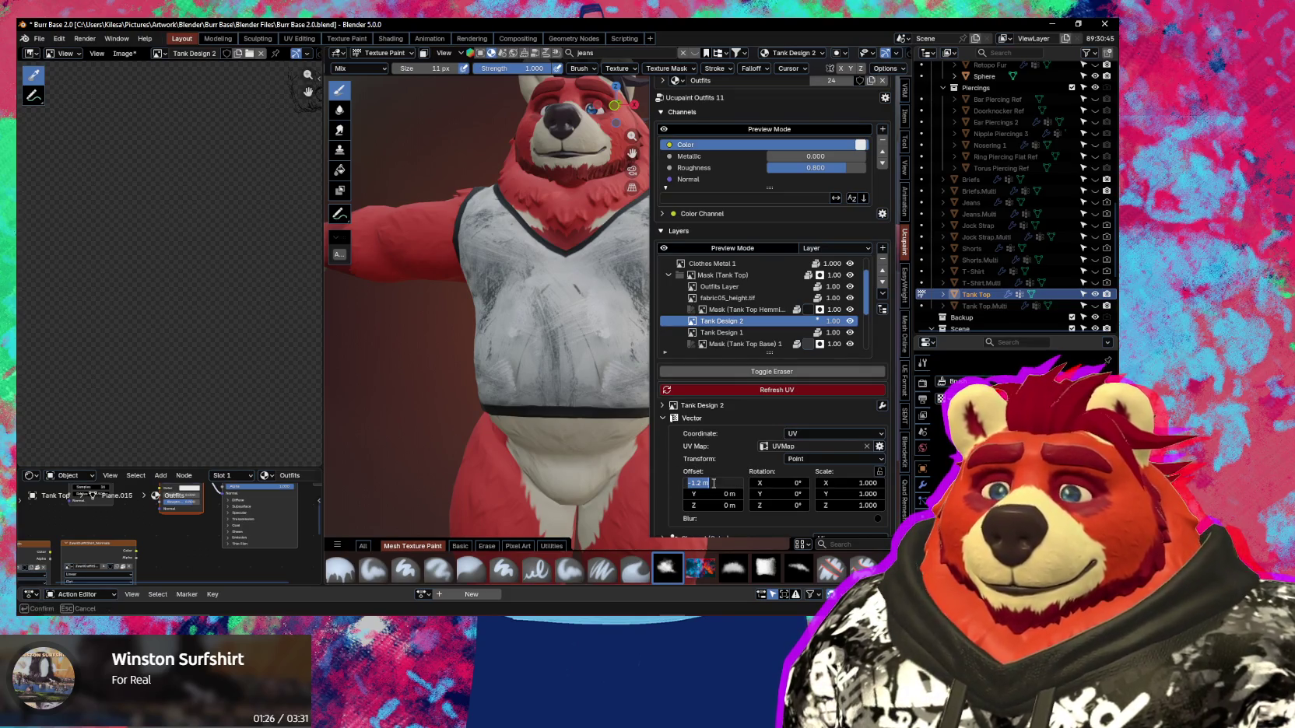
{"action": "type", "text": "0"}
{"action": "key", "text": "Return"}
{"action": "left_click_drag", "start_coordinate": [724, 468], "coordinate": [723, 484]}
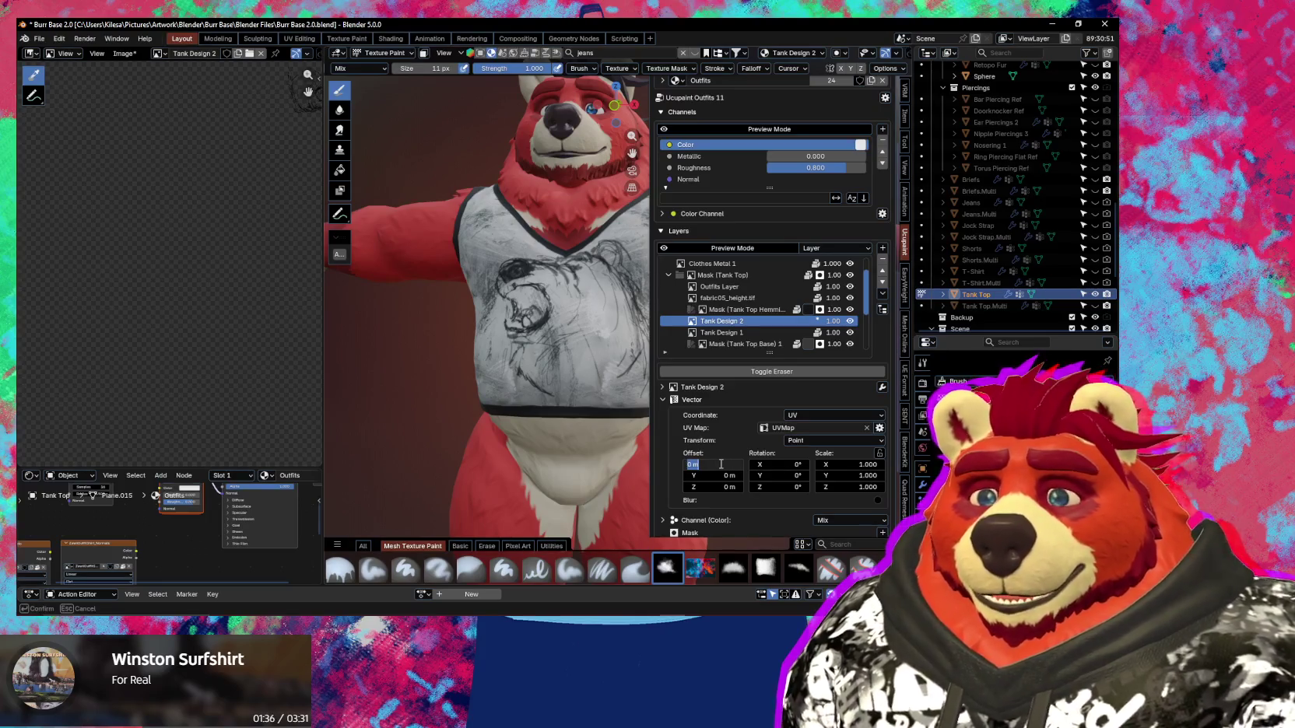
{"action": "key", "text": "Left"}
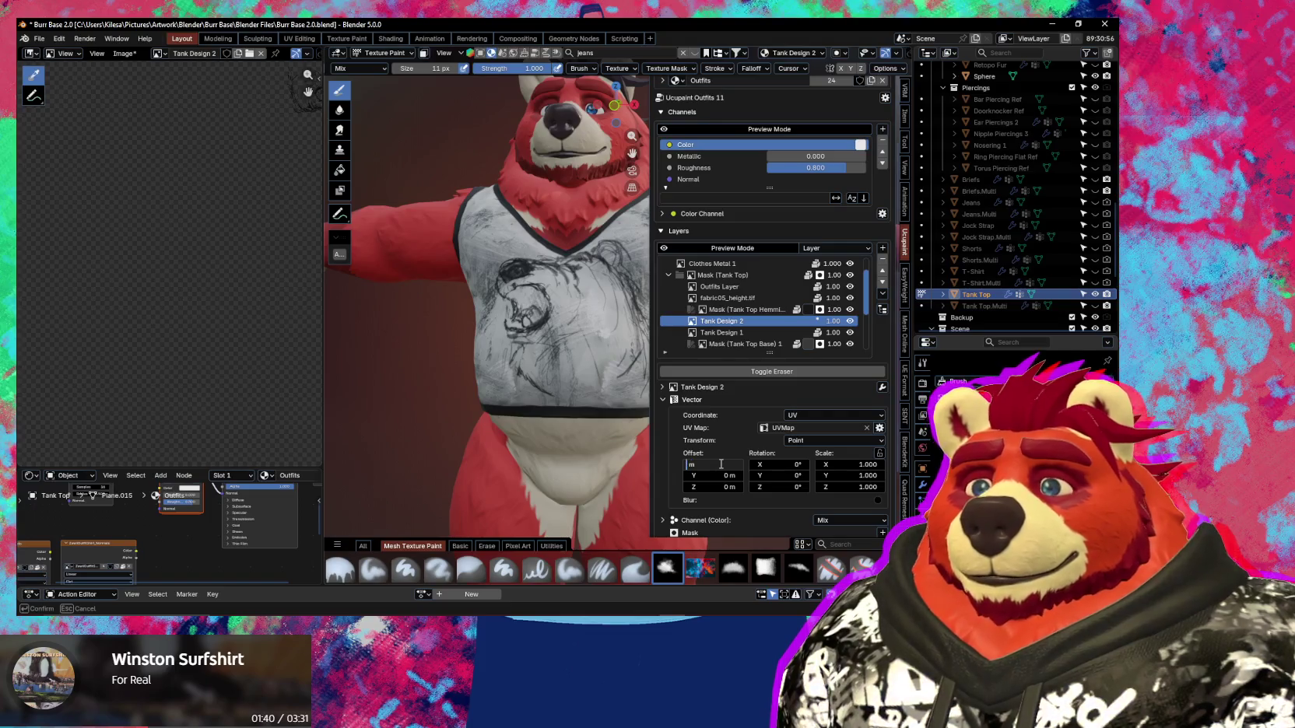
{"action": "type", "text": "-0.00"}
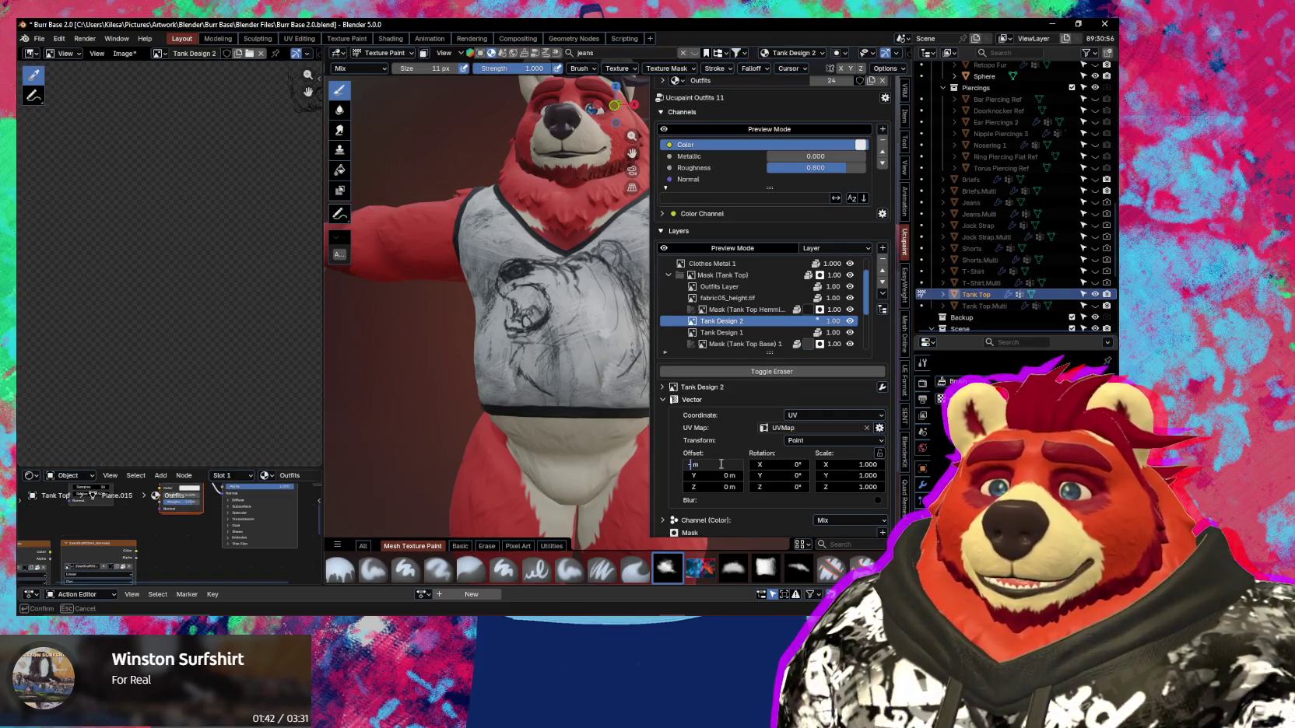
{"action": "type", "text": "1"}
{"action": "key", "text": "Return"}
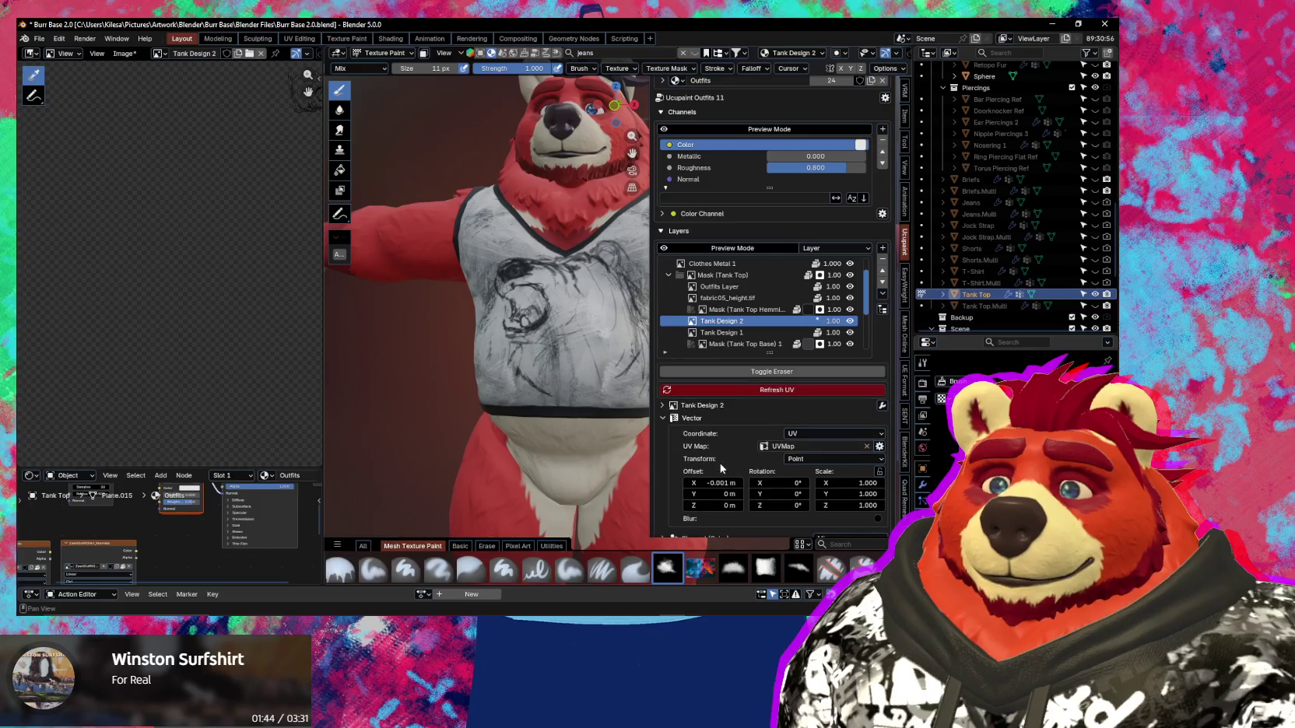
Experiment with the design's scale (down to 0.830), then restore it to 1.000.
{"action": "middle_click_drag", "start_coordinate": [634, 467], "coordinate": [615, 463]}
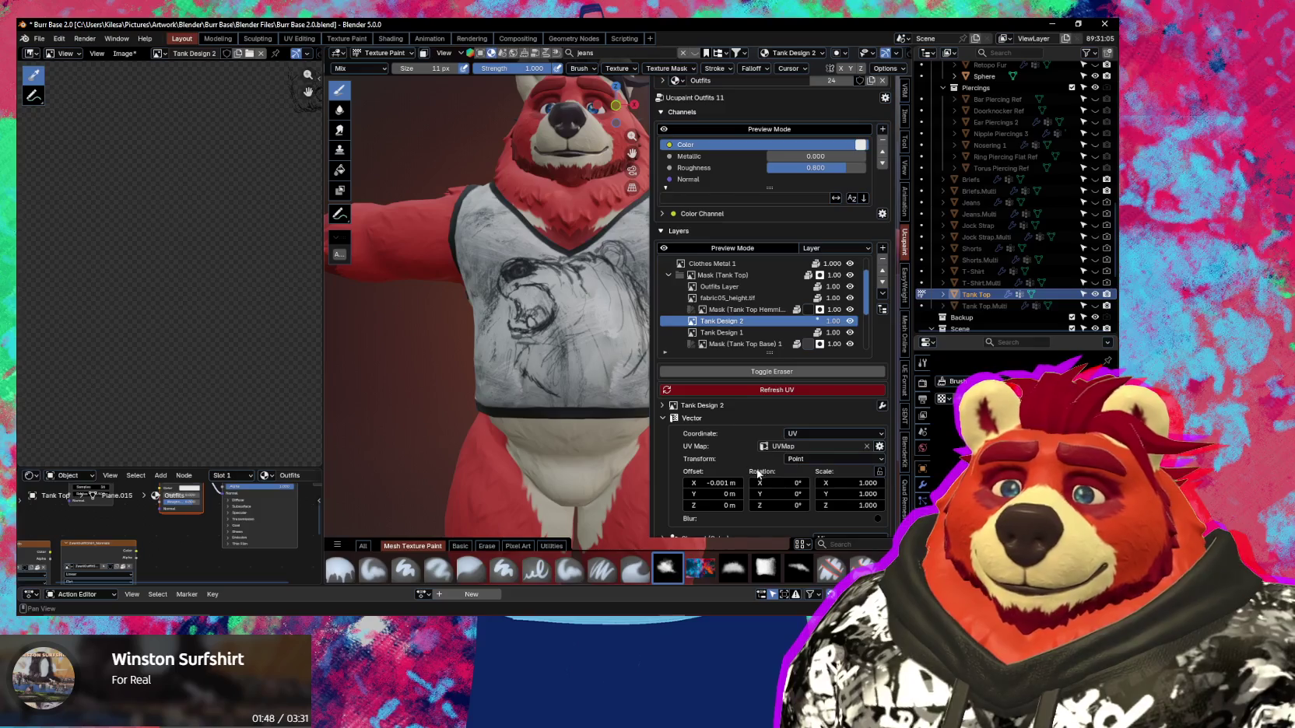
{"action": "left_click", "coordinate": [712, 483]}
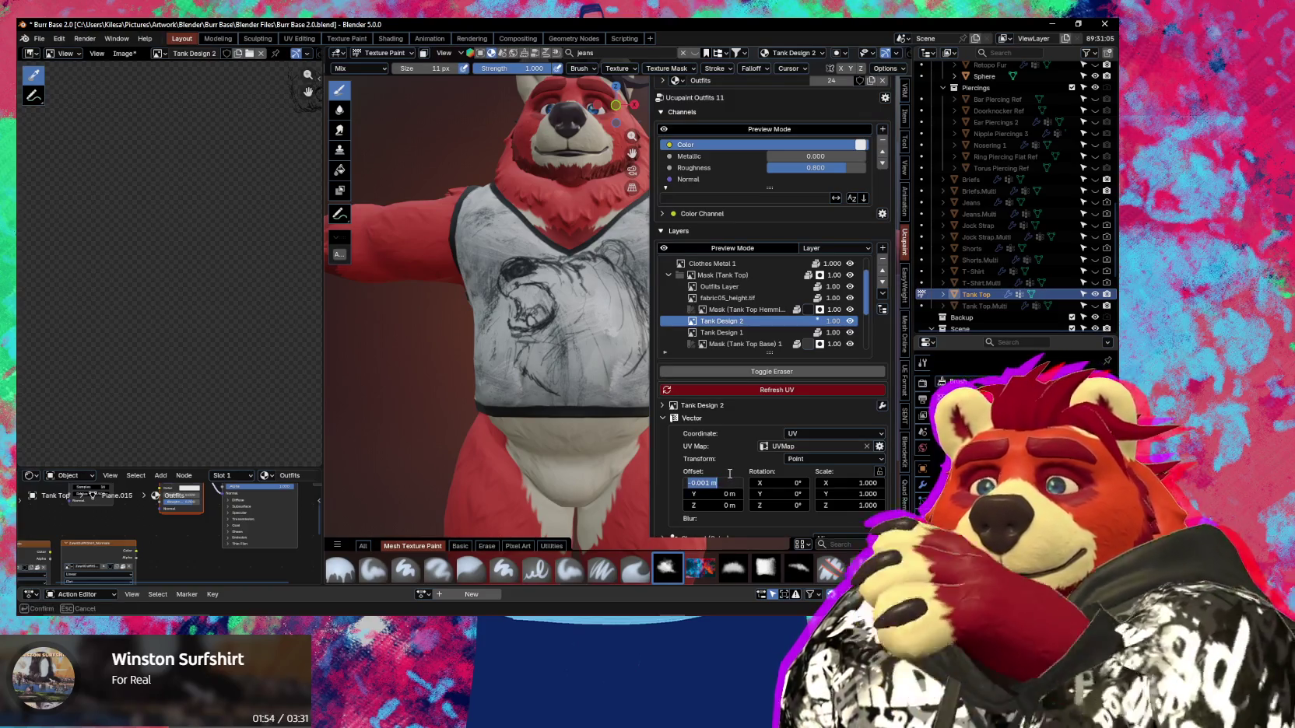
{"action": "mouse_move", "coordinate": [861, 488]}
{"action": "left_mouse_down"}
{"action": "mouse_move", "coordinate": [884, 488]}
{"action": "mouse_move", "coordinate": [845, 505]}
{"action": "left_mouse_up"}
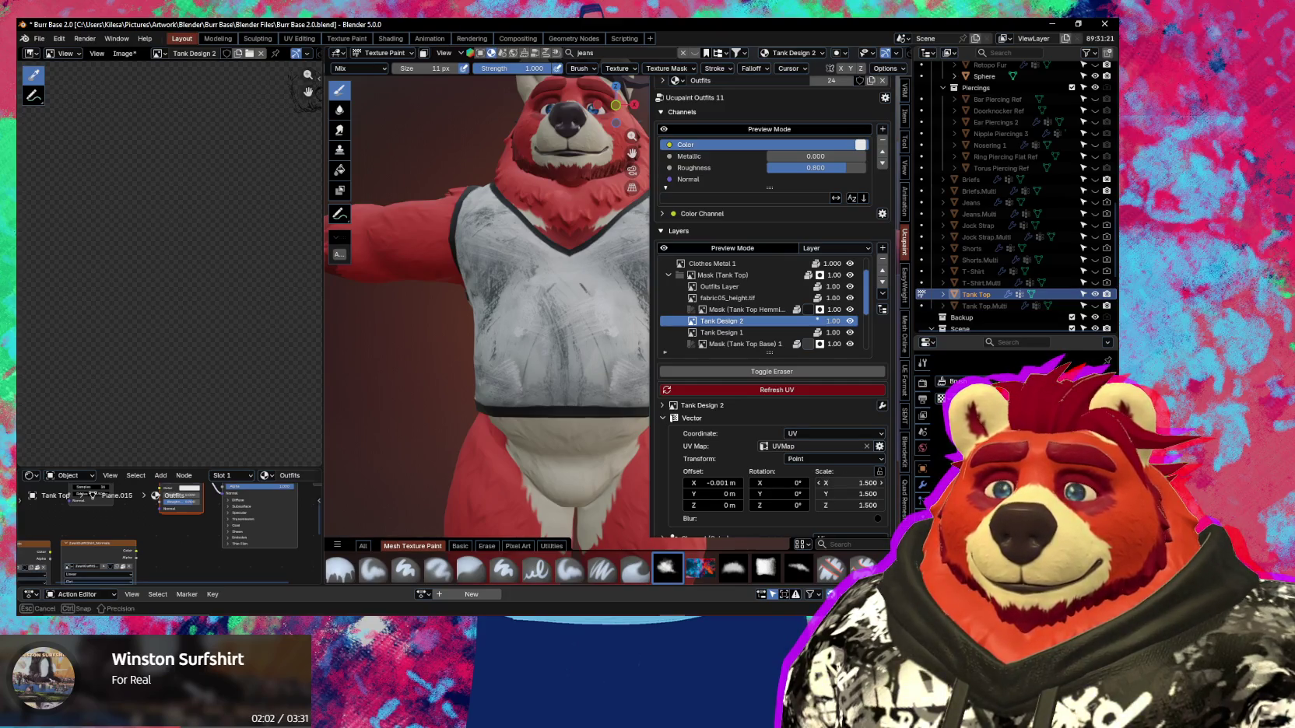
{"action": "mouse_move", "coordinate": [845, 505]}
{"action": "left_mouse_down"}
{"action": "mouse_move", "coordinate": [825, 505]}
{"action": "mouse_move", "coordinate": [869, 484]}
{"action": "left_mouse_up"}
{"action": "left_click", "coordinate": [857, 483]}
{"action": "type", "text": "1"}
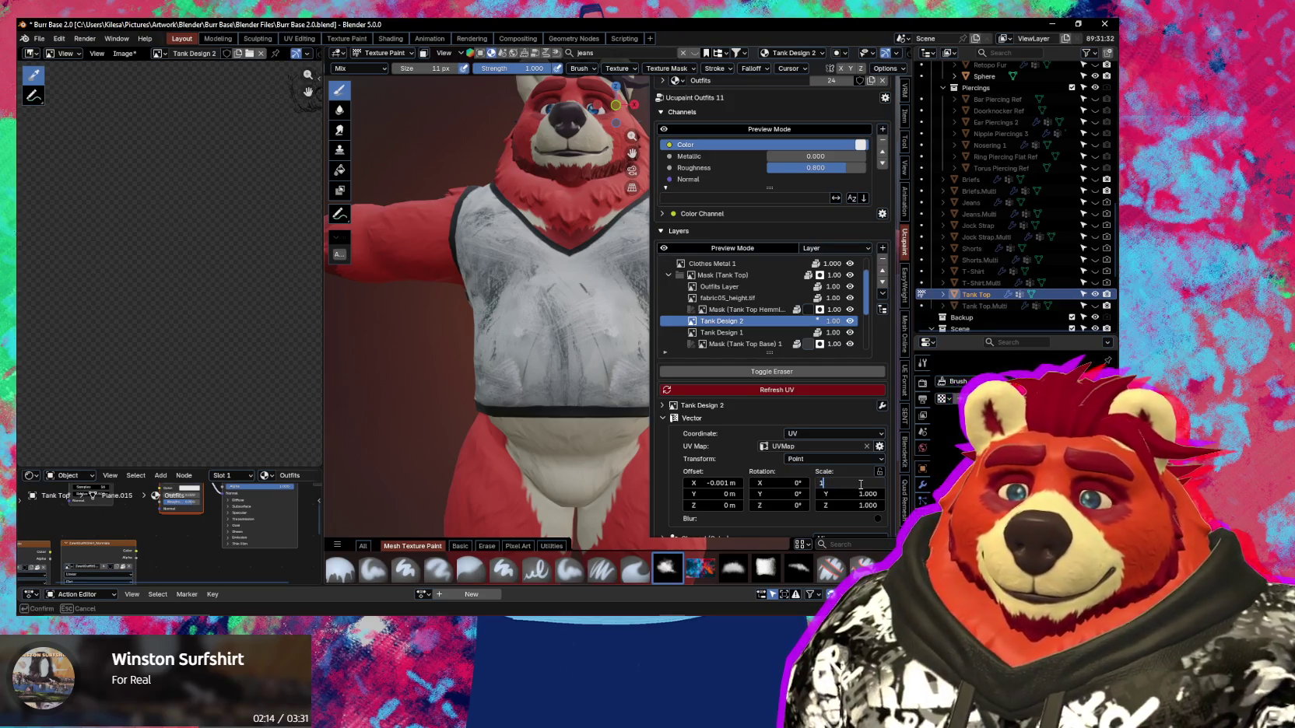
{"action": "key", "text": "Return"}
Set Tank Design 2's X offset to -0.002 m, then to -0.003 m.
{"action": "middle_click_drag", "start_coordinate": [591, 405], "coordinate": [577, 427]}
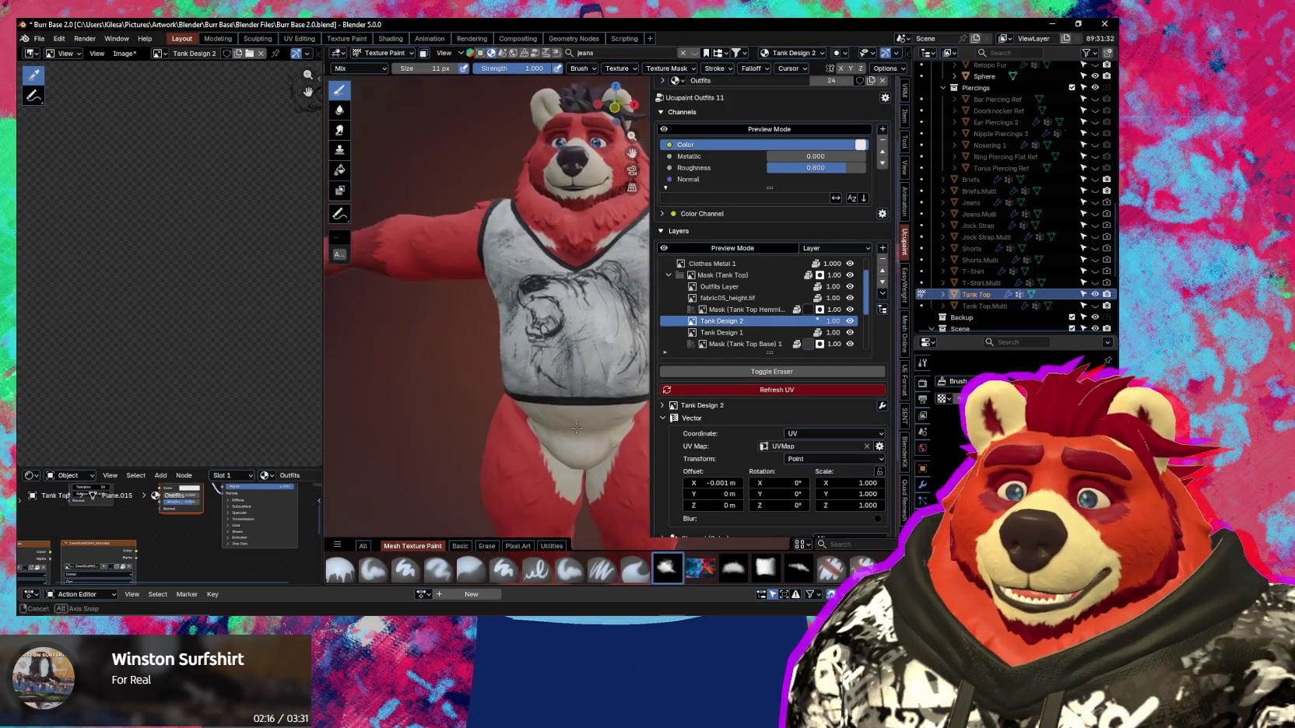
{"action": "scroll", "coordinate": [576, 427], "scroll_direction": "up", "scroll_amount": 3}
{"action": "double_click", "coordinate": [718, 482]}
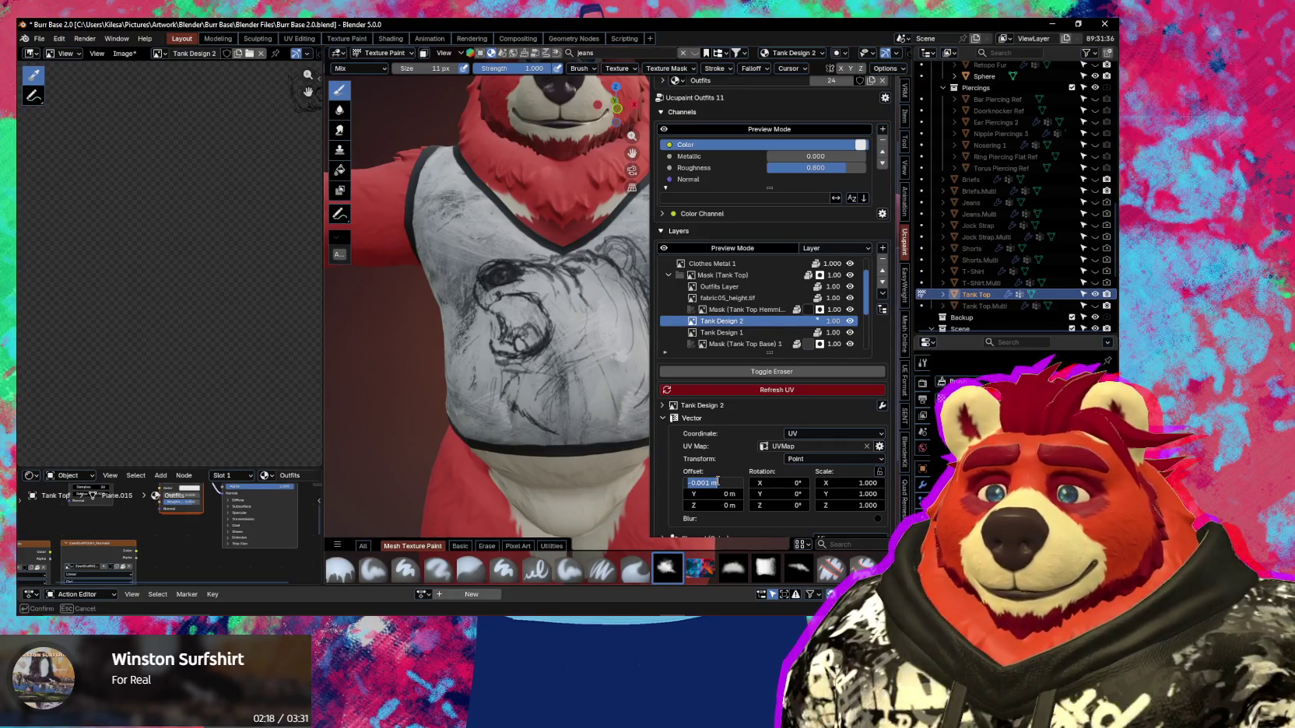
{"action": "key", "text": "BackSpace"}
{"action": "type", "text": "2"}
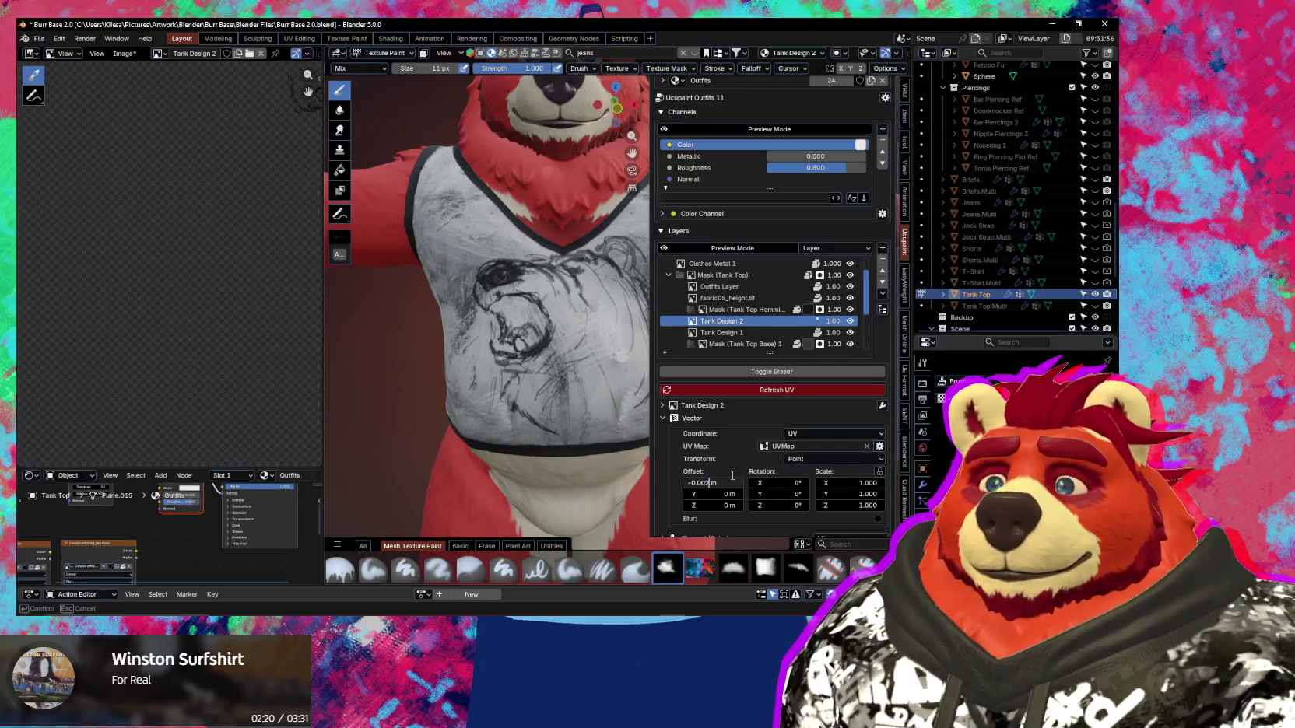
{"action": "key", "text": "Return"}
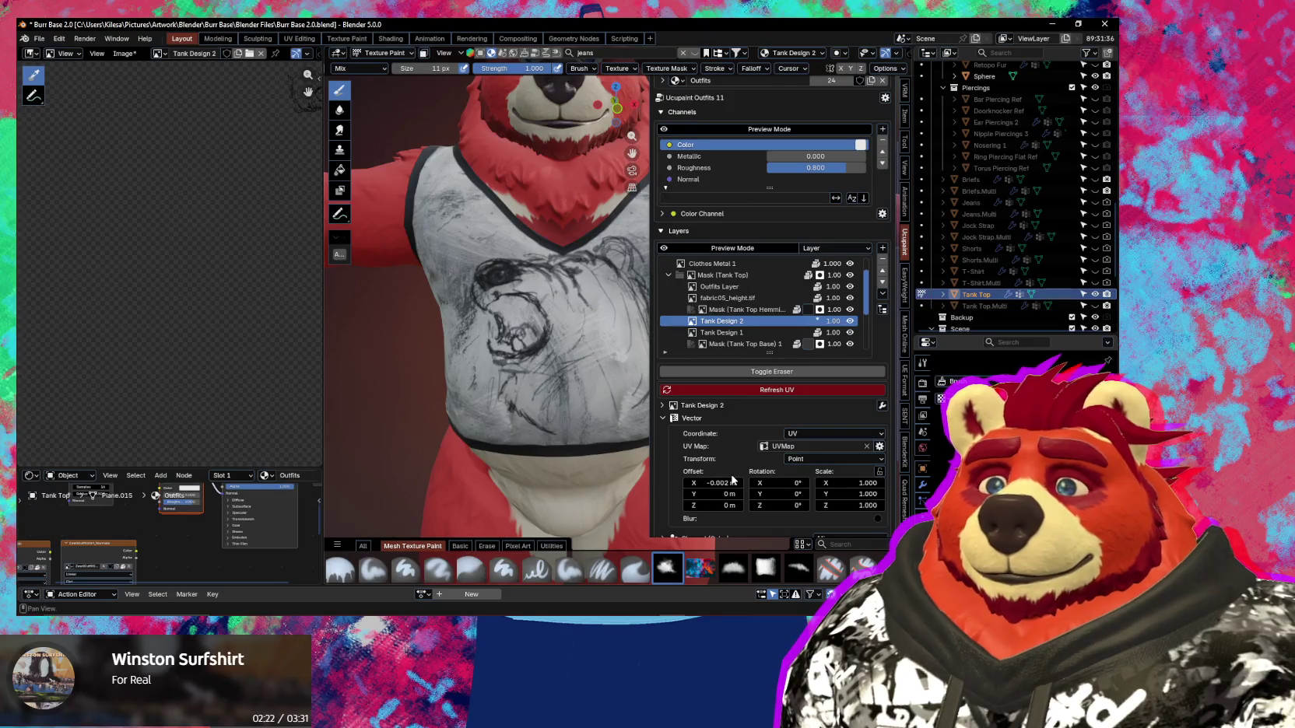
{"action": "left_click", "coordinate": [723, 483]}
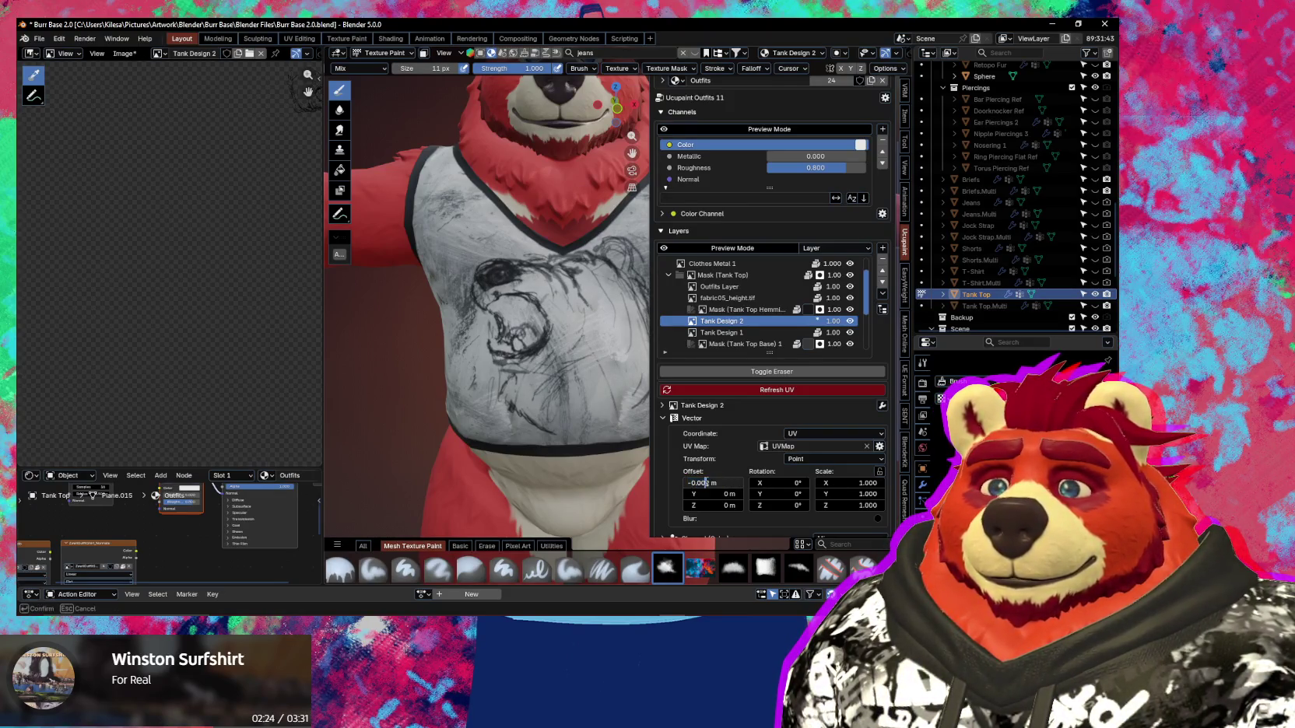
{"action": "key", "text": "BackSpace"}
{"action": "type", "text": "3"}
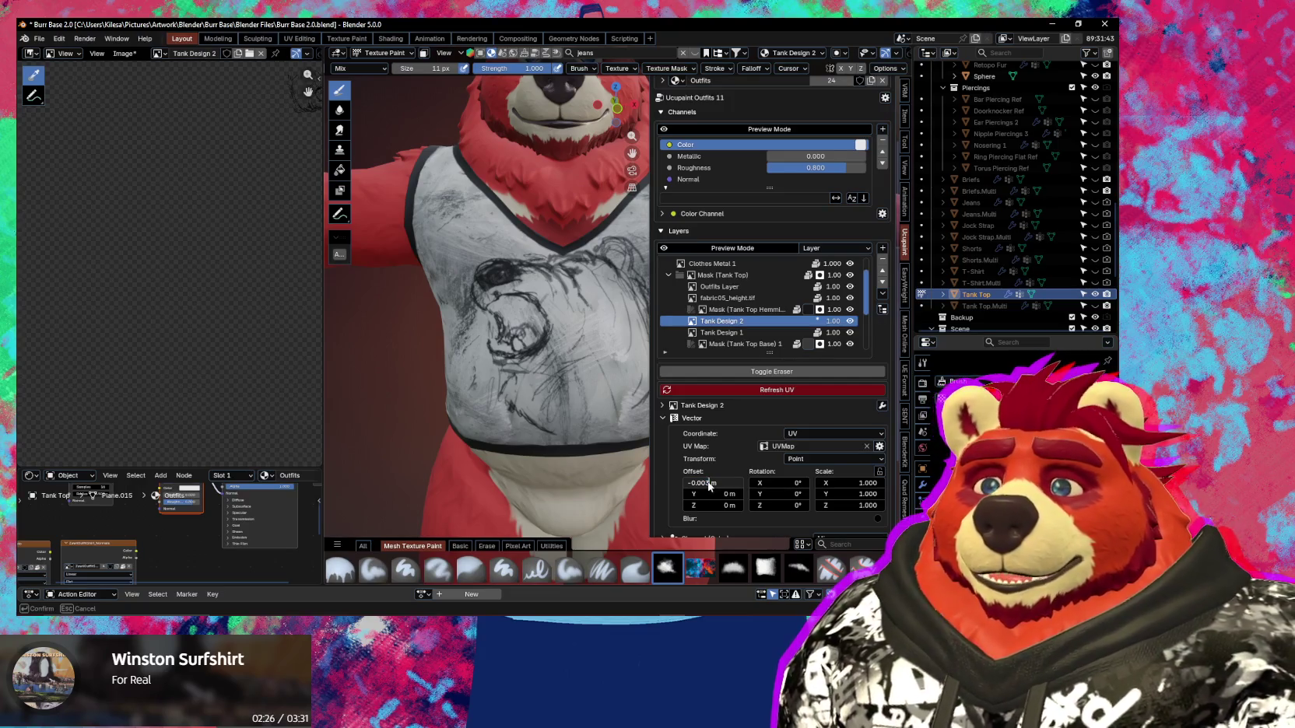
{"action": "key", "text": "Return"}
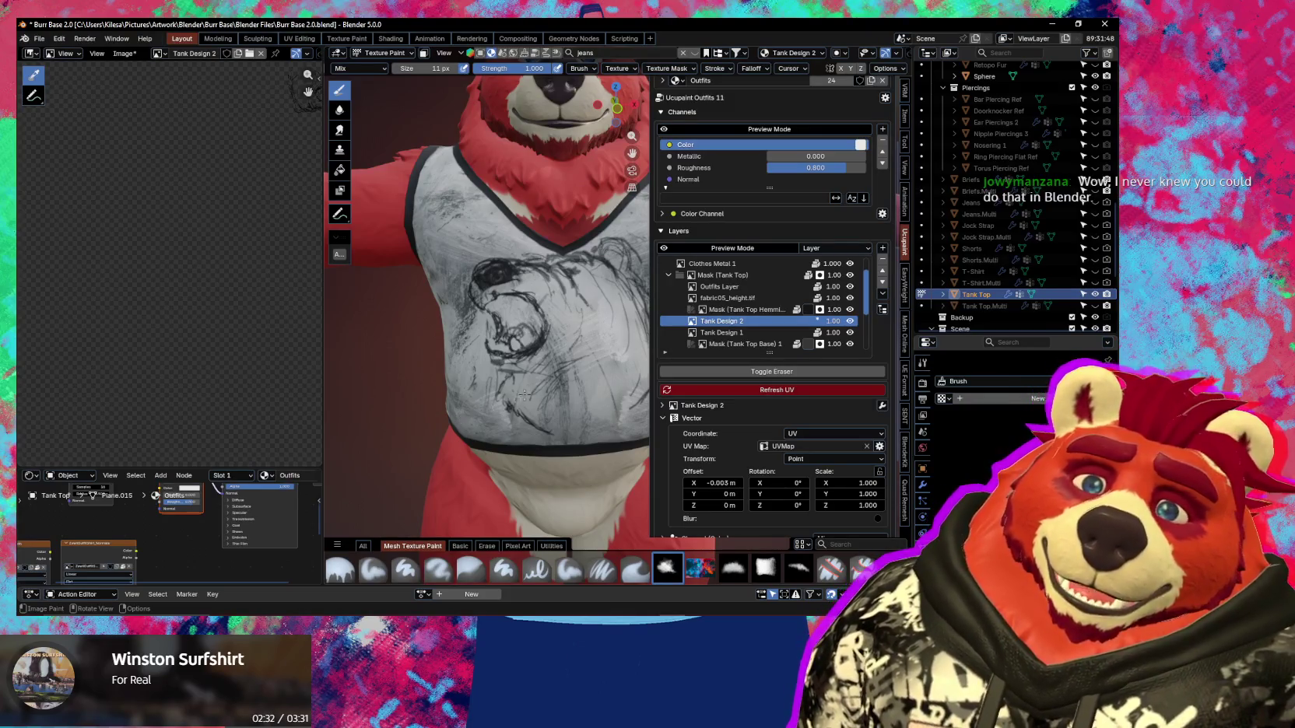
{"action": "scroll", "coordinate": [506, 396], "scroll_direction": "down", "scroll_amount": 2}
{"action": "scroll", "coordinate": [524, 383], "scroll_direction": "down", "scroll_amount": 2}
{"action": "middle_click_drag", "start_coordinate": [524, 383], "coordinate": [597, 397]}
Hide the sidebar to inspect the tank top, then reopen it to edit Offset X.
{"action": "key", "text": "n"}
{"action": "scroll", "coordinate": [597, 396], "scroll_direction": "up", "scroll_amount": 2}
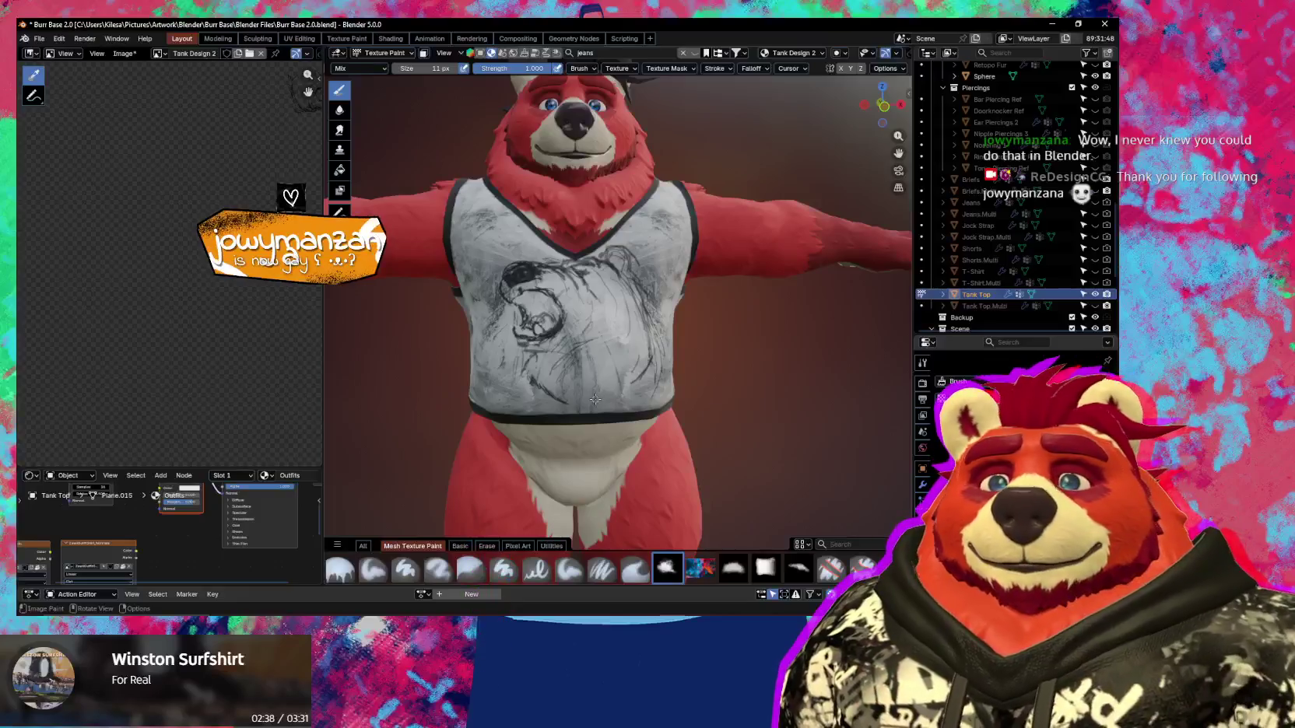
{"action": "mouse_move", "coordinate": [595, 399]}
{"action": "middle_mouse_down"}
{"action": "mouse_move", "coordinate": [563, 358]}
{"action": "mouse_move", "coordinate": [515, 430]}
{"action": "middle_mouse_up"}
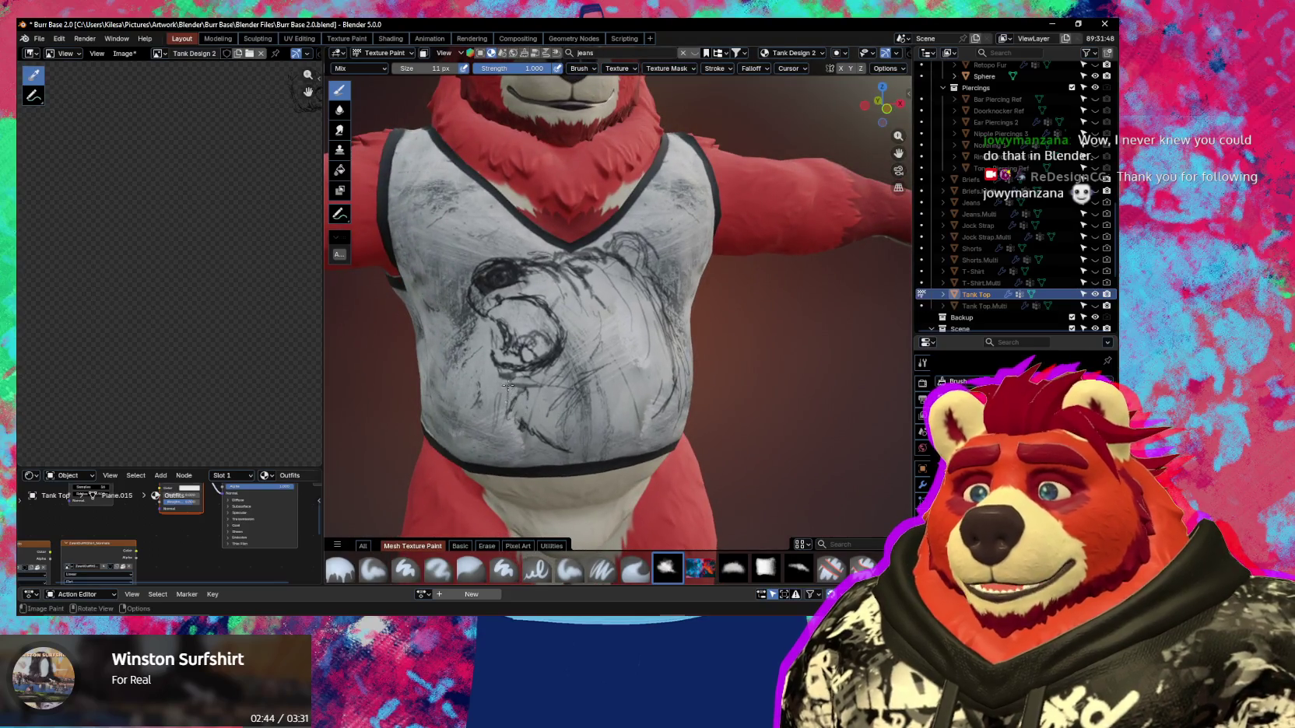
{"action": "middle_click_drag", "start_coordinate": [506, 410], "coordinate": [521, 392]}
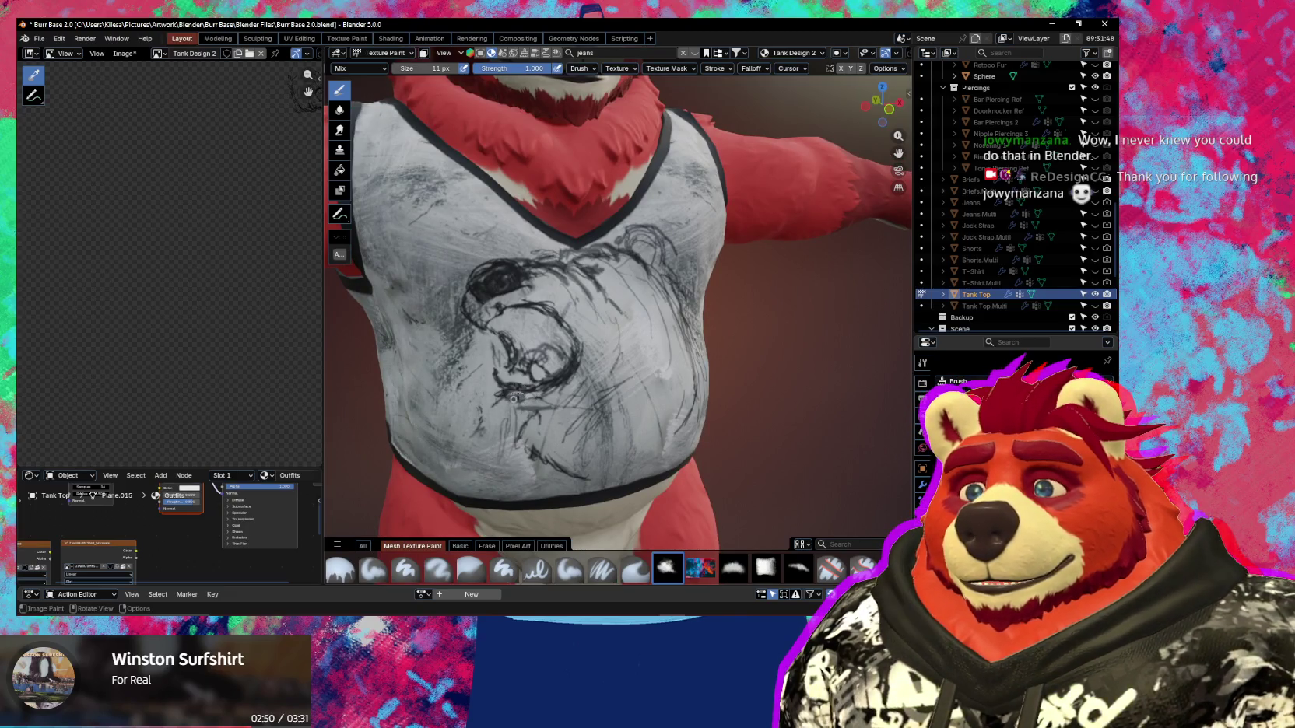
{"action": "key", "text": "n"}
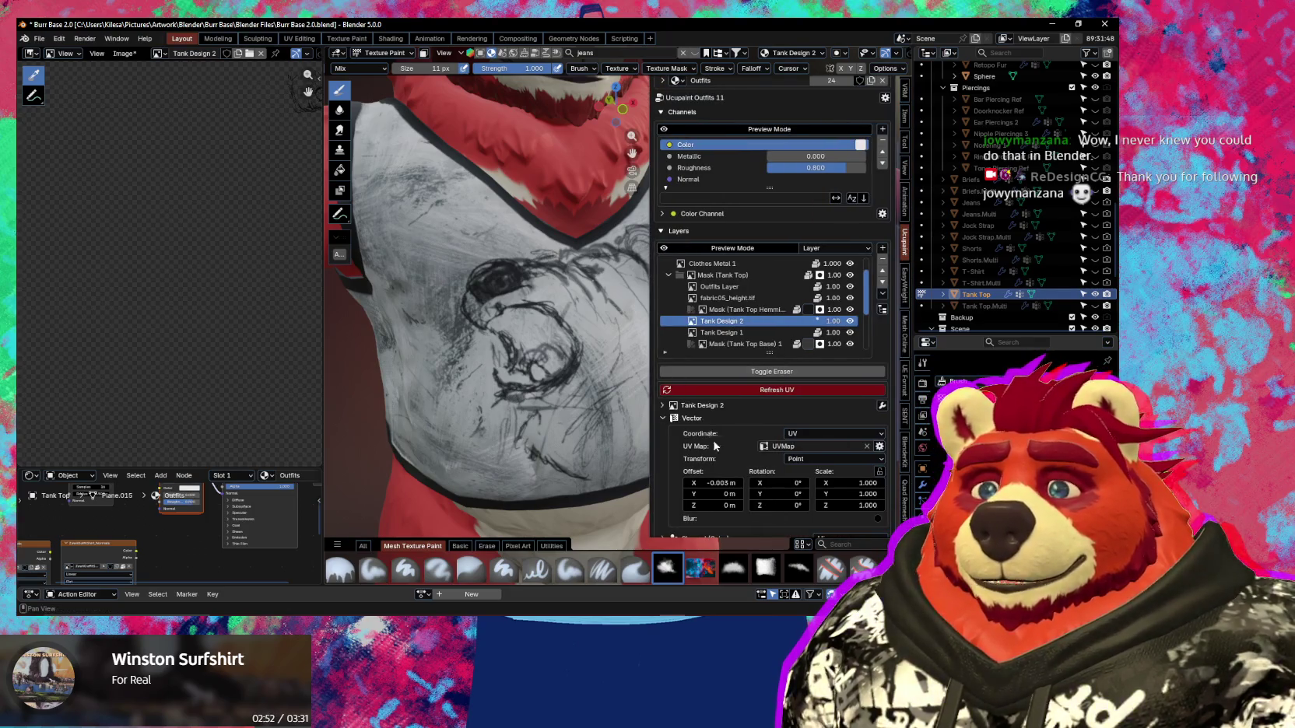
{"action": "left_click", "coordinate": [716, 480]}
Reset Tank Design 2's X offset to 0 m and turn the model to face the chest.
{"action": "type", "text": "0"}
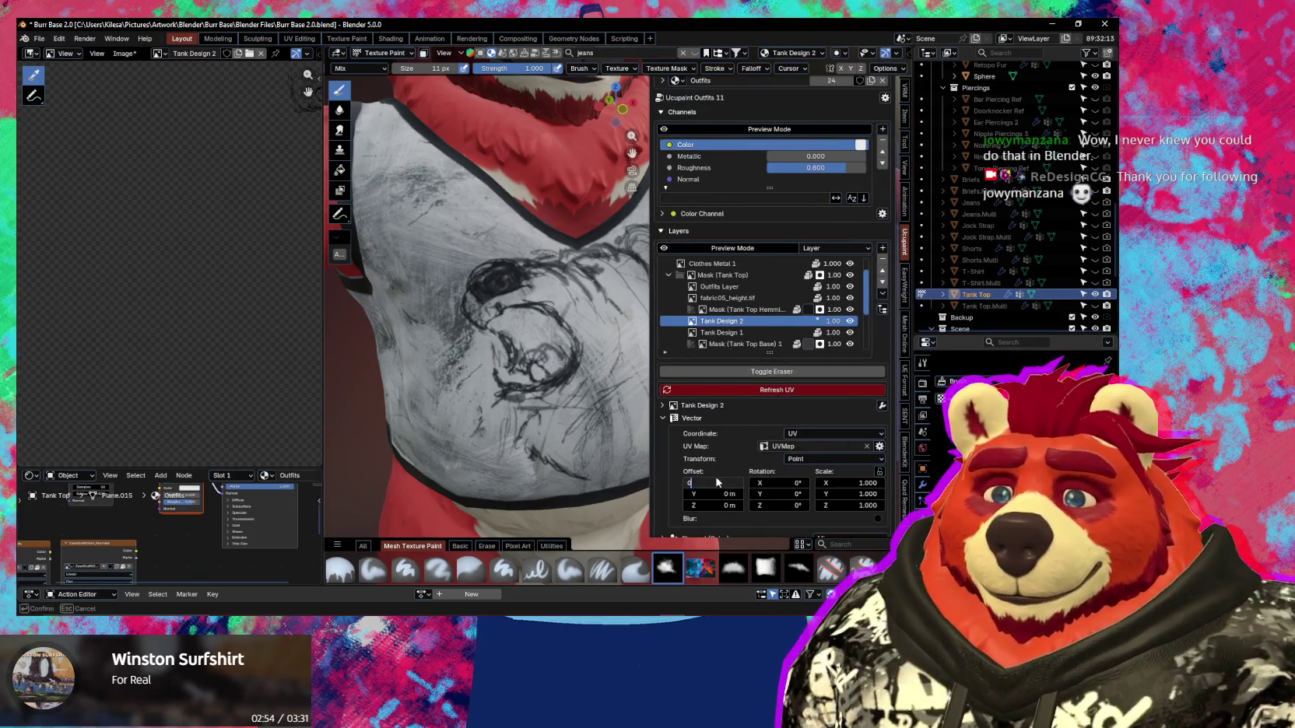
{"action": "key", "text": "Return"}
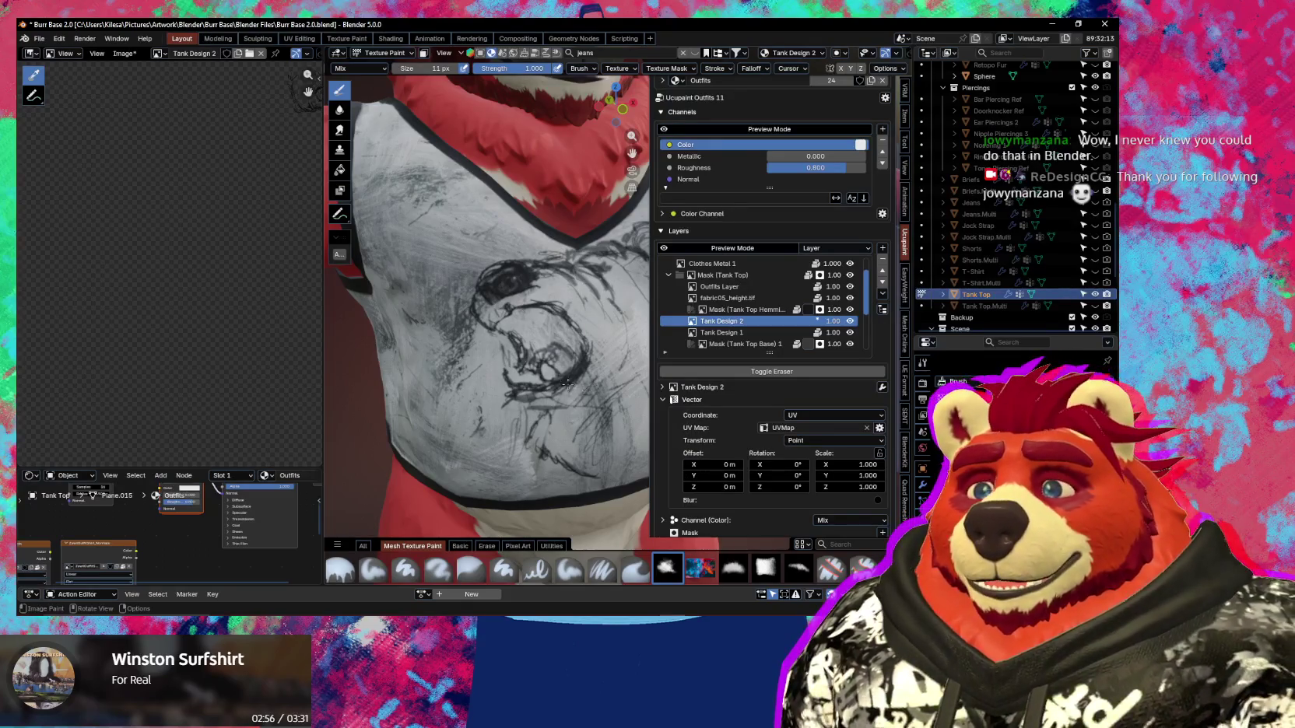
{"action": "middle_click_drag", "start_coordinate": [540, 386], "coordinate": [547, 385]}
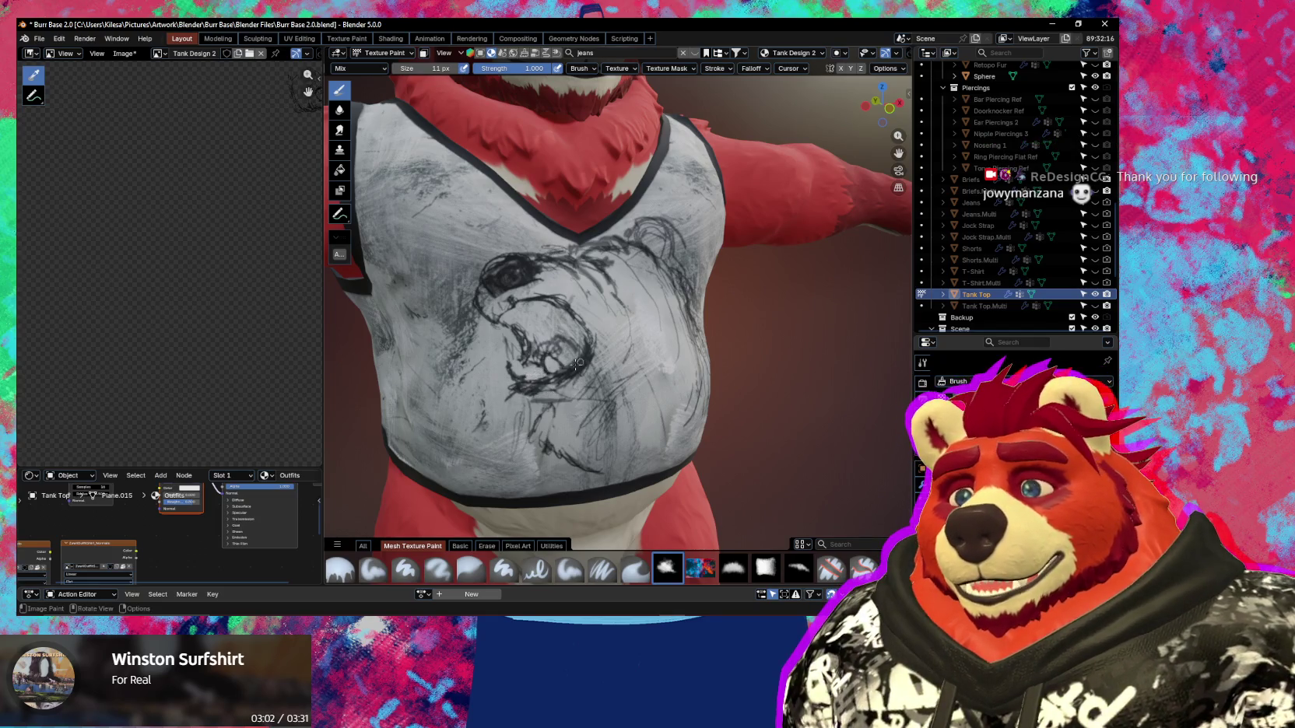
{"action": "mouse_move", "coordinate": [542, 376]}
{"action": "middle_mouse_down"}
{"action": "mouse_move", "coordinate": [519, 392]}
{"action": "mouse_move", "coordinate": [551, 419]}
{"action": "middle_mouse_up"}
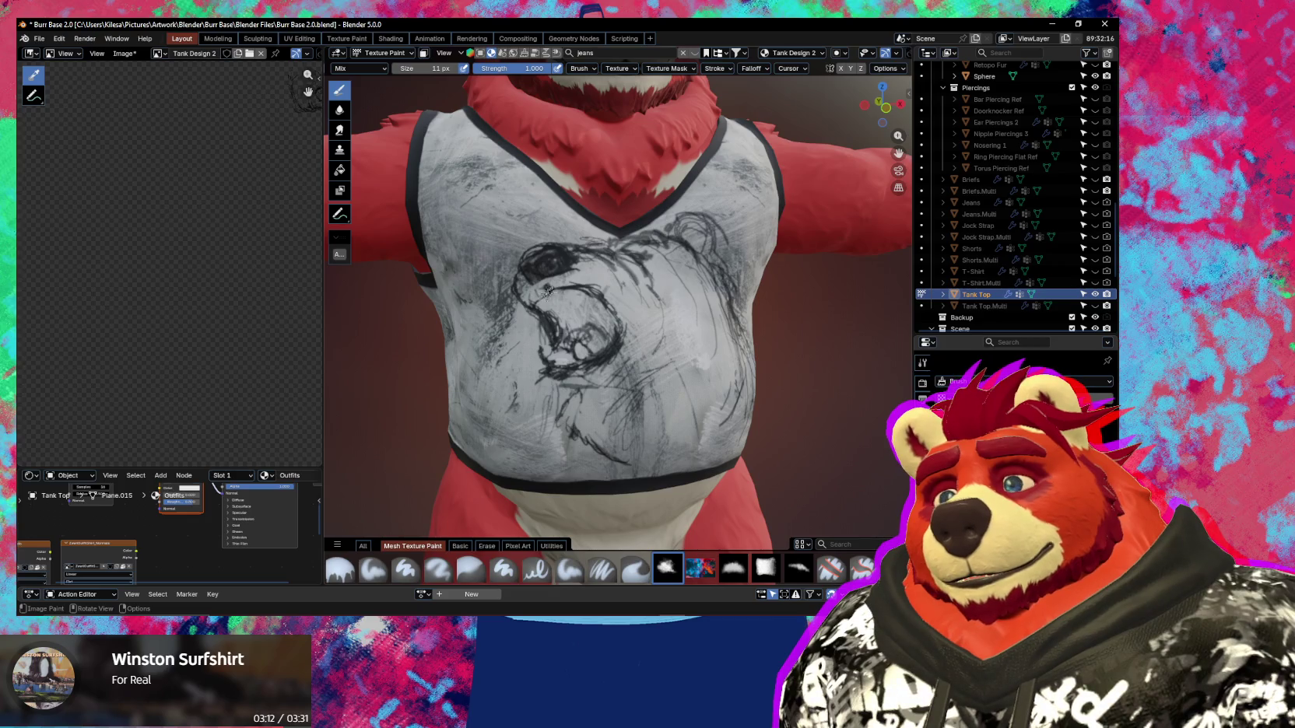
Lighten part of the bear's open mouth with Erase Alpha, then return to the Mix sketch brush.
{"action": "middle_click_drag", "start_coordinate": [573, 288], "coordinate": [547, 307]}
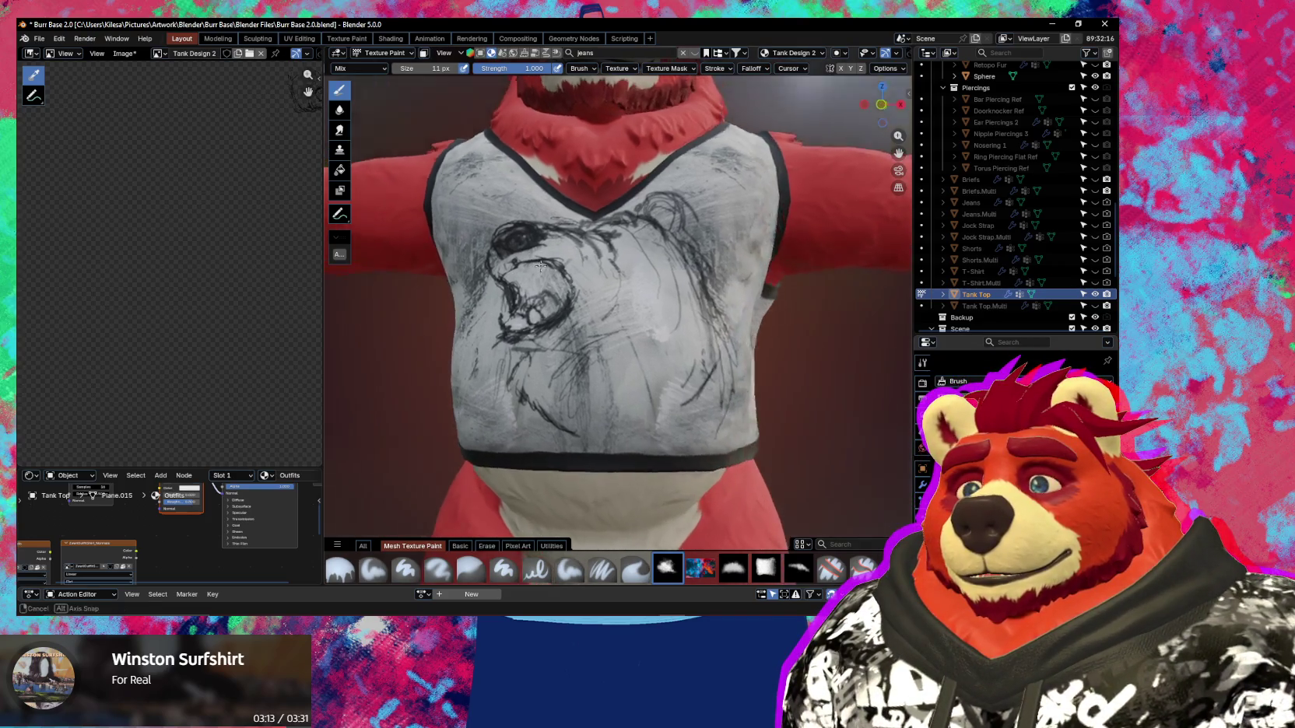
{"action": "key", "text": "ctrl"}
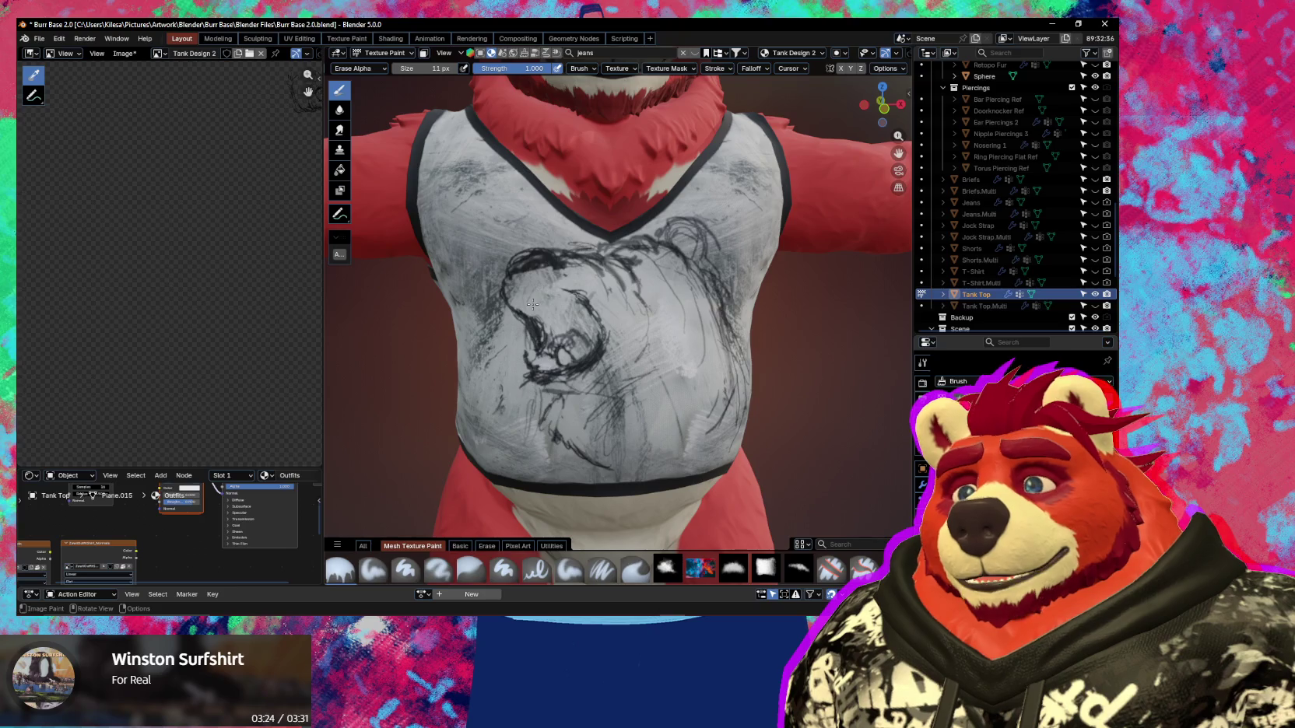
{"action": "left_click", "coordinate": [664, 565]}
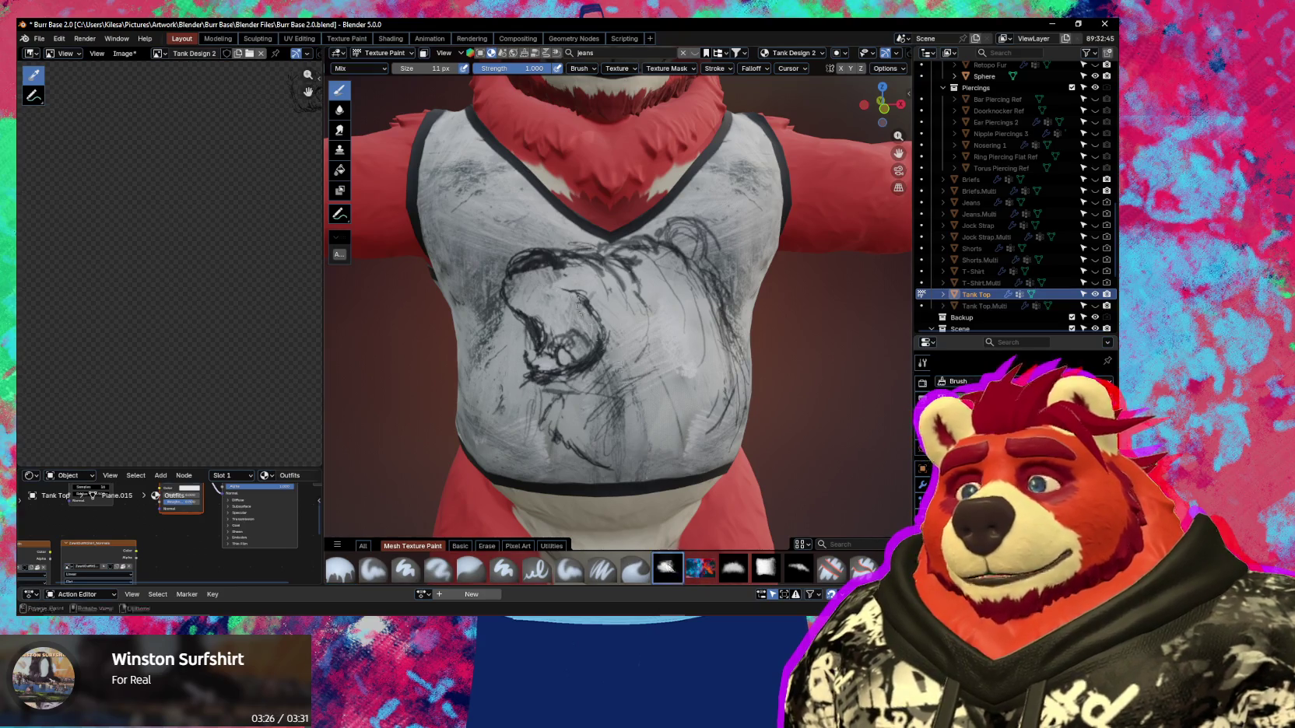
Scribble dense dark strokes into the bear's mouth and head outline, toggling Erase Alpha.
{"action": "mouse_move", "coordinate": [512, 257]}
{"action": "left_mouse_down"}
{"action": "mouse_move", "coordinate": [545, 243]}
{"action": "mouse_move", "coordinate": [511, 257]}
{"action": "left_mouse_up"}
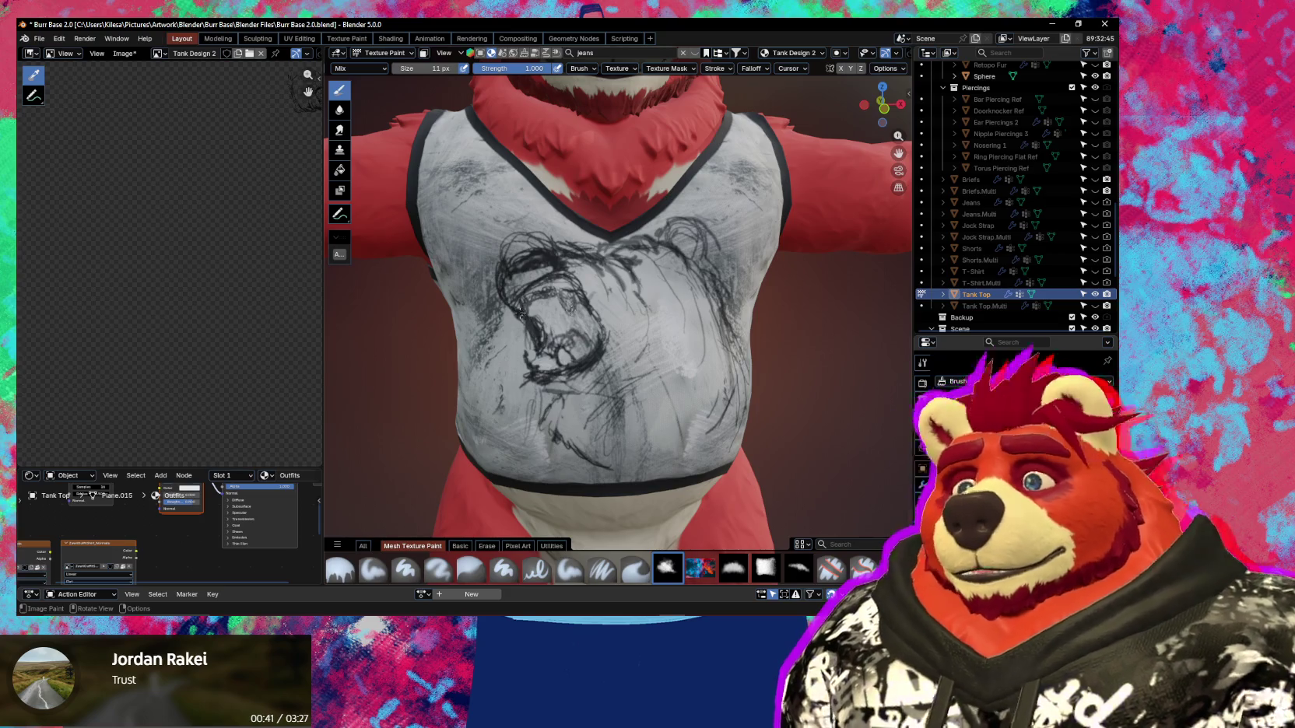
{"action": "key", "text": "e"}
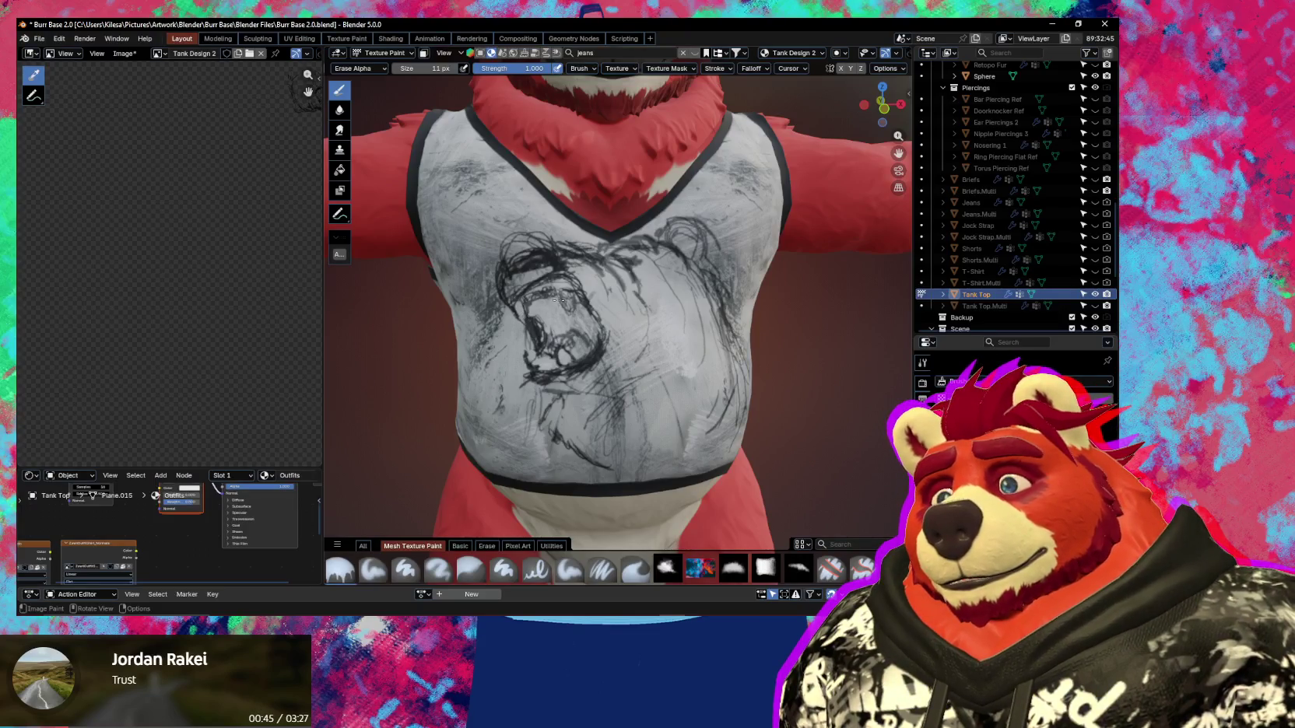
{"action": "scroll", "coordinate": [557, 301], "scroll_direction": "down", "scroll_amount": 2}
{"action": "scroll", "coordinate": [557, 301], "scroll_direction": "down", "scroll_amount": 1}
{"action": "scroll", "coordinate": [568, 292], "scroll_direction": "up", "scroll_amount": 1}
{"action": "scroll", "coordinate": [573, 285], "scroll_direction": "up", "scroll_amount": 2}
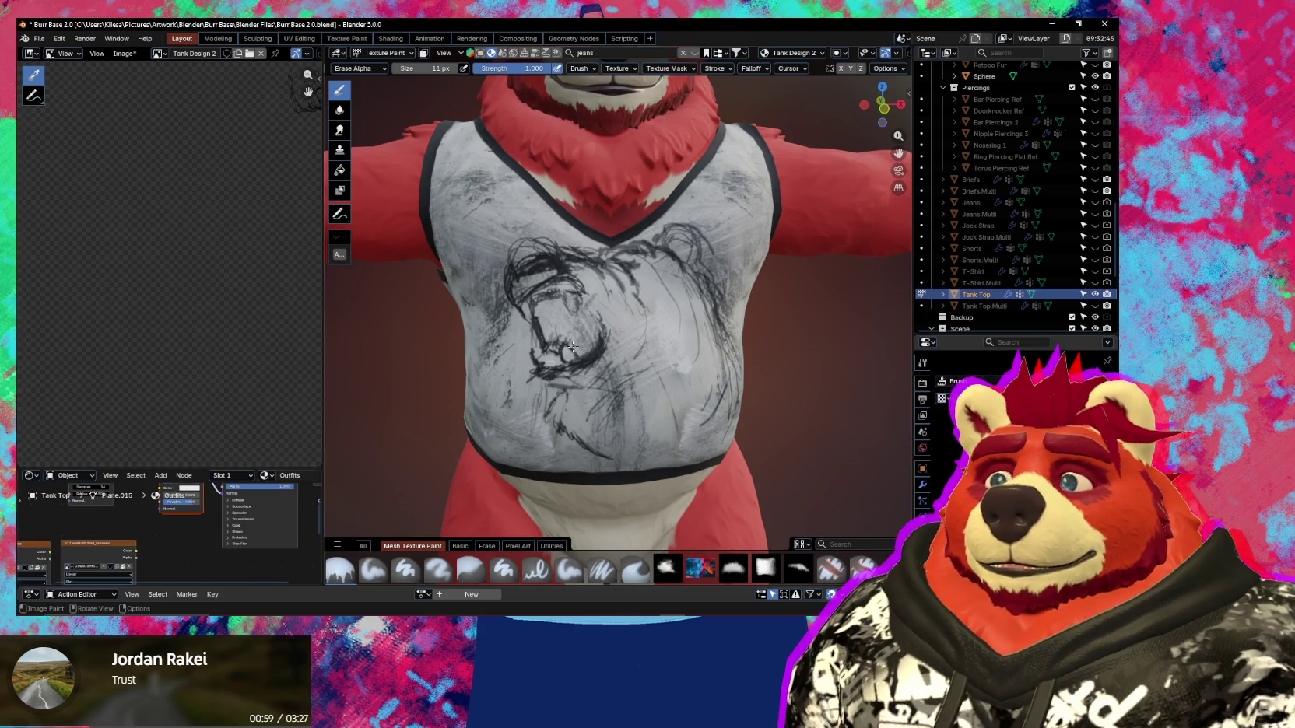
{"action": "left_click", "coordinate": [667, 568]}
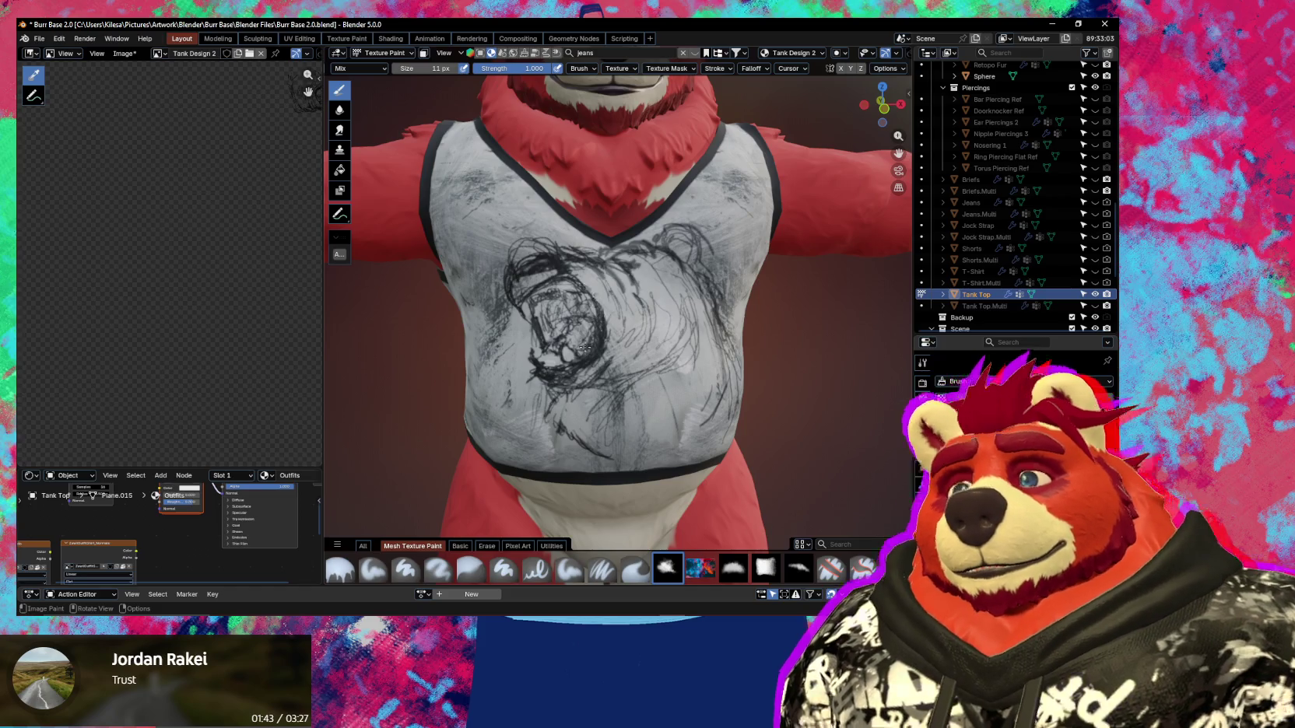
{"action": "middle_click_drag", "start_coordinate": [585, 347], "coordinate": [635, 286]}
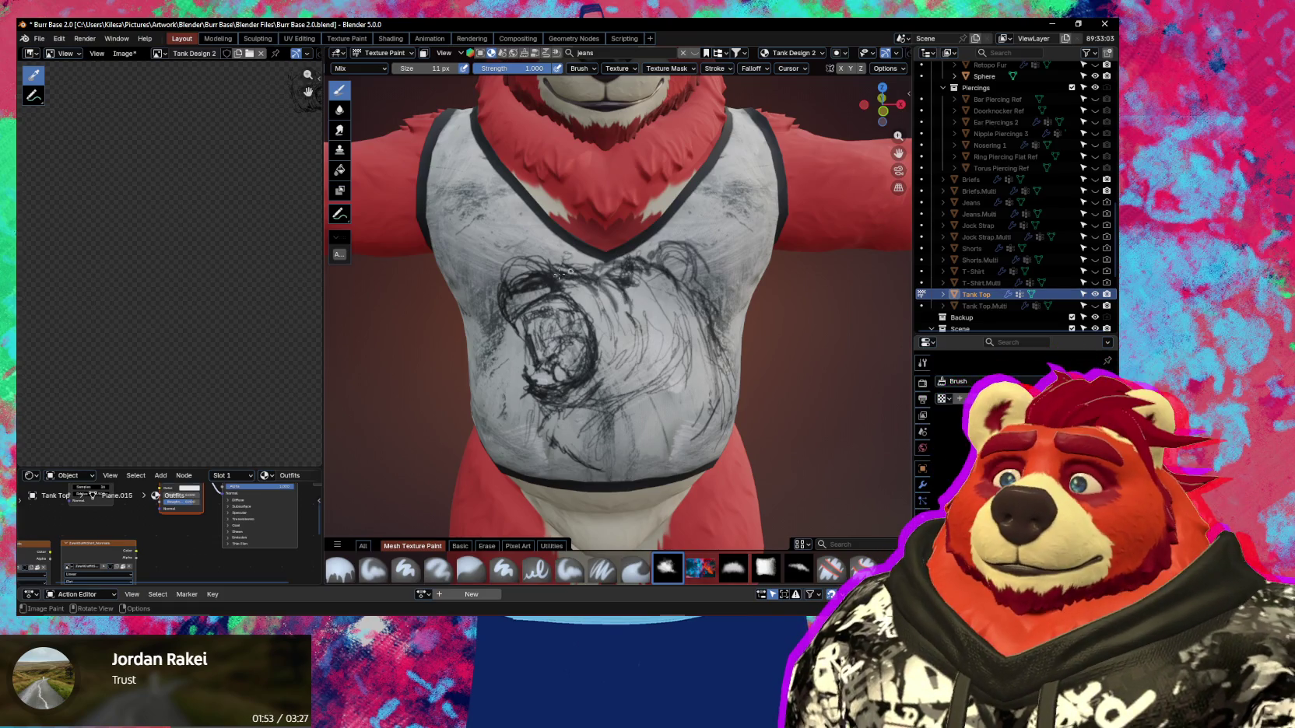
Scribble dark strokes across the lower tank top and a vertical stroke near the hem.
{"action": "mouse_move", "coordinate": [559, 274]}
{"action": "middle_mouse_down"}
{"action": "mouse_move", "coordinate": [660, 240]}
{"action": "mouse_move", "coordinate": [685, 285]}
{"action": "mouse_move", "coordinate": [656, 357]}
{"action": "mouse_move", "coordinate": [633, 295]}
{"action": "middle_mouse_up"}
{"action": "scroll", "coordinate": [660, 240], "scroll_direction": "down", "scroll_amount": 5}
{"action": "scroll", "coordinate": [634, 295], "scroll_direction": "up", "scroll_amount": 4}
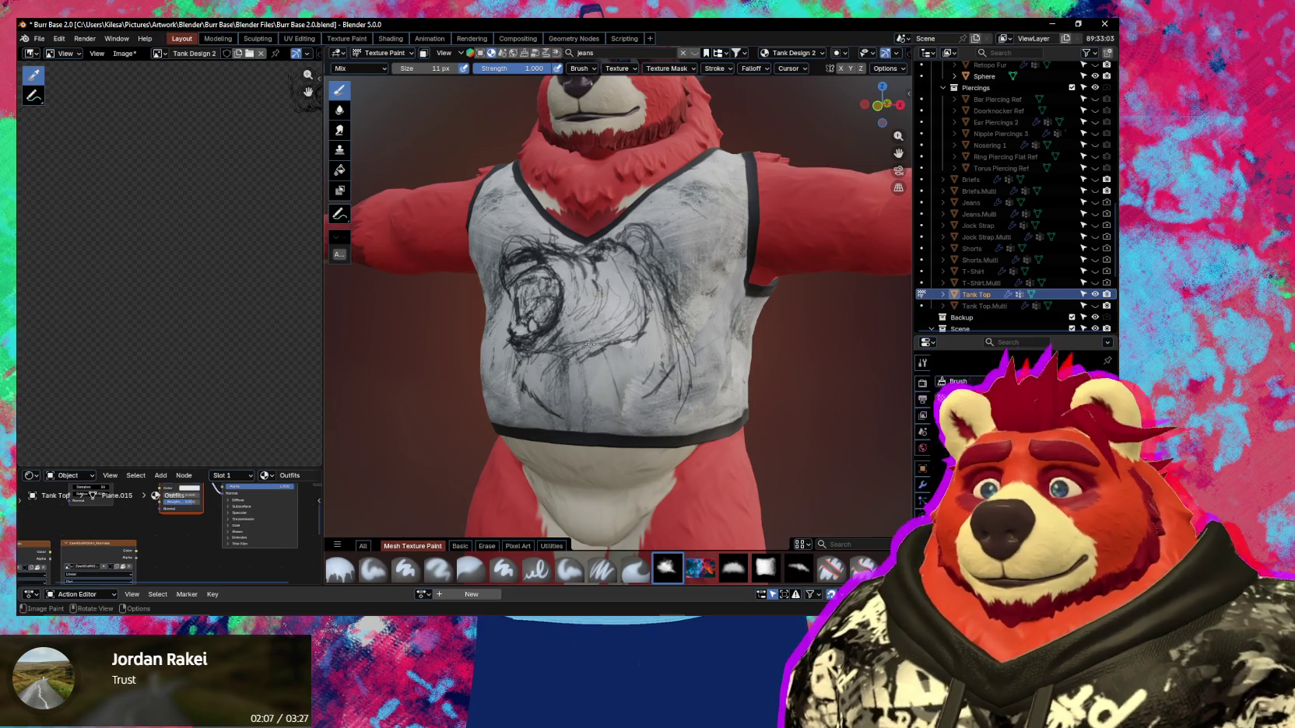
{"action": "middle_click_drag", "start_coordinate": [610, 328], "coordinate": [653, 308]}
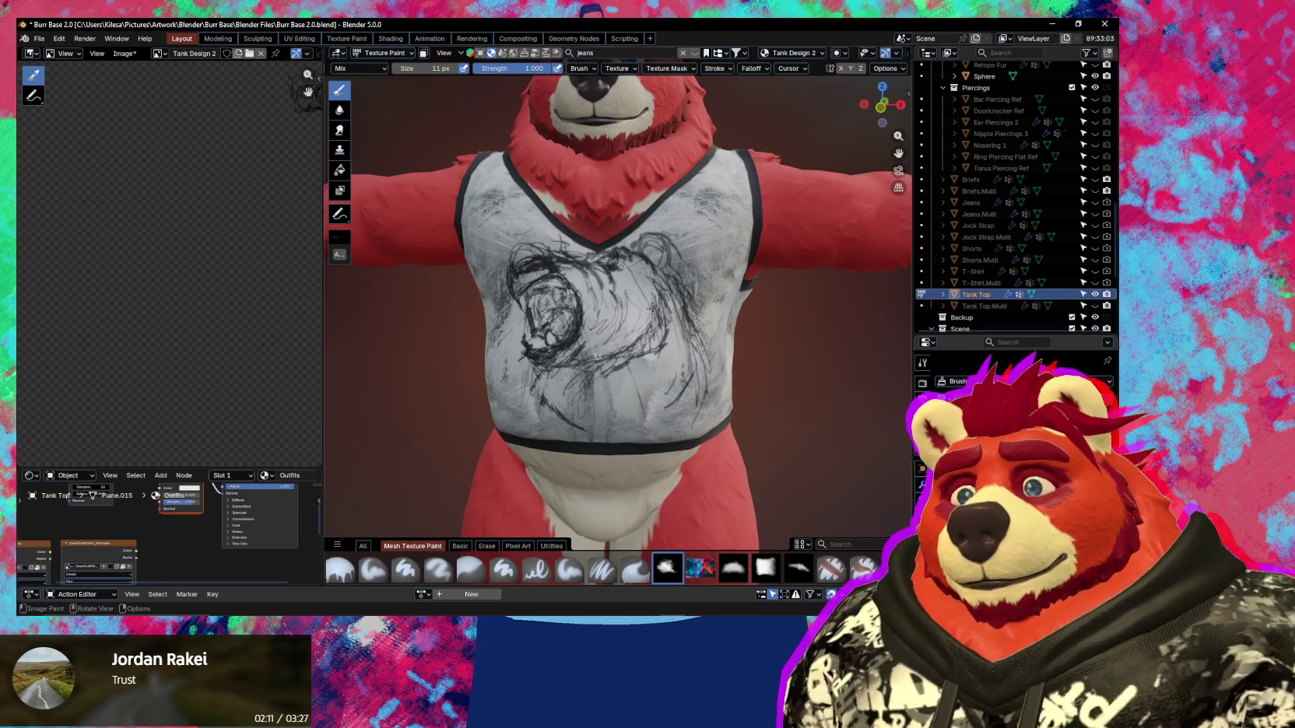
{"action": "mouse_move", "coordinate": [663, 321]}
{"action": "left_mouse_down"}
{"action": "mouse_move", "coordinate": [671, 362]}
{"action": "mouse_move", "coordinate": [636, 368]}
{"action": "left_mouse_up"}
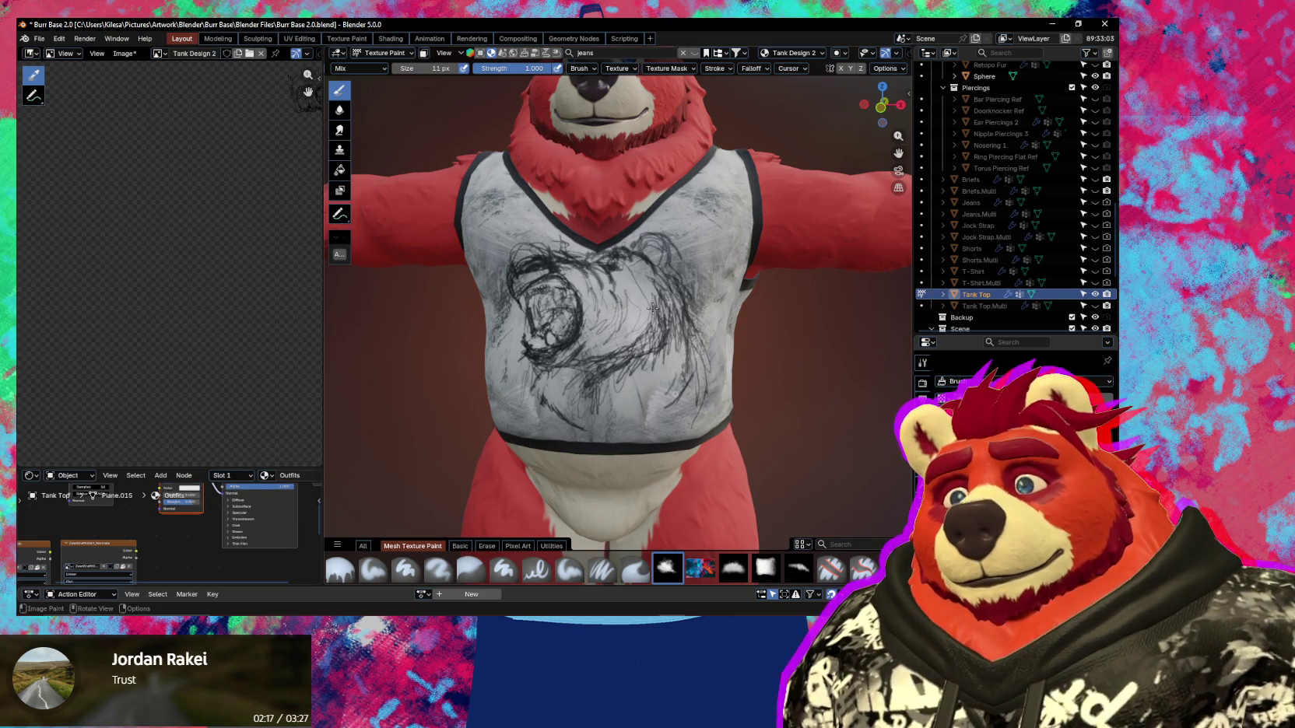
{"action": "left_click_drag", "start_coordinate": [690, 358], "coordinate": [595, 417]}
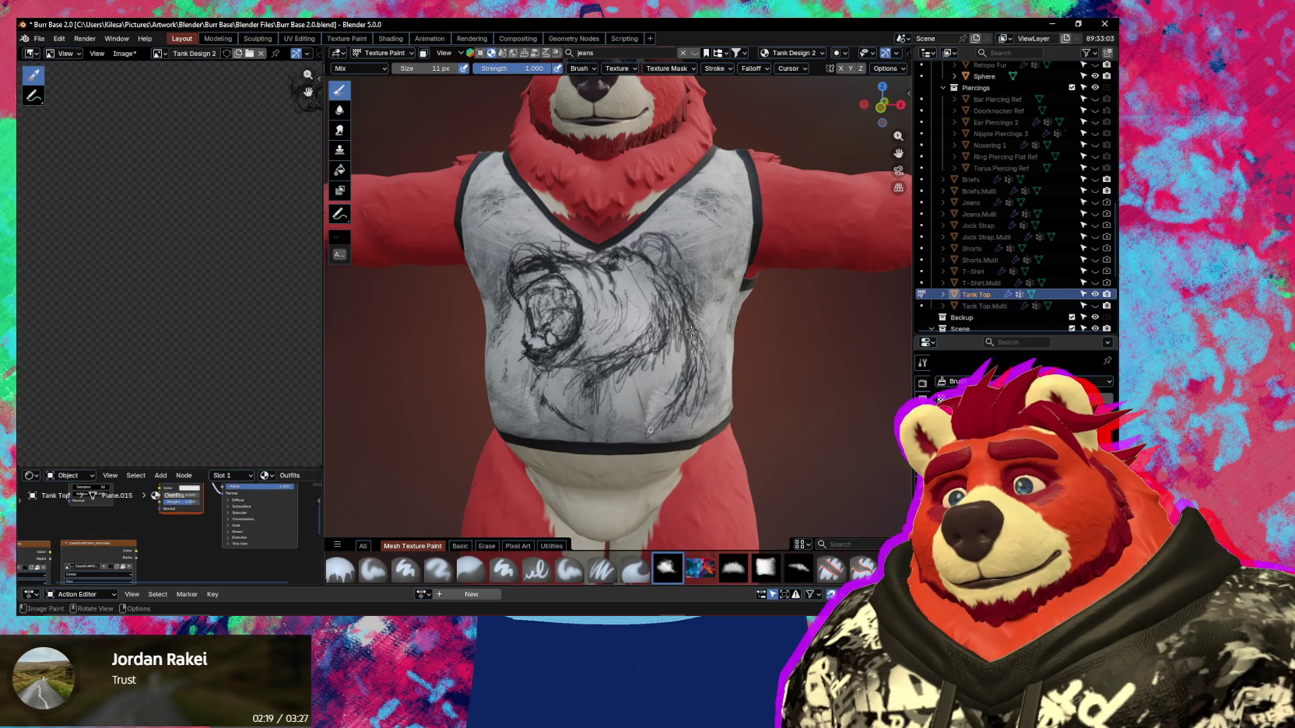
{"action": "mouse_move", "coordinate": [691, 331]}
{"action": "middle_mouse_down"}
{"action": "mouse_move", "coordinate": [690, 358]}
{"action": "mouse_move", "coordinate": [557, 377]}
{"action": "middle_mouse_up"}
{"action": "left_click_drag", "start_coordinate": [566, 380], "coordinate": [559, 417]}
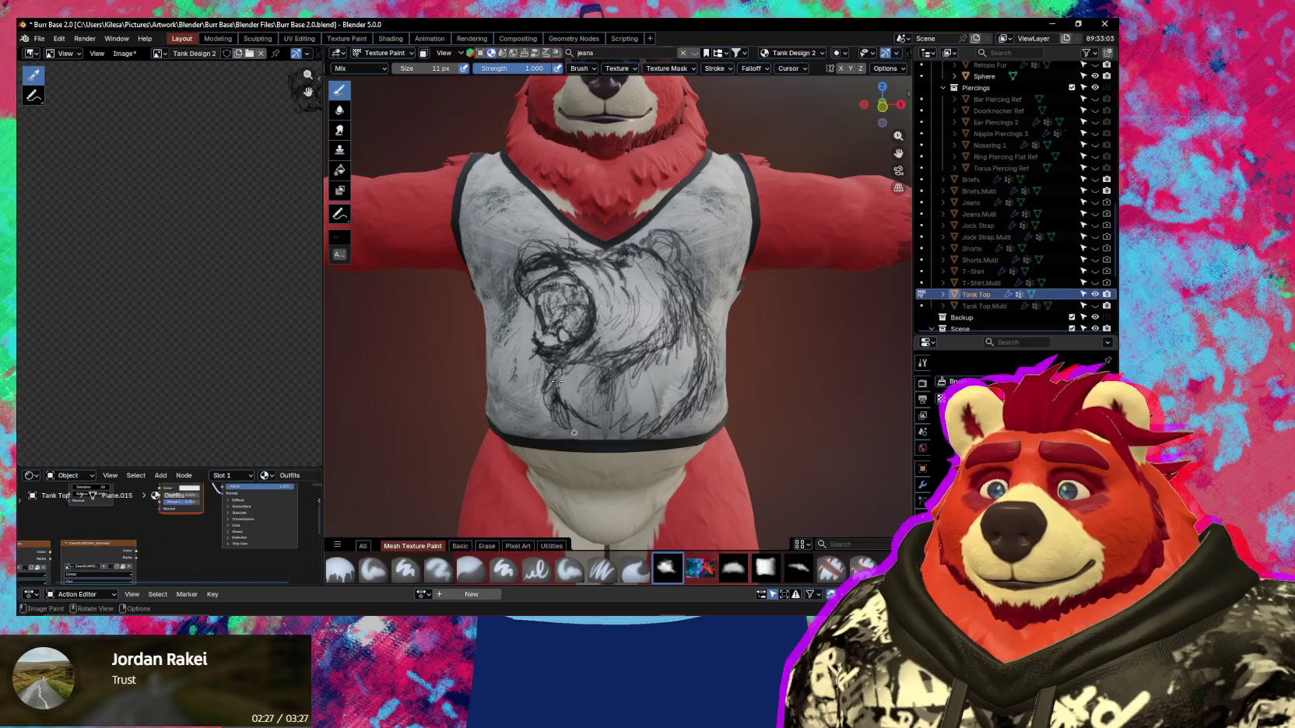
Add dark sketch strokes to the tank top's right side, then view the bear frontally.
{"action": "middle_click_drag", "start_coordinate": [556, 380], "coordinate": [545, 382]}
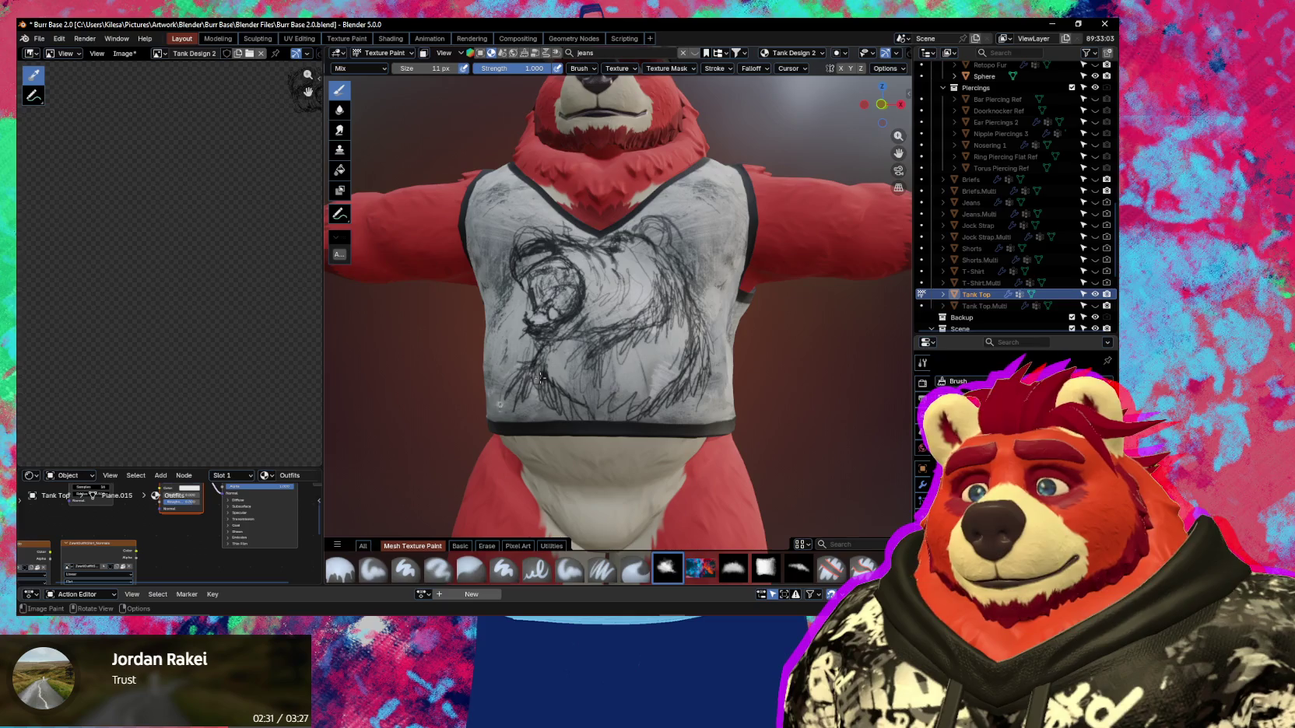
{"action": "middle_click_drag", "start_coordinate": [540, 377], "coordinate": [625, 390]}
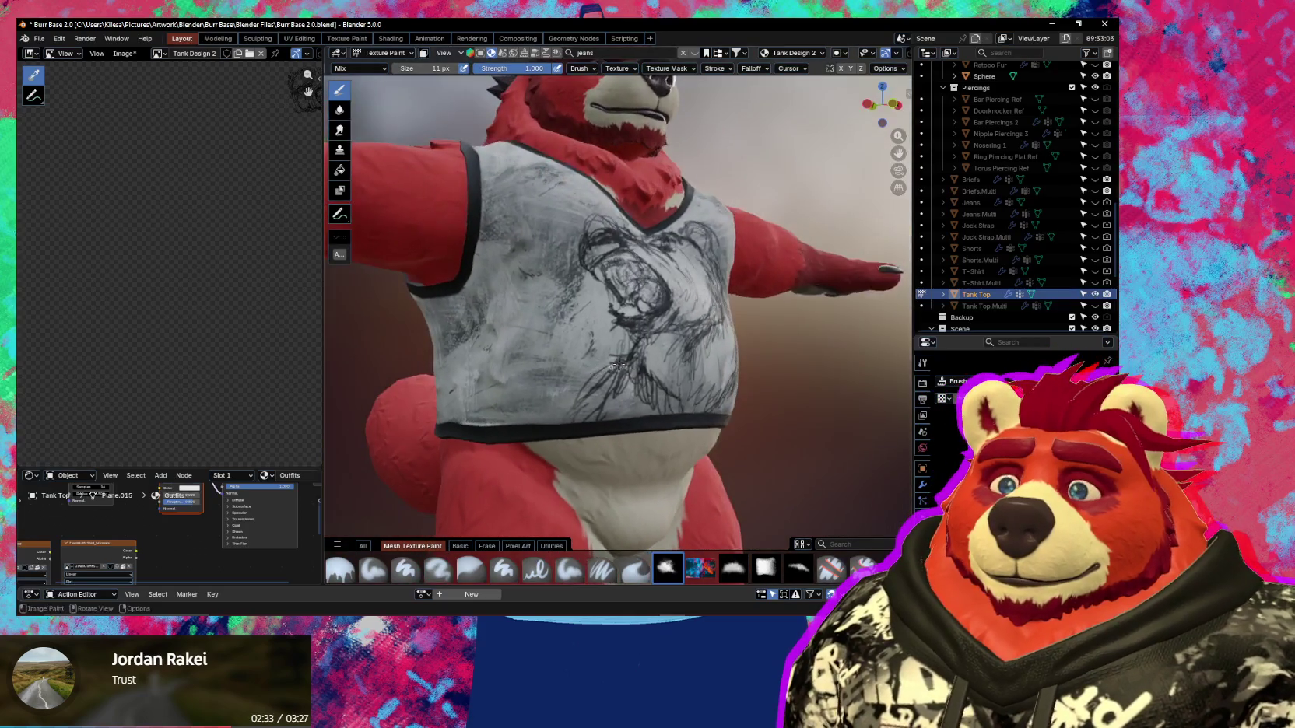
{"action": "middle_click_drag", "start_coordinate": [625, 389], "coordinate": [651, 381]}
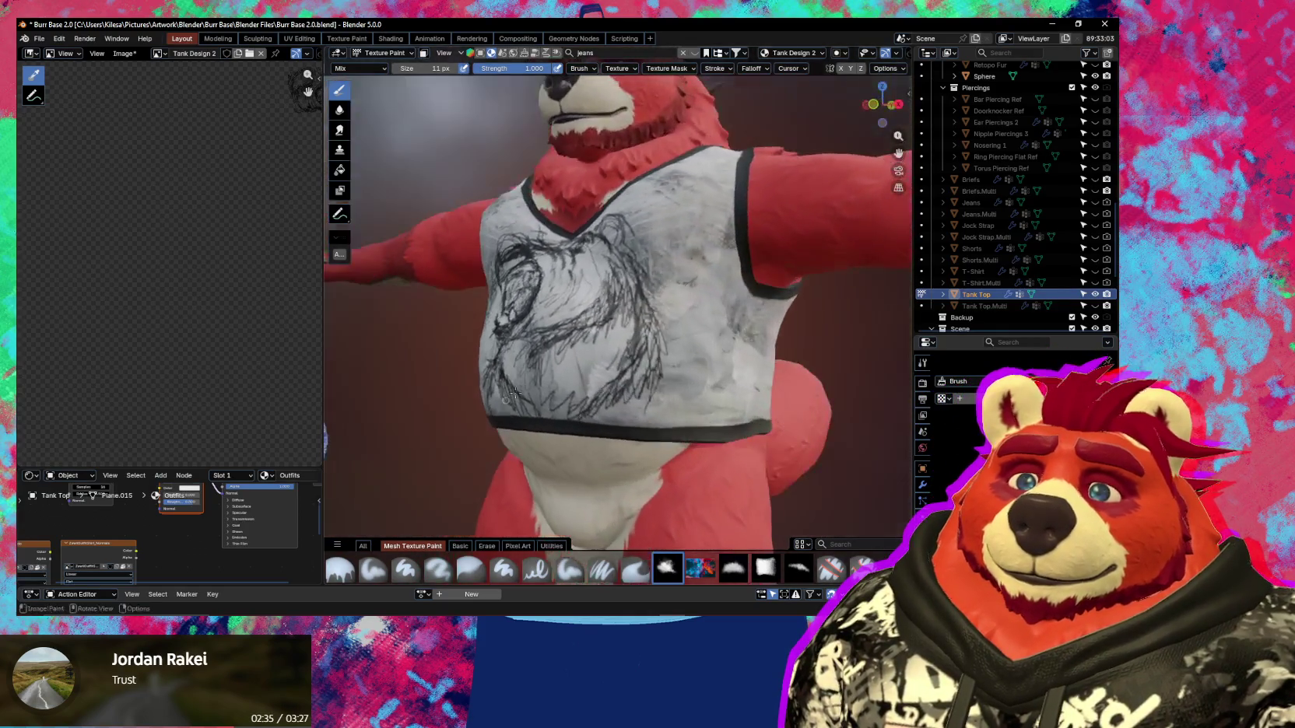
{"action": "left_click_drag", "start_coordinate": [662, 365], "coordinate": [689, 391]}
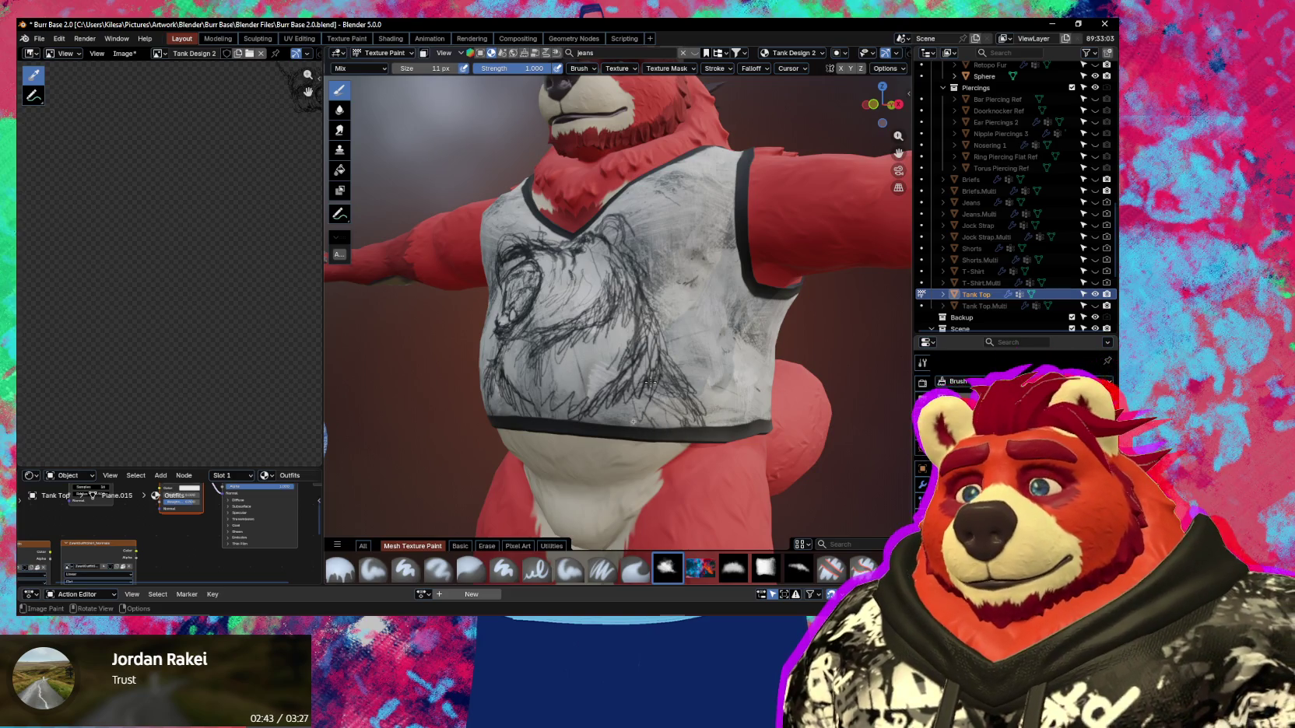
{"action": "middle_click_drag", "start_coordinate": [649, 381], "coordinate": [630, 351]}
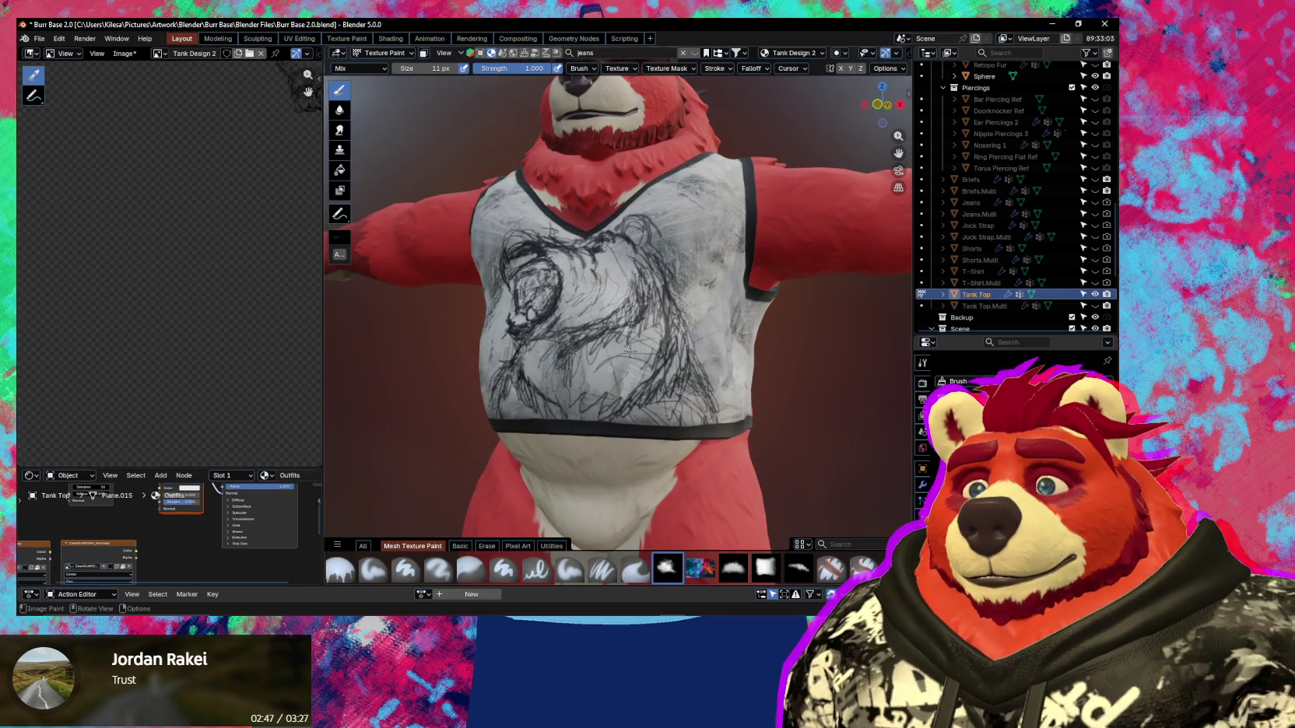
{"action": "scroll", "coordinate": [630, 352], "scroll_direction": "down", "scroll_amount": 3}
{"action": "mouse_move", "coordinate": [631, 351]}
{"action": "middle_mouse_down"}
{"action": "mouse_move", "coordinate": [631, 424]}
{"action": "mouse_move", "coordinate": [615, 389]}
{"action": "middle_mouse_up"}
{"action": "scroll", "coordinate": [592, 341], "scroll_direction": "up", "scroll_amount": 3}
{"action": "scroll", "coordinate": [545, 257], "scroll_direction": "up", "scroll_amount": 2}
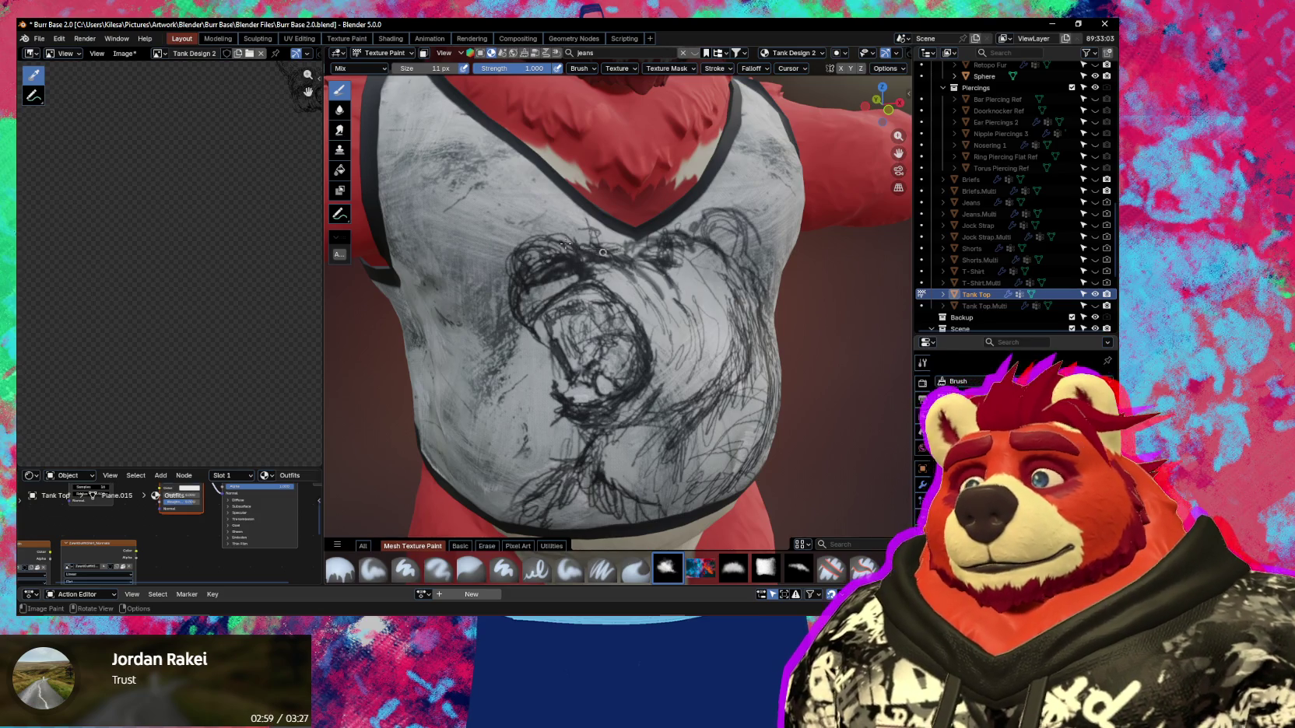
Face the tank top, toggle Erase Alpha, then reselect the sketch brush for inking.
{"action": "middle_click_drag", "start_coordinate": [566, 244], "coordinate": [537, 246]}
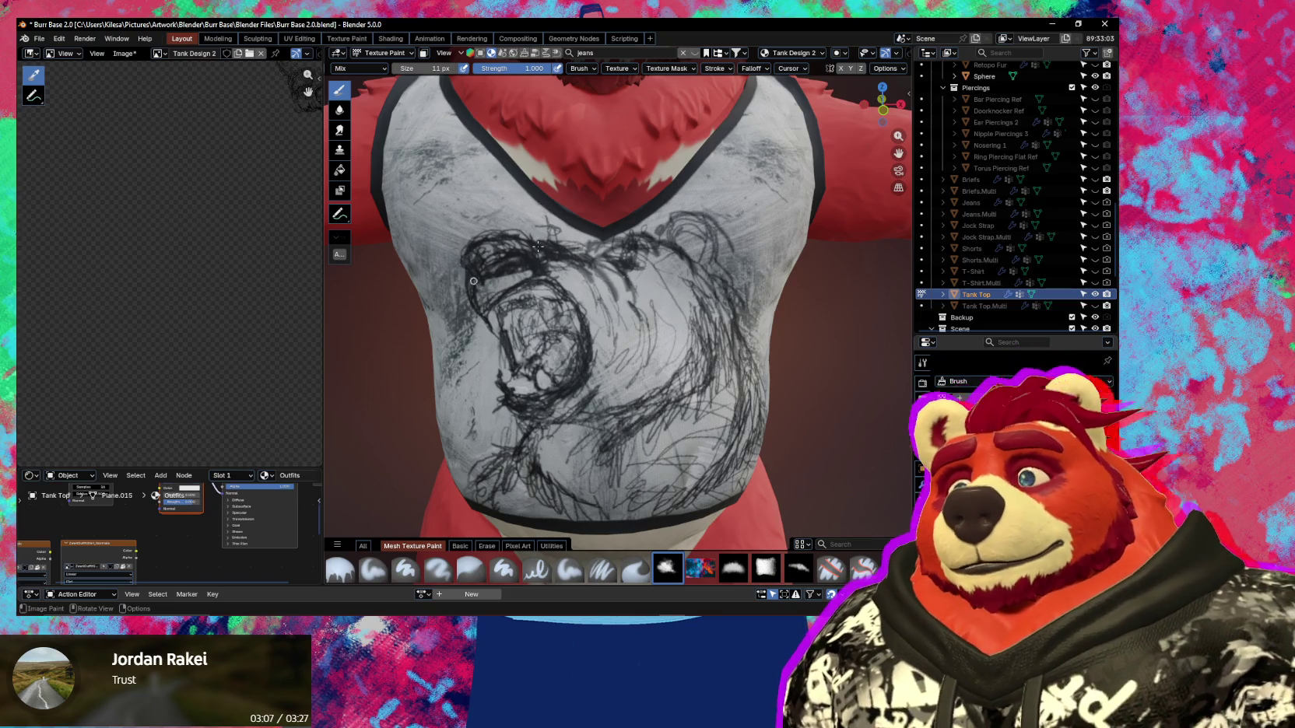
{"action": "scroll", "coordinate": [538, 246], "scroll_direction": "down", "scroll_amount": 5}
{"action": "middle_click_drag", "start_coordinate": [538, 246], "coordinate": [581, 252]}
{"action": "scroll", "coordinate": [582, 252], "scroll_direction": "up", "scroll_amount": 5}
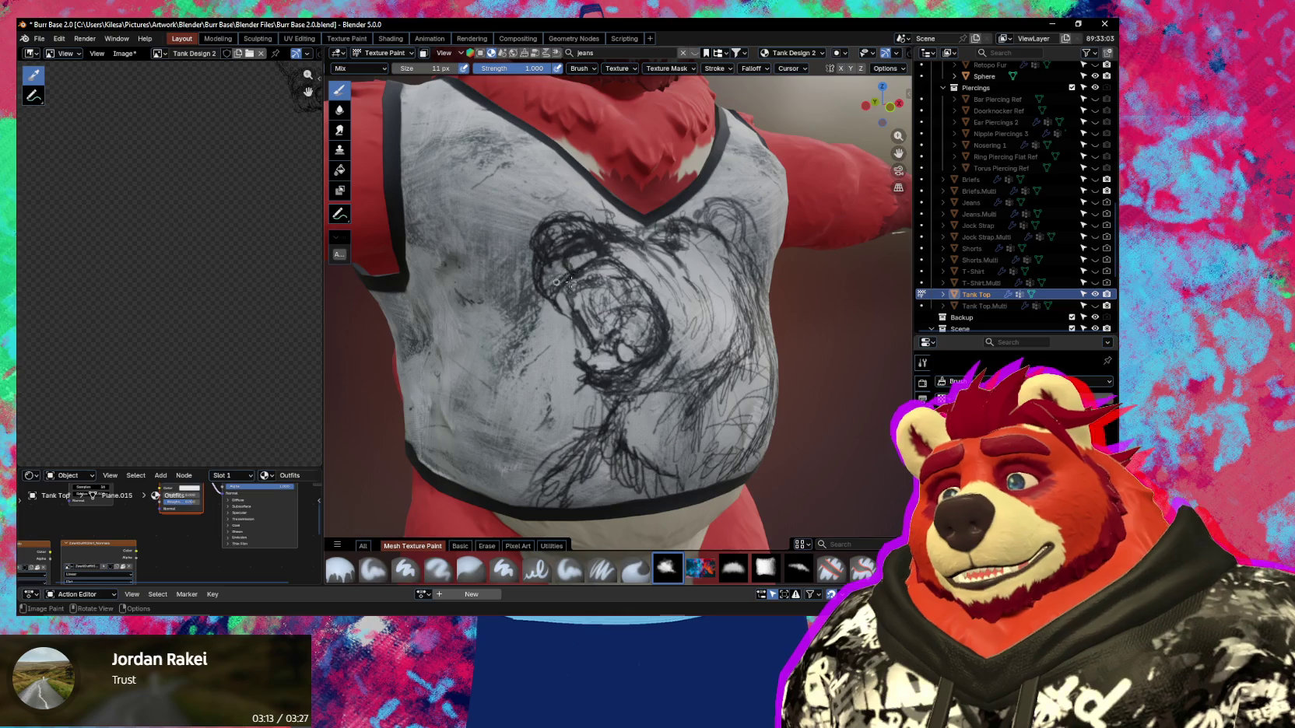
{"action": "middle_click_drag", "start_coordinate": [604, 251], "coordinate": [537, 257]}
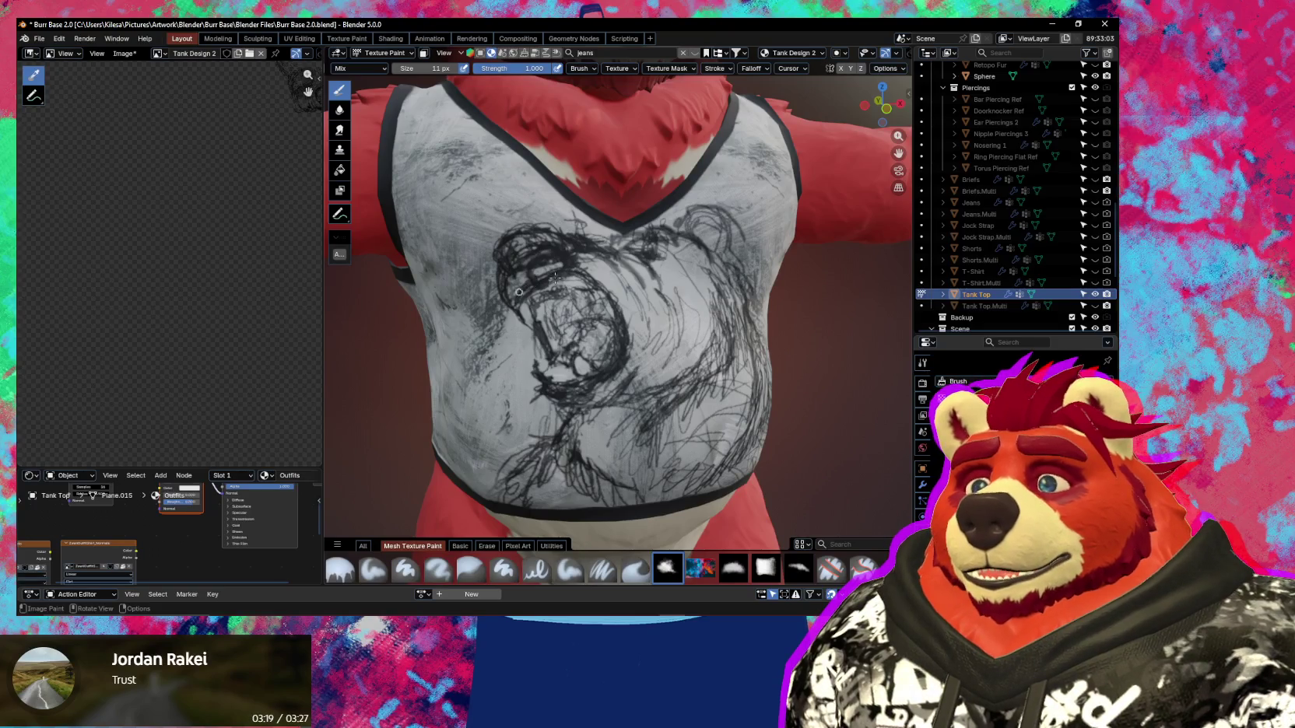
{"action": "key", "text": "shift+e"}
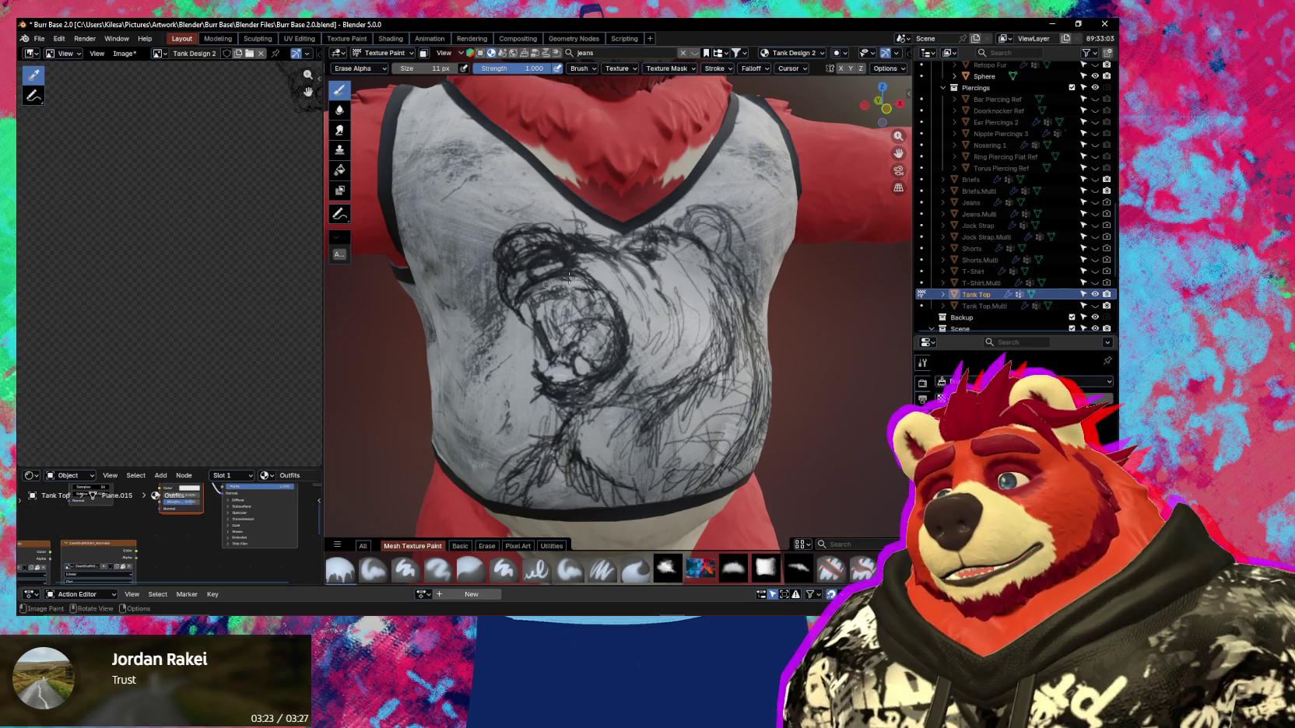
{"action": "mouse_move", "coordinate": [569, 278]}
{"action": "middle_mouse_down"}
{"action": "mouse_move", "coordinate": [655, 247]}
{"action": "mouse_move", "coordinate": [650, 284]}
{"action": "middle_mouse_up"}
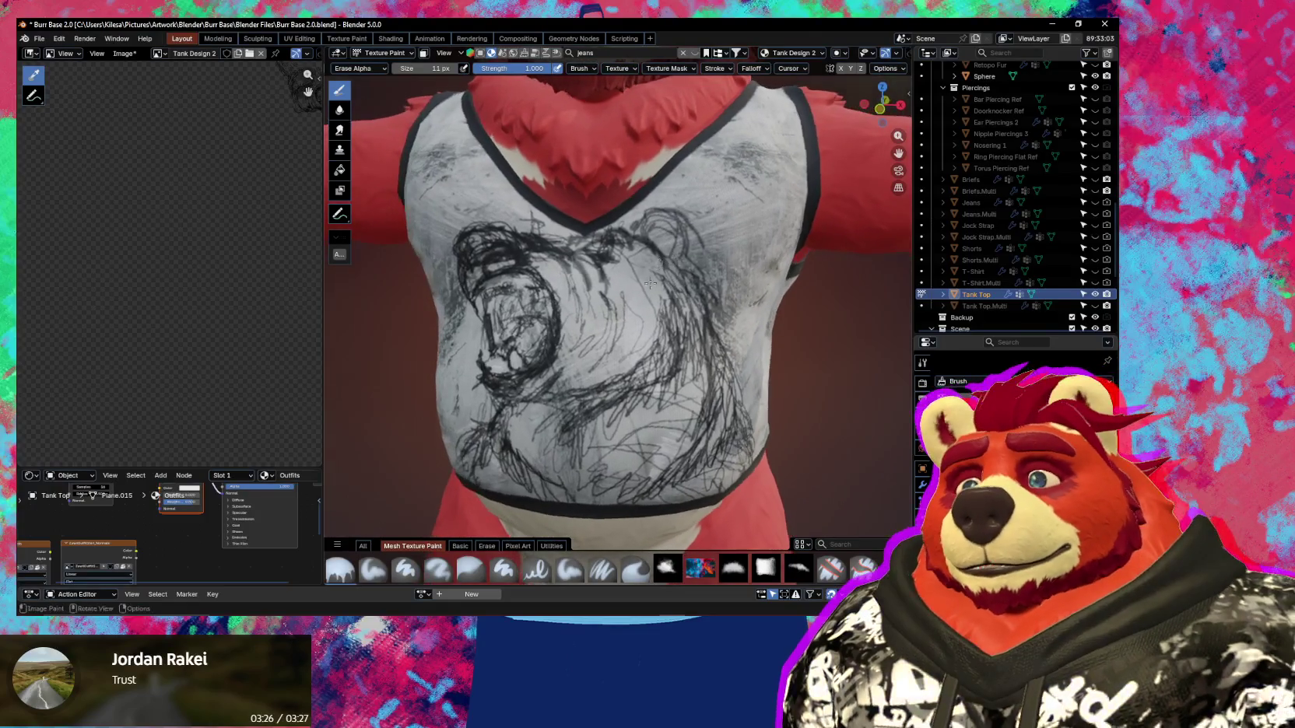
{"action": "left_click", "coordinate": [667, 568]}
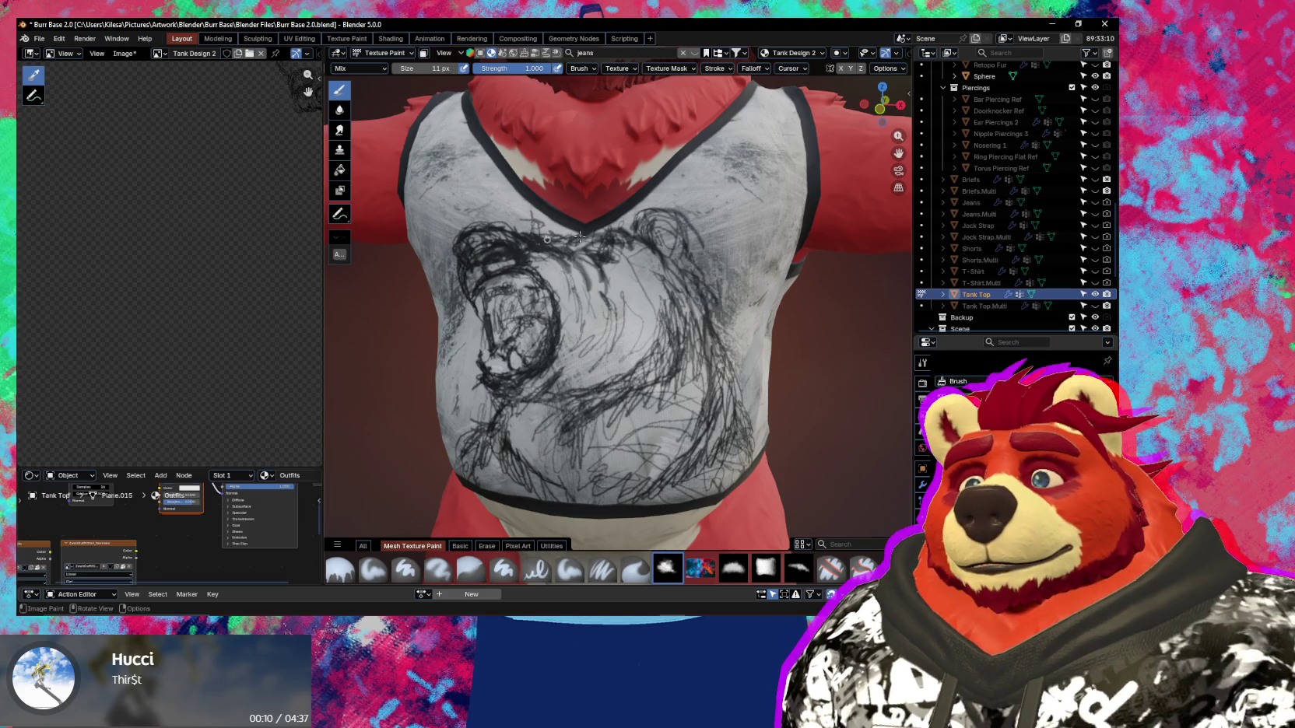
Ink darker lines around the bear's mouth and jaw, ending with the blend on Erase Alpha.
{"action": "scroll", "coordinate": [579, 236], "scroll_direction": "down", "scroll_amount": 3}
{"action": "scroll", "coordinate": [623, 257], "scroll_direction": "down", "scroll_amount": 3}
{"action": "mouse_move", "coordinate": [564, 440]}
{"action": "middle_mouse_down"}
{"action": "mouse_move", "coordinate": [635, 374]}
{"action": "mouse_move", "coordinate": [619, 345]}
{"action": "mouse_move", "coordinate": [631, 349]}
{"action": "mouse_move", "coordinate": [608, 356]}
{"action": "mouse_move", "coordinate": [618, 307]}
{"action": "middle_mouse_up"}
{"action": "scroll", "coordinate": [618, 344], "scroll_direction": "up", "scroll_amount": 3}
{"action": "mouse_move", "coordinate": [632, 360]}
{"action": "middle_mouse_down"}
{"action": "mouse_move", "coordinate": [686, 464]}
{"action": "mouse_move", "coordinate": [658, 347]}
{"action": "mouse_move", "coordinate": [582, 320]}
{"action": "middle_mouse_up"}
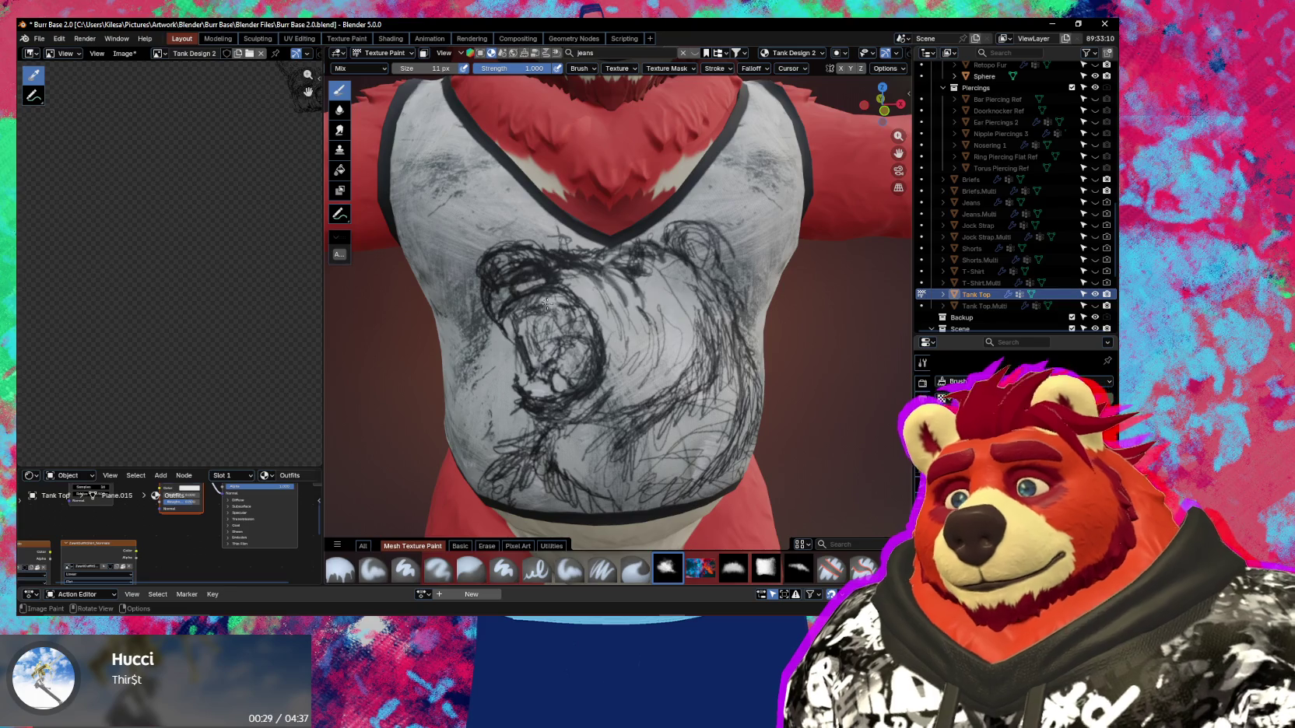
{"action": "scroll", "coordinate": [535, 310], "scroll_direction": "up", "scroll_amount": 1}
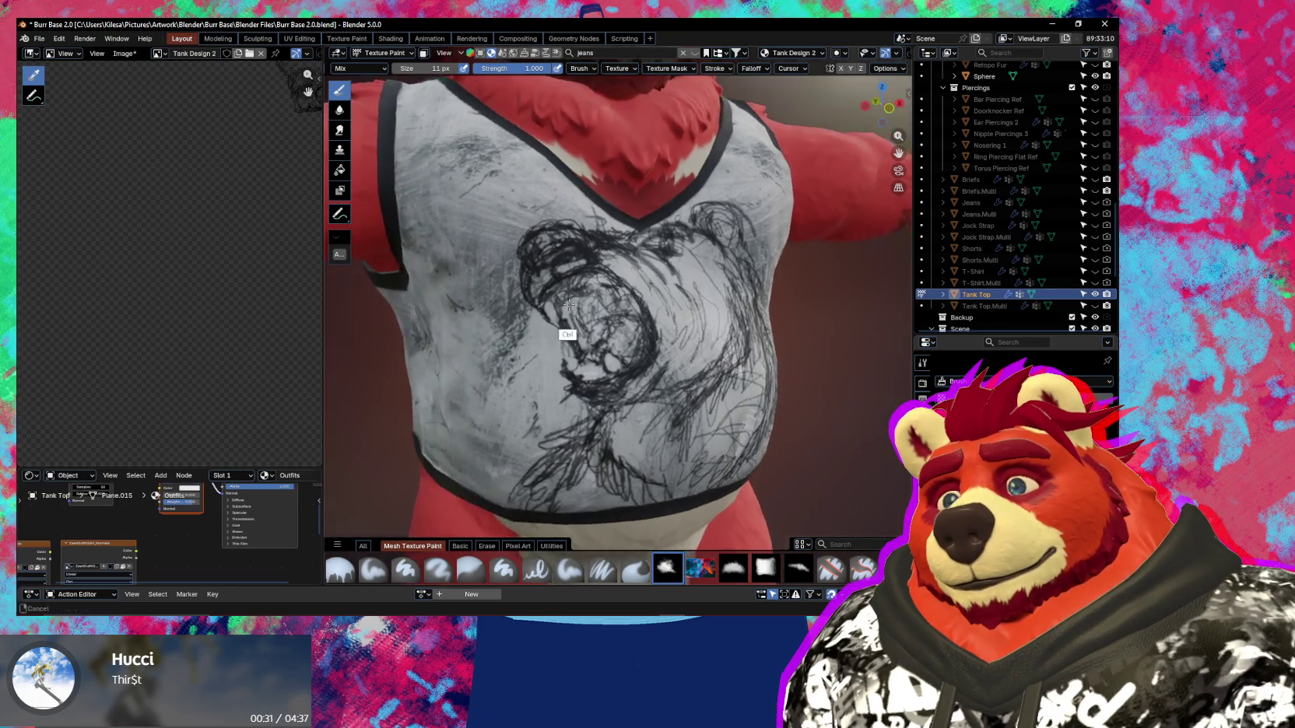
{"action": "scroll", "coordinate": [545, 300], "scroll_direction": "up", "scroll_amount": 1}
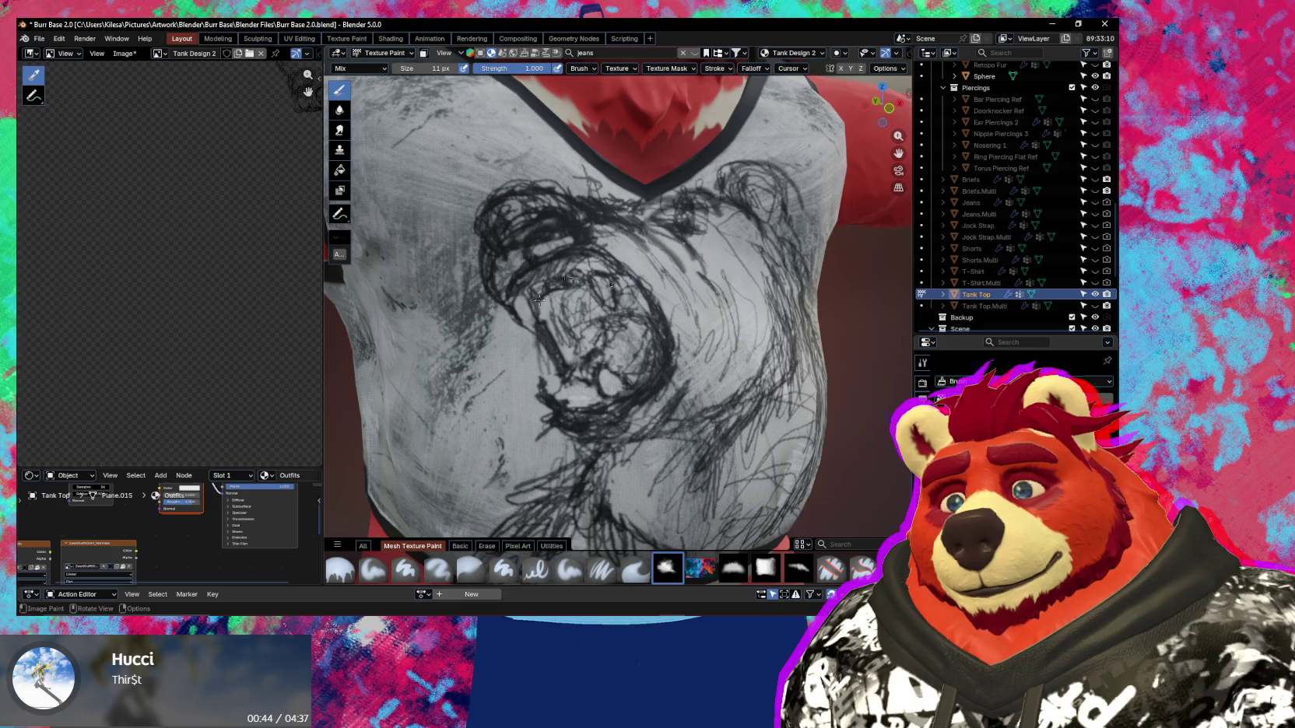
{"action": "key", "text": "e"}
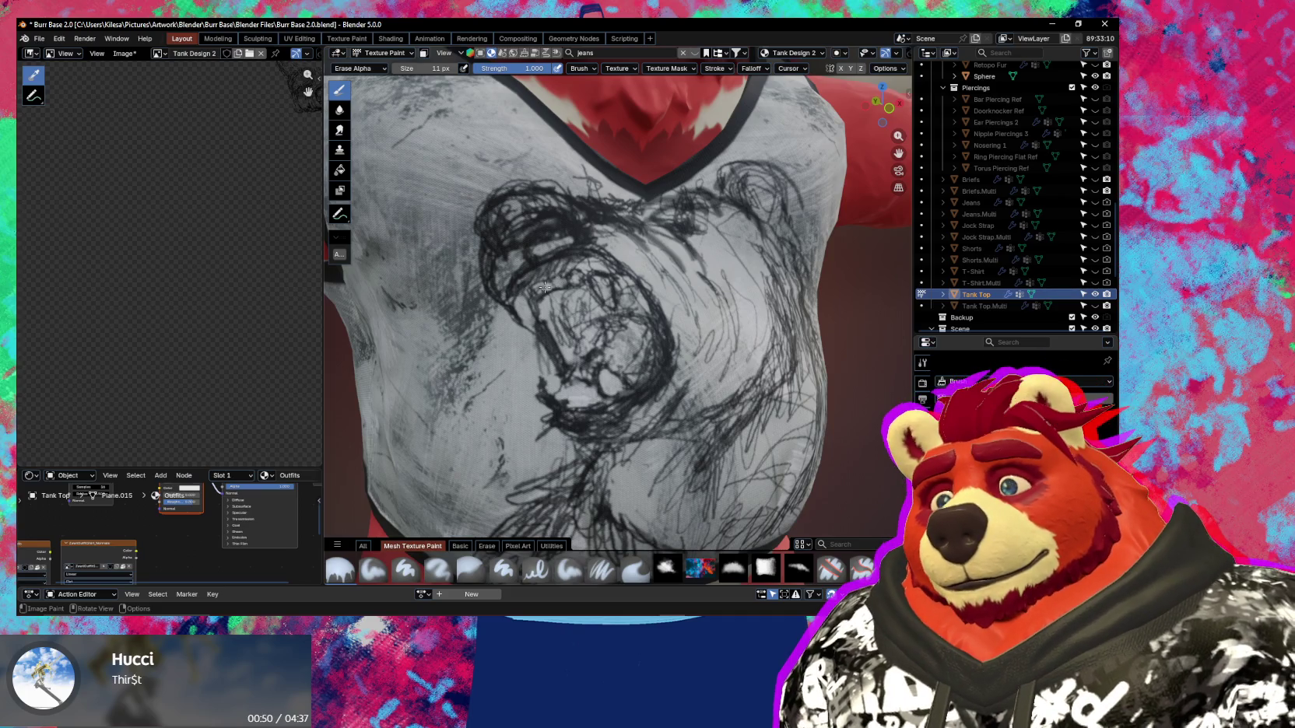
{"action": "scroll", "coordinate": [601, 303], "scroll_direction": "down", "scroll_amount": 3}
{"action": "scroll", "coordinate": [619, 317], "scroll_direction": "down", "scroll_amount": 3}
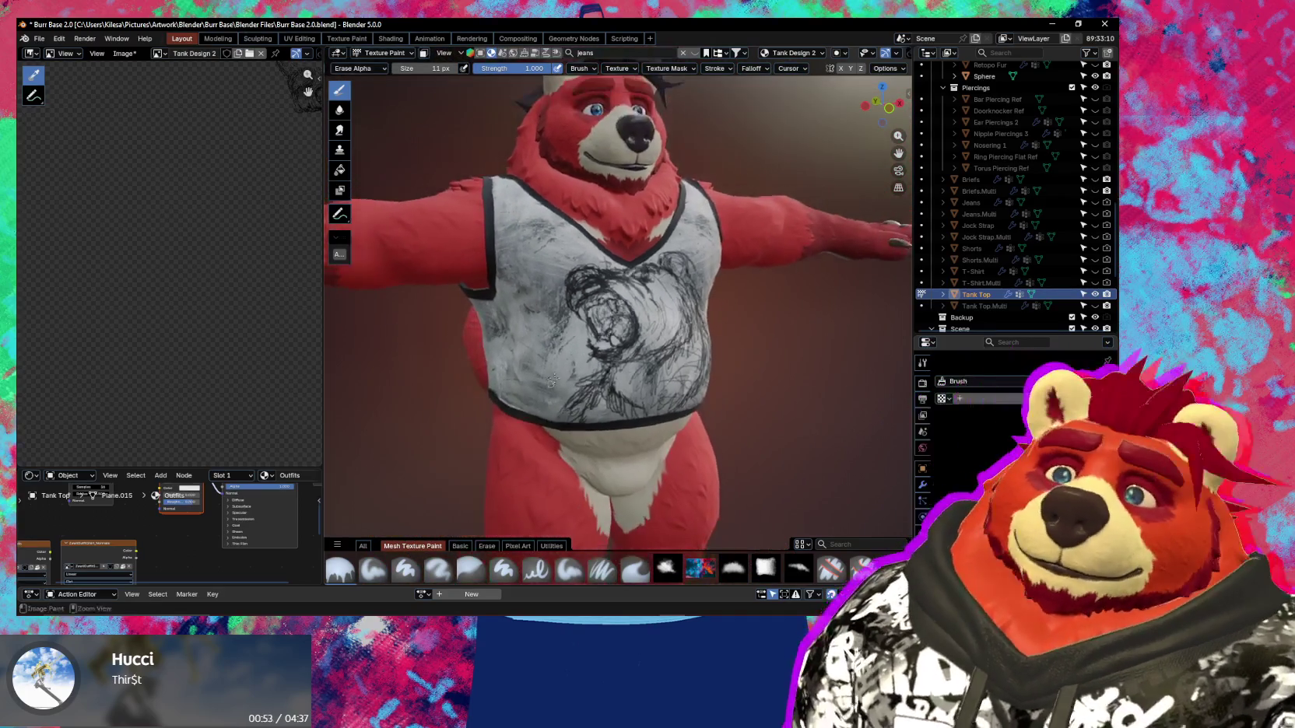
Rework the bear's mouth and muzzle, alternating sketch strokes with Erase Alpha clean-ups, ending on Mix.
{"action": "scroll", "coordinate": [653, 269], "scroll_direction": "up", "scroll_amount": 3}
{"action": "scroll", "coordinate": [593, 275], "scroll_direction": "up", "scroll_amount": 2}
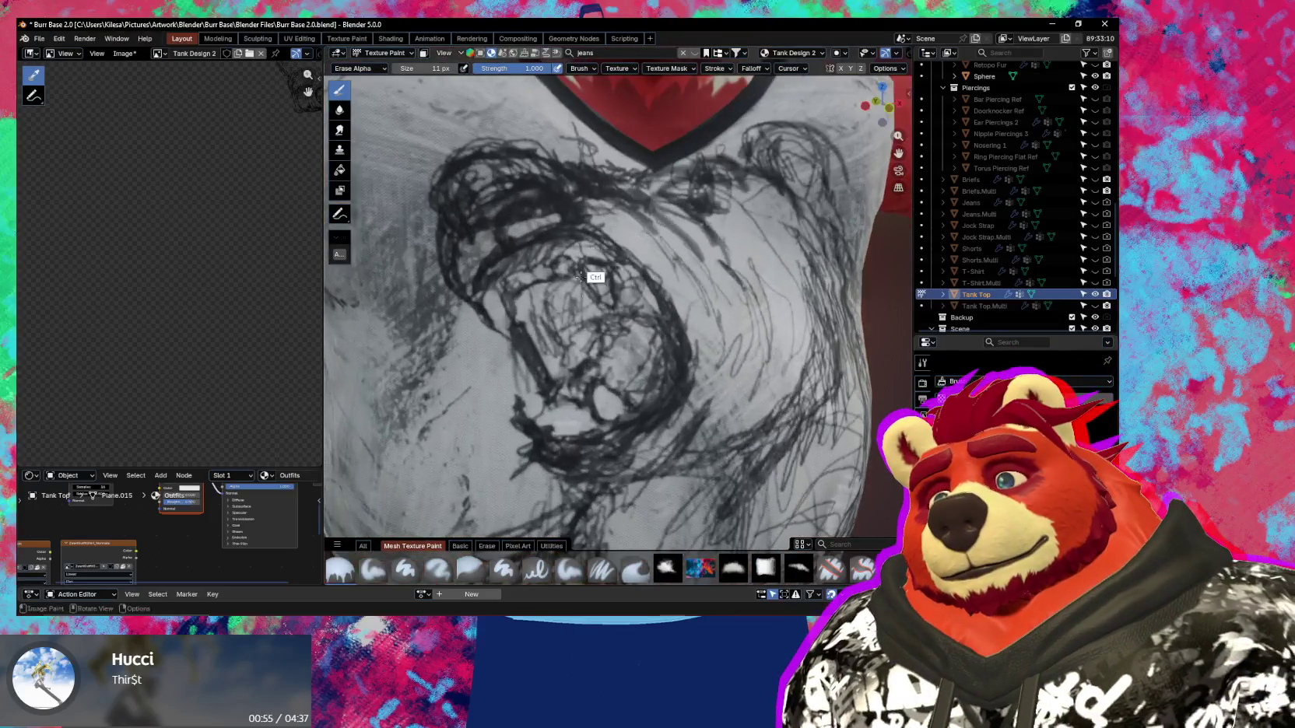
{"action": "left_click", "coordinate": [668, 569]}
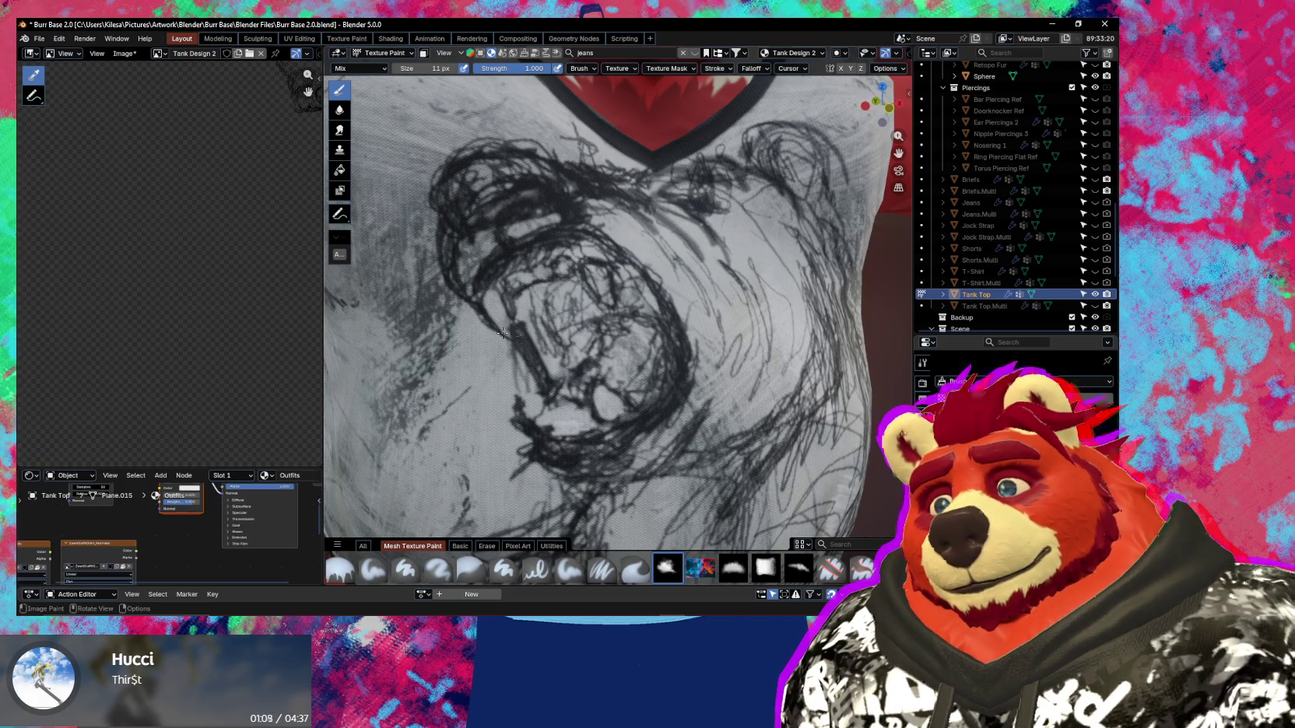
{"action": "key", "text": "e"}
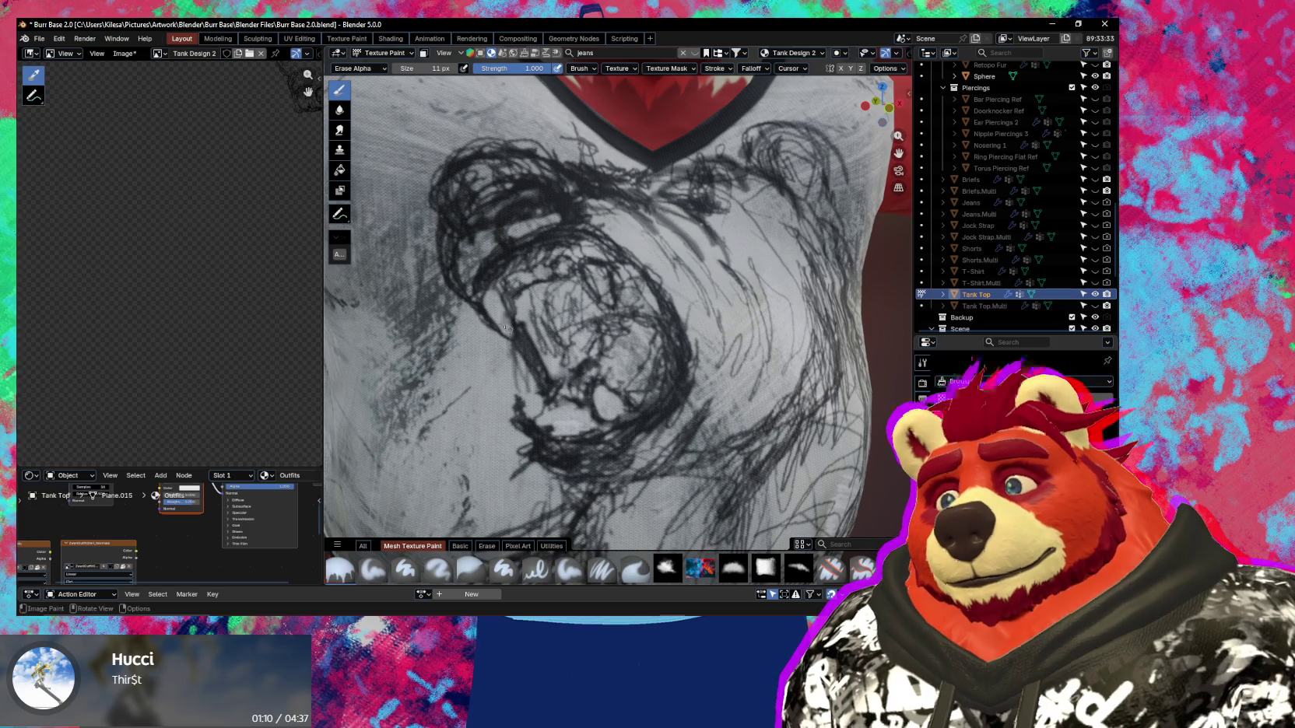
{"action": "scroll", "coordinate": [504, 328], "scroll_direction": "down", "scroll_amount": 1}
{"action": "scroll", "coordinate": [499, 311], "scroll_direction": "down", "scroll_amount": 1}
{"action": "scroll", "coordinate": [490, 342], "scroll_direction": "down", "scroll_amount": 3}
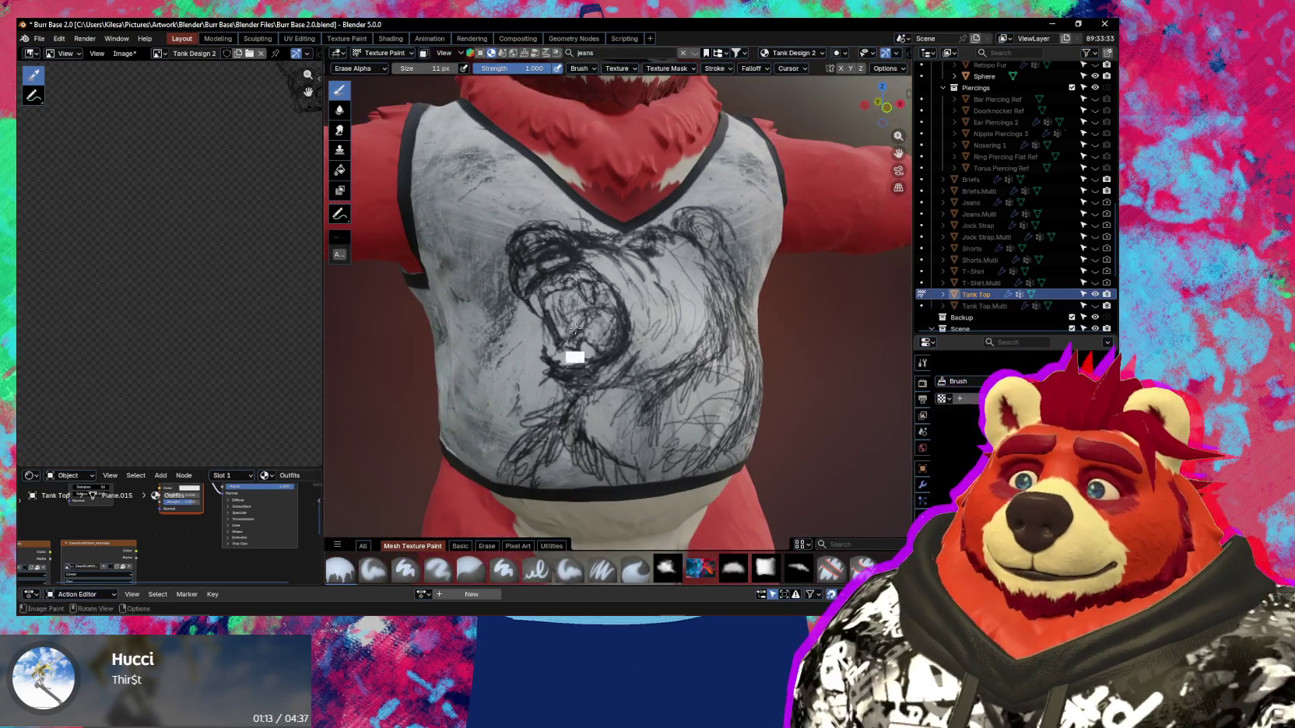
{"action": "scroll", "coordinate": [576, 328], "scroll_direction": "up", "scroll_amount": 5}
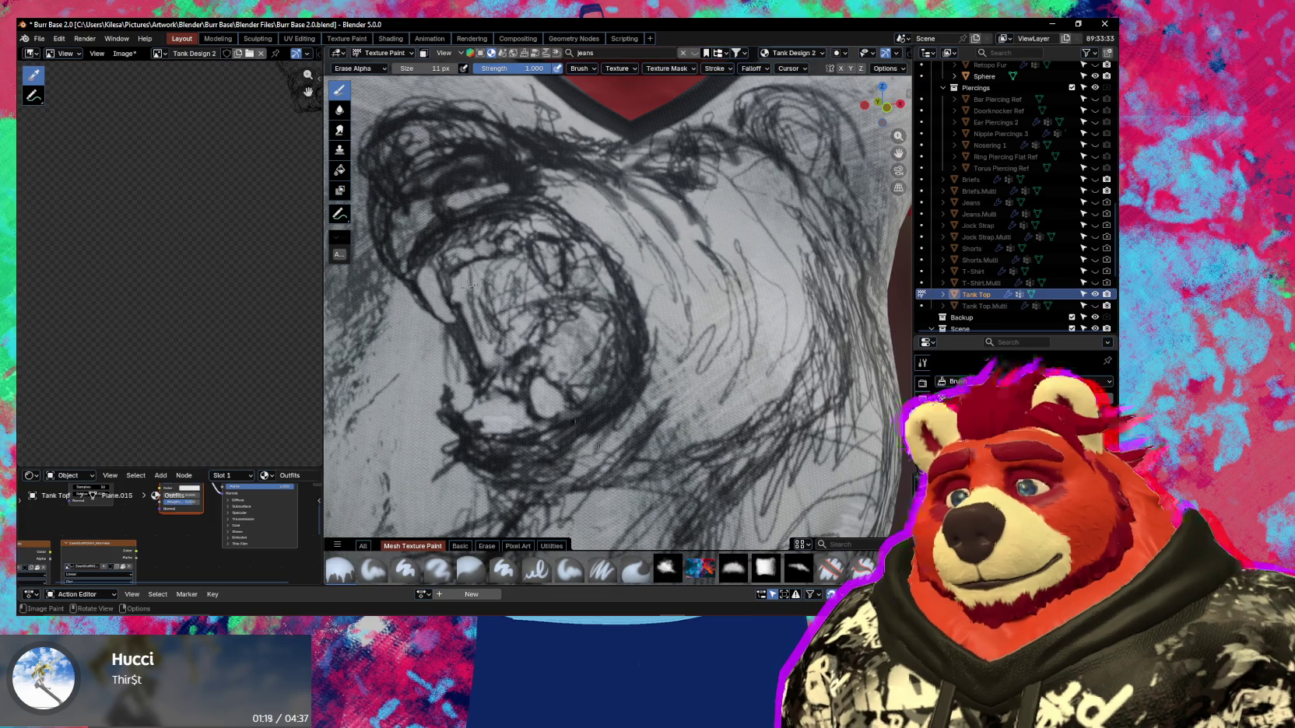
{"action": "key", "text": "e"}
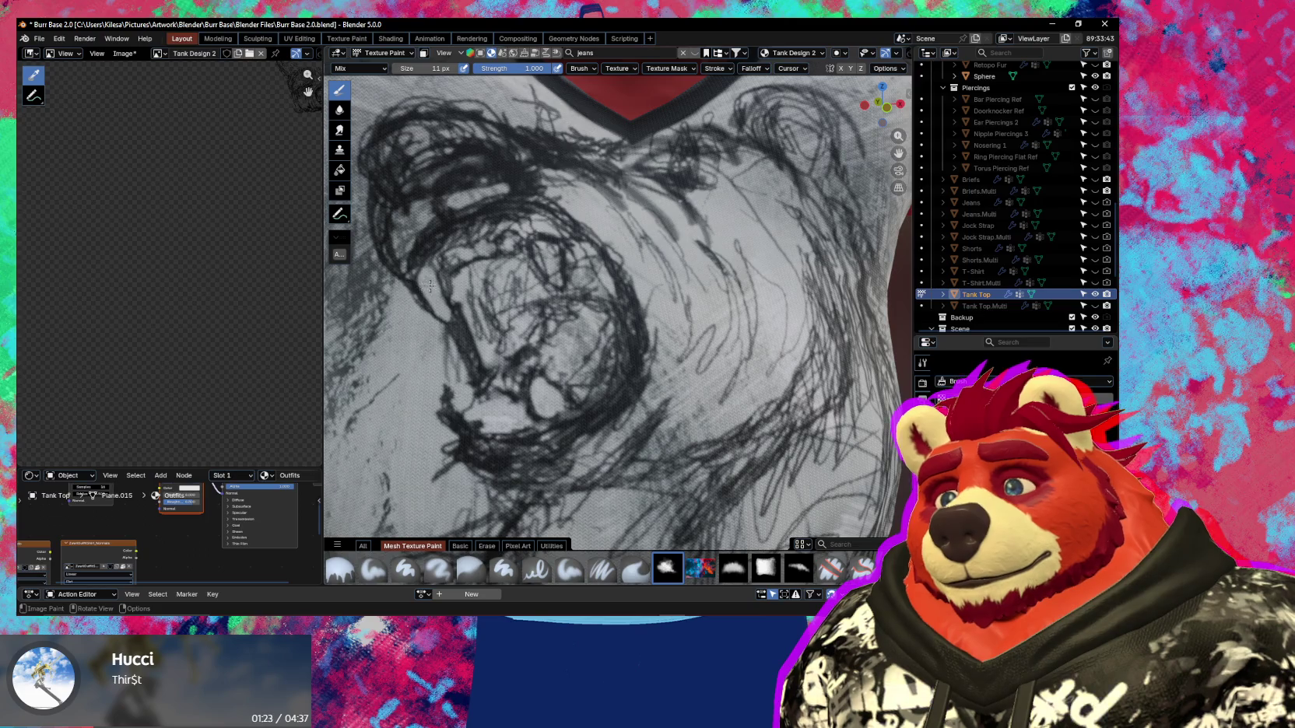
{"action": "key", "text": "e"}
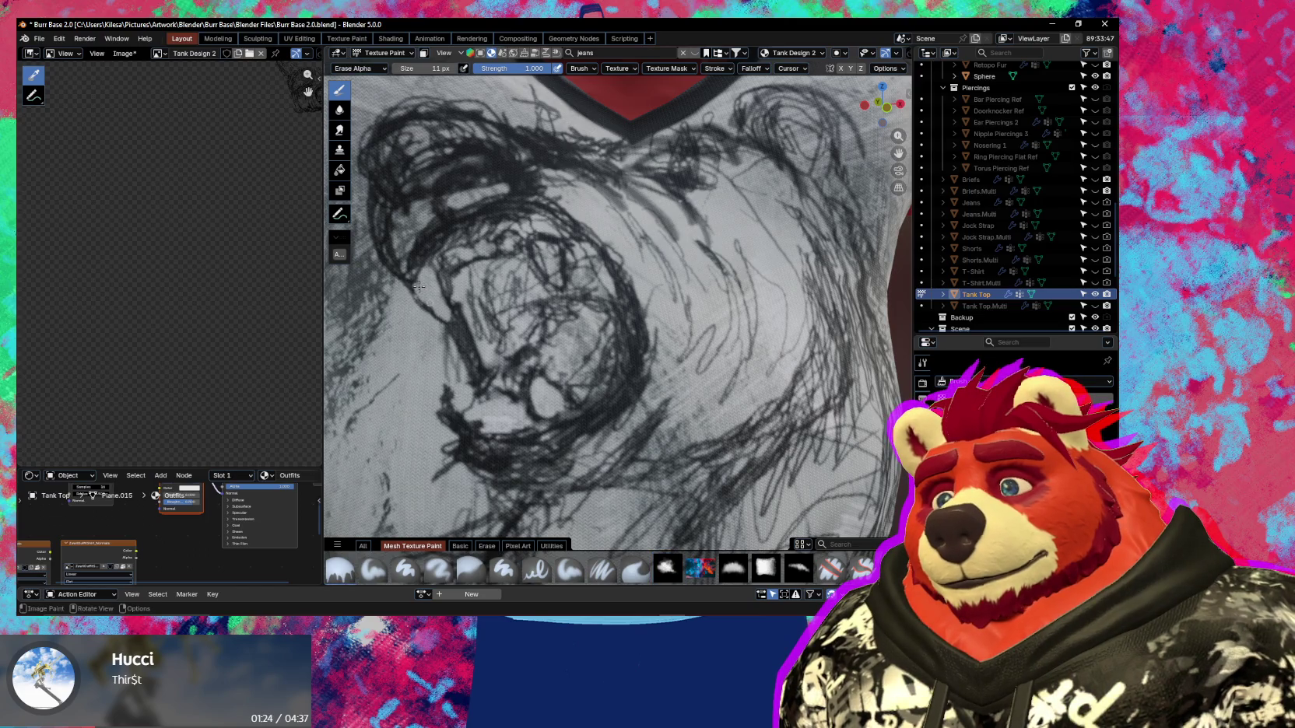
{"action": "key", "text": "e"}
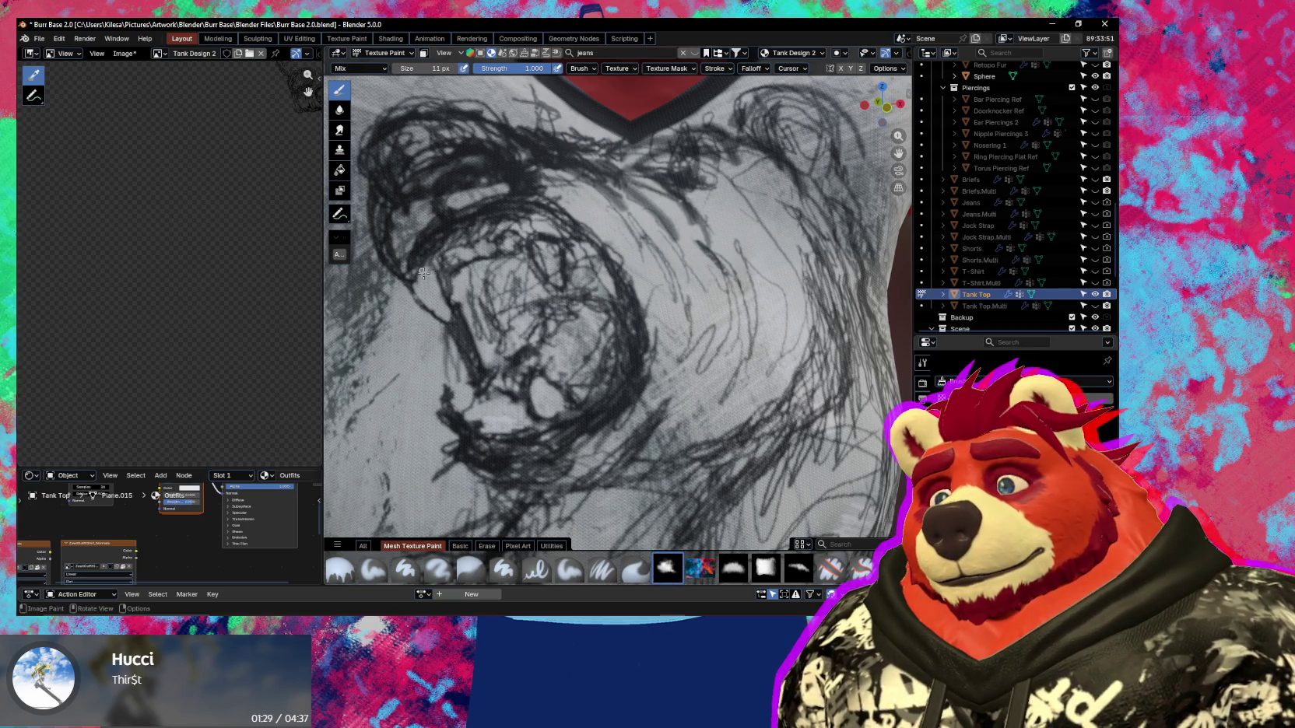
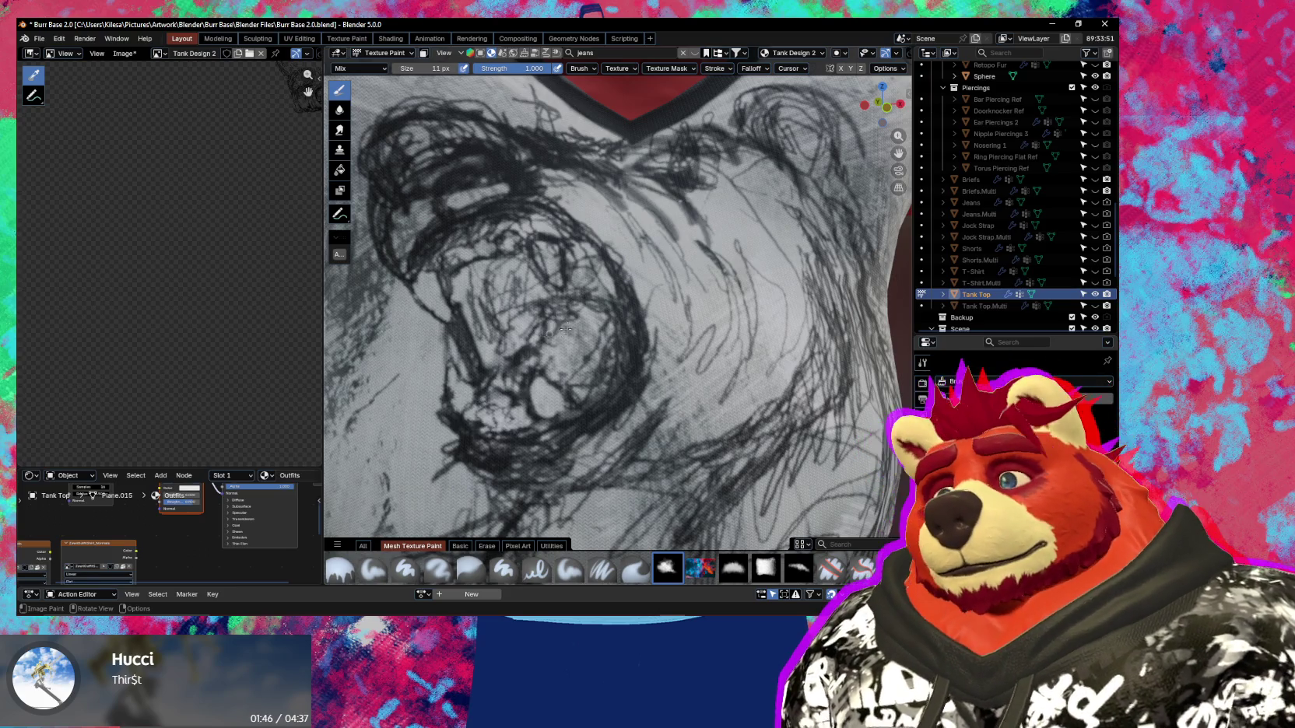
Toggle between eraser and pencil brush sizes, ending on the pencil brush at 22 px.
{"action": "key", "text": "e"}
{"action": "key", "text": "f"}
{"action": "left_click", "coordinate": [527, 326]}
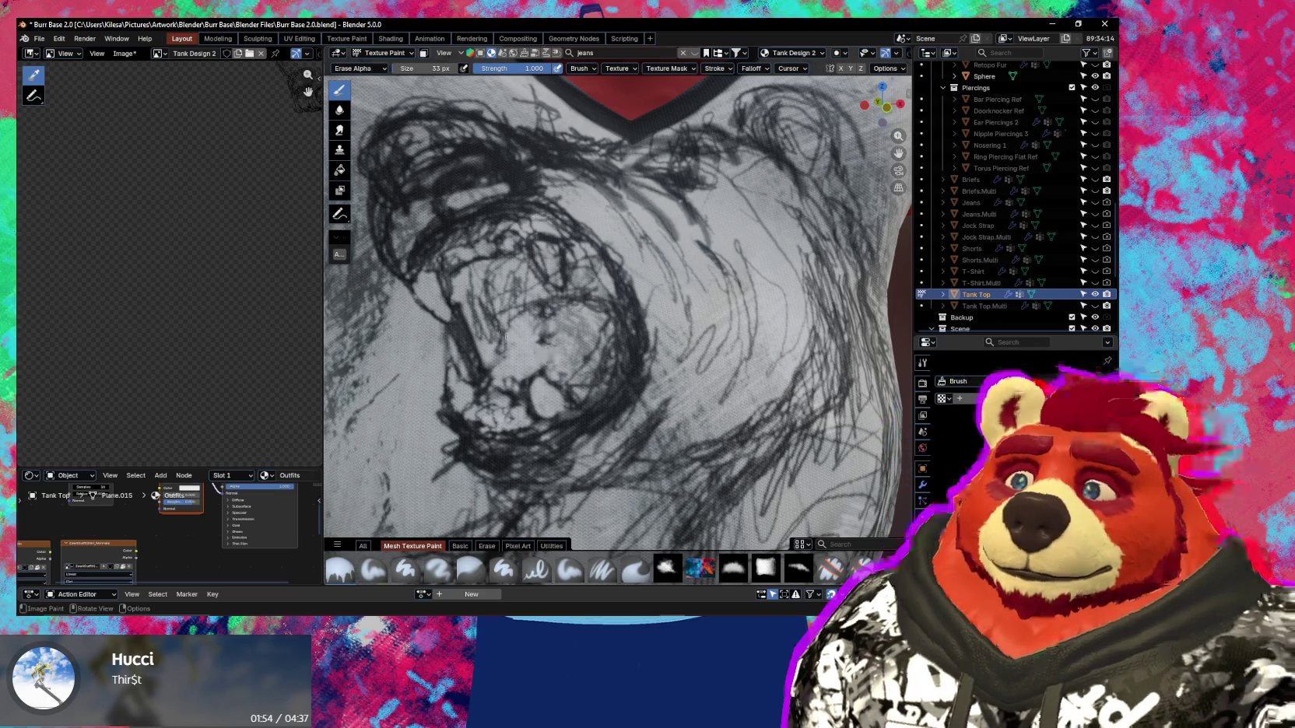
{"action": "left_click", "coordinate": [677, 566]}
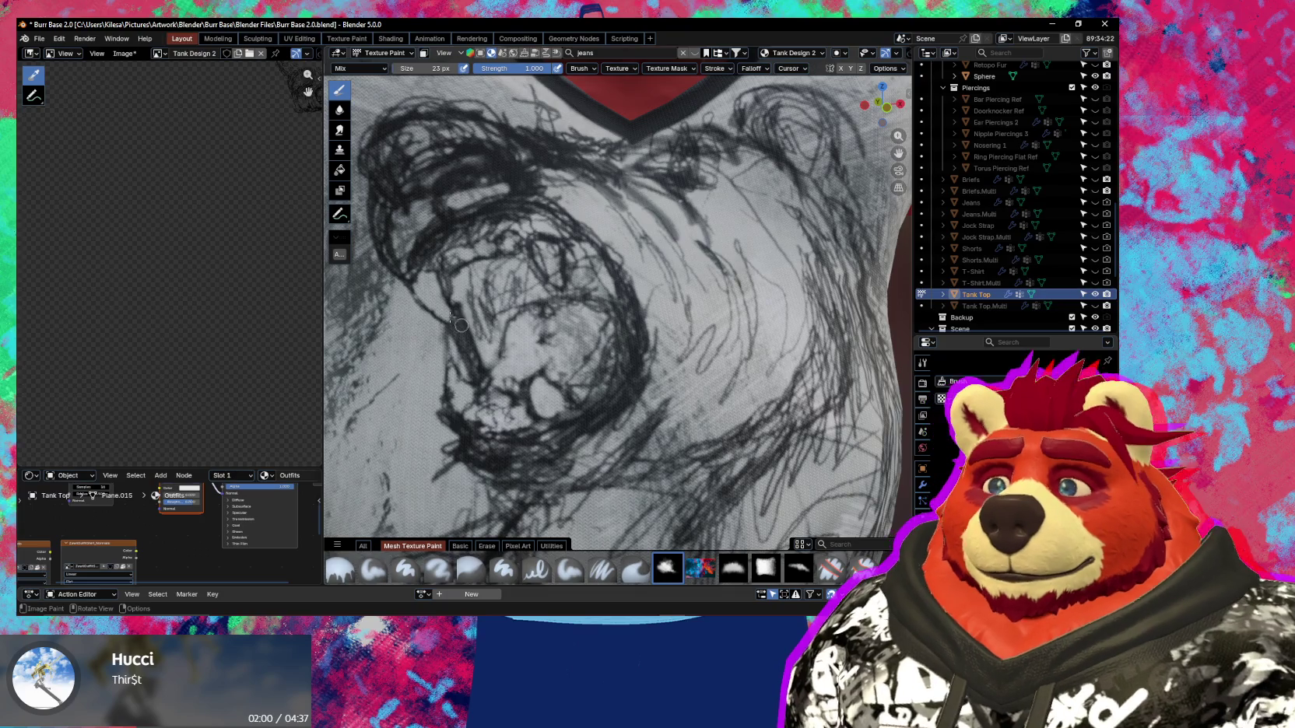
{"action": "key", "text": "ctrl"}
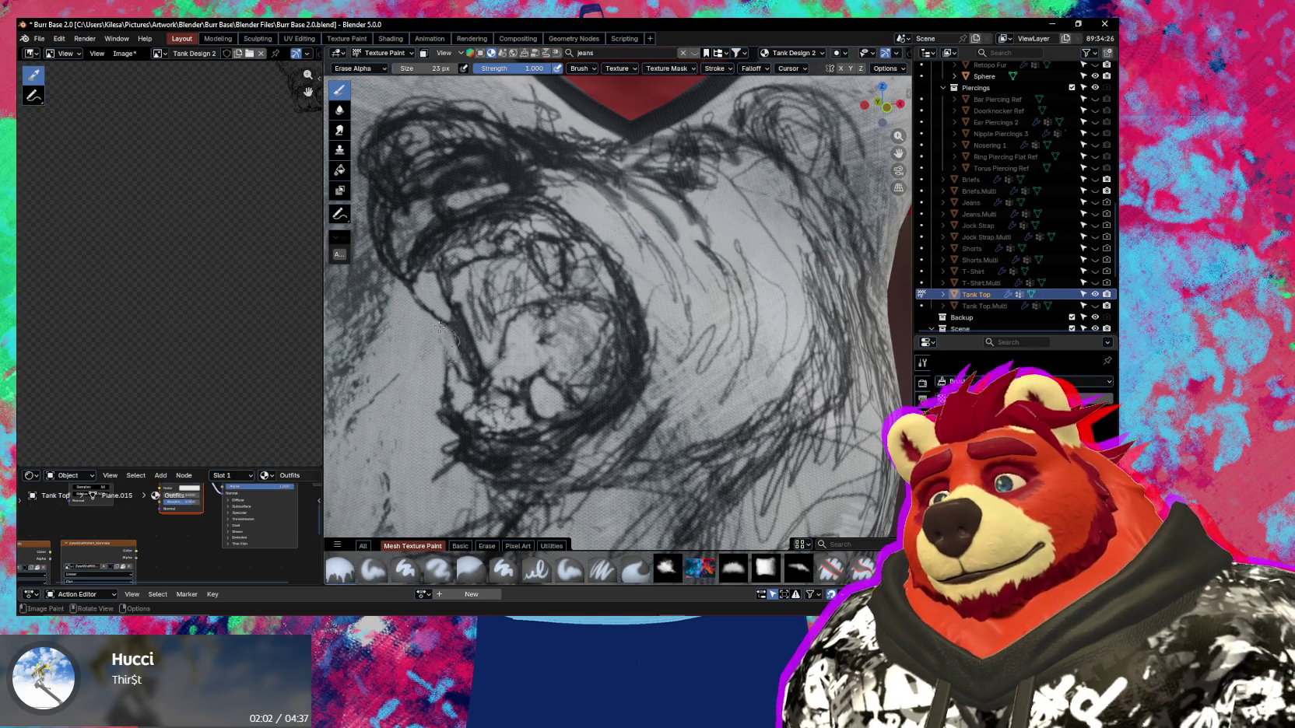
{"action": "key", "text": "f"}
{"action": "left_click", "coordinate": [444, 322]}
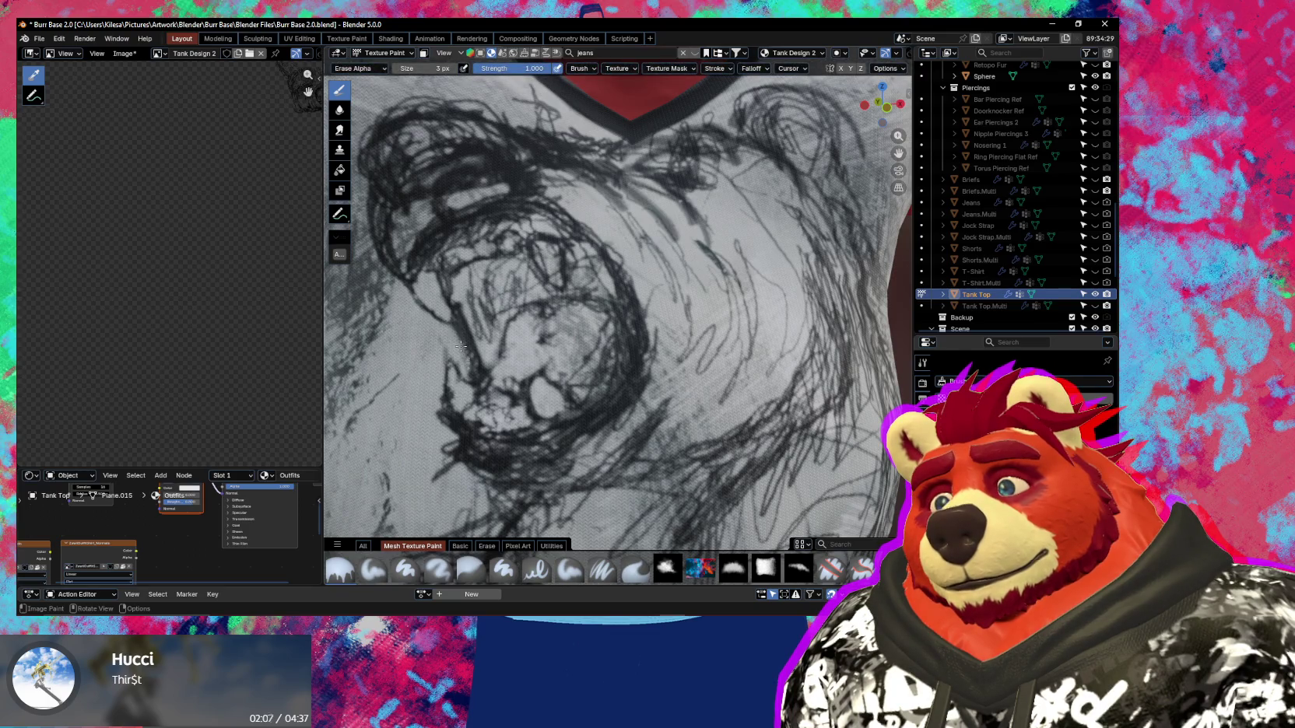
{"action": "left_click", "coordinate": [667, 568]}
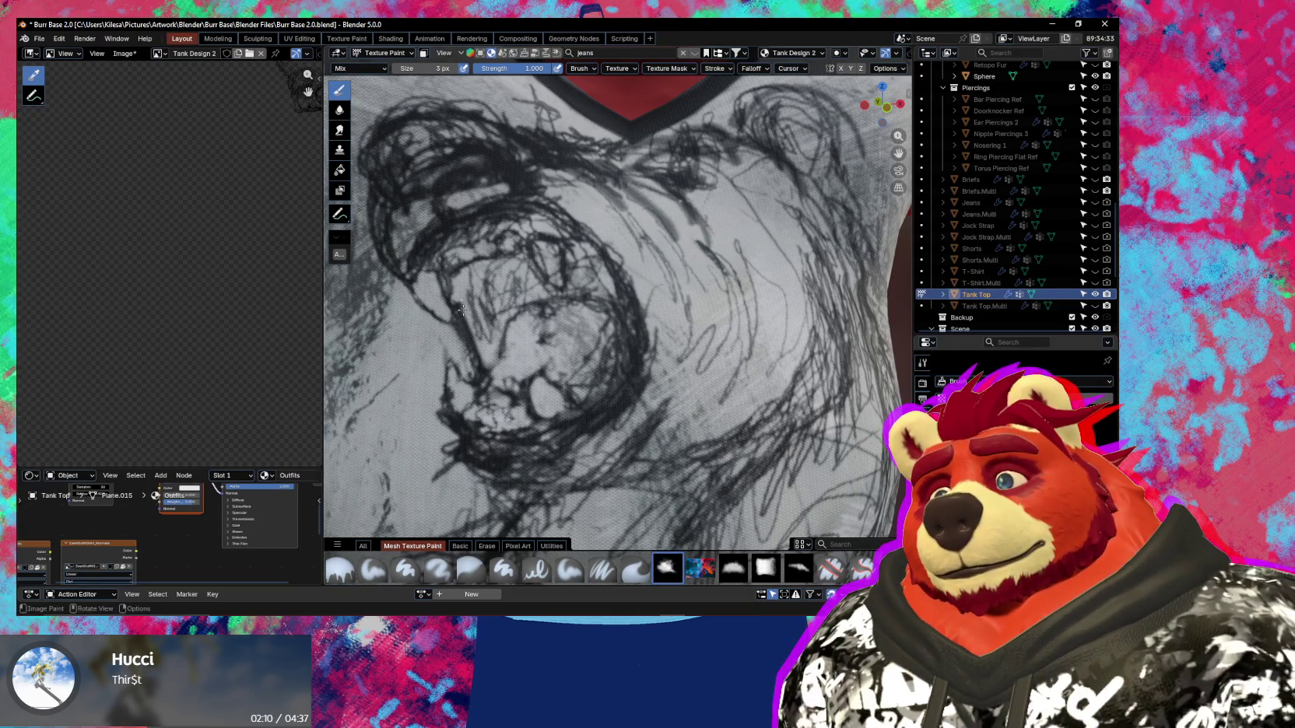
{"action": "key", "text": "f"}
{"action": "left_click", "coordinate": [488, 336]}
Add dark pencil strokes inside the bear's mouth, along the snout and upper jaw.
{"action": "mouse_move", "coordinate": [482, 360]}
{"action": "left_mouse_down"}
{"action": "mouse_move", "coordinate": [504, 335]}
{"action": "mouse_move", "coordinate": [492, 282]}
{"action": "mouse_move", "coordinate": [494, 327]}
{"action": "mouse_move", "coordinate": [514, 288]}
{"action": "mouse_move", "coordinate": [544, 282]}
{"action": "mouse_move", "coordinate": [529, 259]}
{"action": "left_mouse_up"}
{"action": "left_click_drag", "start_coordinate": [457, 294], "coordinate": [572, 292]}
{"action": "mouse_move", "coordinate": [500, 272]}
{"action": "left_mouse_down"}
{"action": "mouse_move", "coordinate": [517, 307]}
{"action": "mouse_move", "coordinate": [537, 261]}
{"action": "mouse_move", "coordinate": [545, 296]}
{"action": "mouse_move", "coordinate": [591, 261]}
{"action": "mouse_move", "coordinate": [603, 285]}
{"action": "mouse_move", "coordinate": [592, 249]}
{"action": "left_mouse_up"}
{"action": "scroll", "coordinate": [590, 275], "scroll_direction": "down", "scroll_amount": 2}
{"action": "scroll", "coordinate": [618, 277], "scroll_direction": "down", "scroll_amount": 5}
{"action": "scroll", "coordinate": [520, 405], "scroll_direction": "down", "scroll_amount": 1}
{"action": "mouse_move", "coordinate": [544, 390]}
{"action": "middle_mouse_down"}
{"action": "mouse_move", "coordinate": [622, 376]}
{"action": "mouse_move", "coordinate": [633, 433]}
{"action": "middle_mouse_up"}
{"action": "scroll", "coordinate": [633, 433], "scroll_direction": "up", "scroll_amount": 1}
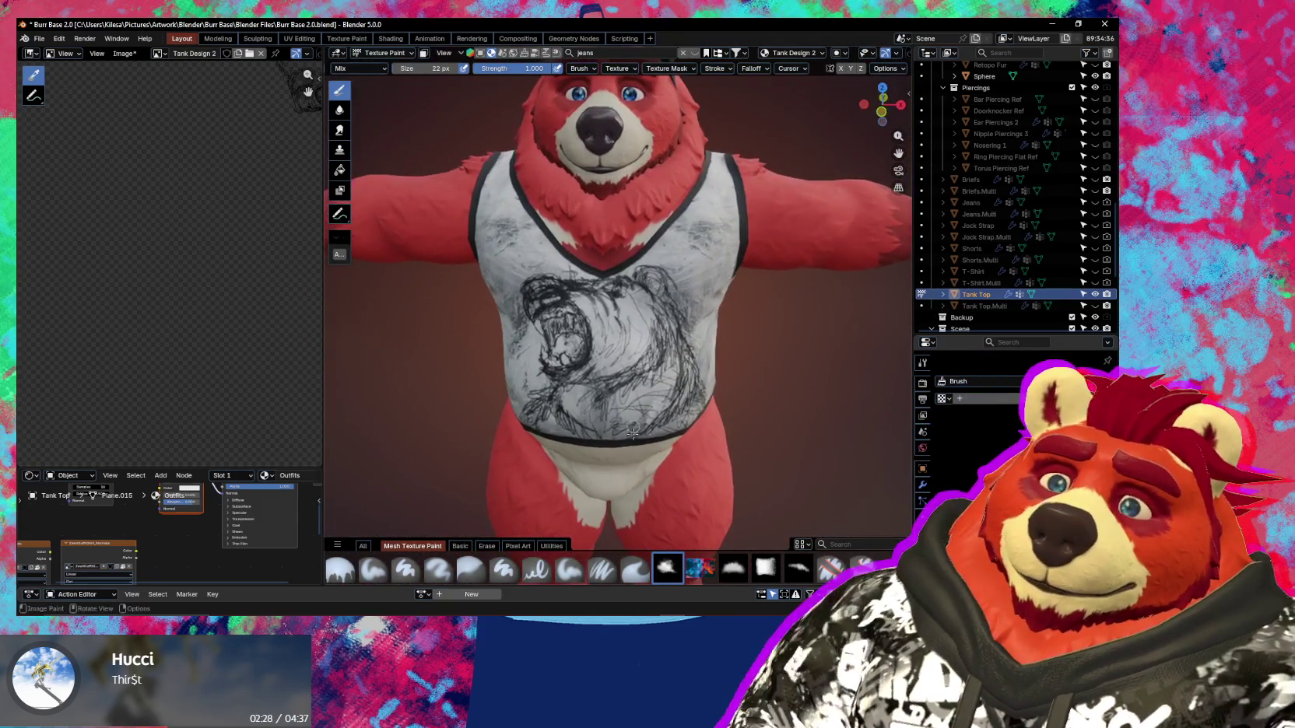
{"action": "scroll", "coordinate": [623, 351], "scroll_direction": "up", "scroll_amount": 2}
{"action": "scroll", "coordinate": [609, 257], "scroll_direction": "up", "scroll_amount": 4}
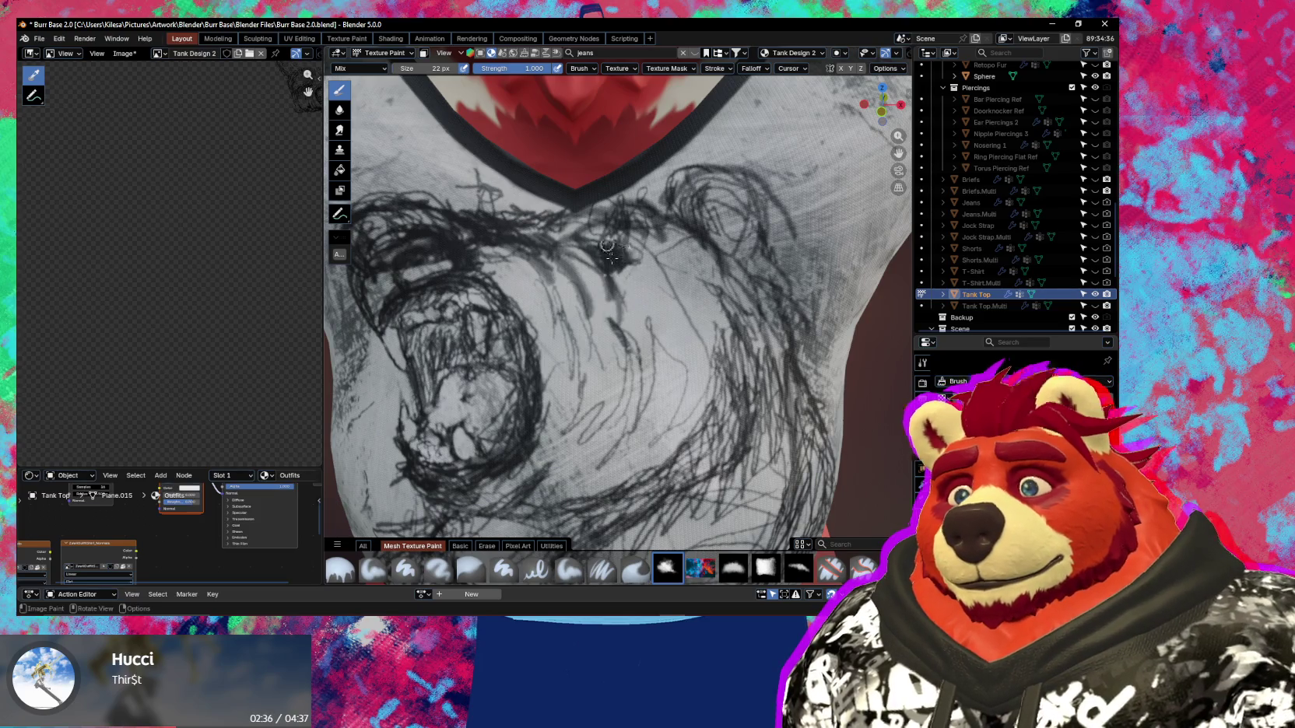
{"action": "scroll", "coordinate": [612, 257], "scroll_direction": "down", "scroll_amount": 3}
{"action": "scroll", "coordinate": [638, 245], "scroll_direction": "down", "scroll_amount": 4}
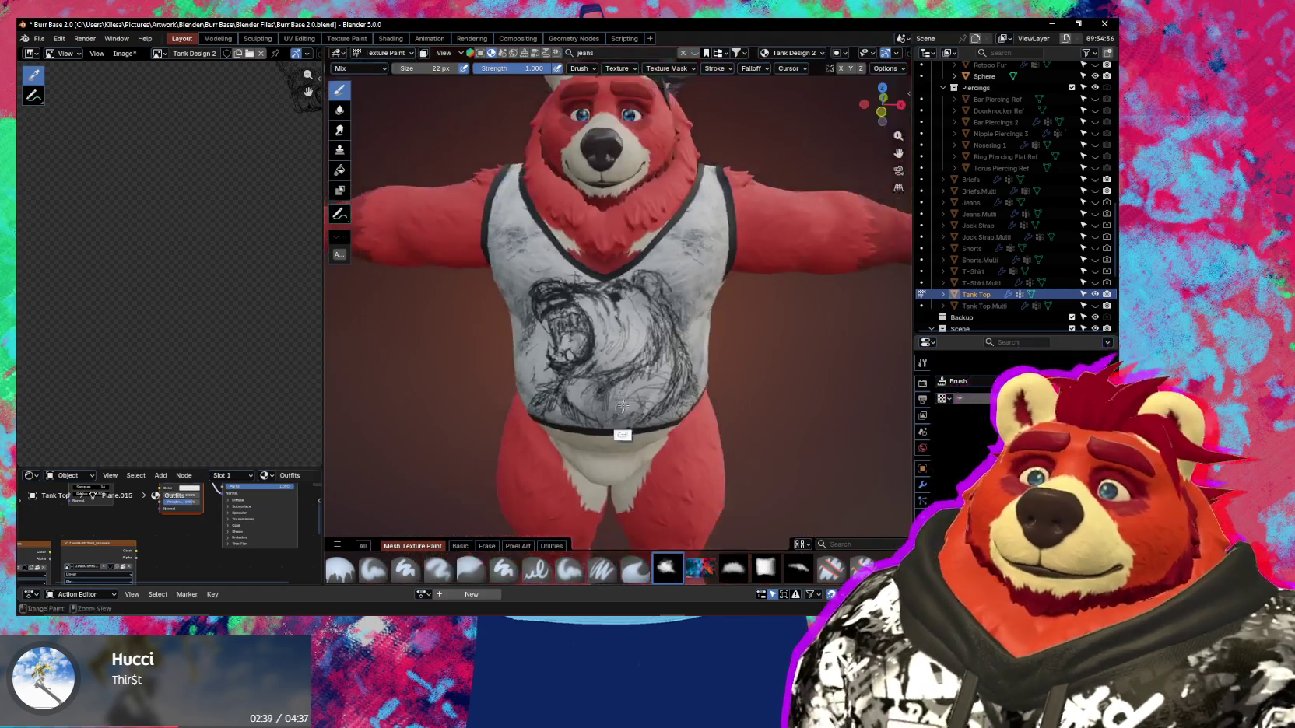
{"action": "scroll", "coordinate": [632, 315], "scroll_direction": "up", "scroll_amount": 1}
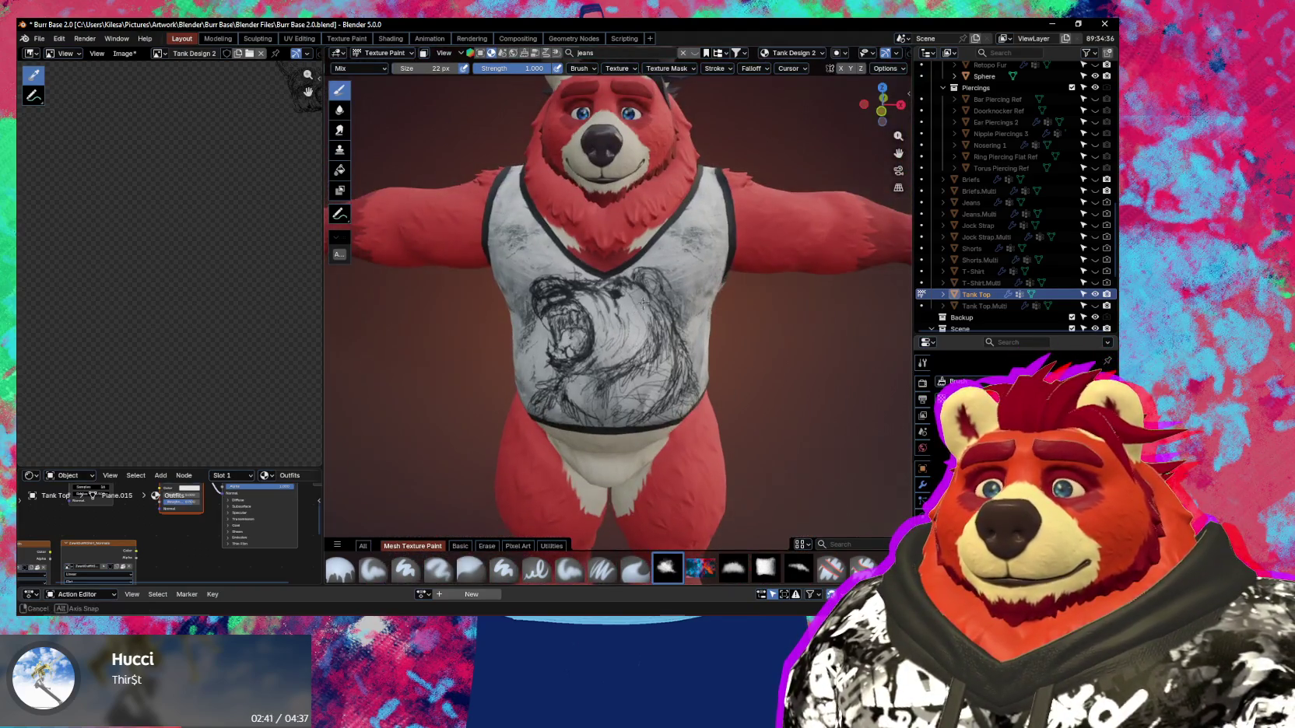
{"action": "scroll", "coordinate": [653, 297], "scroll_direction": "up", "scroll_amount": 1}
{"action": "scroll", "coordinate": [677, 273], "scroll_direction": "up", "scroll_amount": 2}
{"action": "scroll", "coordinate": [691, 257], "scroll_direction": "up", "scroll_amount": 1}
{"action": "scroll", "coordinate": [635, 273], "scroll_direction": "up", "scroll_amount": 1}
{"action": "scroll", "coordinate": [615, 249], "scroll_direction": "up", "scroll_amount": 1}
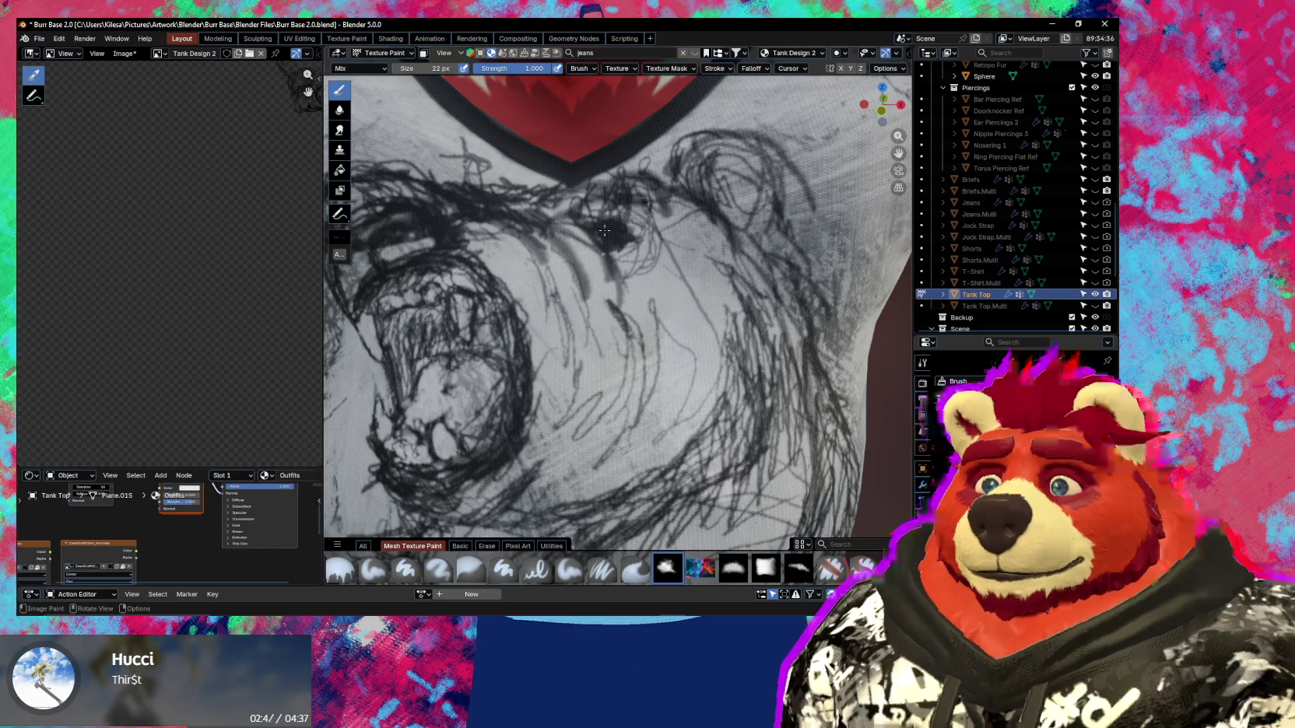
{"action": "mouse_move", "coordinate": [604, 230]}
{"action": "middle_mouse_down", "text": "ctrl"}
{"action": "mouse_move", "coordinate": [619, 455]}
{"action": "mouse_move", "coordinate": [651, 318]}
{"action": "middle_mouse_up", "text": "ctrl"}
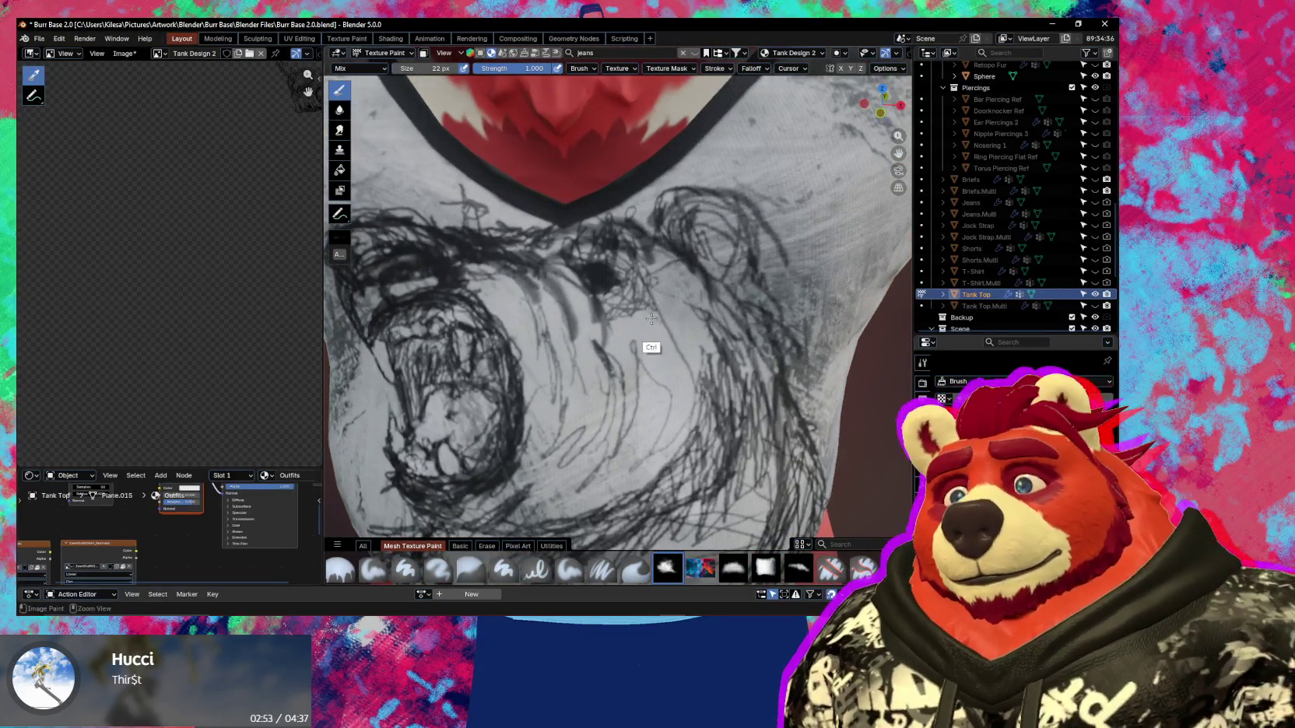
{"action": "key", "text": "e"}
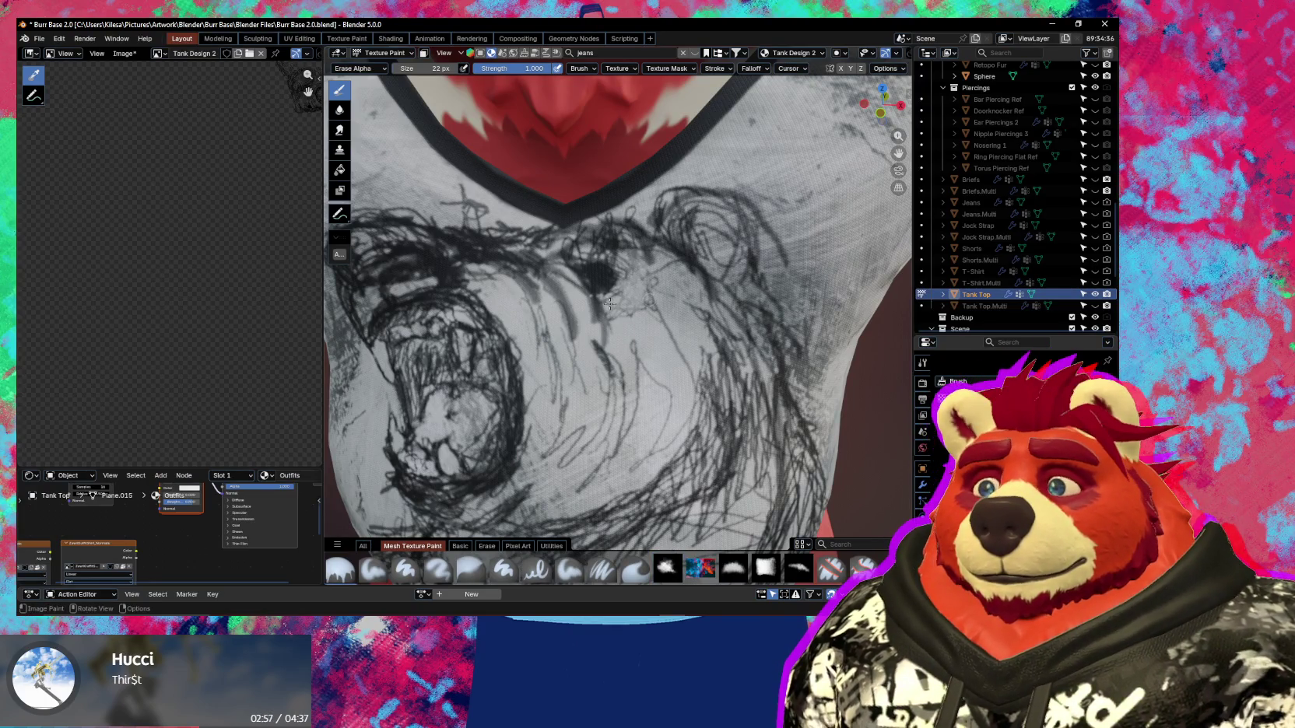
{"action": "mouse_move", "coordinate": [610, 303]}
{"action": "middle_mouse_down", "text": "ctrl"}
{"action": "mouse_move", "coordinate": [675, 356]}
{"action": "mouse_move", "coordinate": [638, 376]}
{"action": "mouse_move", "coordinate": [600, 456]}
{"action": "mouse_move", "coordinate": [645, 320]}
{"action": "middle_mouse_up", "text": "ctrl"}
{"action": "scroll", "coordinate": [675, 356], "scroll_direction": "down", "scroll_amount": 5}
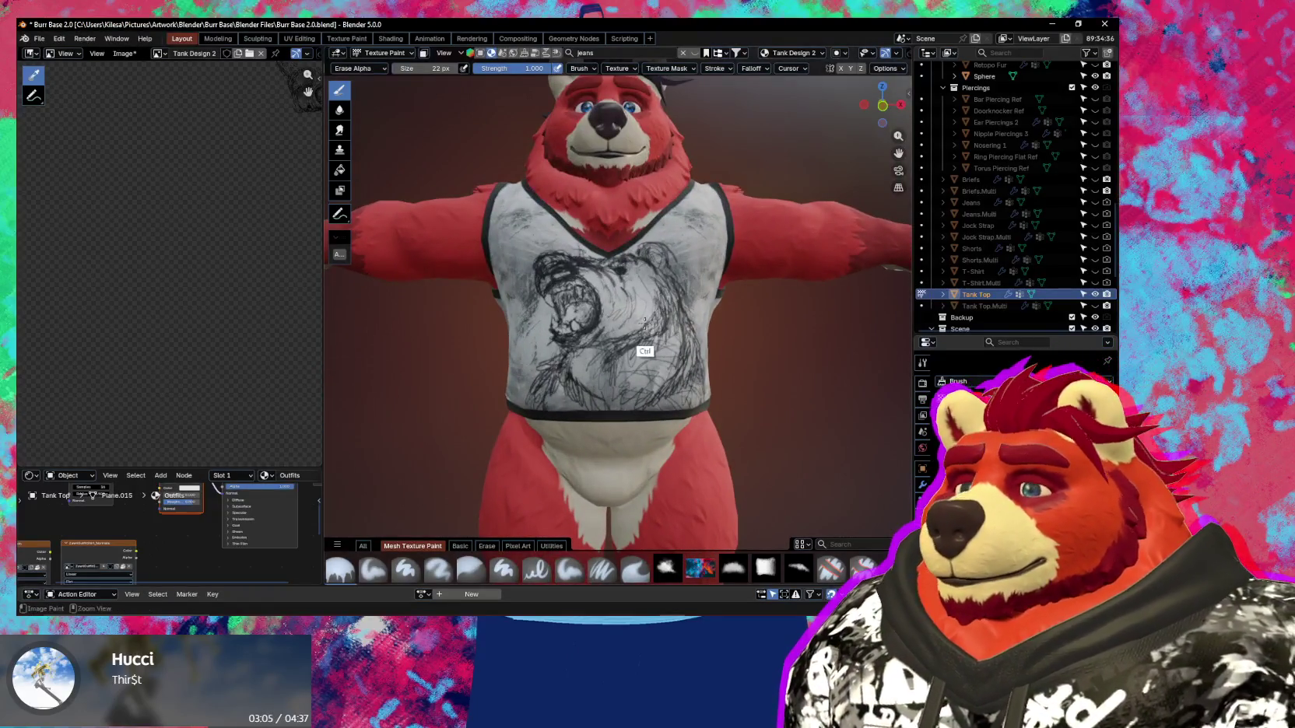
Zoom in on the sketch with the pencil brush and stroke over the bear's eye.
{"action": "left_click", "coordinate": [667, 567]}
{"action": "middle_click_drag", "start_coordinate": [607, 349], "coordinate": [581, 237], "text": "ctrl"}
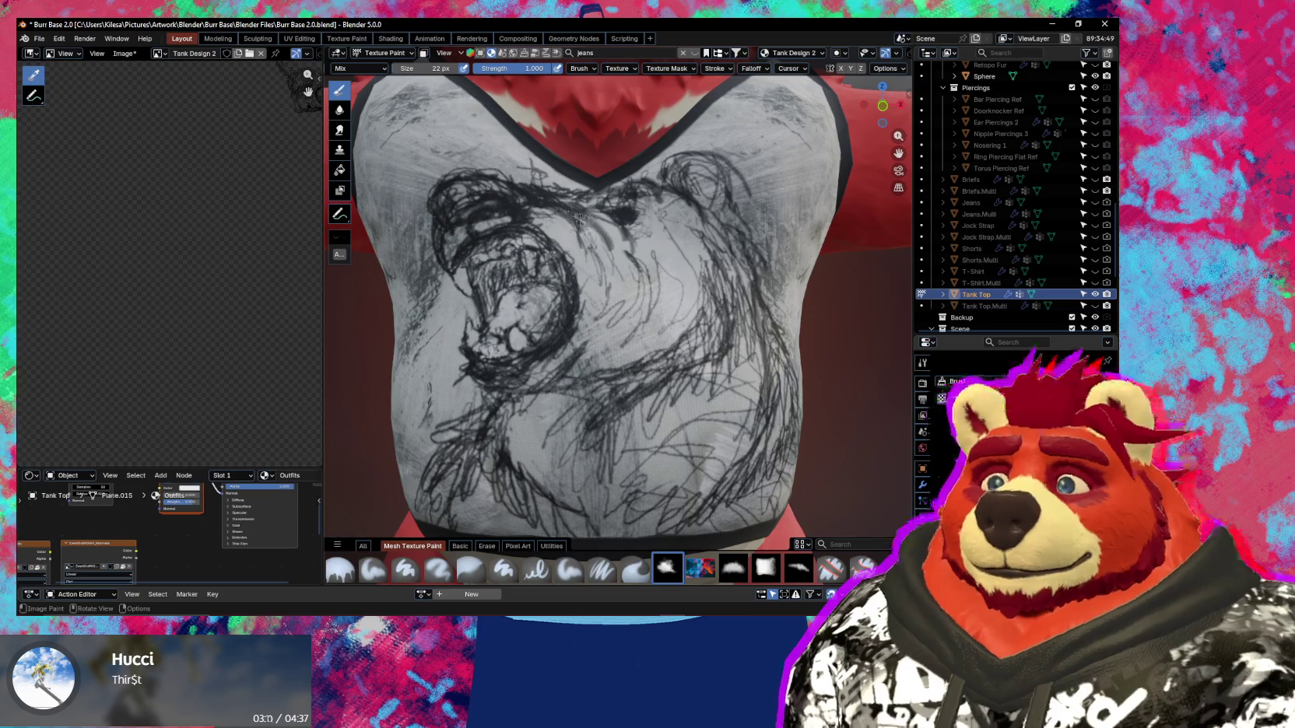
{"action": "middle_click_drag", "start_coordinate": [578, 218], "coordinate": [584, 239], "text": "ctrl"}
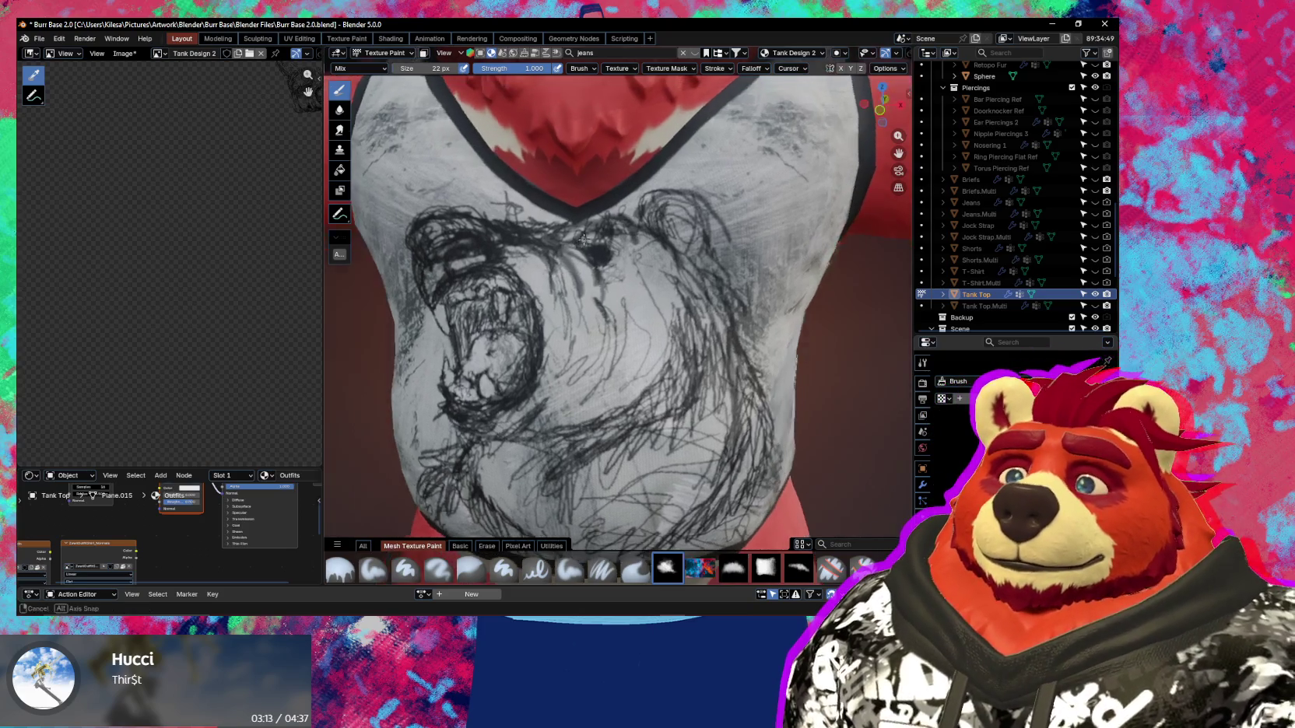
{"action": "key", "text": "ctrl+z"}
{"action": "key", "text": "ctrl+z"}
{"action": "key", "text": "ctrl+z"}
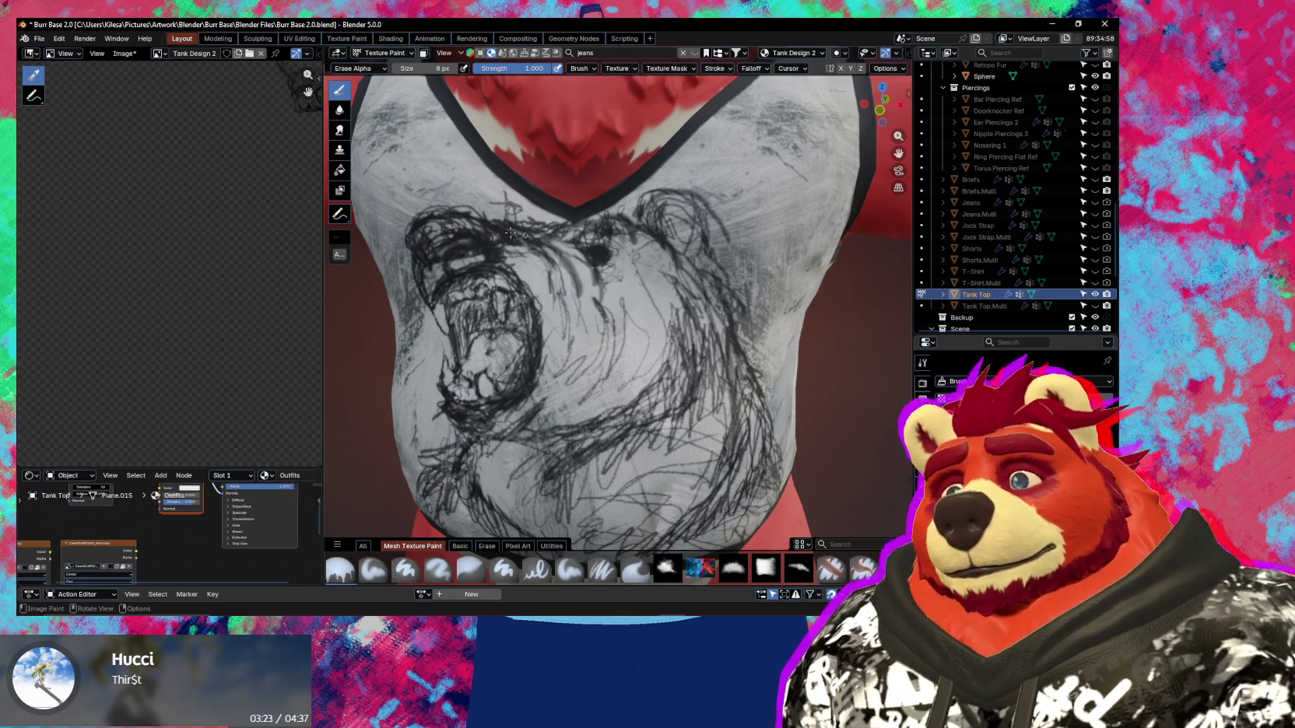
{"action": "middle_click_drag", "start_coordinate": [508, 231], "coordinate": [543, 272]}
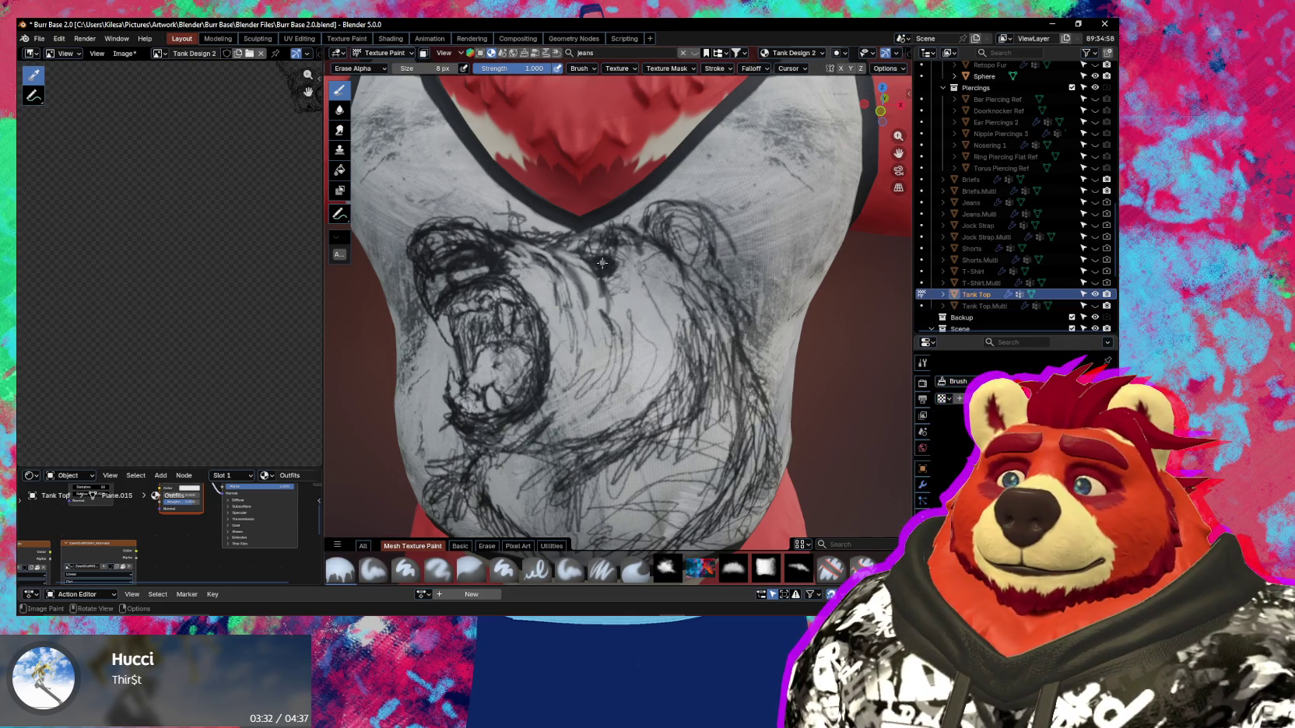
{"action": "left_click_drag", "start_coordinate": [601, 263], "coordinate": [615, 268]}
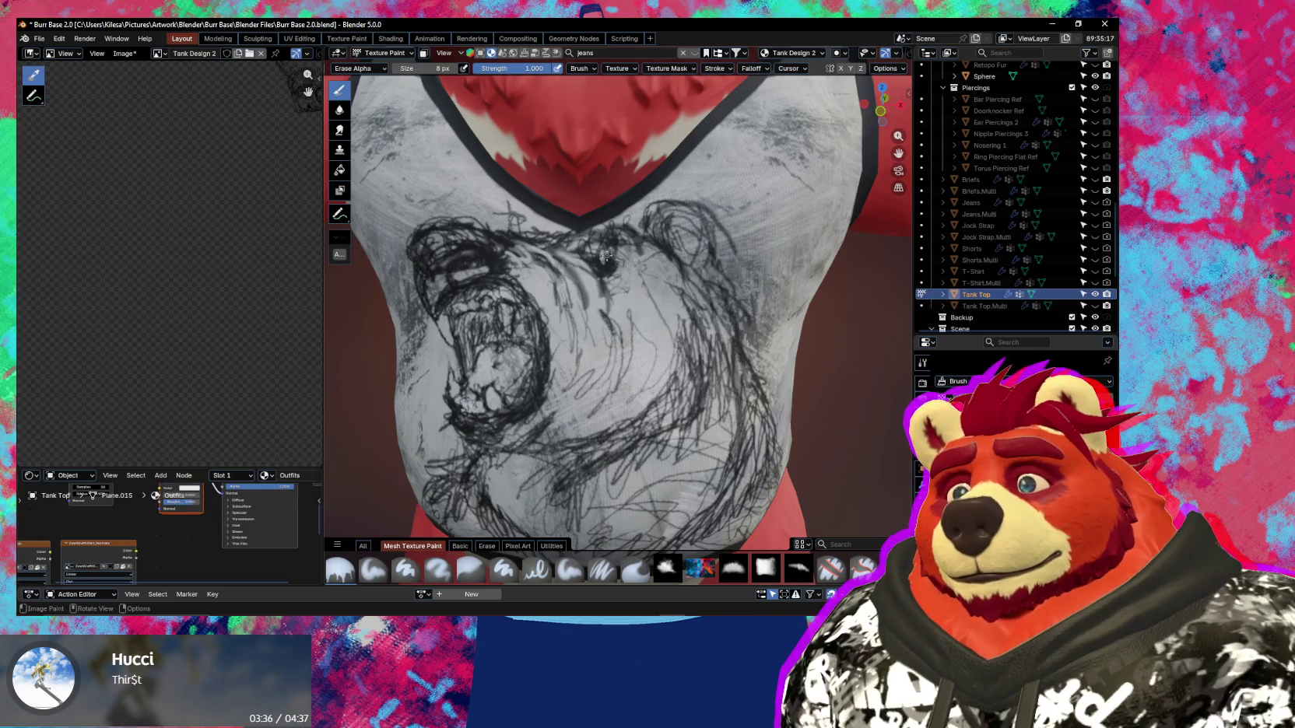
{"action": "middle_click_drag", "start_coordinate": [629, 254], "coordinate": [639, 177], "text": "ctrl"}
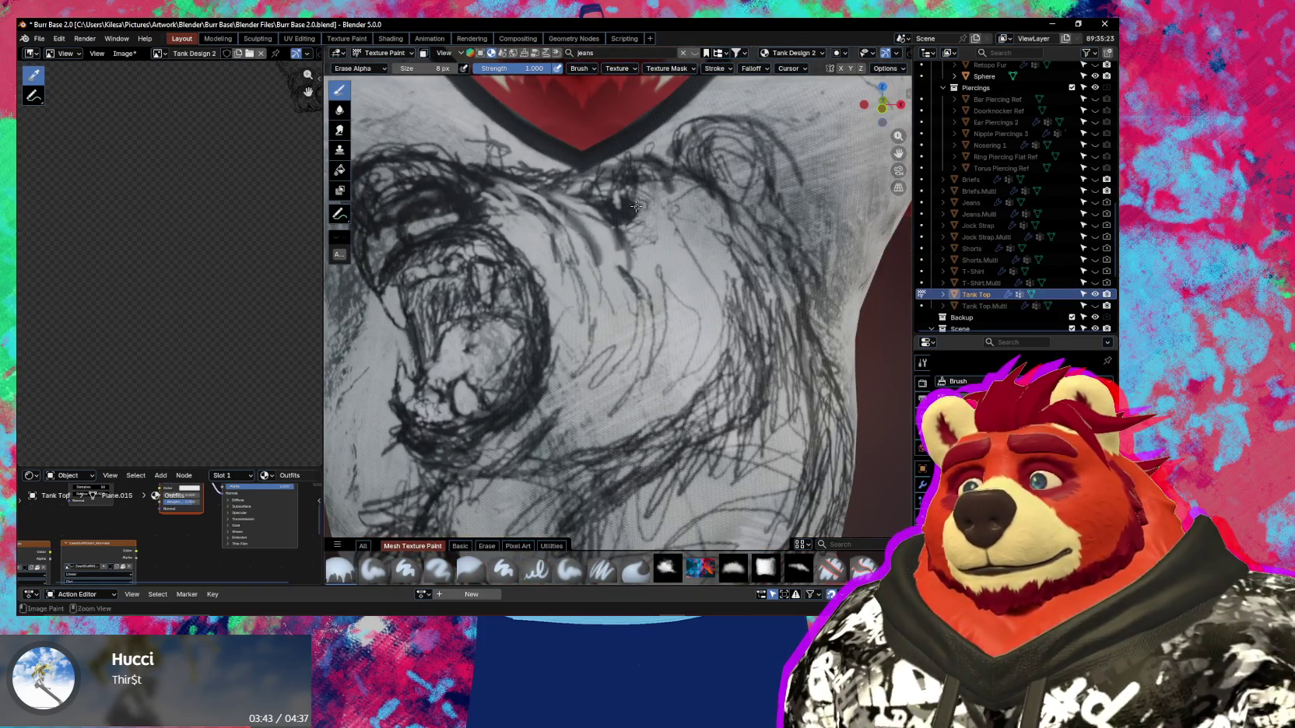
Enlarge the brush to 25 px and stamp a dark blob to fill the bear's eye.
{"action": "key", "text": "f"}
{"action": "left_click", "coordinate": [628, 208]}
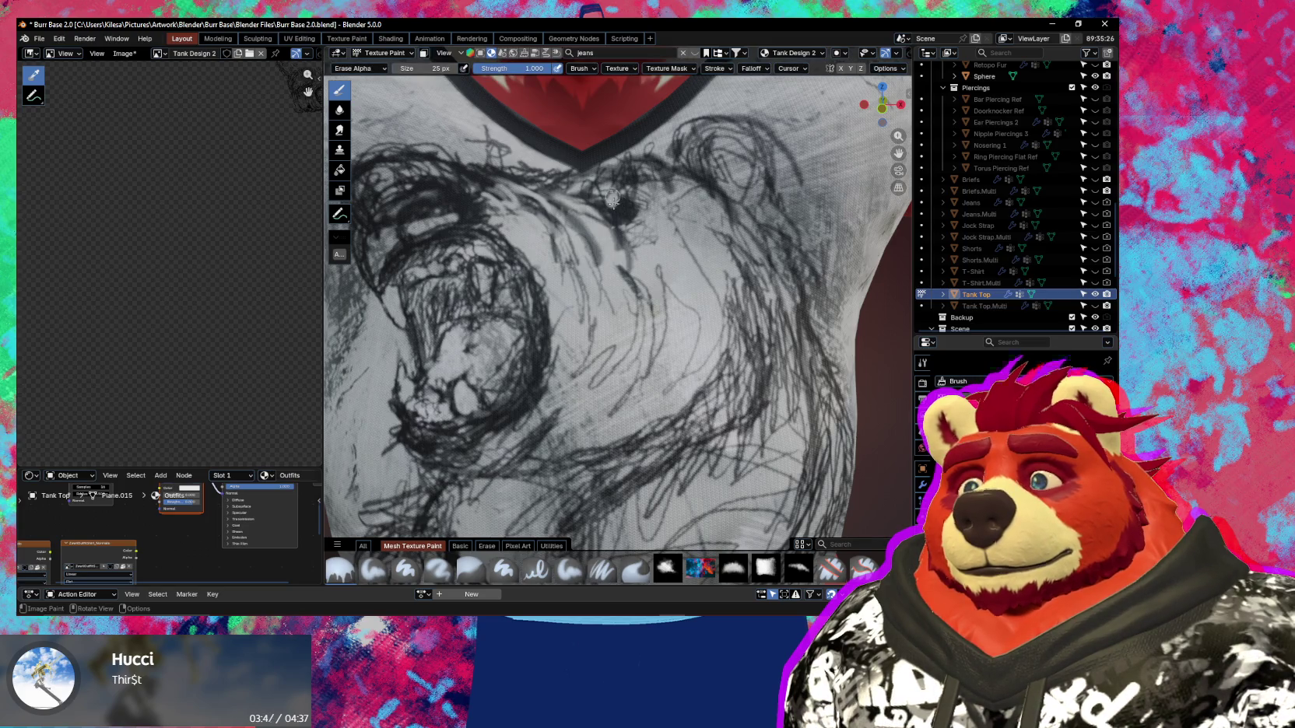
{"action": "middle_click_drag", "start_coordinate": [671, 147], "coordinate": [690, 264], "text": "ctrl"}
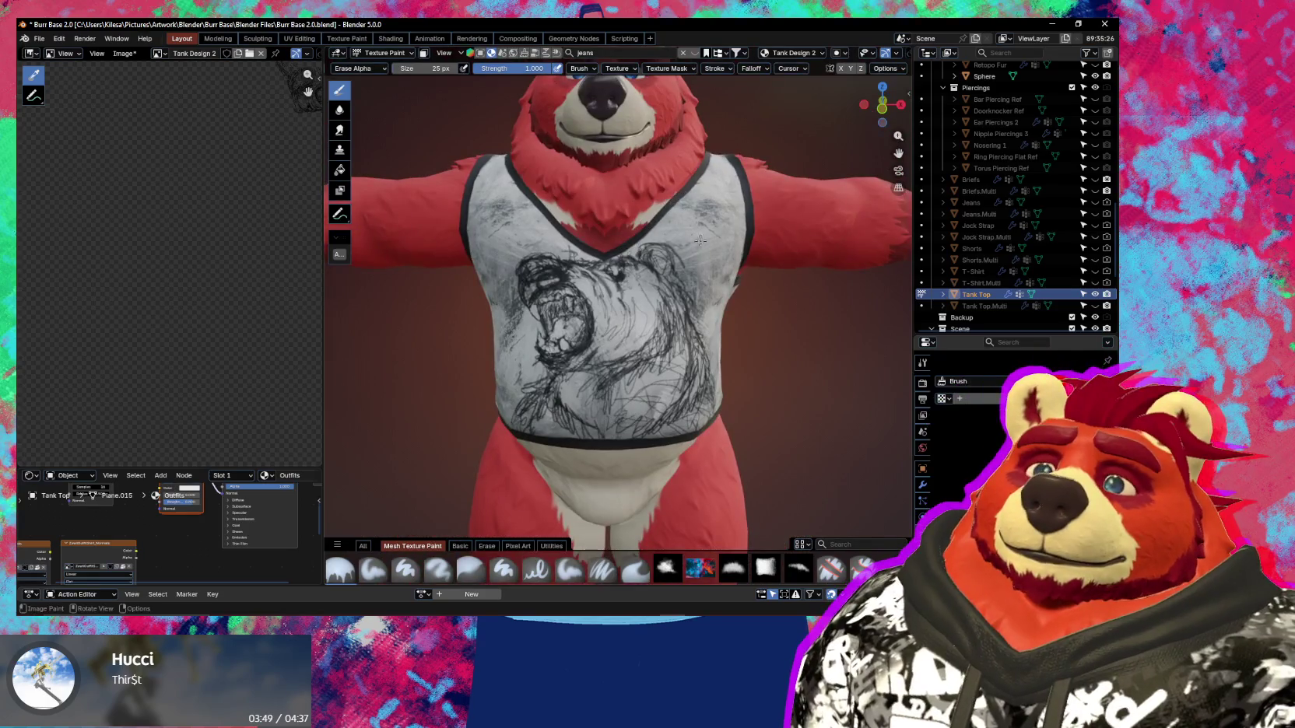
{"action": "mouse_move", "coordinate": [626, 274]}
{"action": "middle_mouse_down", "text": "ctrl"}
{"action": "mouse_move", "coordinate": [647, 188]}
{"action": "mouse_move", "coordinate": [626, 212]}
{"action": "middle_mouse_up", "text": "ctrl"}
{"action": "left_click", "coordinate": [625, 220]}
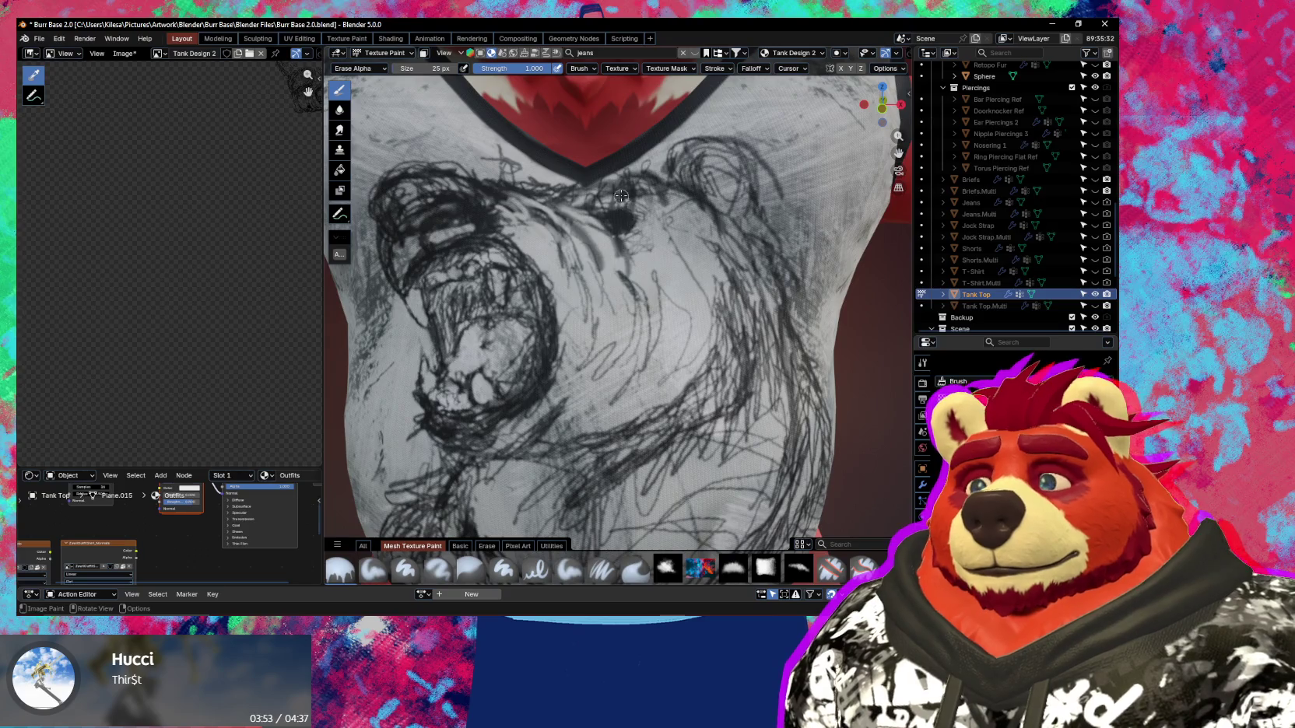
{"action": "left_click", "coordinate": [667, 567]}
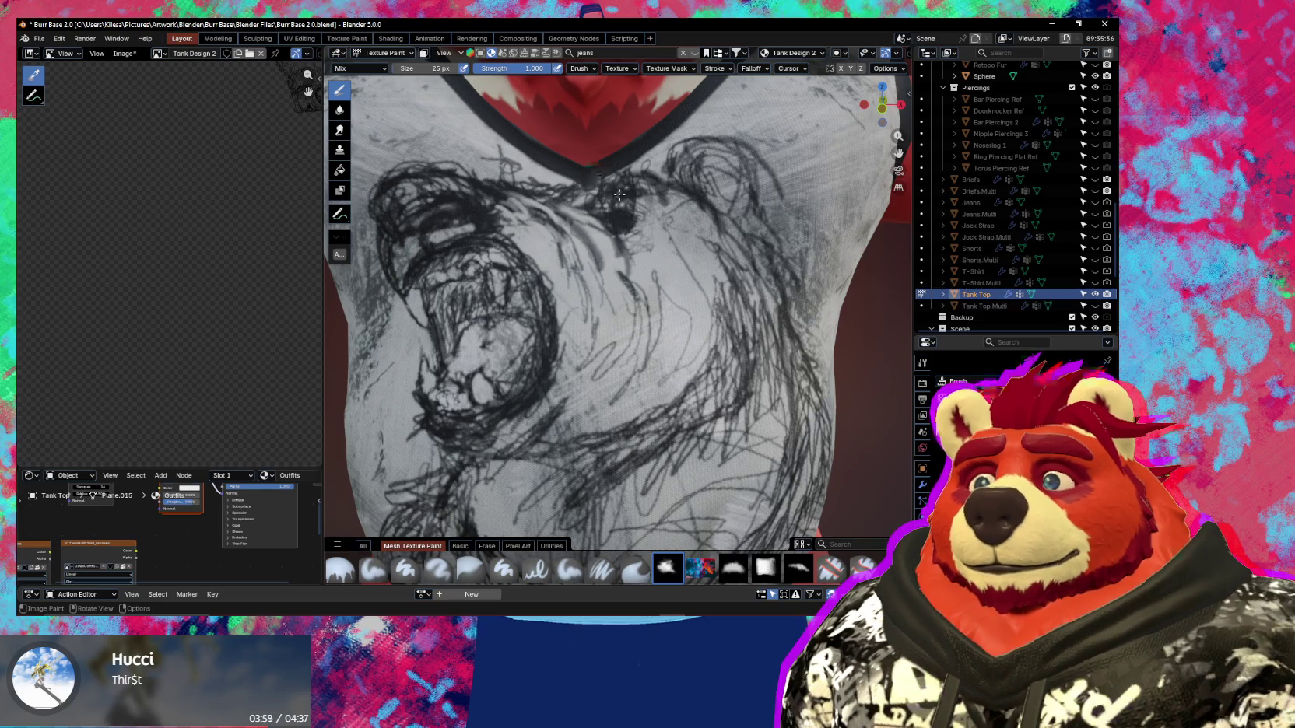
{"action": "key", "text": "ctrl+z"}
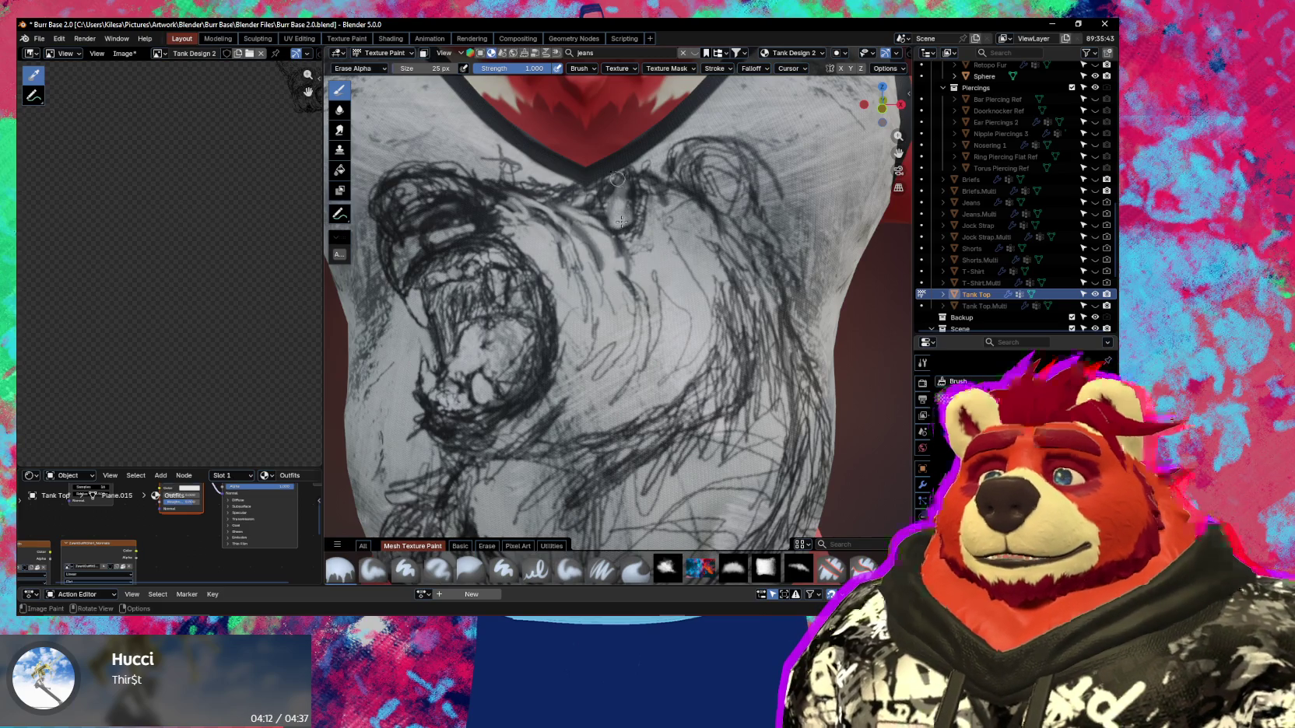
{"action": "scroll", "coordinate": [621, 221], "scroll_direction": "down", "scroll_amount": 5}
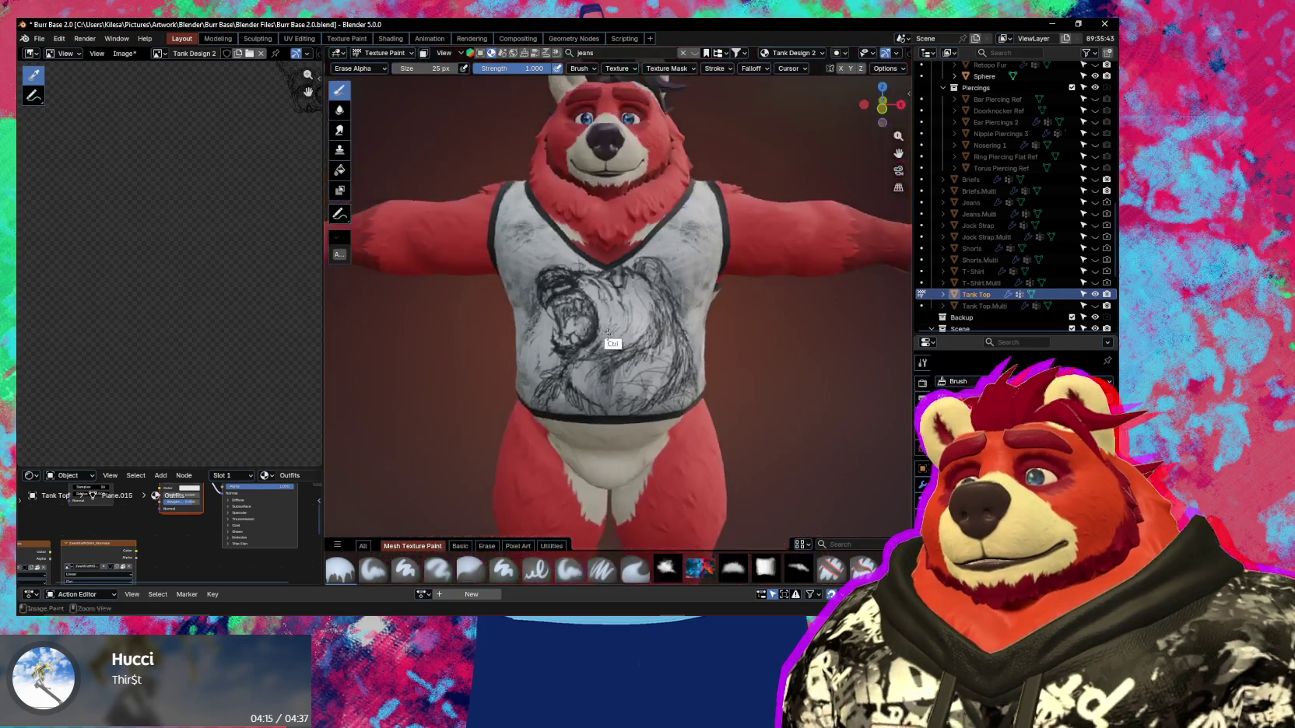
Orbit and zoom in close on the bear sketch on the tank top's front.
{"action": "mouse_move", "coordinate": [720, 375]}
{"action": "middle_mouse_down"}
{"action": "mouse_move", "coordinate": [689, 382]}
{"action": "mouse_move", "coordinate": [676, 327]}
{"action": "mouse_move", "coordinate": [689, 264]}
{"action": "mouse_move", "coordinate": [656, 246]}
{"action": "mouse_move", "coordinate": [659, 283]}
{"action": "mouse_move", "coordinate": [658, 223]}
{"action": "middle_mouse_up"}
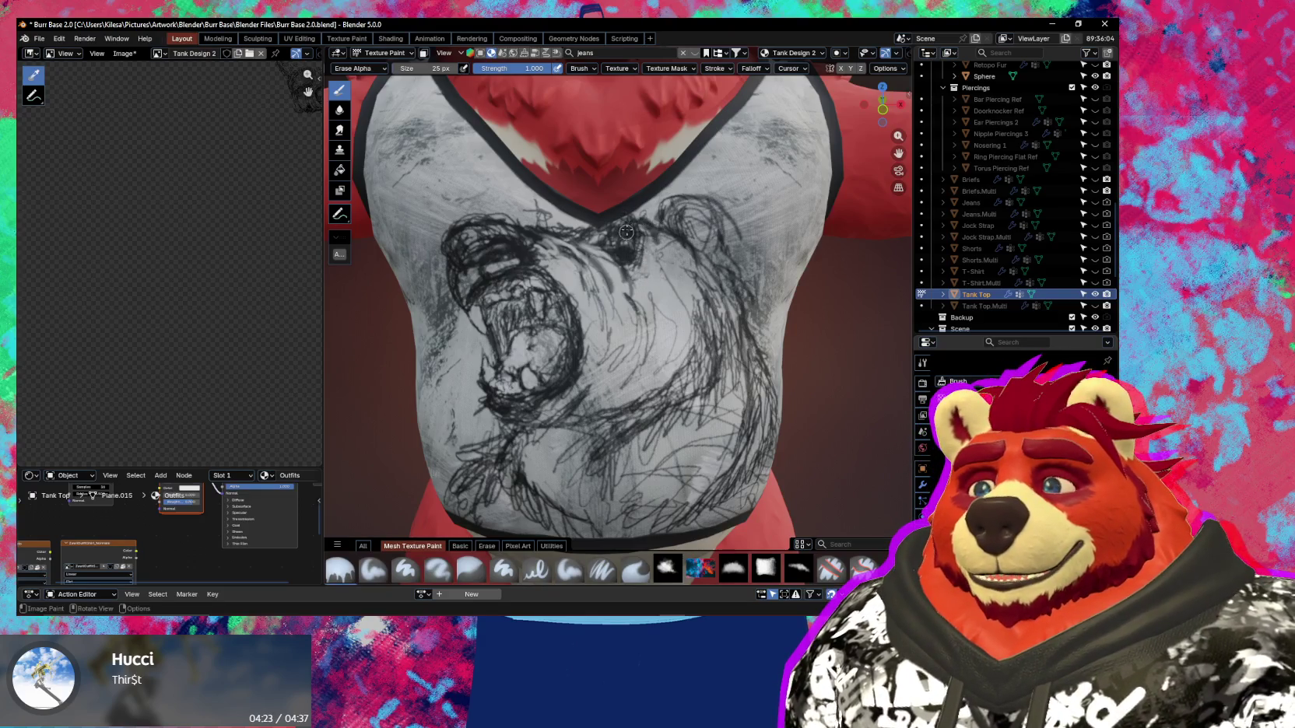
{"action": "scroll", "coordinate": [626, 232], "scroll_direction": "up", "scroll_amount": 3}
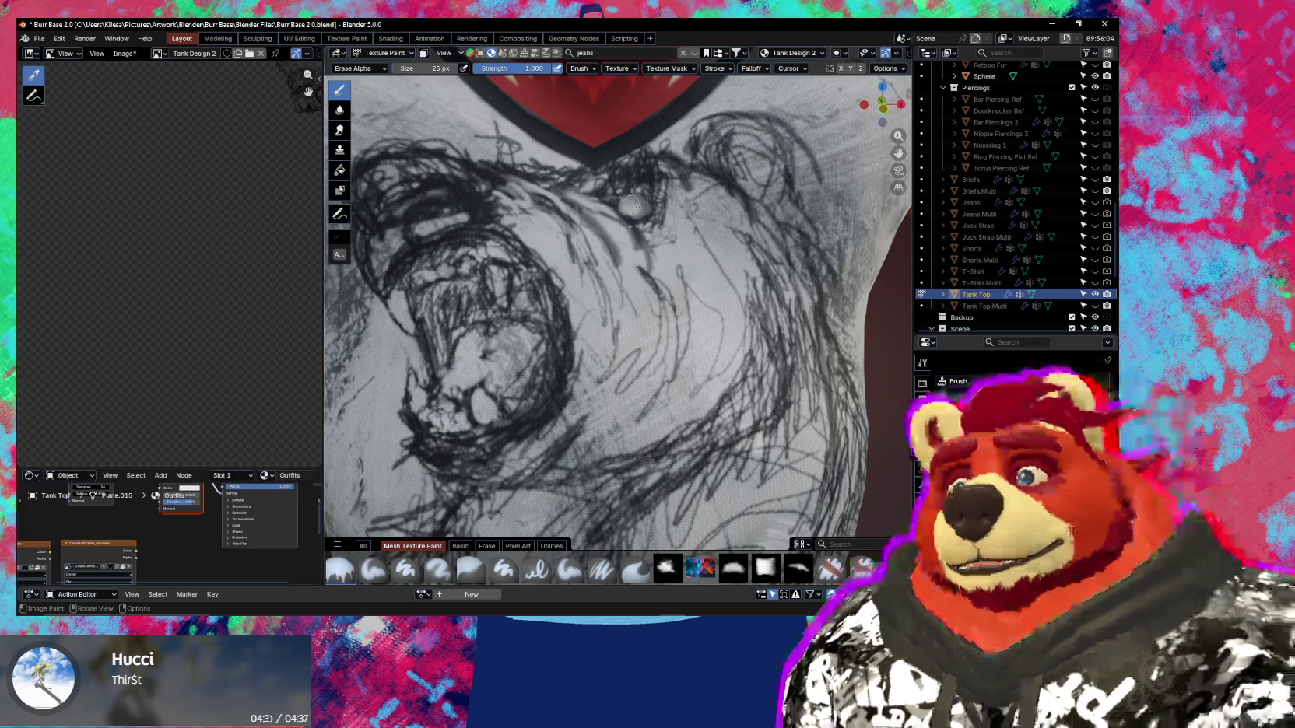
{"action": "scroll", "coordinate": [663, 283], "scroll_direction": "down", "scroll_amount": 2}
{"action": "scroll", "coordinate": [680, 366], "scroll_direction": "down", "scroll_amount": 3}
{"action": "mouse_move", "coordinate": [737, 311]}
{"action": "middle_mouse_down"}
{"action": "mouse_move", "coordinate": [673, 267]}
{"action": "mouse_move", "coordinate": [658, 342]}
{"action": "middle_mouse_up"}
{"action": "scroll", "coordinate": [659, 331], "scroll_direction": "down", "scroll_amount": 1}
{"action": "scroll", "coordinate": [658, 326], "scroll_direction": "down", "scroll_amount": 1}
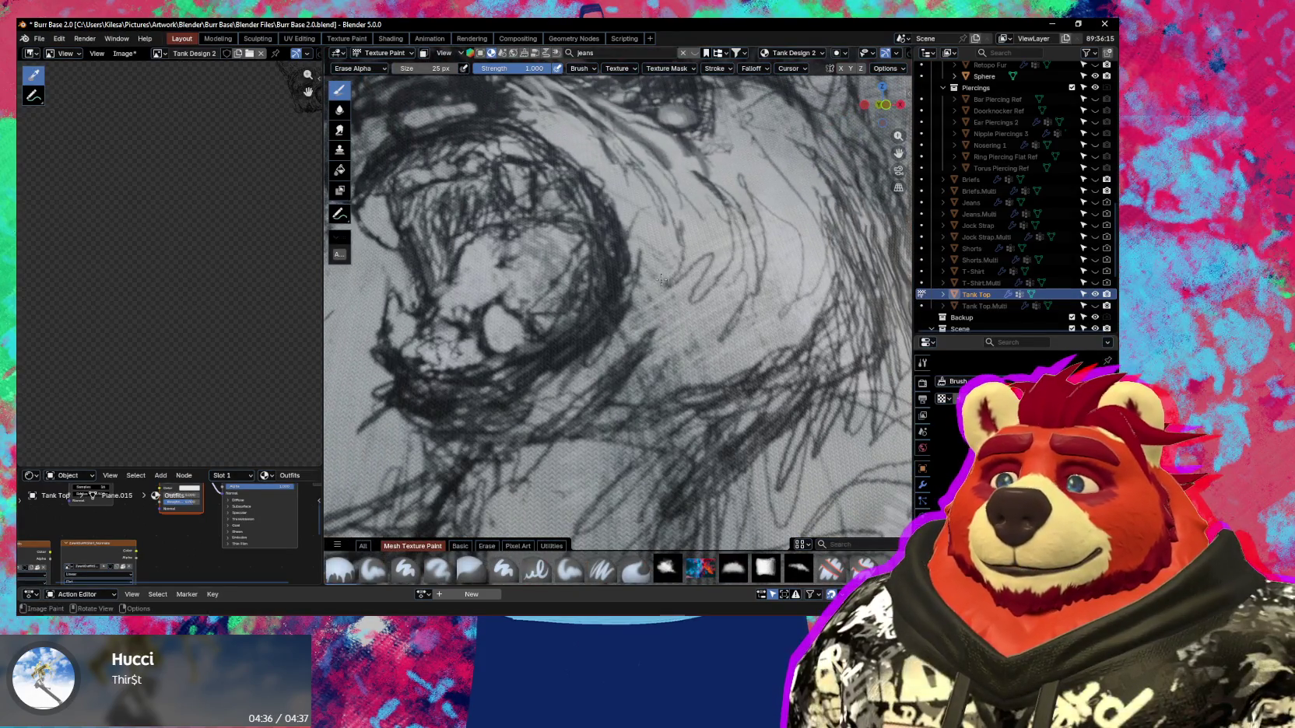
{"action": "scroll", "coordinate": [661, 280], "scroll_direction": "down", "scroll_amount": 1}
{"action": "scroll", "coordinate": [634, 265], "scroll_direction": "up", "scroll_amount": 1}
{"action": "scroll", "coordinate": [615, 226], "scroll_direction": "up", "scroll_amount": 1}
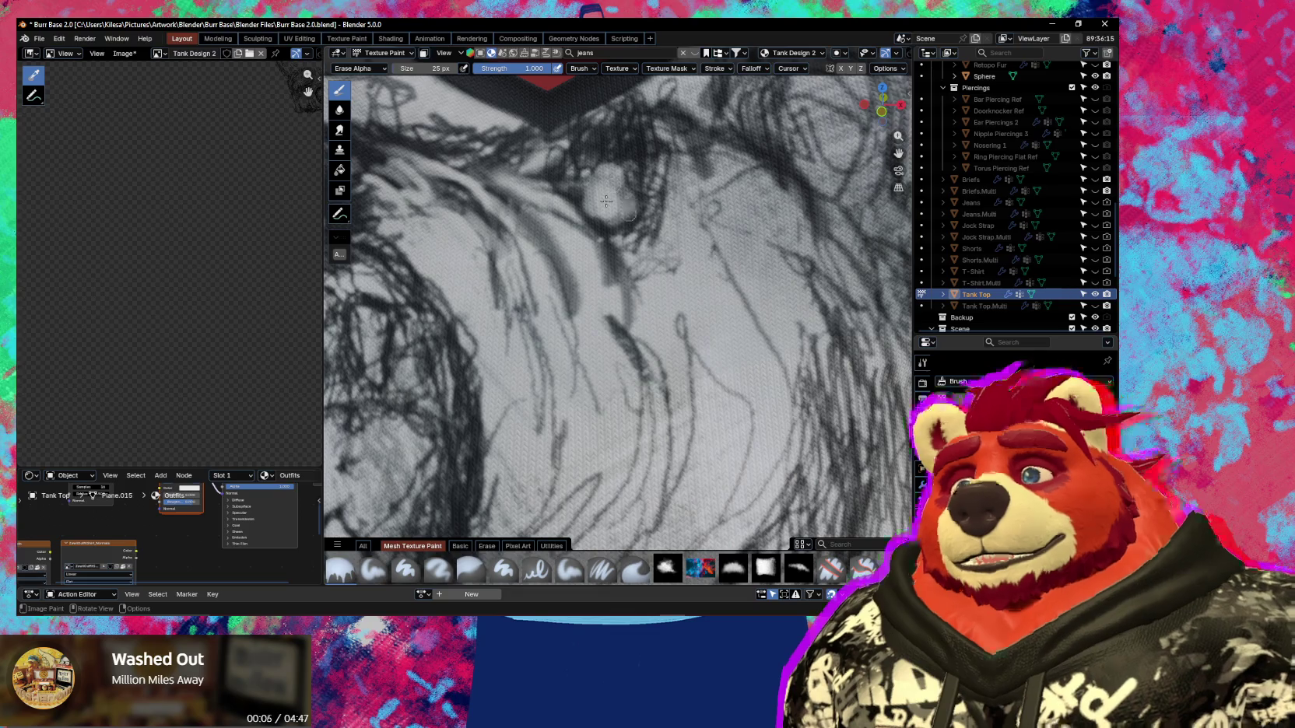
{"action": "scroll", "coordinate": [651, 226], "scroll_direction": "down", "scroll_amount": 3}
Resize the eraser brush to 38 px while viewing the whole shirt sketch.
{"action": "middle_click_drag", "start_coordinate": [651, 234], "coordinate": [670, 243]}
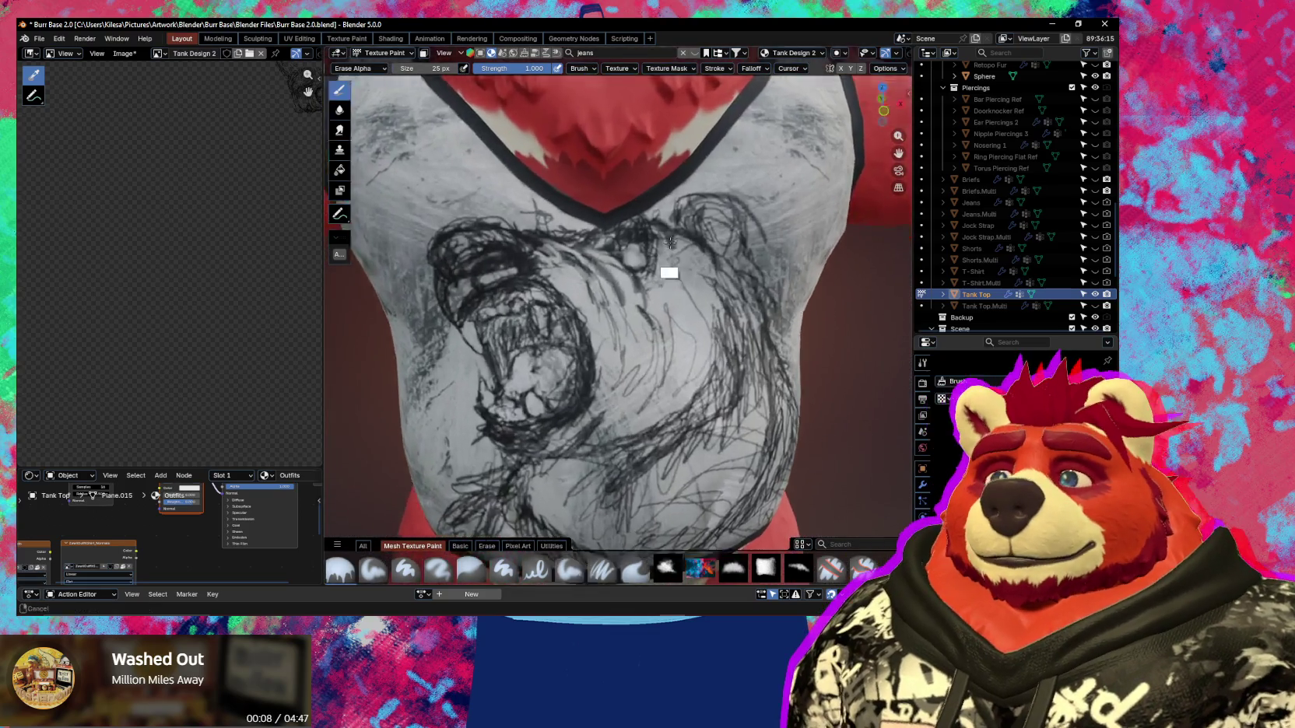
{"action": "scroll", "coordinate": [670, 242], "scroll_direction": "up", "scroll_amount": 1}
{"action": "key", "text": "f"}
{"action": "left_click", "coordinate": [638, 233]}
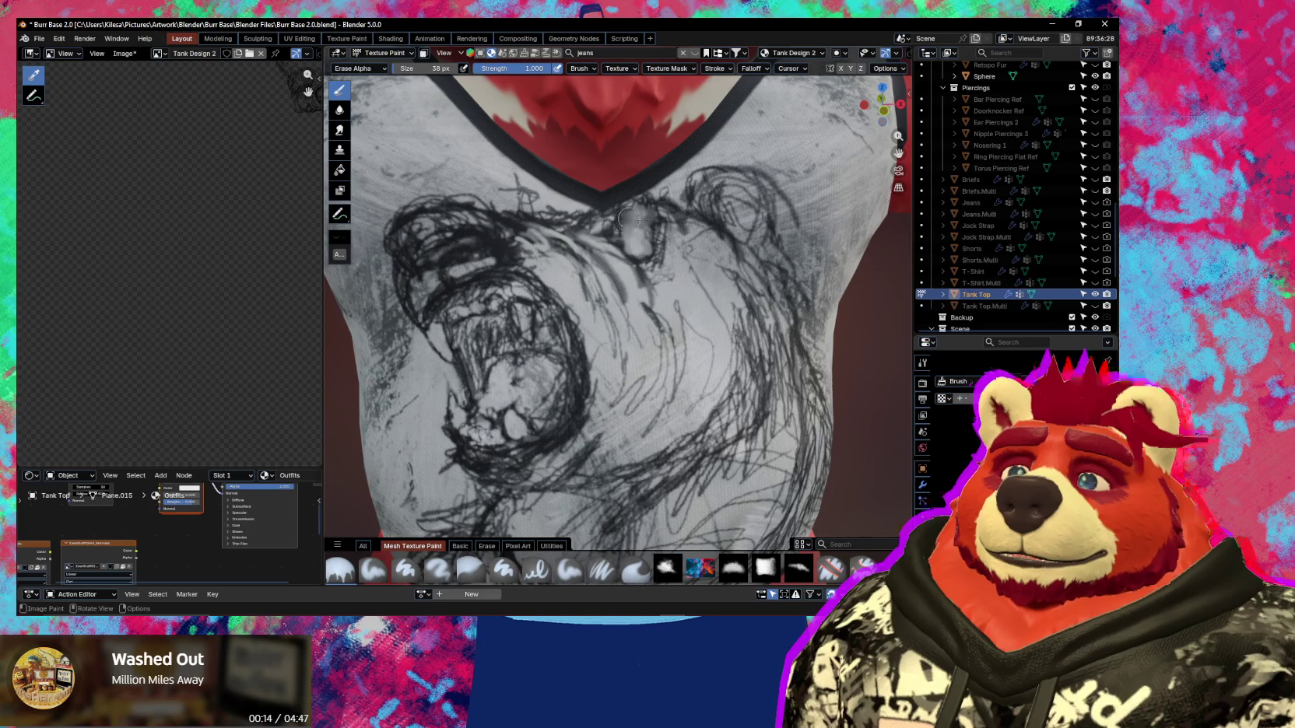
{"action": "scroll", "coordinate": [712, 253], "scroll_direction": "down", "scroll_amount": 5}
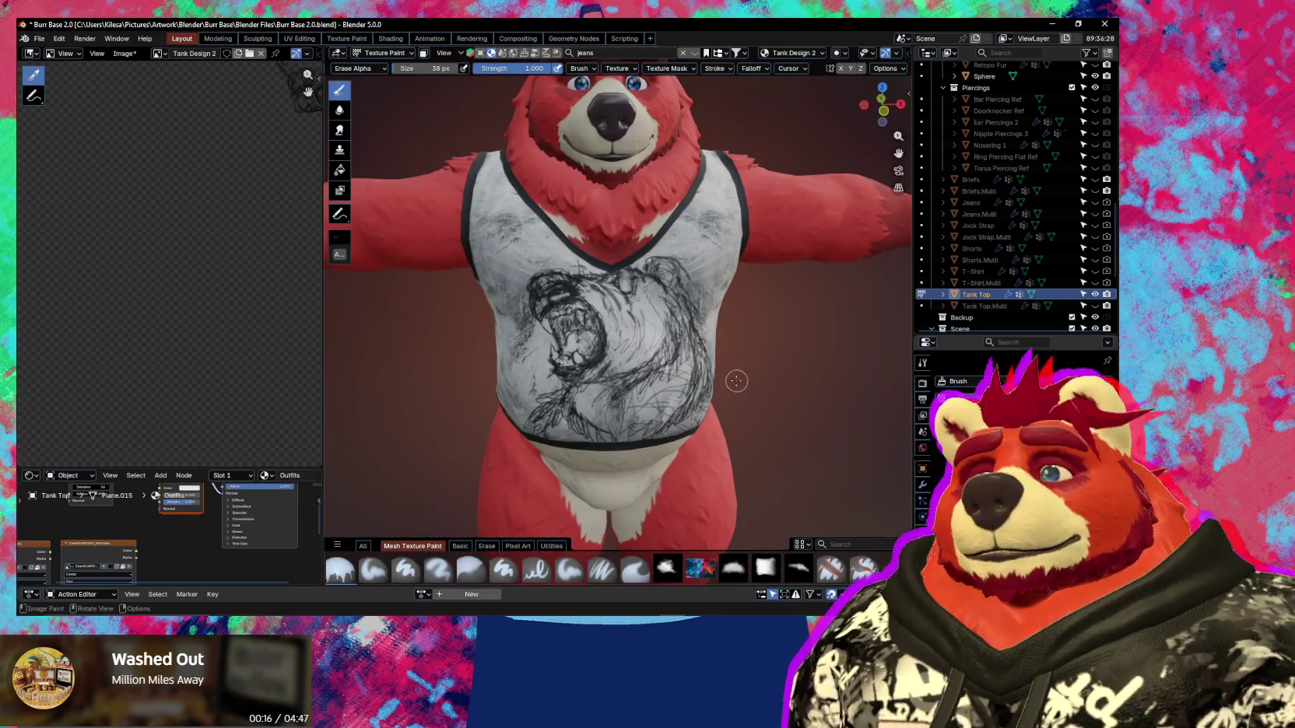
Shrink the brush to 17 px, then 8 px, toggling between drawing and erasing.
{"action": "middle_click_drag", "start_coordinate": [736, 381], "coordinate": [675, 320]}
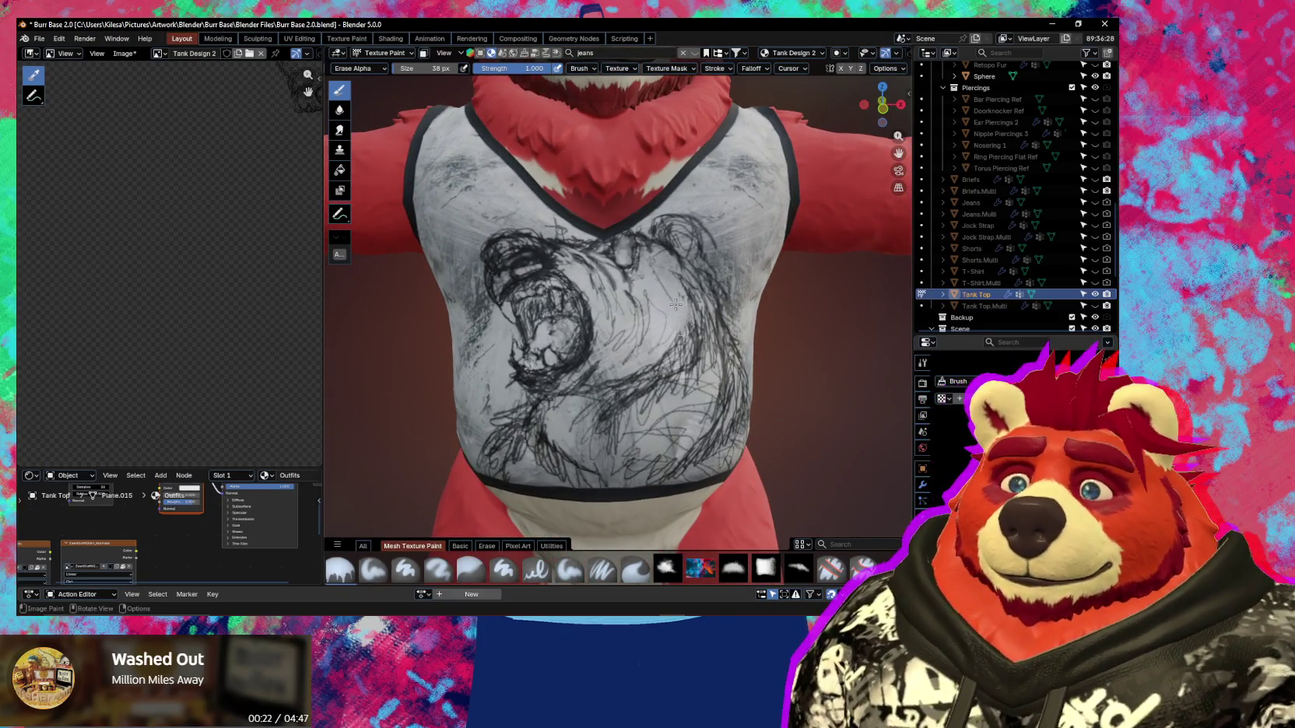
{"action": "key", "text": "bracketleft"}
{"action": "key", "text": "bracketleft"}
{"action": "key", "text": "bracketleft"}
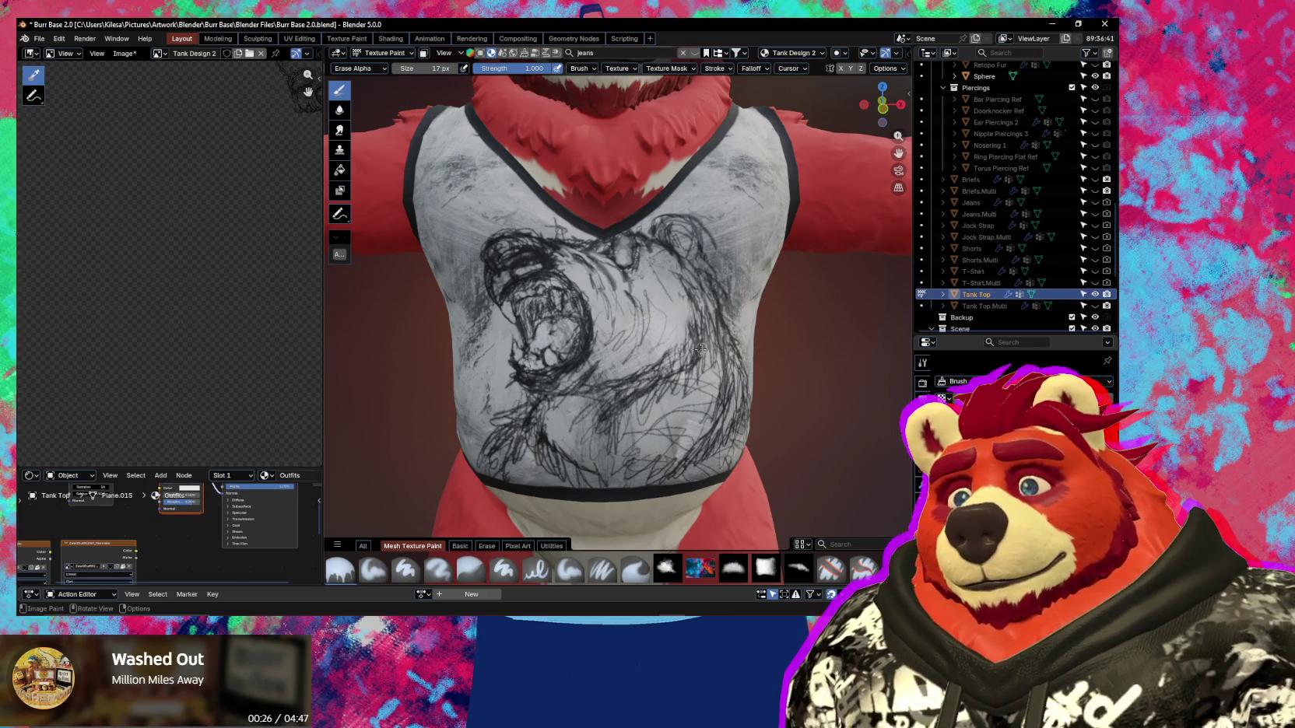
{"action": "middle_click_drag", "start_coordinate": [667, 383], "coordinate": [661, 298]}
{"action": "left_click", "coordinate": [667, 568]}
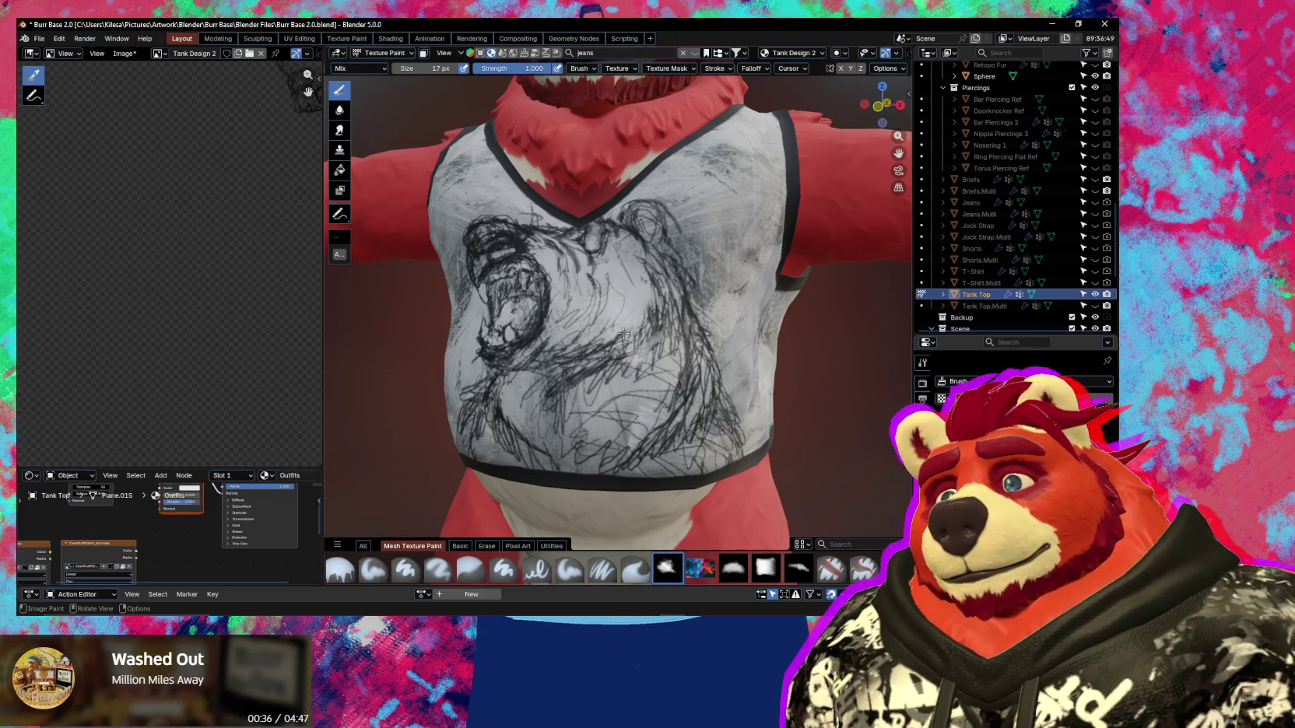
{"action": "key", "text": "e"}
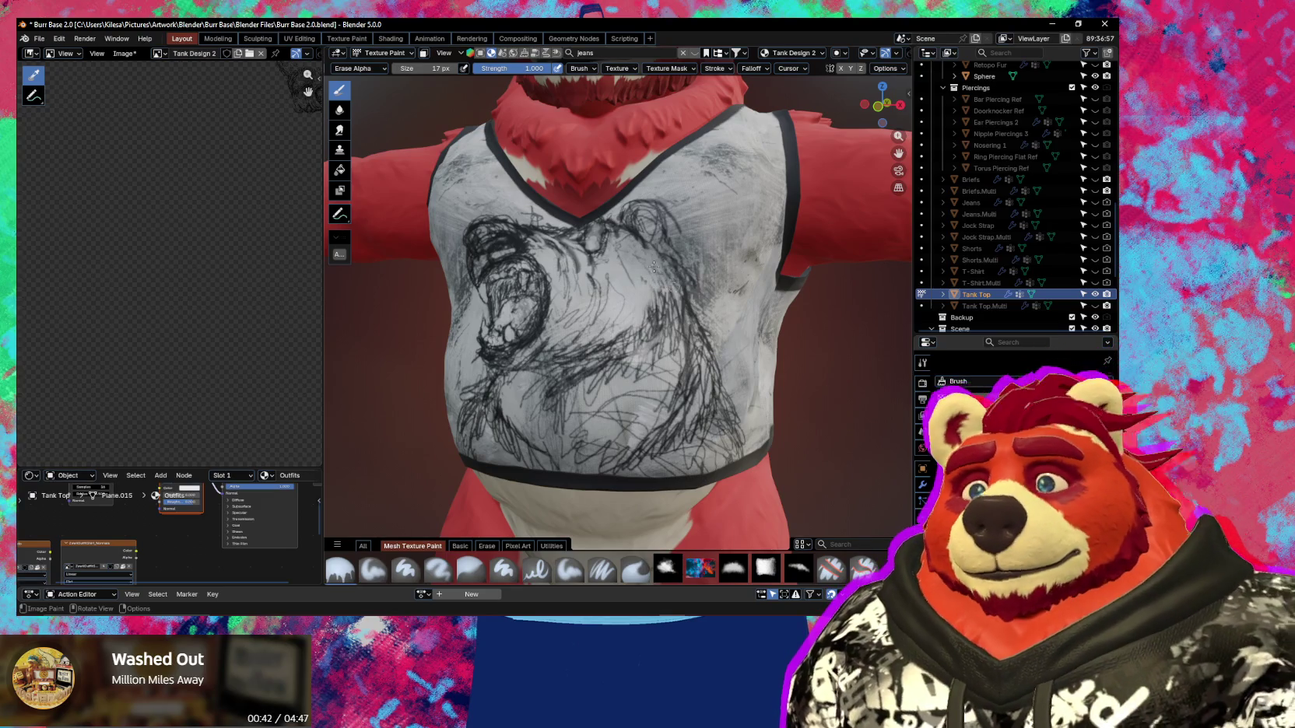
{"action": "key", "text": "f"}
{"action": "left_click", "coordinate": [664, 292]}
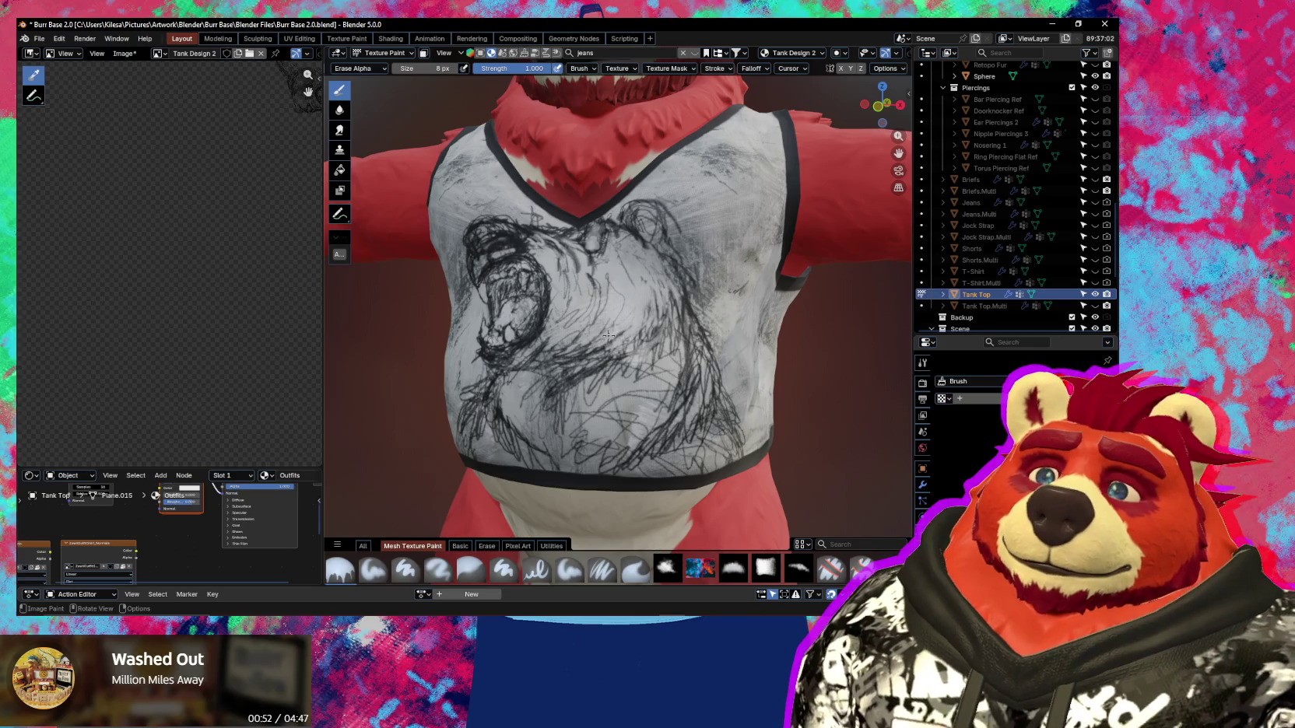
Orbit and zoom around the bear to check the front sketch from several angles.
{"action": "scroll", "coordinate": [624, 339], "scroll_direction": "down", "scroll_amount": 2}
{"action": "scroll", "coordinate": [624, 339], "scroll_direction": "down", "scroll_amount": 3}
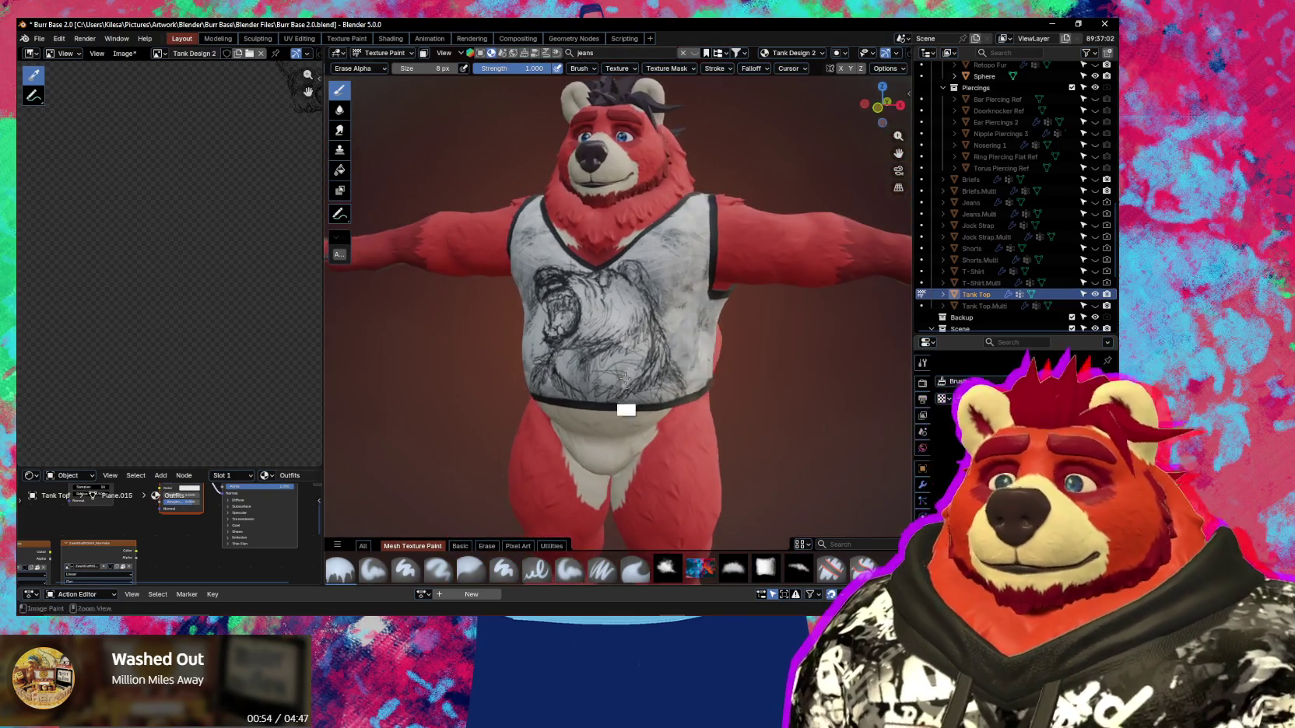
{"action": "scroll", "coordinate": [626, 328], "scroll_direction": "up", "scroll_amount": 5}
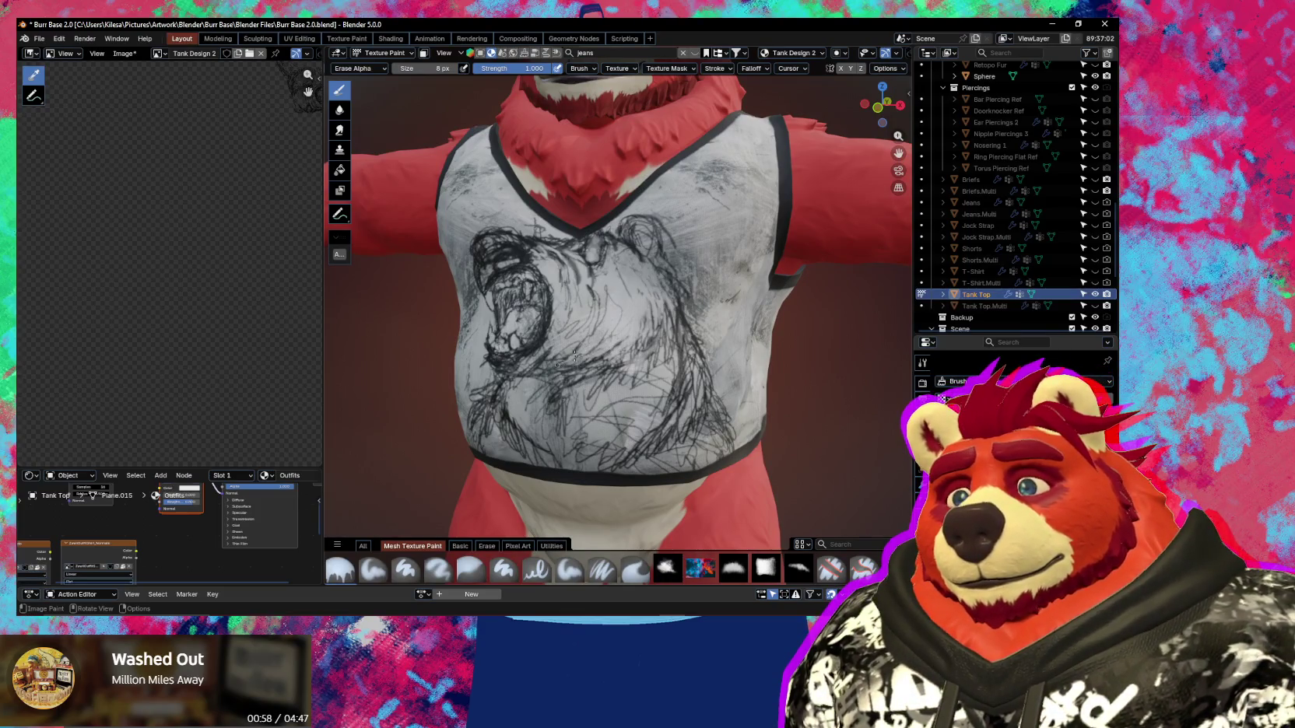
{"action": "scroll", "coordinate": [559, 355], "scroll_direction": "down", "scroll_amount": 3}
{"action": "scroll", "coordinate": [559, 354], "scroll_direction": "down", "scroll_amount": 2}
{"action": "mouse_move", "coordinate": [559, 355]}
{"action": "middle_mouse_down"}
{"action": "mouse_move", "coordinate": [614, 450]}
{"action": "mouse_move", "coordinate": [595, 401]}
{"action": "middle_mouse_up"}
{"action": "scroll", "coordinate": [595, 402], "scroll_direction": "up", "scroll_amount": 1}
{"action": "scroll", "coordinate": [576, 395], "scroll_direction": "up", "scroll_amount": 2}
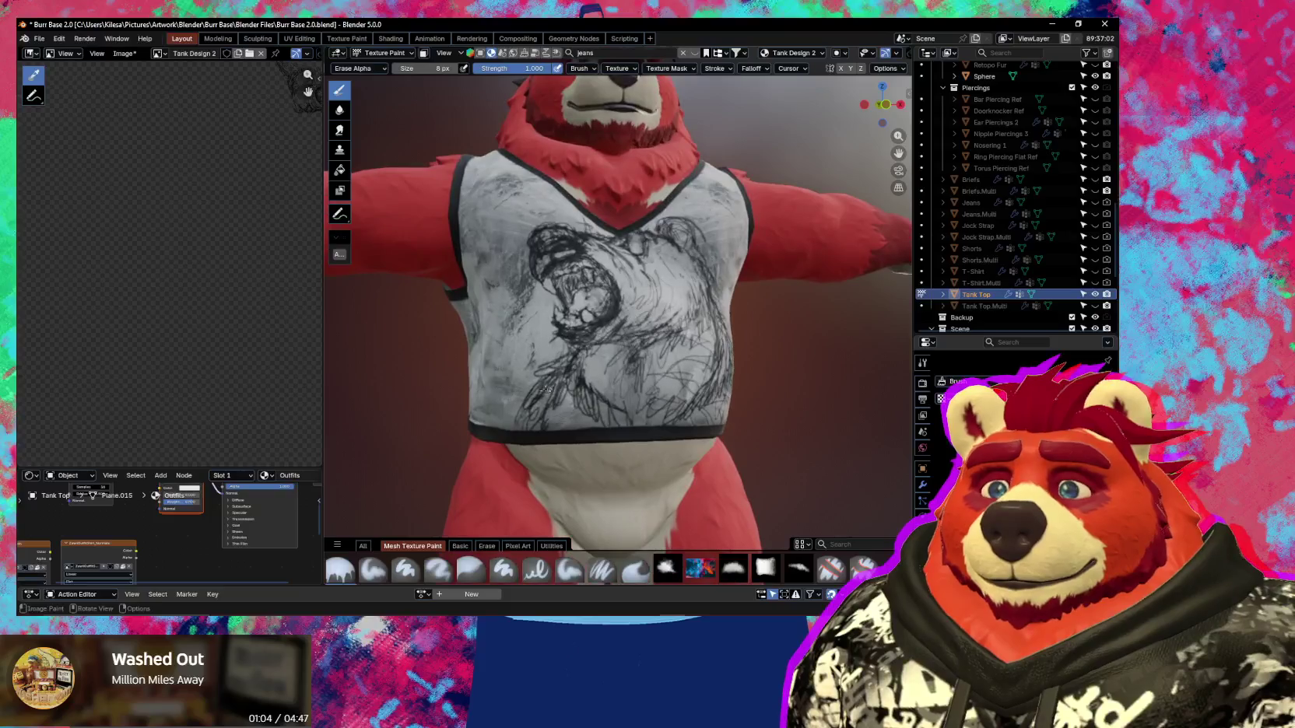
{"action": "mouse_move", "coordinate": [532, 413]}
{"action": "middle_mouse_down"}
{"action": "mouse_move", "coordinate": [529, 454]}
{"action": "mouse_move", "coordinate": [542, 373]}
{"action": "middle_mouse_up"}
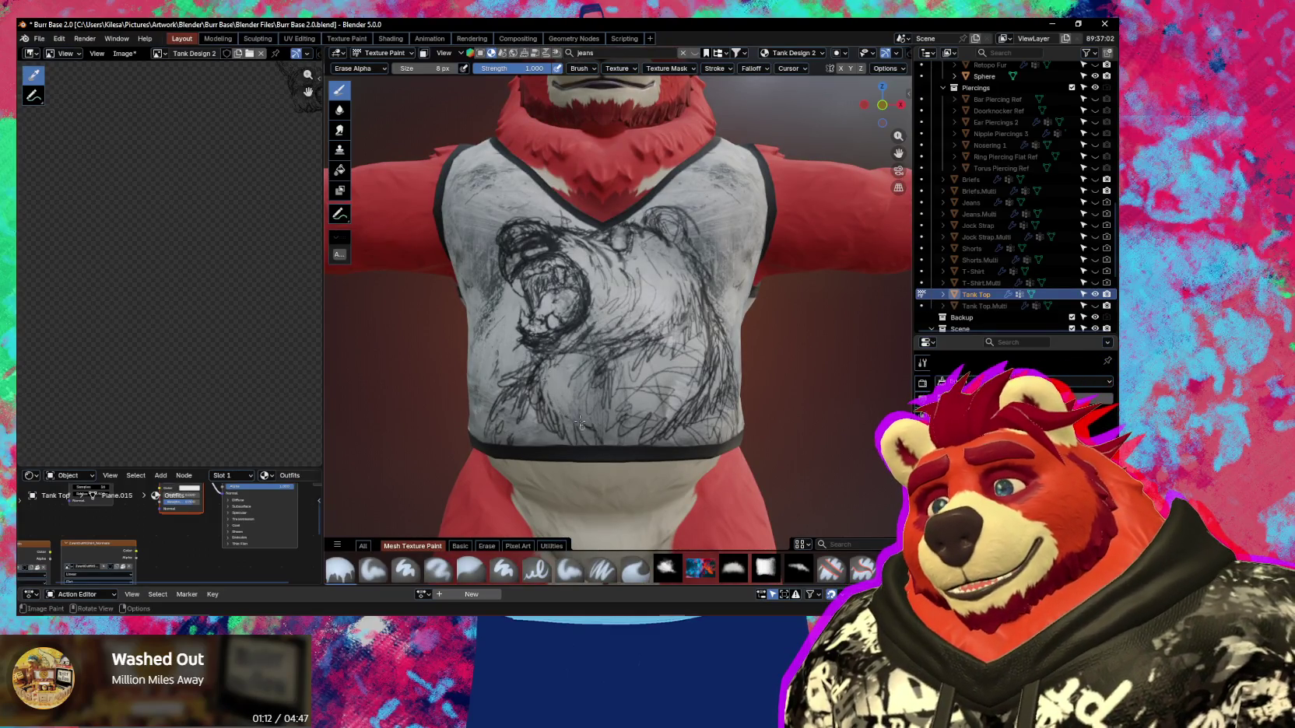
{"action": "scroll", "coordinate": [599, 396], "scroll_direction": "down", "scroll_amount": 3}
{"action": "middle_click_drag", "start_coordinate": [587, 471], "coordinate": [559, 448]}
{"action": "scroll", "coordinate": [537, 424], "scroll_direction": "up", "scroll_amount": 3}
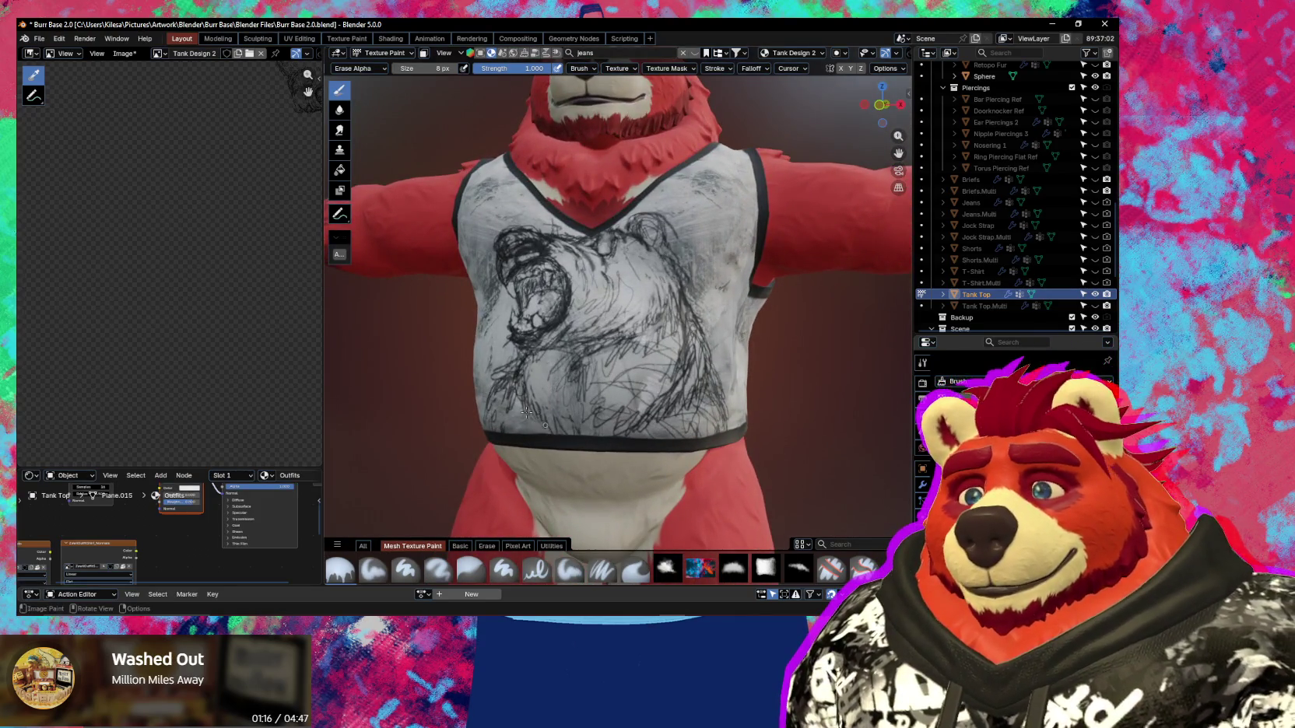
{"action": "middle_click_drag", "start_coordinate": [577, 440], "coordinate": [582, 456]}
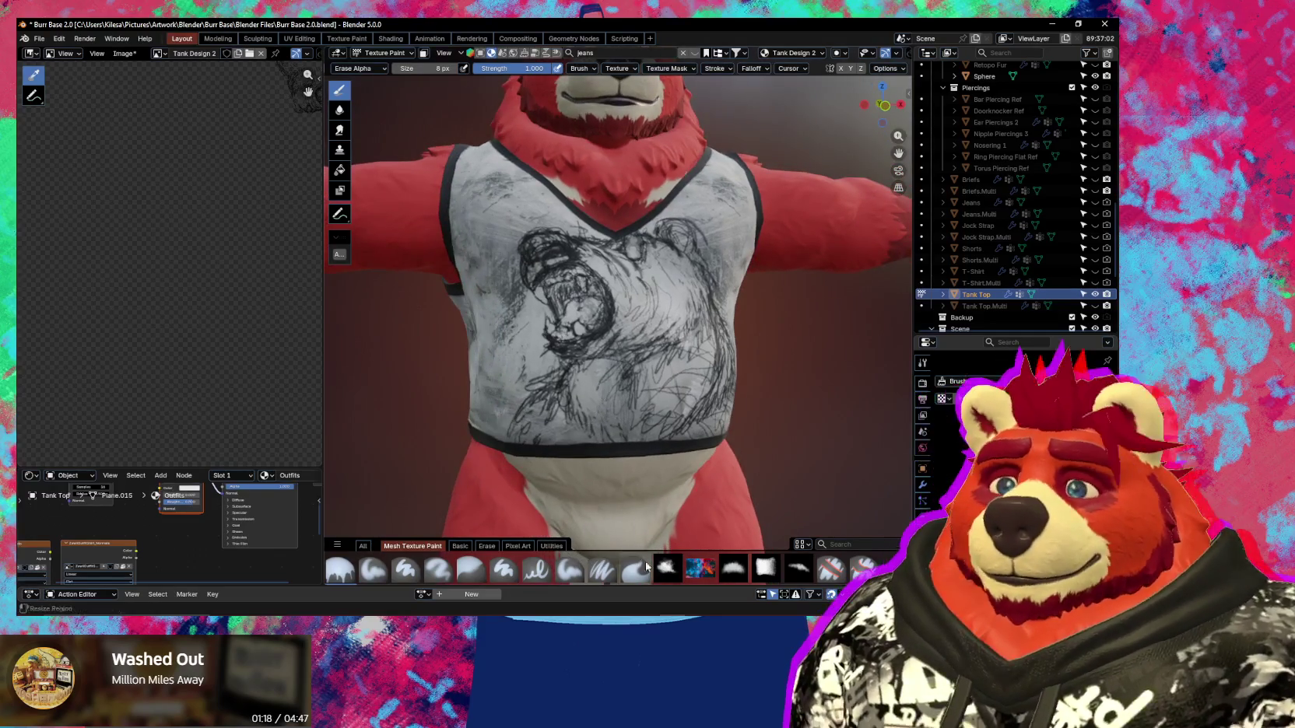
Choose the pencil brush in Mix mode and bring the bear to a front view.
{"action": "left_click", "coordinate": [665, 567]}
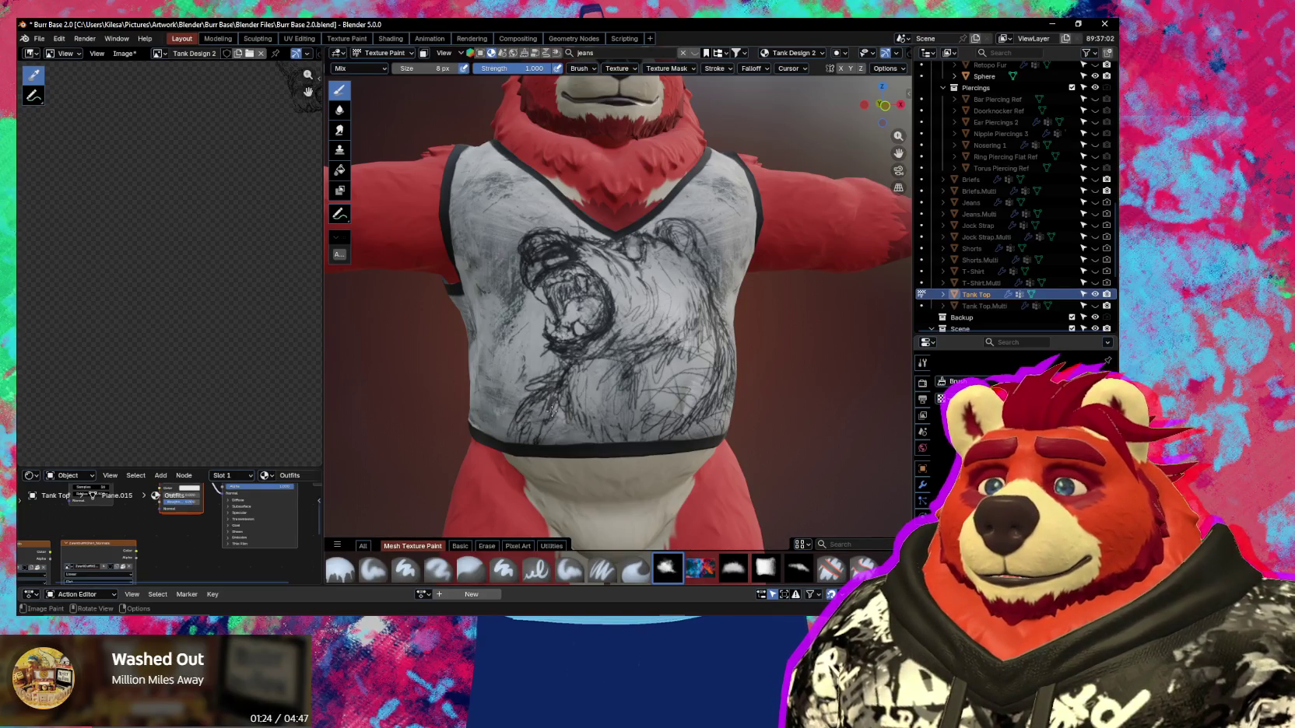
{"action": "middle_click_drag", "start_coordinate": [552, 410], "coordinate": [669, 423]}
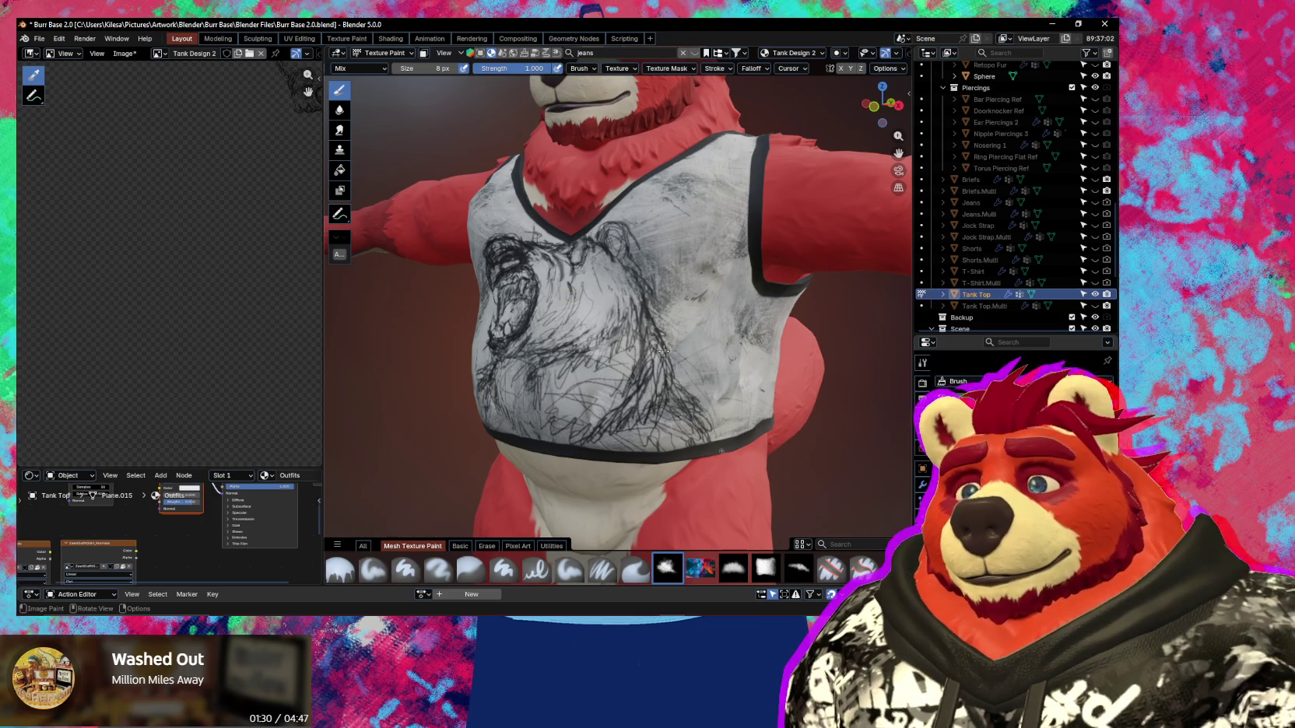
{"action": "scroll", "coordinate": [663, 351], "scroll_direction": "down", "scroll_amount": 6}
{"action": "middle_click_drag", "start_coordinate": [663, 351], "coordinate": [728, 490]}
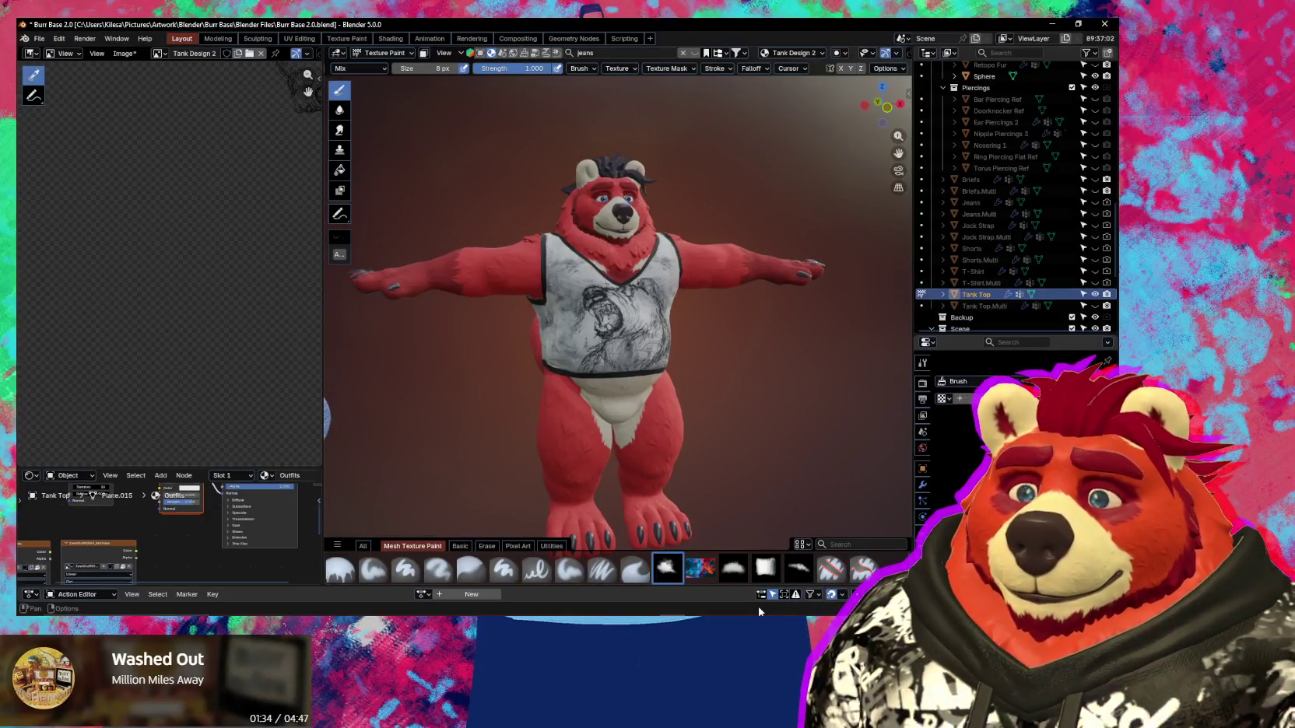
Turn to the tank top's back and pencil-sketch the strokes of the letter R.
{"action": "middle_click_drag", "start_coordinate": [592, 327], "coordinate": [667, 363]}
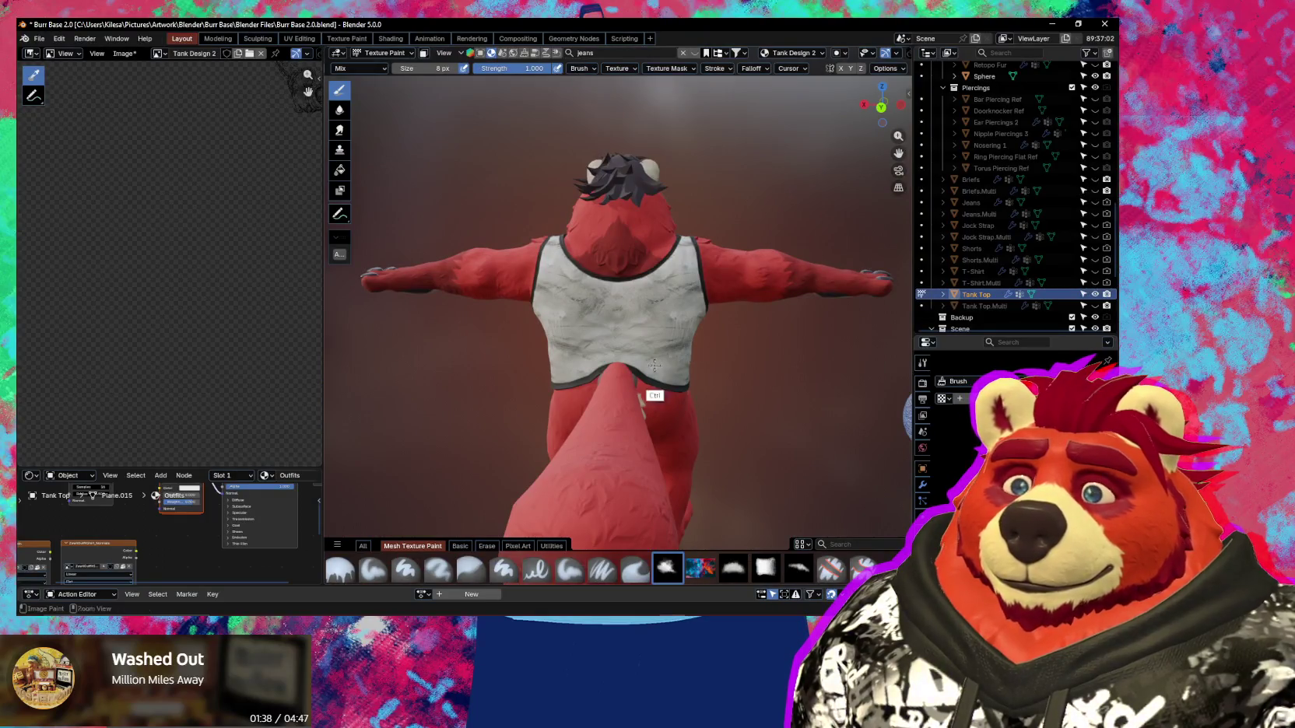
{"action": "scroll", "coordinate": [663, 387], "scroll_direction": "up", "scroll_amount": 3}
{"action": "scroll", "coordinate": [705, 323], "scroll_direction": "up", "scroll_amount": 2}
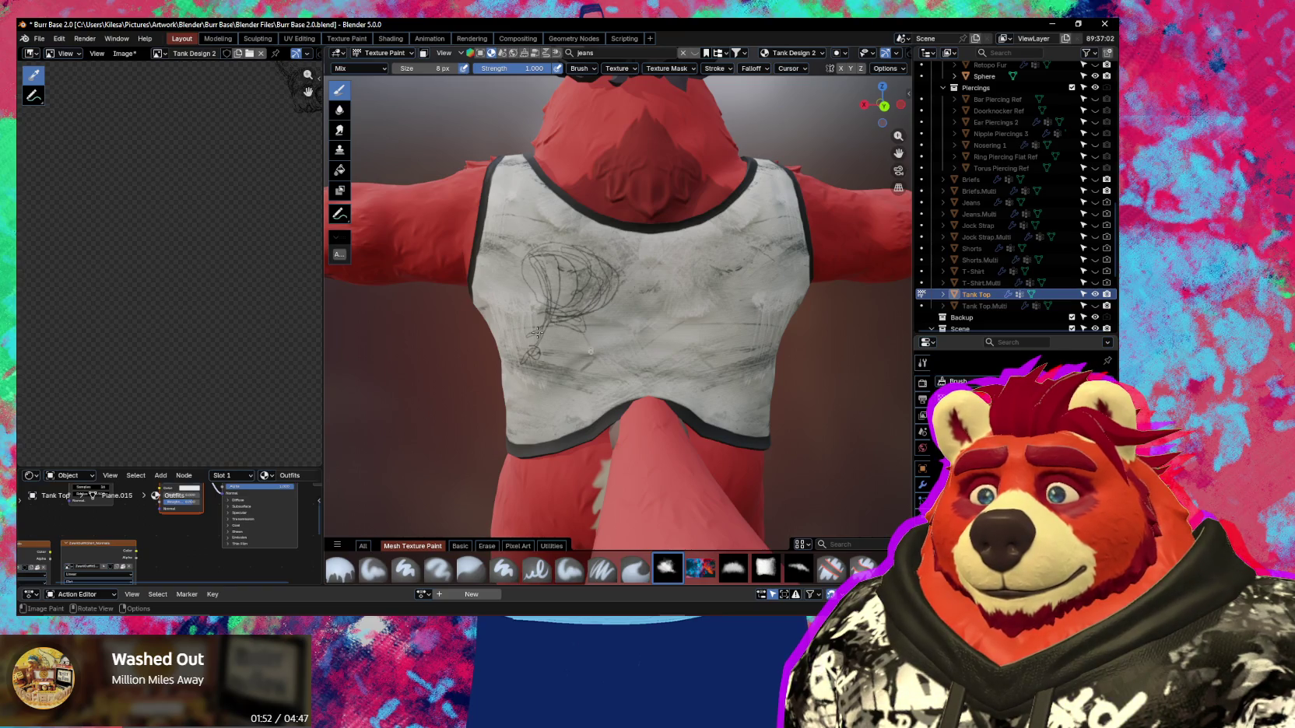
{"action": "left_click_drag", "start_coordinate": [574, 314], "coordinate": [587, 368]}
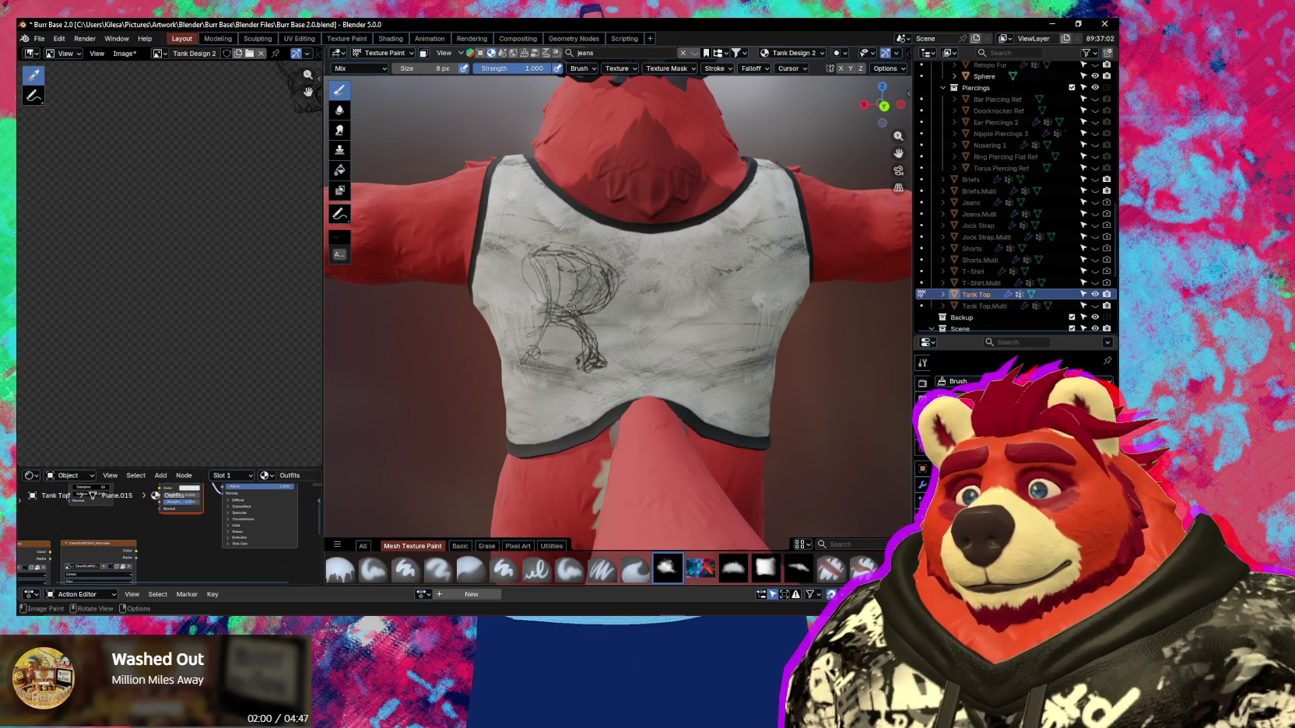
{"action": "left_click_drag", "start_coordinate": [570, 306], "coordinate": [547, 312]}
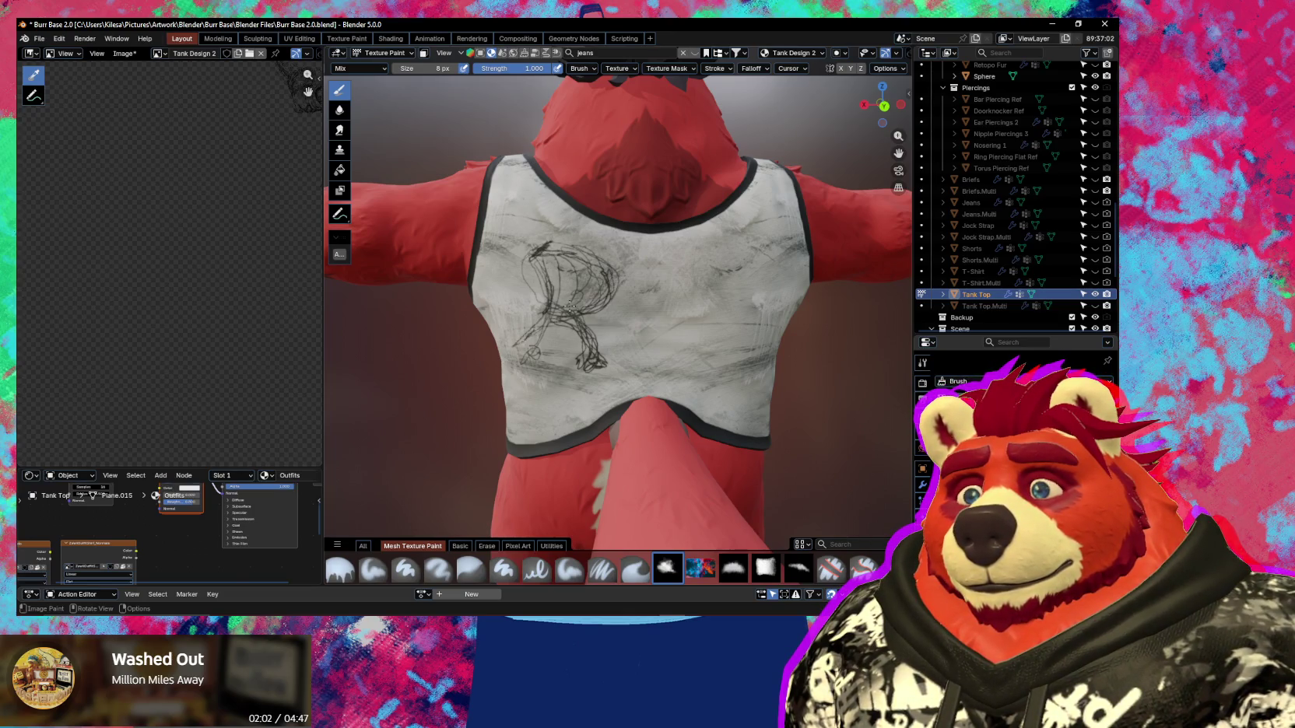
{"action": "mouse_move", "coordinate": [520, 366]}
{"action": "left_mouse_down"}
{"action": "mouse_move", "coordinate": [549, 316]}
{"action": "mouse_move", "coordinate": [536, 349]}
{"action": "left_mouse_up"}
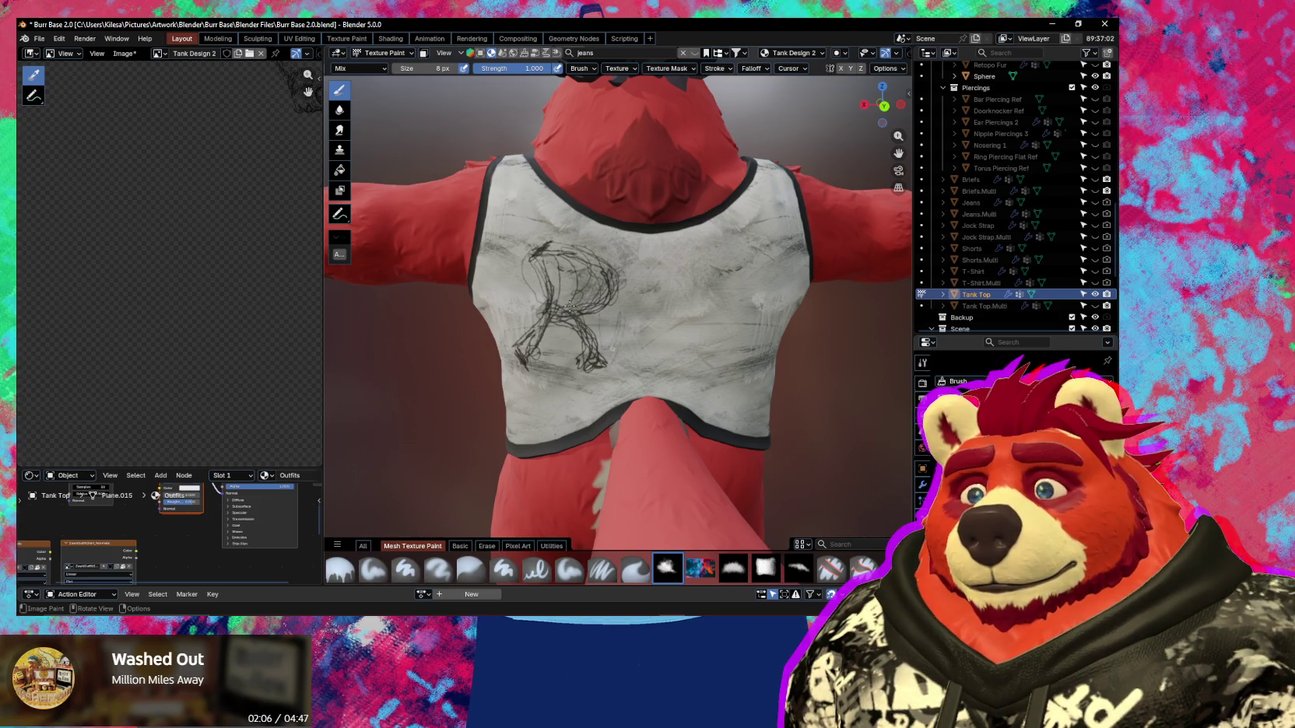
{"action": "mouse_move", "coordinate": [600, 356]}
{"action": "left_mouse_down"}
{"action": "mouse_move", "coordinate": [615, 352]}
{"action": "mouse_move", "coordinate": [612, 366]}
{"action": "left_mouse_up"}
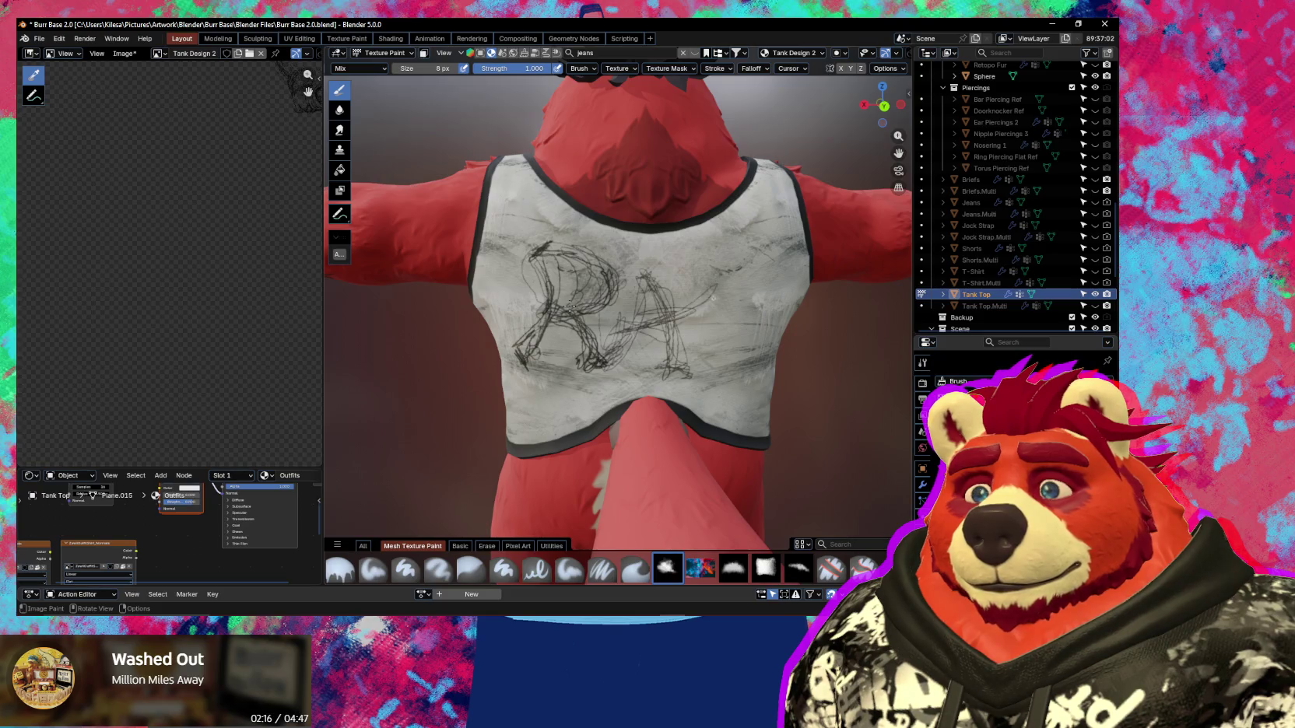
Sketch the letters A and D beside the R to complete RAD.
{"action": "middle_click_drag", "start_coordinate": [570, 305], "coordinate": [683, 304]}
{"action": "mouse_move", "coordinate": [684, 305]}
{"action": "left_mouse_down"}
{"action": "mouse_move", "coordinate": [677, 372]}
{"action": "mouse_move", "coordinate": [708, 288]}
{"action": "mouse_move", "coordinate": [684, 304]}
{"action": "left_mouse_up"}
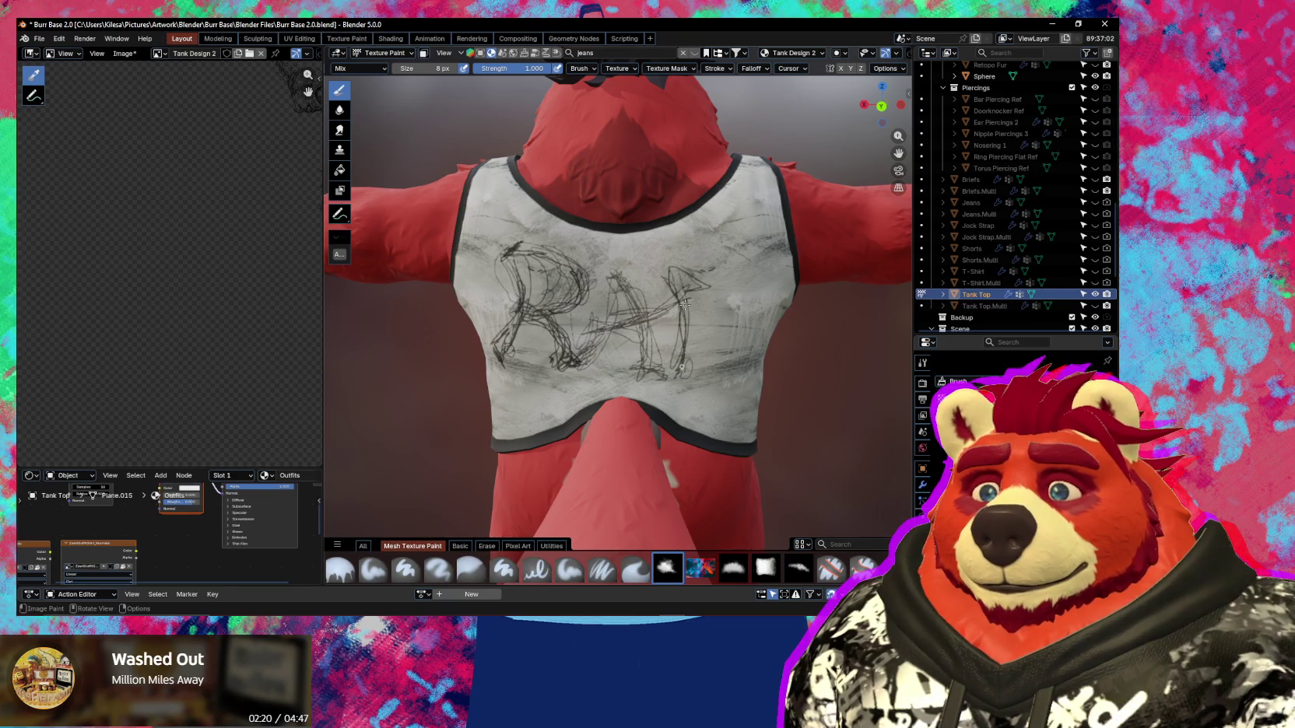
{"action": "middle_click_drag", "start_coordinate": [685, 273], "coordinate": [669, 272]}
{"action": "mouse_move", "coordinate": [635, 261]}
{"action": "left_mouse_down"}
{"action": "mouse_move", "coordinate": [665, 373]}
{"action": "mouse_move", "coordinate": [657, 273]}
{"action": "mouse_move", "coordinate": [685, 372]}
{"action": "left_mouse_up"}
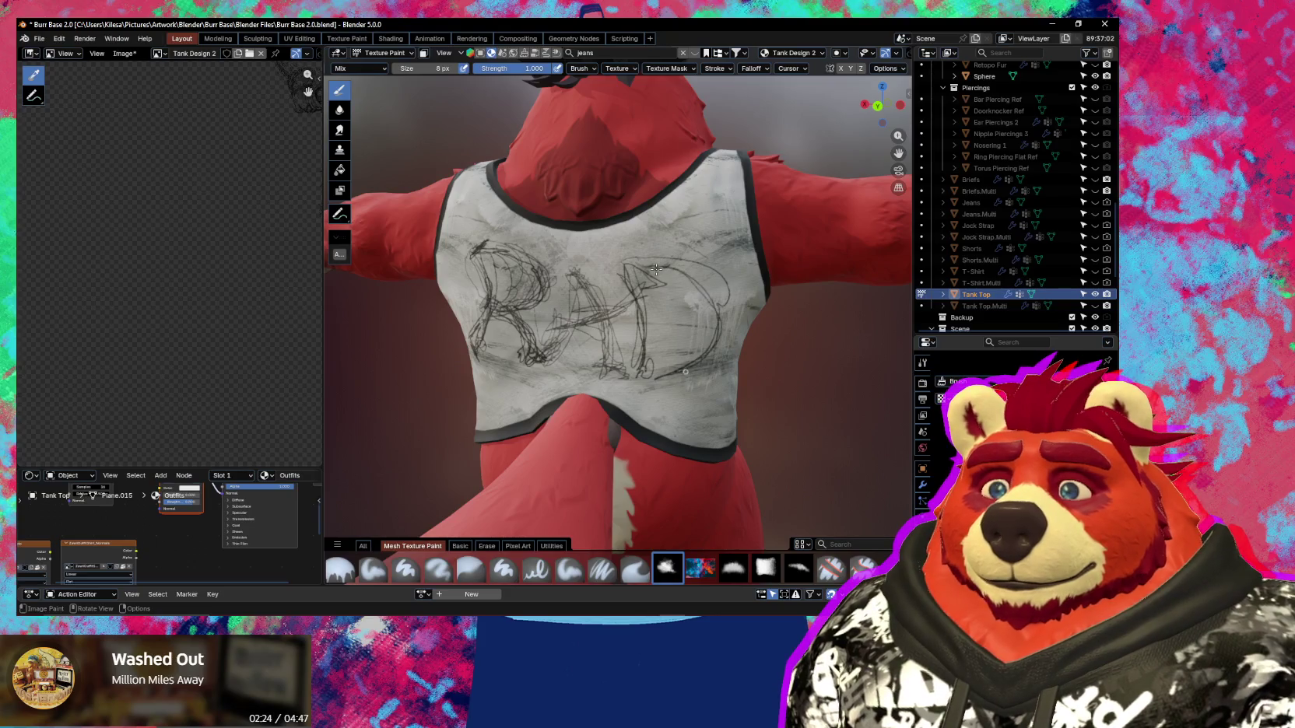
Pull back to view the whole character and add a dark stroke to the D.
{"action": "middle_click_drag", "start_coordinate": [557, 313], "coordinate": [601, 294]}
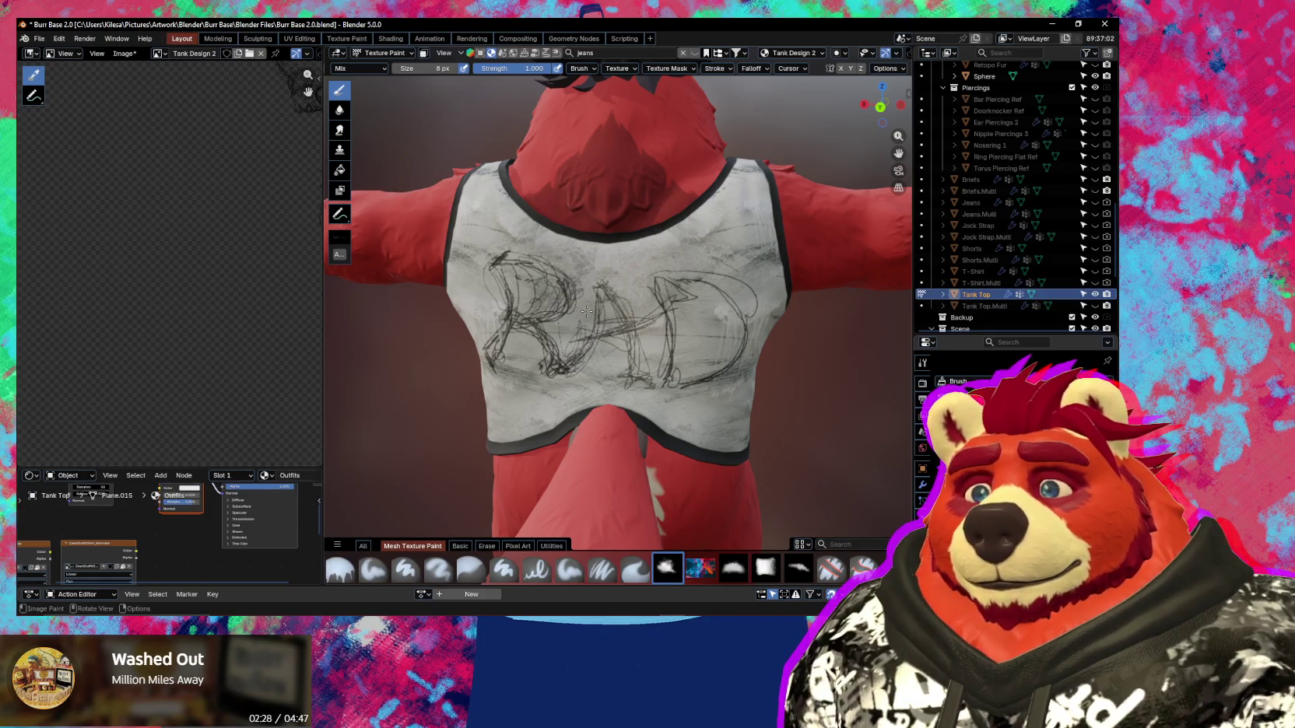
{"action": "mouse_move", "coordinate": [603, 312]}
{"action": "middle_mouse_down", "text": "ctrl"}
{"action": "mouse_move", "coordinate": [688, 302]}
{"action": "mouse_move", "coordinate": [688, 250]}
{"action": "middle_mouse_up", "text": "ctrl"}
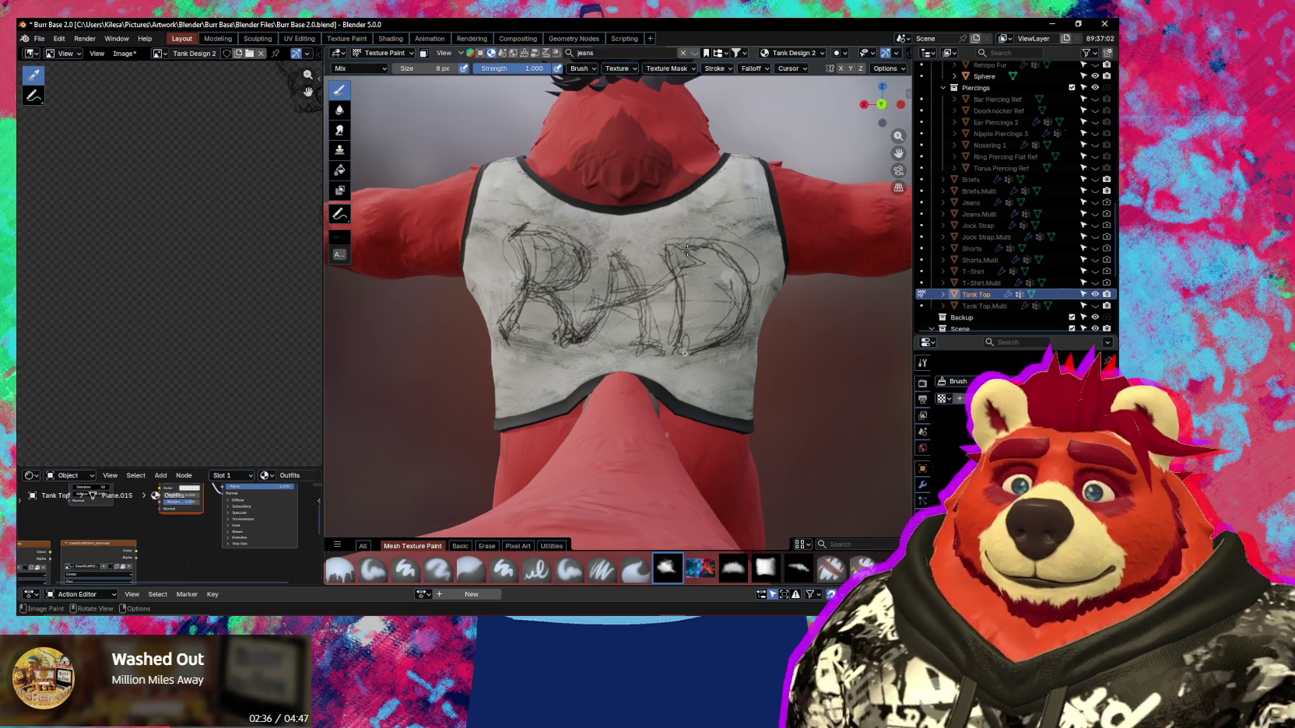
{"action": "mouse_move", "coordinate": [688, 250]}
{"action": "middle_mouse_down", "text": "ctrl"}
{"action": "mouse_move", "coordinate": [685, 327]}
{"action": "mouse_move", "coordinate": [646, 351]}
{"action": "mouse_move", "coordinate": [614, 269]}
{"action": "middle_mouse_up", "text": "ctrl"}
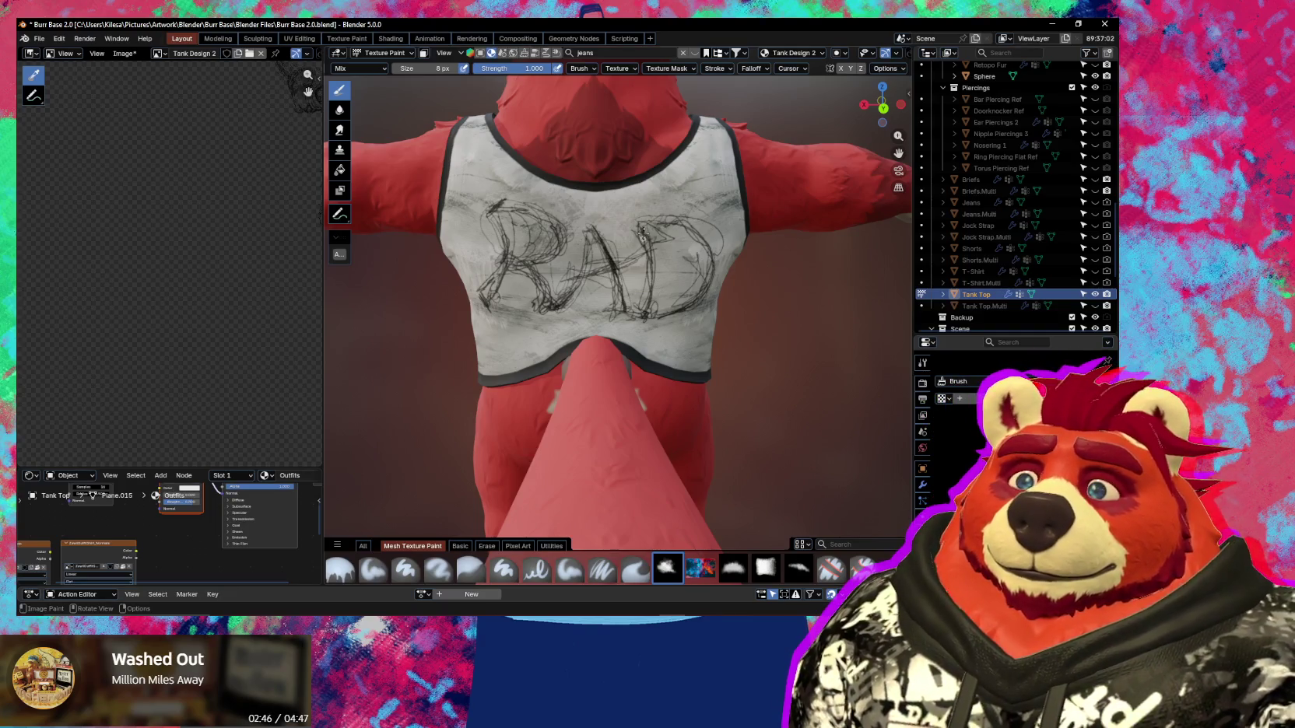
{"action": "left_click_drag", "start_coordinate": [642, 232], "coordinate": [640, 270]}
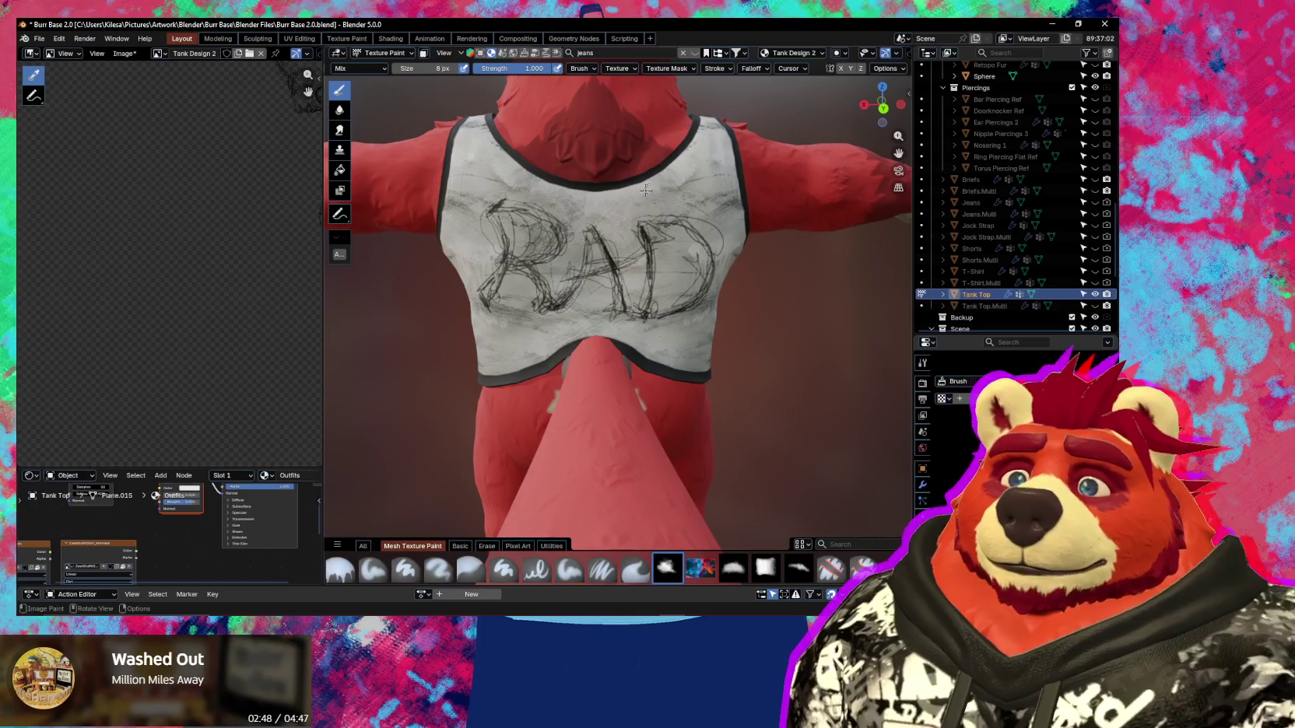
{"action": "scroll", "coordinate": [646, 243], "scroll_direction": "down", "scroll_amount": 5}
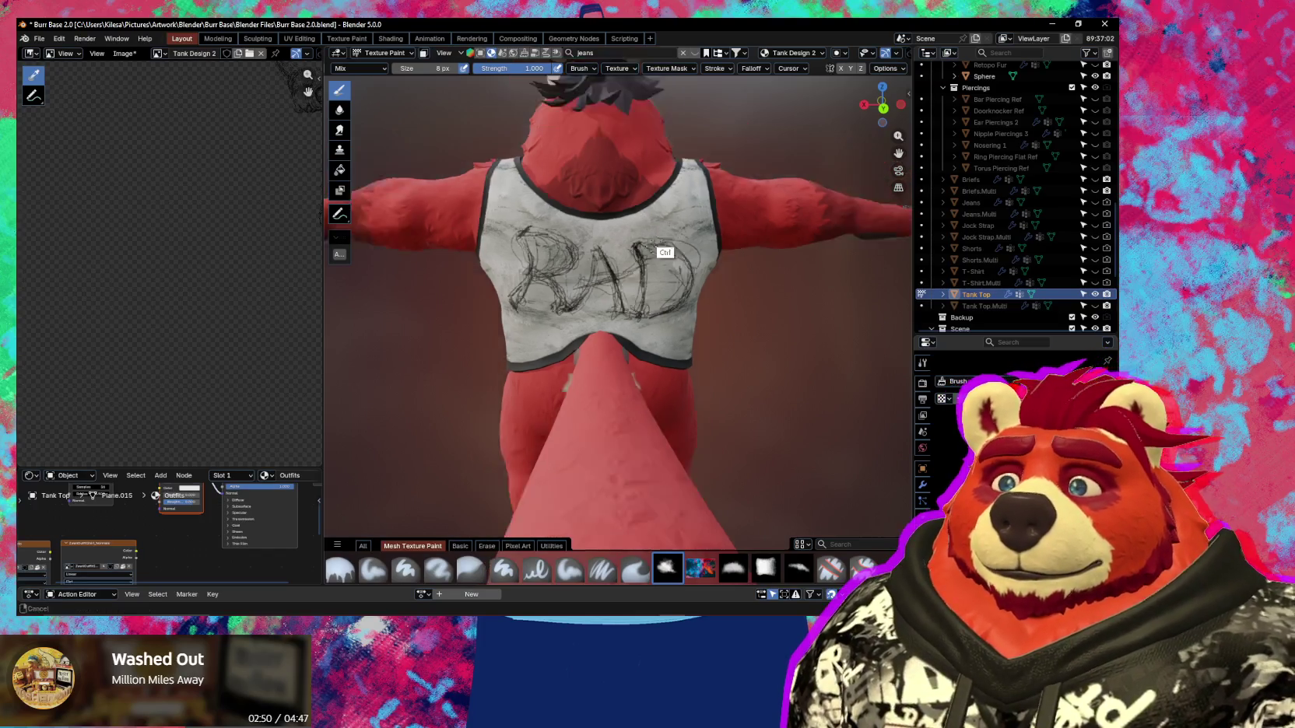
{"action": "scroll", "coordinate": [670, 200], "scroll_direction": "up", "scroll_amount": 5}
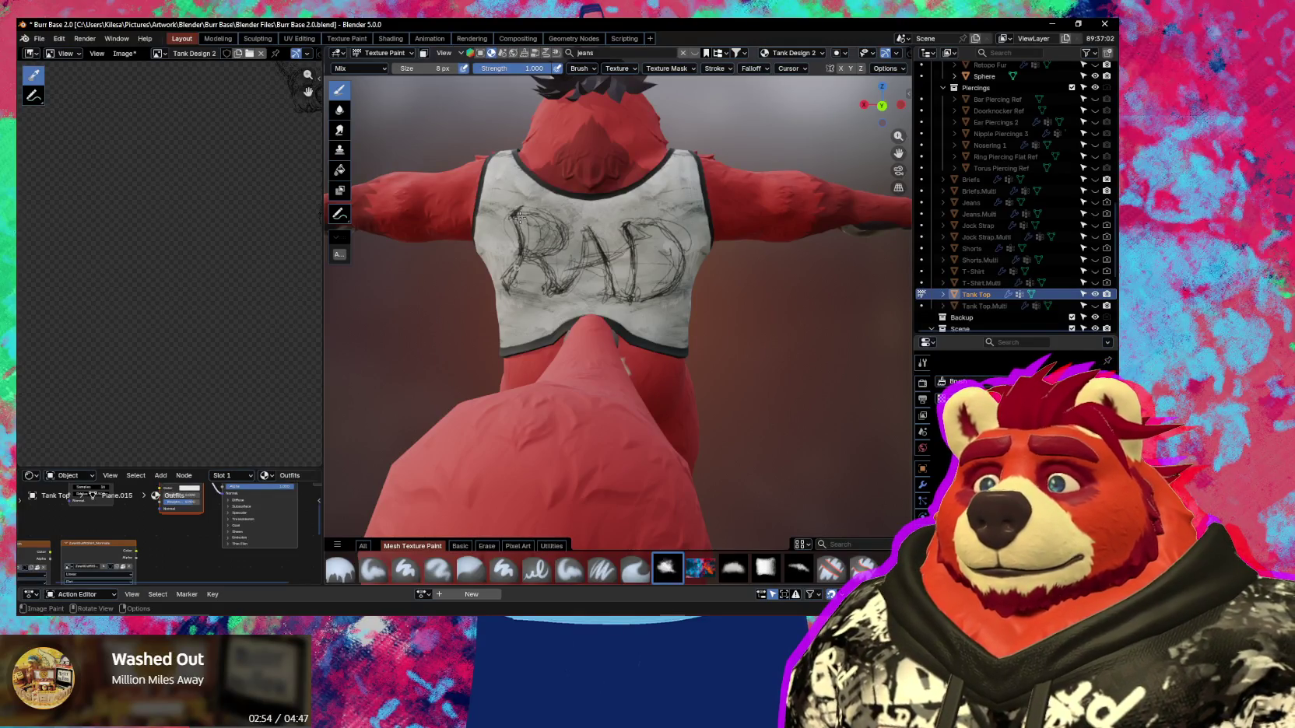
{"action": "middle_click_drag", "start_coordinate": [509, 271], "coordinate": [559, 266]}
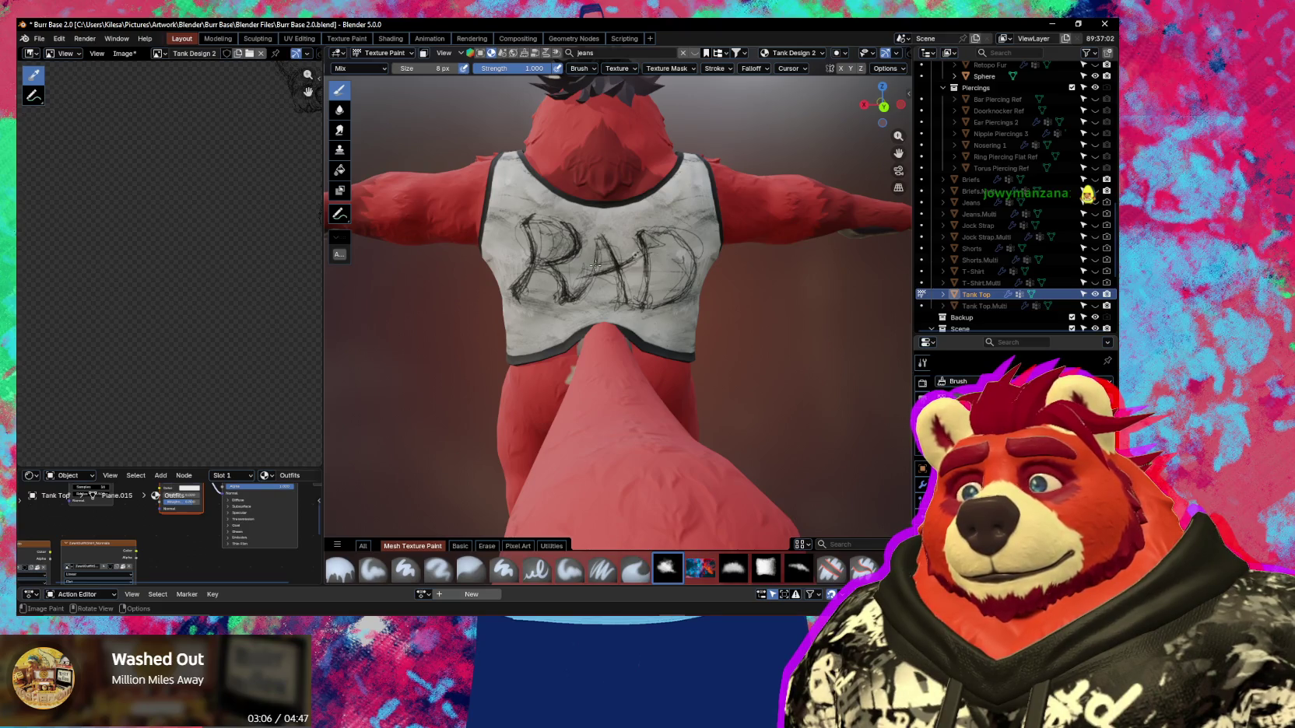
{"action": "mouse_move", "coordinate": [634, 257]}
{"action": "middle_mouse_down"}
{"action": "mouse_move", "coordinate": [667, 265]}
{"action": "mouse_move", "coordinate": [620, 248]}
{"action": "middle_mouse_up"}
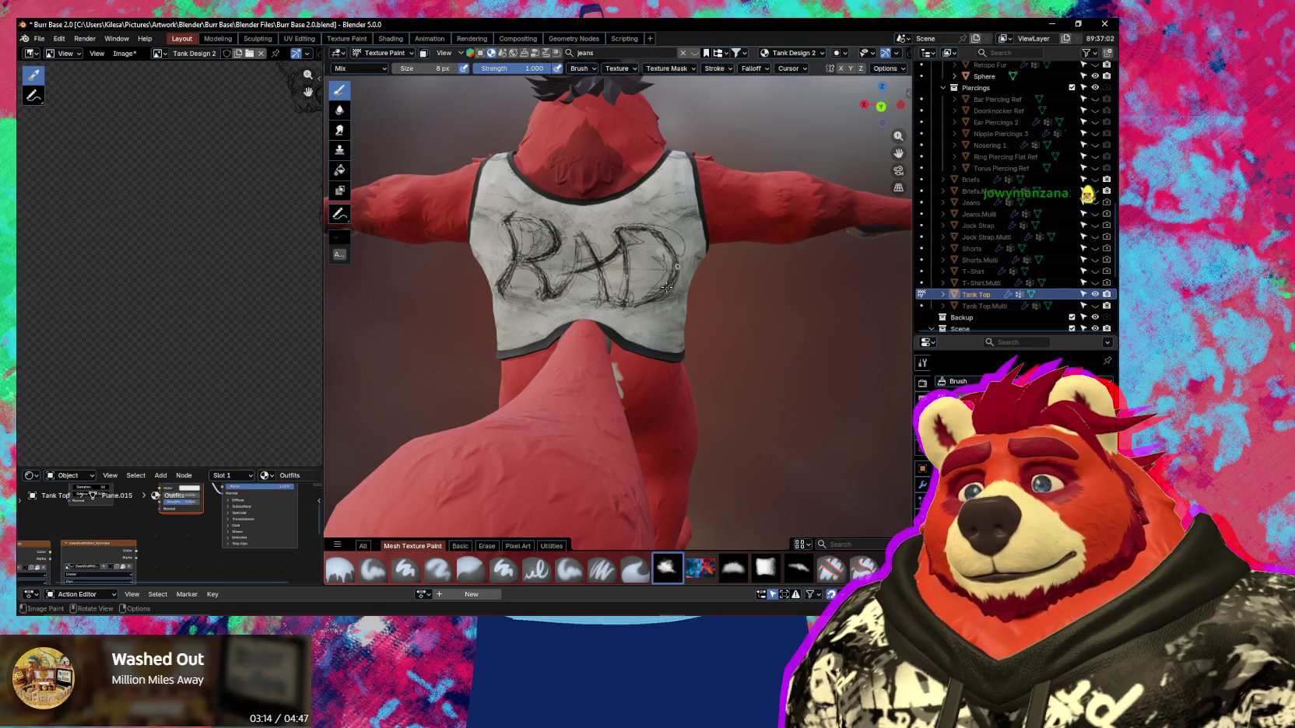
{"action": "mouse_move", "coordinate": [667, 287]}
{"action": "middle_mouse_down", "text": "ctrl"}
{"action": "mouse_move", "coordinate": [569, 438]}
{"action": "mouse_move", "coordinate": [706, 329]}
{"action": "mouse_move", "coordinate": [597, 251]}
{"action": "middle_mouse_up", "text": "ctrl"}
{"action": "scroll", "coordinate": [597, 251], "scroll_direction": "up", "scroll_amount": 5}
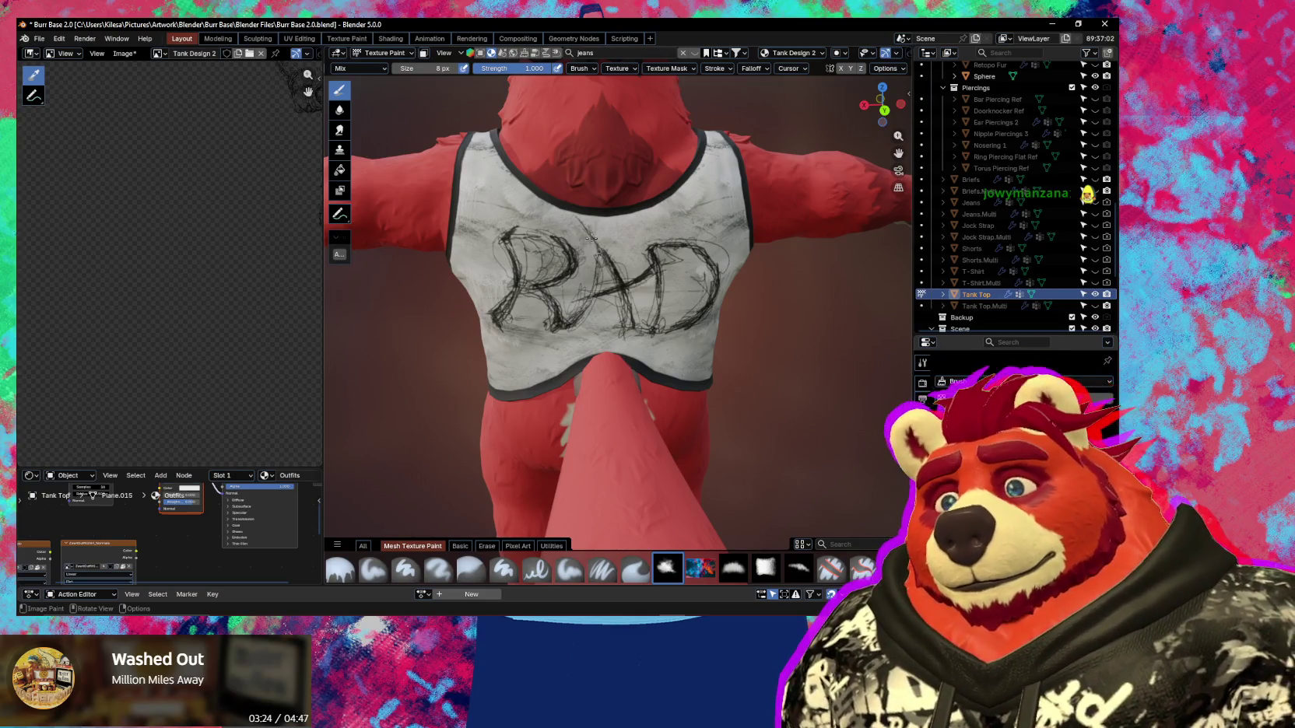
{"action": "middle_click_drag", "start_coordinate": [647, 260], "coordinate": [616, 340], "text": "ctrl"}
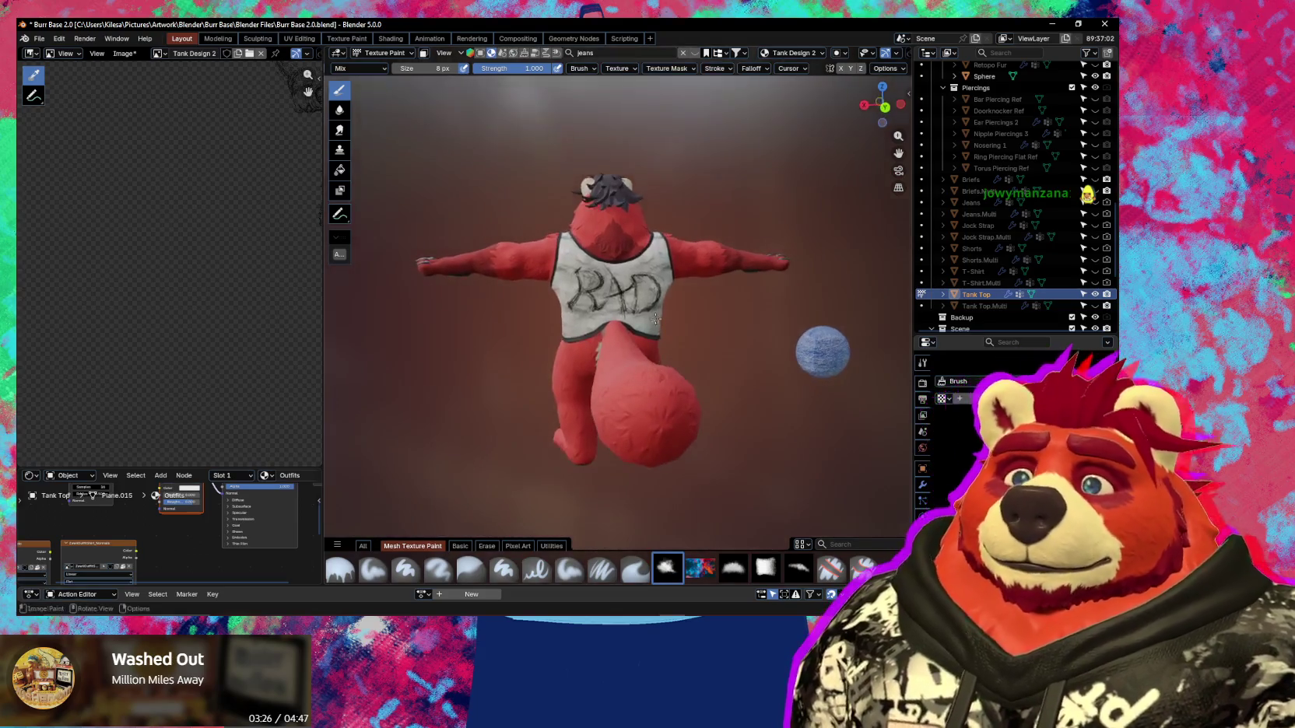
{"action": "scroll", "coordinate": [595, 339], "scroll_direction": "up", "scroll_amount": 4}
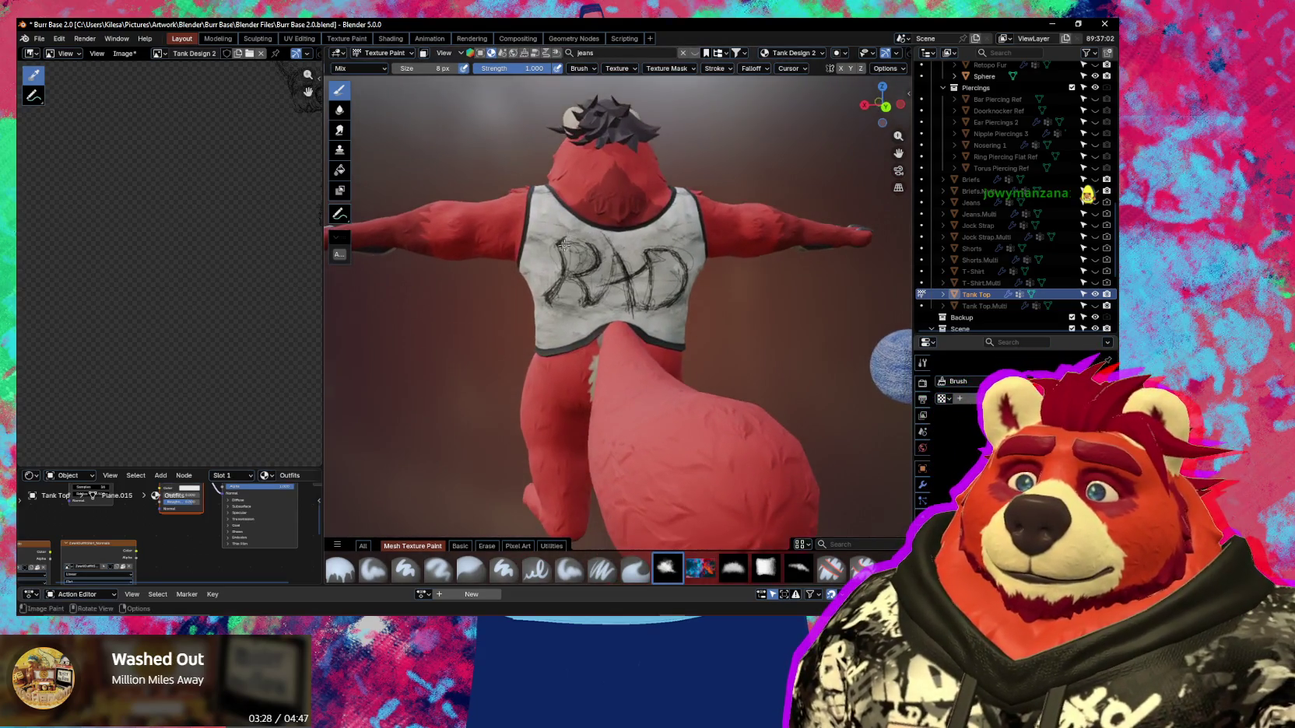
{"action": "mouse_move", "coordinate": [561, 247]}
{"action": "middle_mouse_down"}
{"action": "mouse_move", "coordinate": [602, 270]}
{"action": "mouse_move", "coordinate": [557, 225]}
{"action": "middle_mouse_up"}
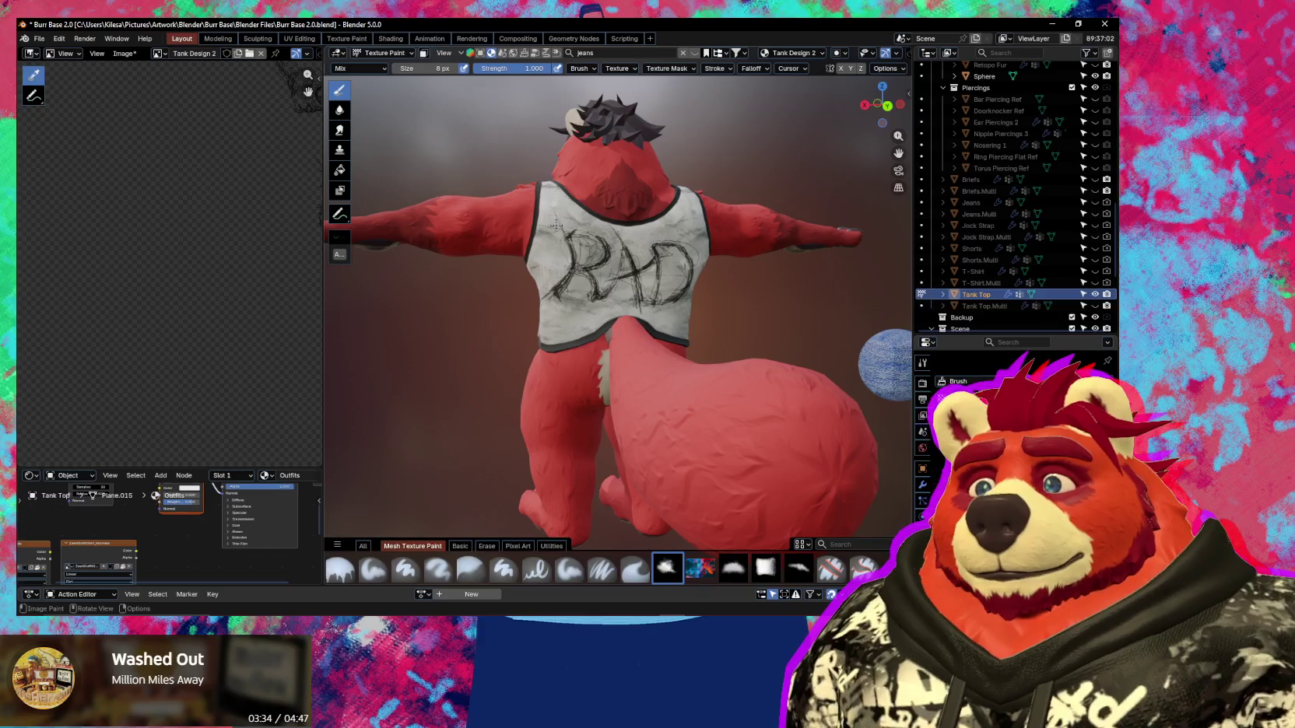
{"action": "middle_click_drag", "start_coordinate": [568, 260], "coordinate": [619, 268]}
{"action": "left_click_drag", "start_coordinate": [652, 264], "coordinate": [635, 293]}
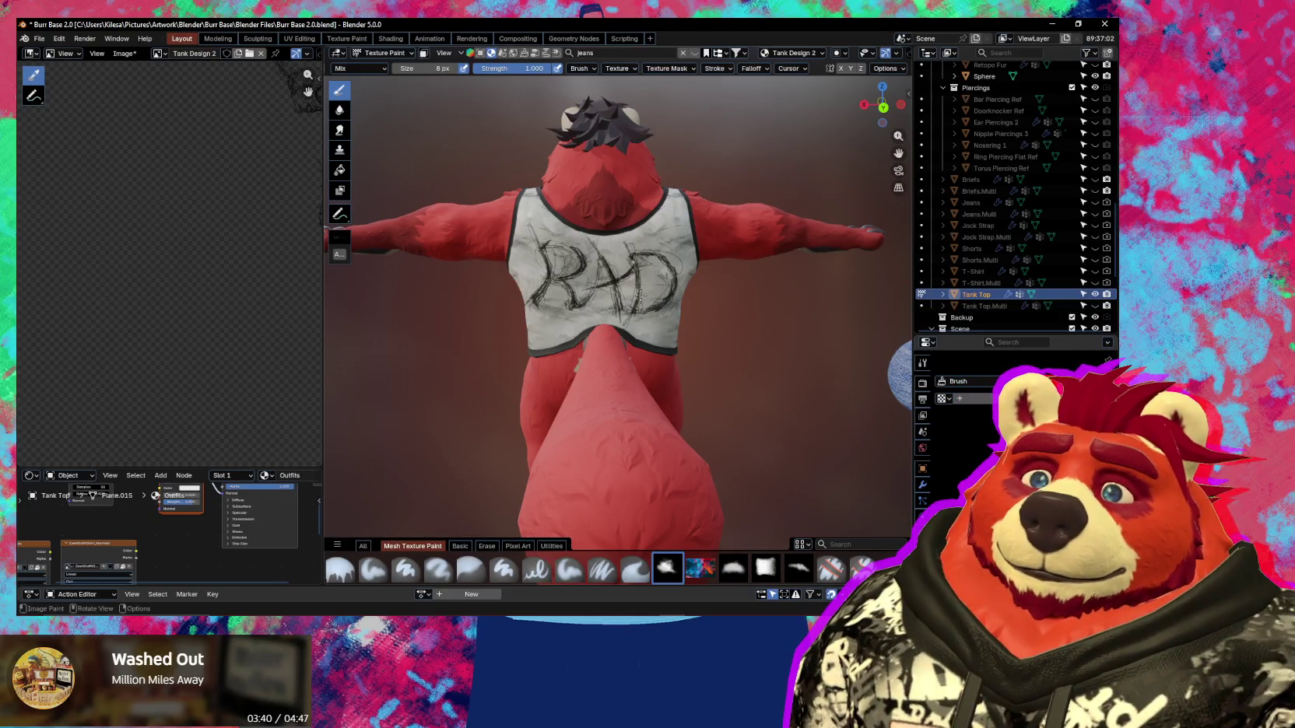
{"action": "scroll", "coordinate": [654, 292], "scroll_direction": "down", "scroll_amount": 5}
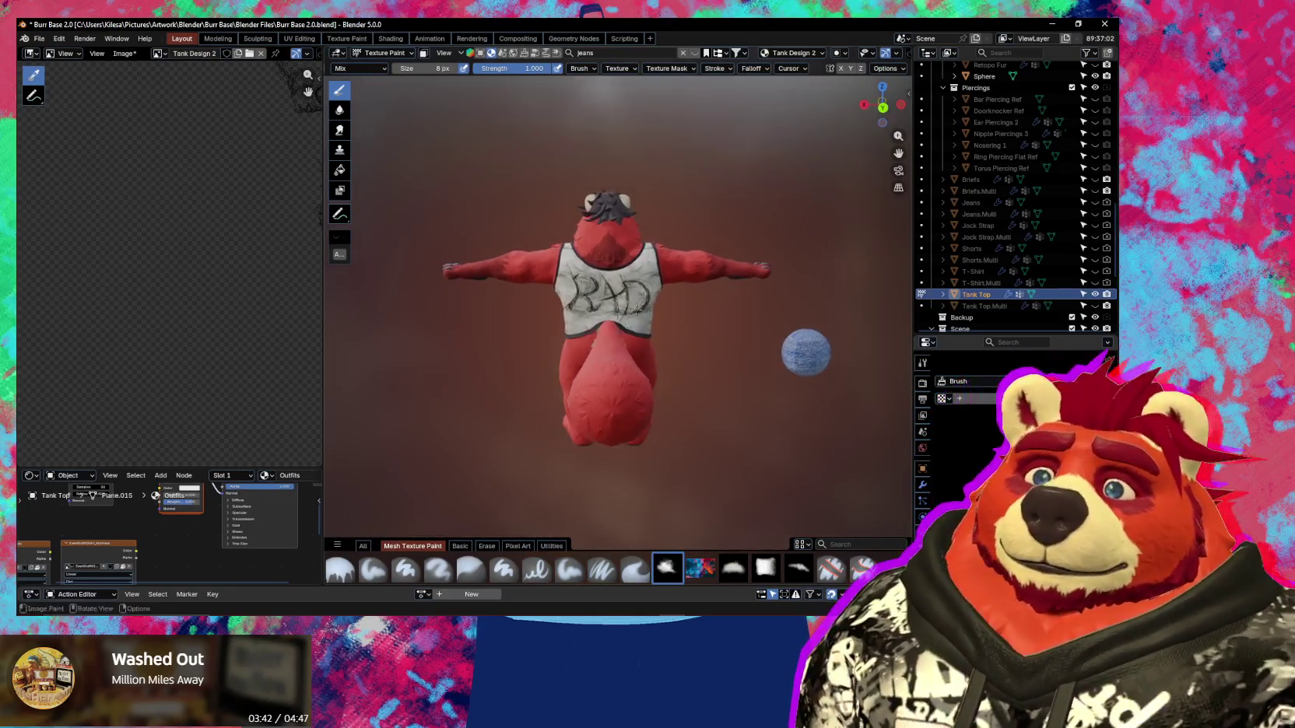
{"action": "scroll", "coordinate": [637, 309], "scroll_direction": "up", "scroll_amount": 5}
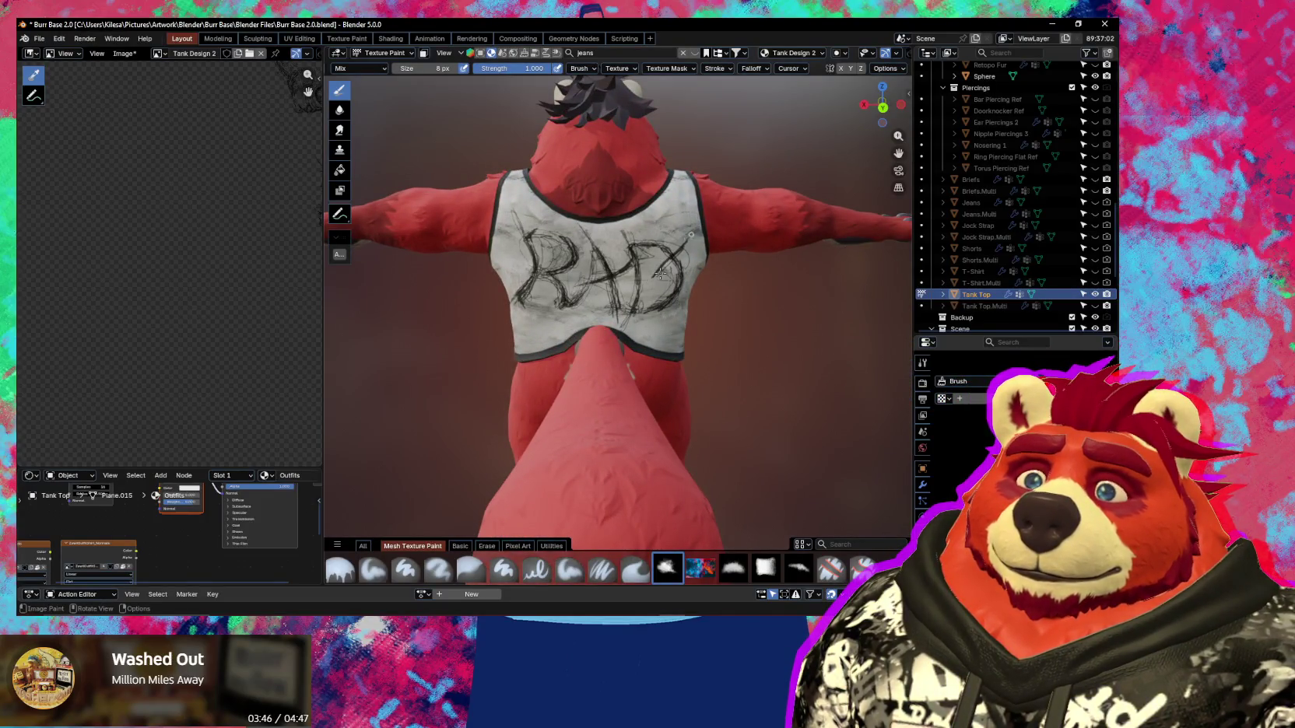
{"action": "middle_click_drag", "start_coordinate": [681, 226], "coordinate": [673, 269]}
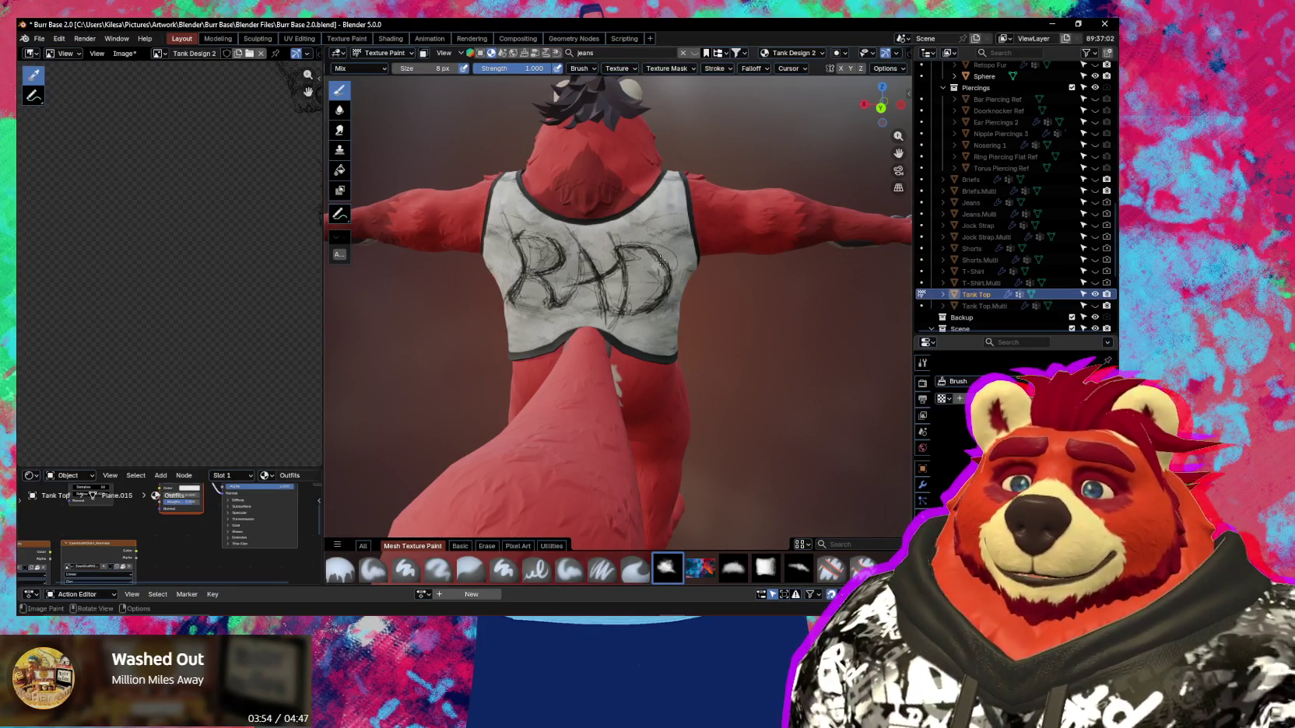
{"action": "middle_click_drag", "start_coordinate": [661, 260], "coordinate": [659, 280]}
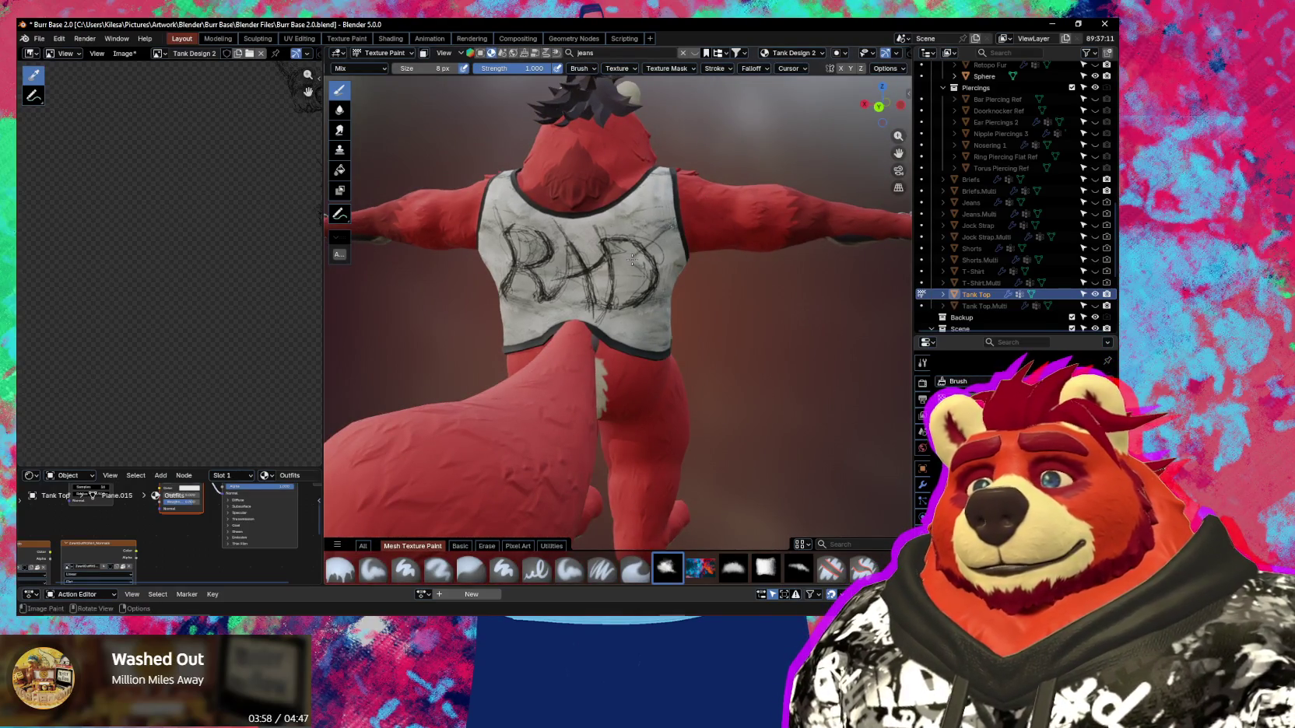
{"action": "key", "text": "ctrl+z"}
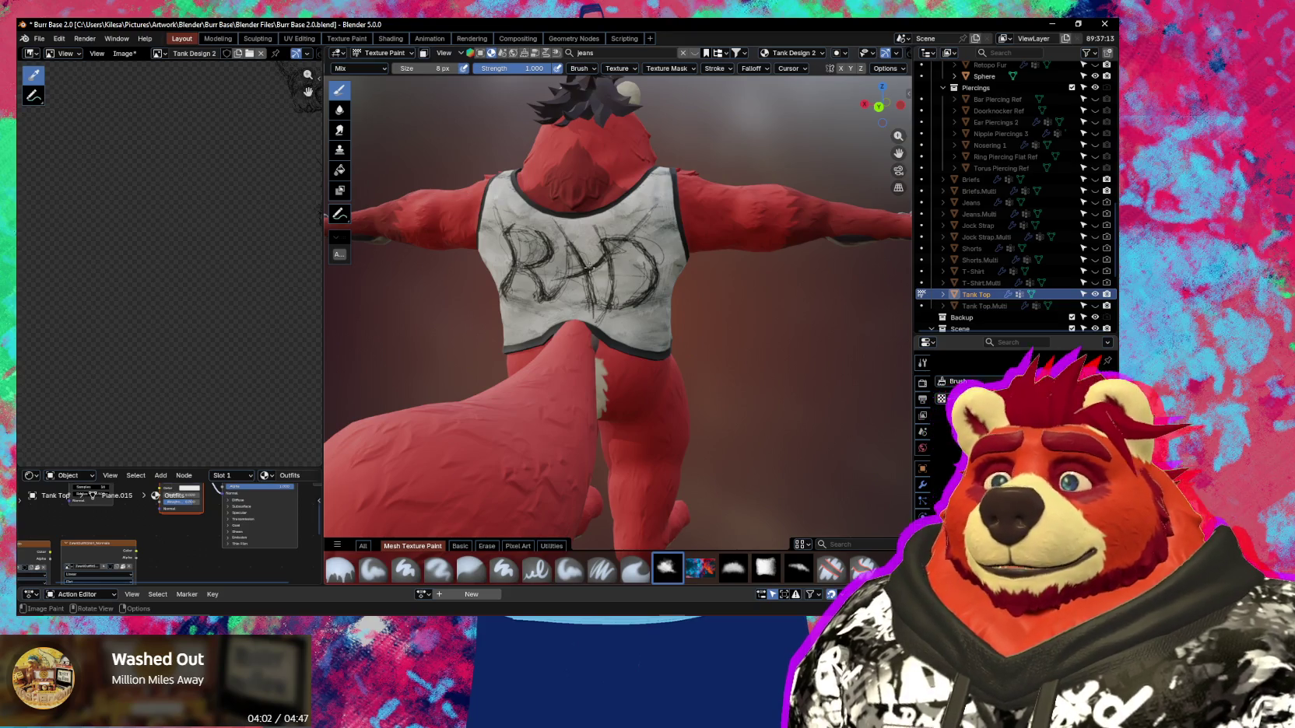
{"action": "scroll", "coordinate": [640, 327], "scroll_direction": "down", "scroll_amount": 8}
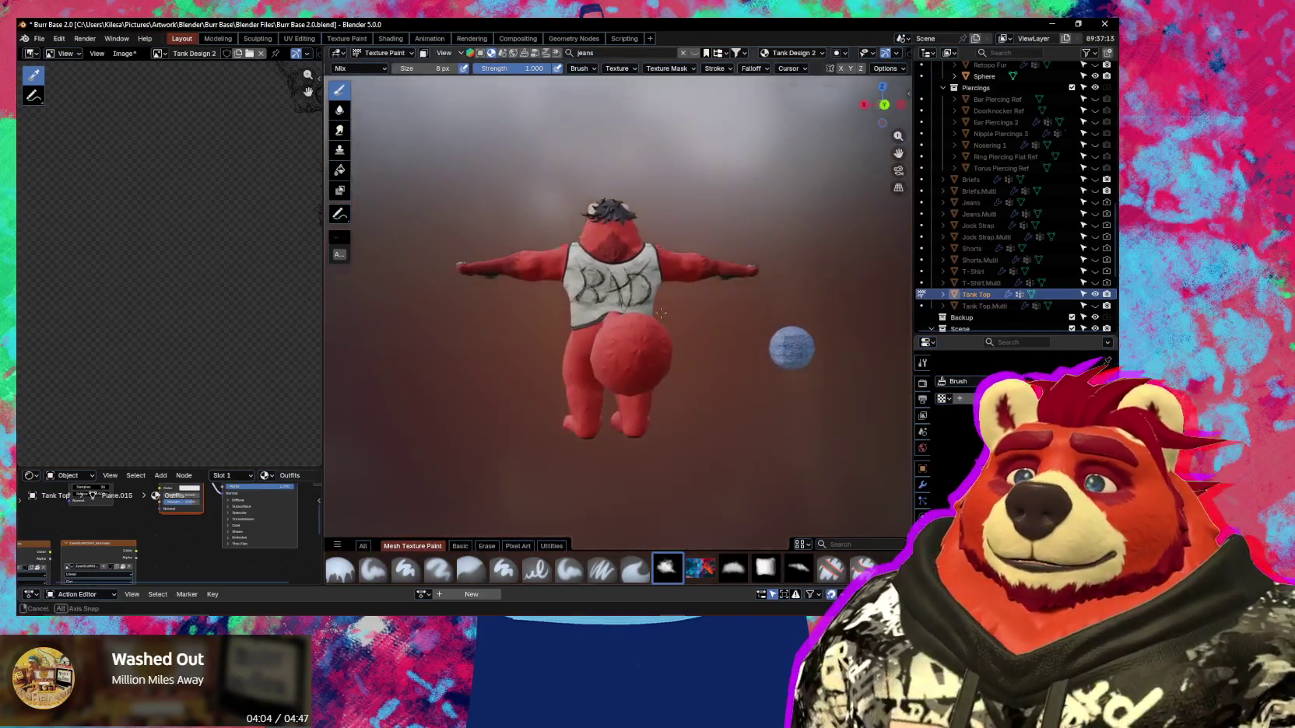
Zoom and orbit around the RAD lettering on the back, pulling back to the whole model.
{"action": "scroll", "coordinate": [646, 296], "scroll_direction": "up", "scroll_amount": 4}
{"action": "scroll", "coordinate": [652, 248], "scroll_direction": "up", "scroll_amount": 2}
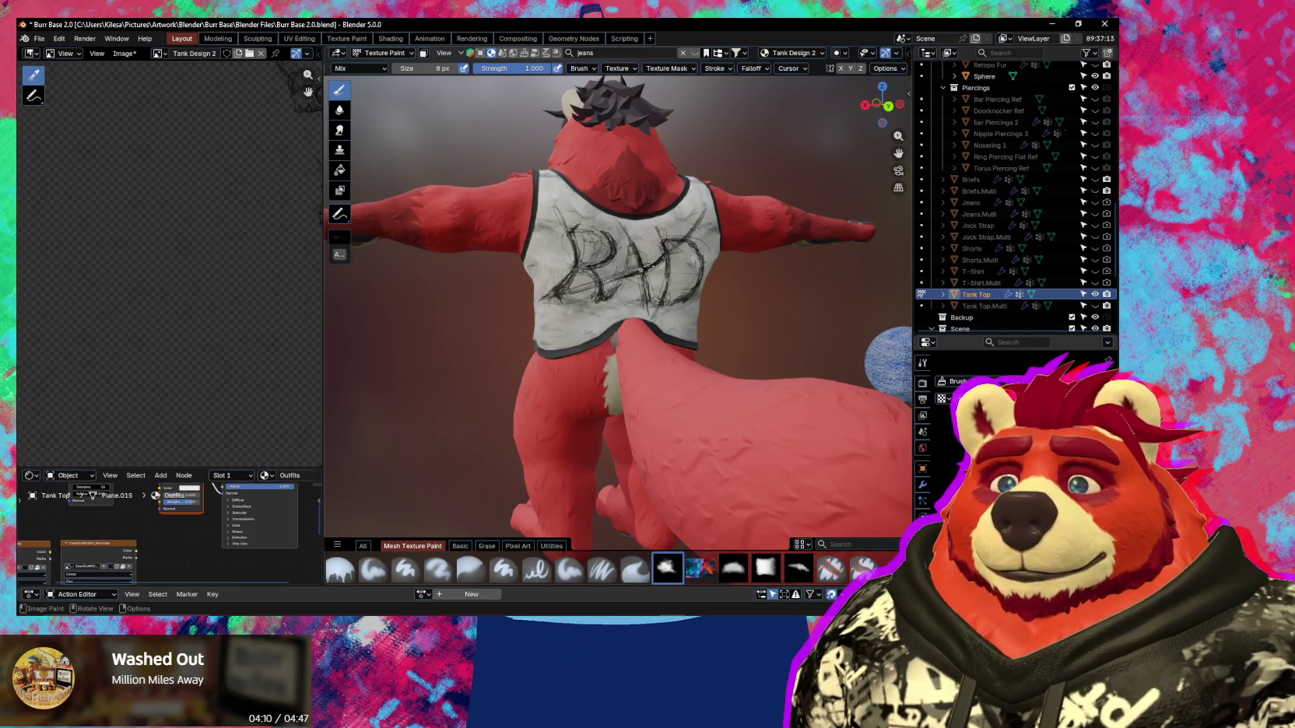
{"action": "scroll", "coordinate": [550, 366], "scroll_direction": "down", "scroll_amount": 4}
{"action": "scroll", "coordinate": [547, 350], "scroll_direction": "down", "scroll_amount": 2}
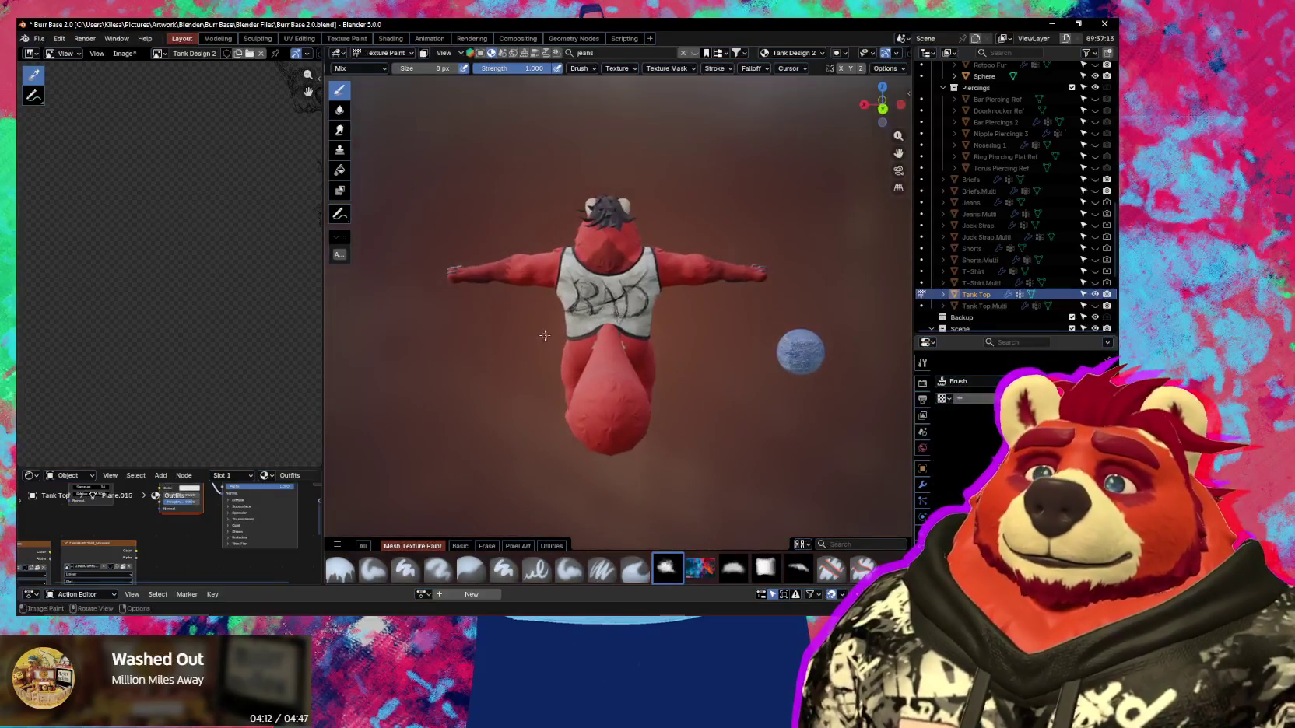
{"action": "scroll", "coordinate": [544, 335], "scroll_direction": "up", "scroll_amount": 1}
{"action": "scroll", "coordinate": [561, 296], "scroll_direction": "up", "scroll_amount": 2}
{"action": "scroll", "coordinate": [579, 249], "scroll_direction": "up", "scroll_amount": 2}
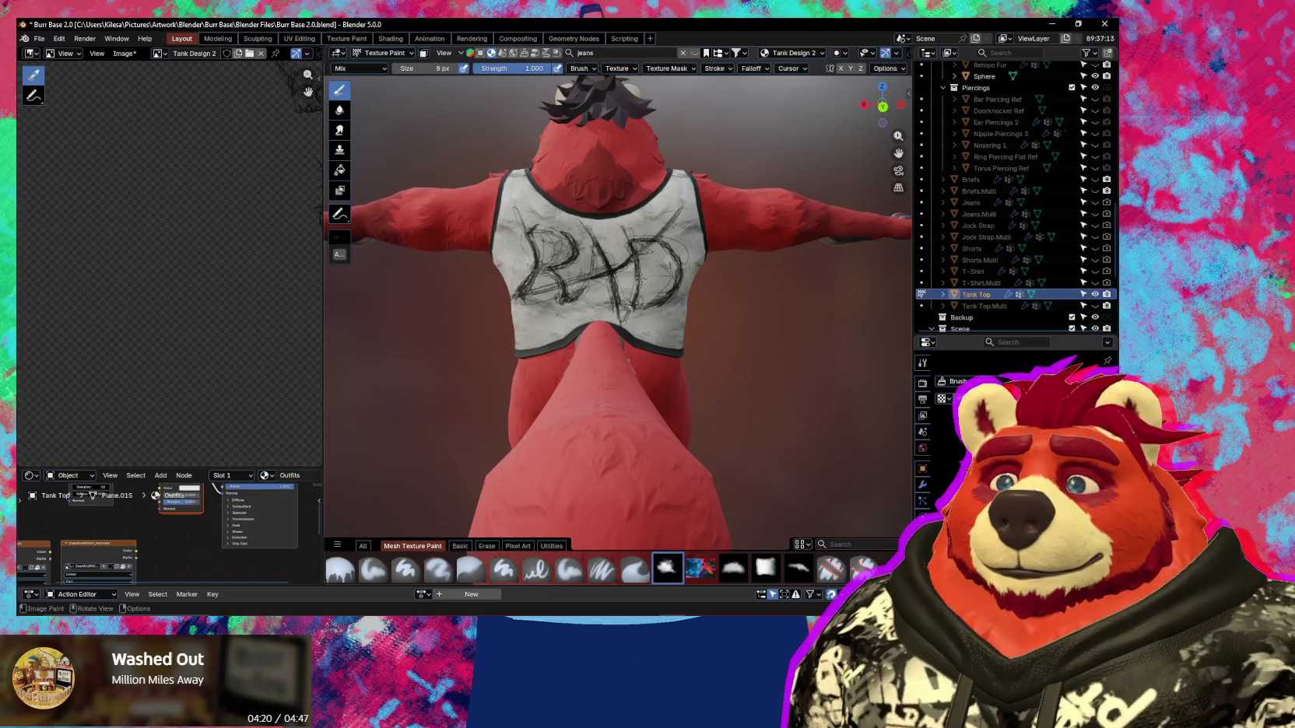
{"action": "middle_click_drag", "start_coordinate": [588, 268], "coordinate": [597, 277]}
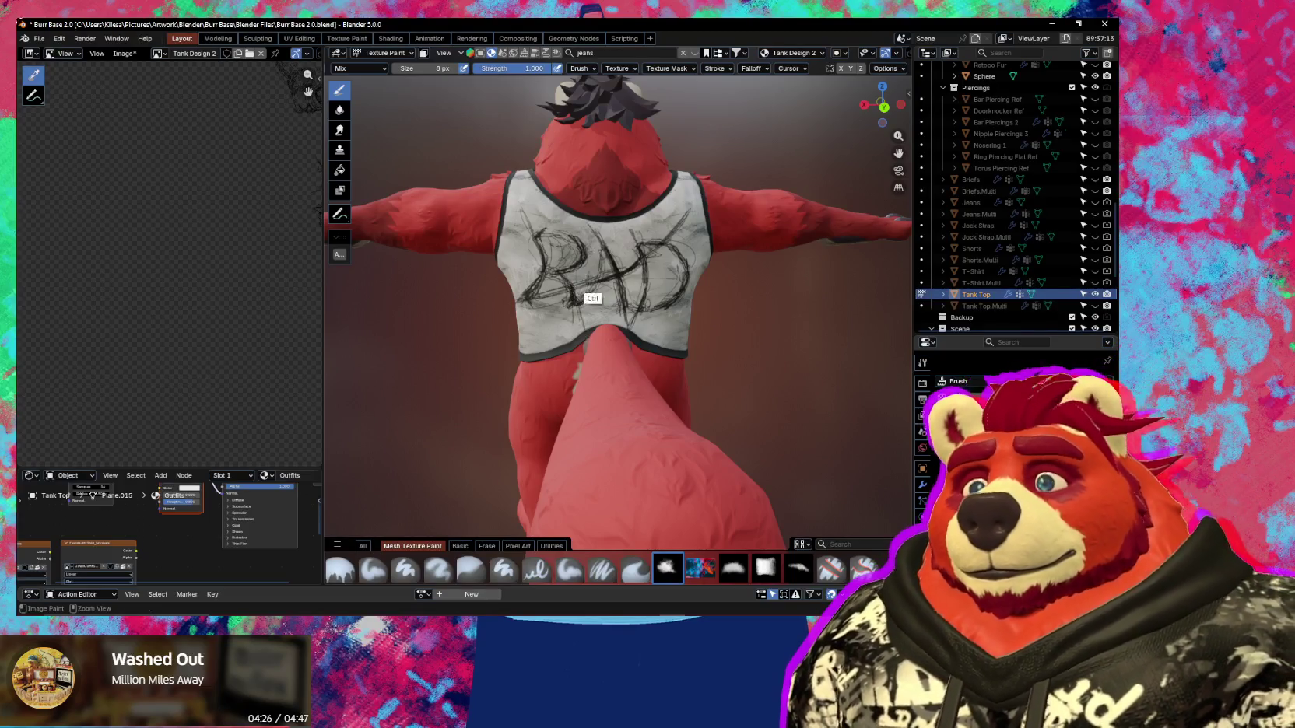
{"action": "scroll", "coordinate": [587, 294], "scroll_direction": "down", "scroll_amount": 3}
{"action": "mouse_move", "coordinate": [586, 332]}
{"action": "middle_mouse_down"}
{"action": "mouse_move", "coordinate": [594, 300]}
{"action": "mouse_move", "coordinate": [642, 277]}
{"action": "middle_mouse_up"}
{"action": "scroll", "coordinate": [642, 277], "scroll_direction": "up", "scroll_amount": 3}
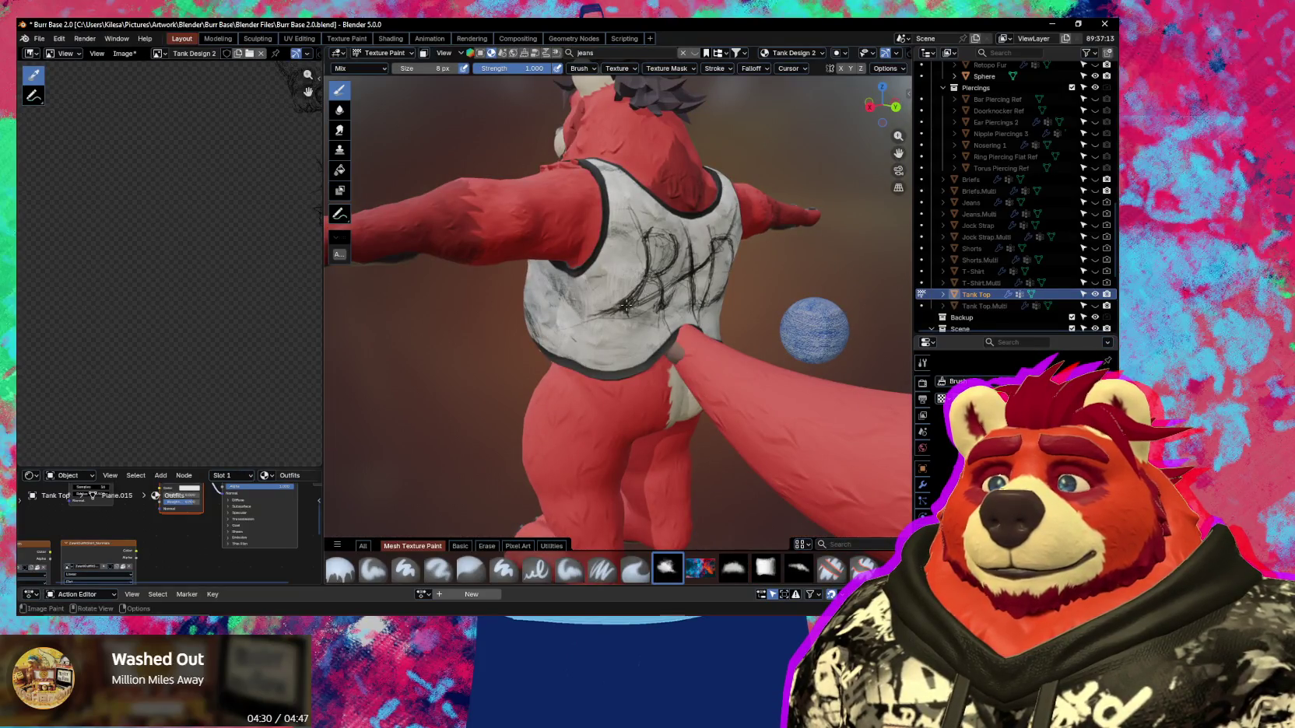
Orbit the character through several angles, ending on a side view.
{"action": "mouse_move", "coordinate": [626, 306]}
{"action": "middle_mouse_down"}
{"action": "mouse_move", "coordinate": [549, 315]}
{"action": "mouse_move", "coordinate": [544, 242]}
{"action": "middle_mouse_up"}
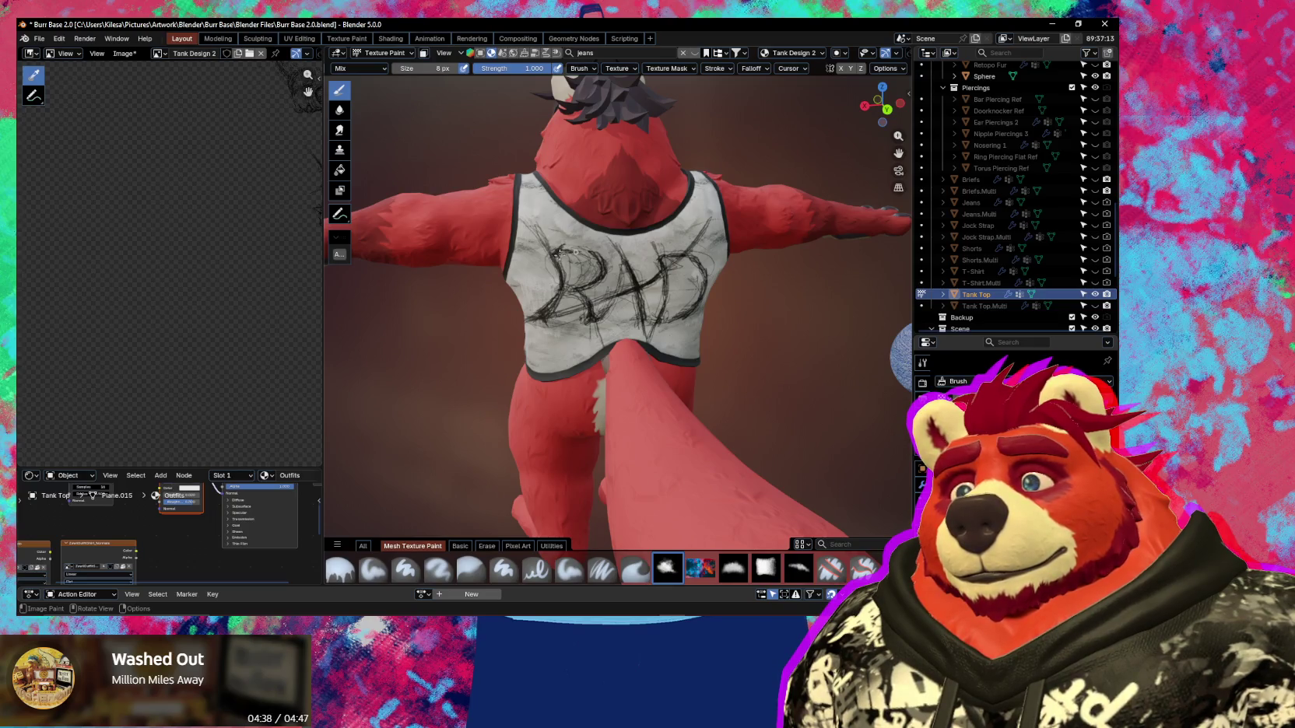
{"action": "scroll", "coordinate": [557, 252], "scroll_direction": "down", "scroll_amount": 3}
{"action": "scroll", "coordinate": [545, 250], "scroll_direction": "down", "scroll_amount": 2}
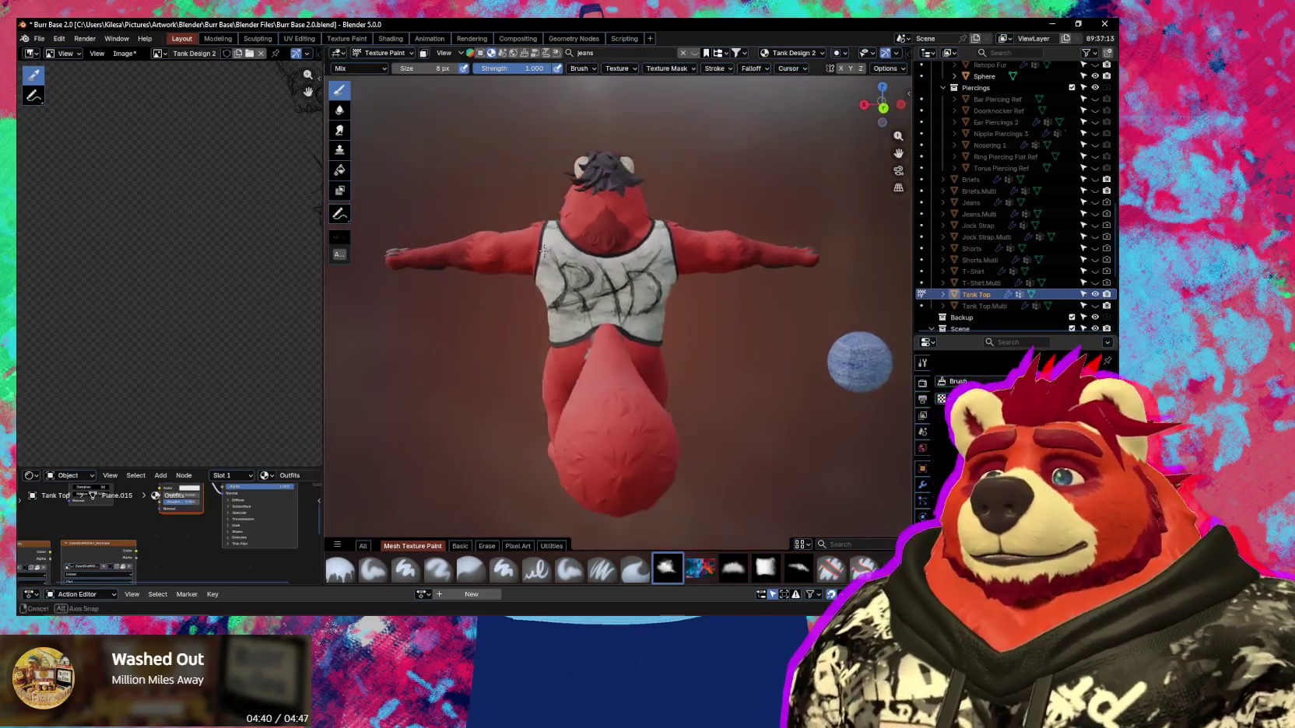
{"action": "middle_click_drag", "start_coordinate": [543, 250], "coordinate": [589, 251]}
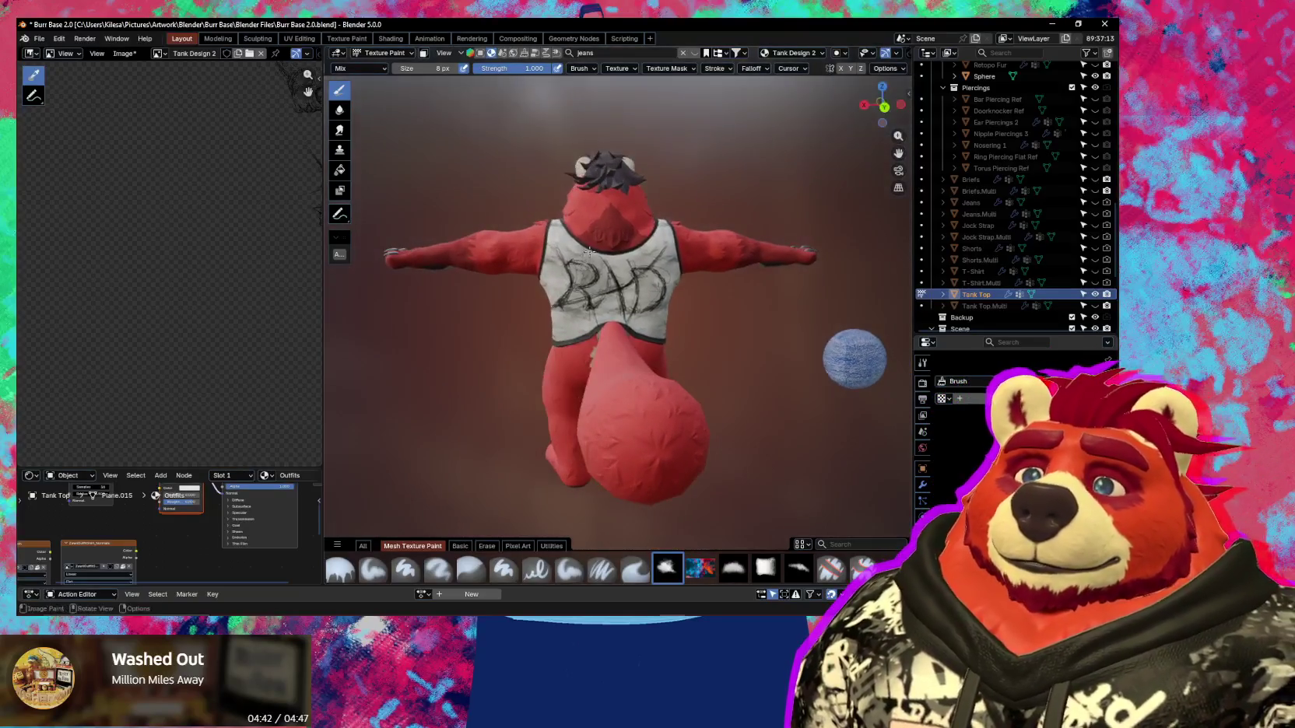
{"action": "scroll", "coordinate": [589, 252], "scroll_direction": "down", "scroll_amount": 3}
{"action": "middle_click_drag", "start_coordinate": [614, 375], "coordinate": [659, 341]}
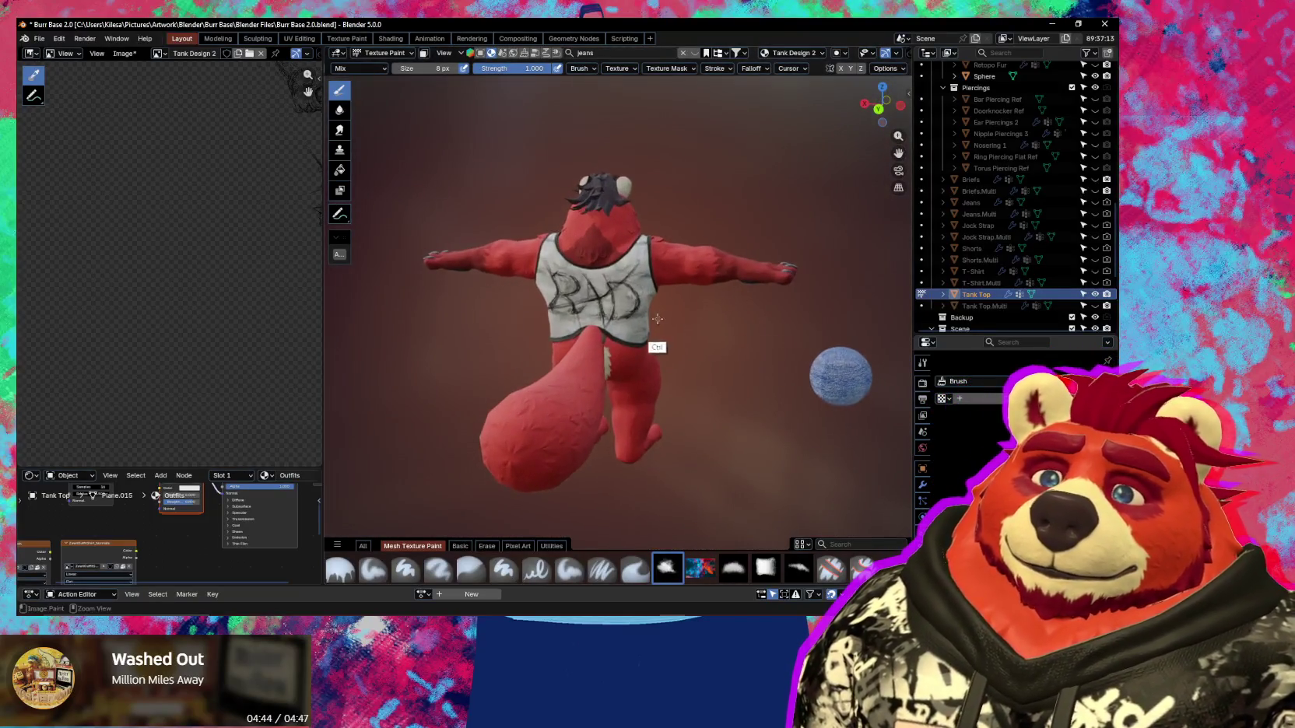
{"action": "scroll", "coordinate": [623, 366], "scroll_direction": "down", "scroll_amount": 2}
{"action": "scroll", "coordinate": [578, 396], "scroll_direction": "up", "scroll_amount": 3}
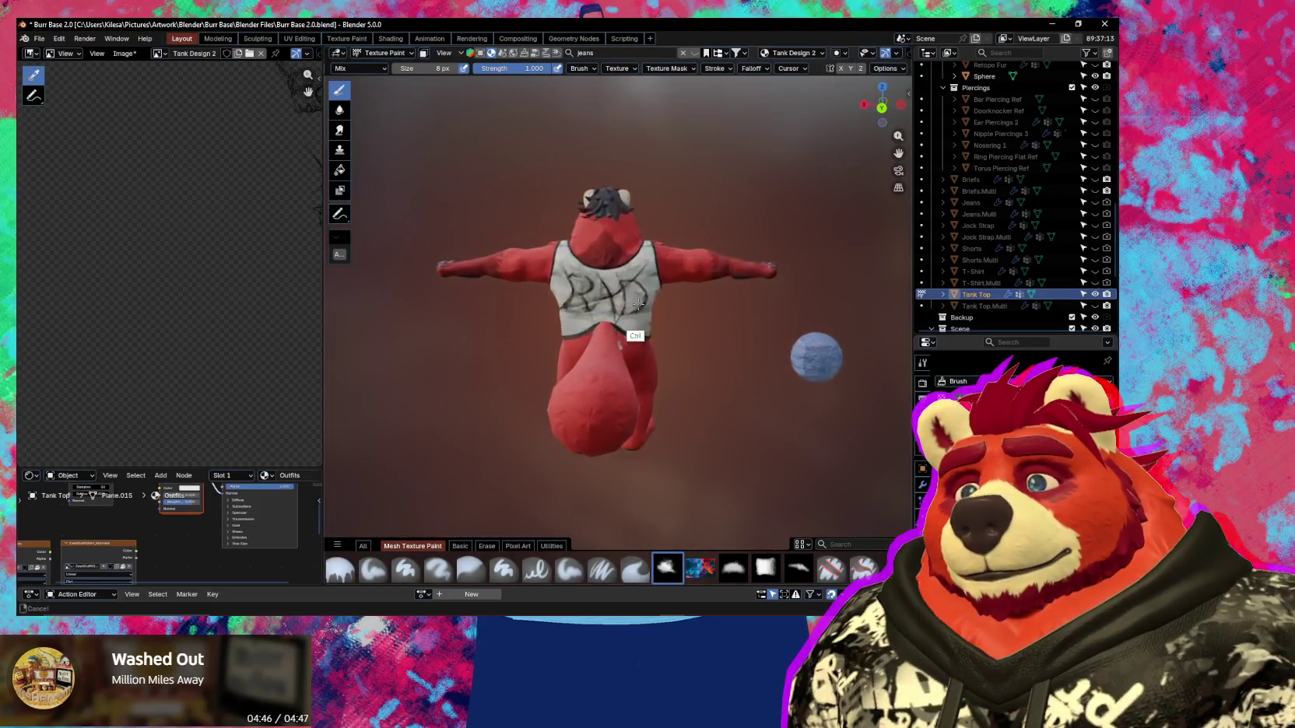
{"action": "scroll", "coordinate": [653, 198], "scroll_direction": "up", "scroll_amount": 5}
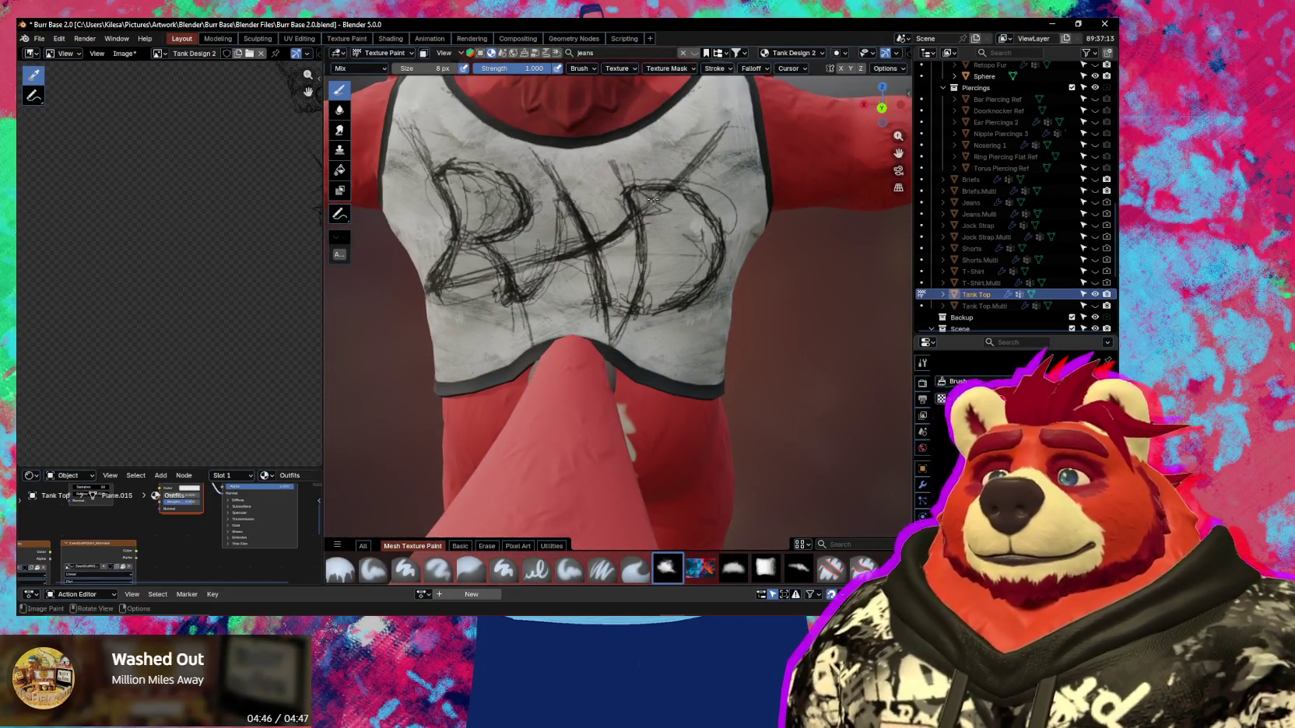
{"action": "middle_click_drag", "start_coordinate": [653, 198], "coordinate": [670, 195]}
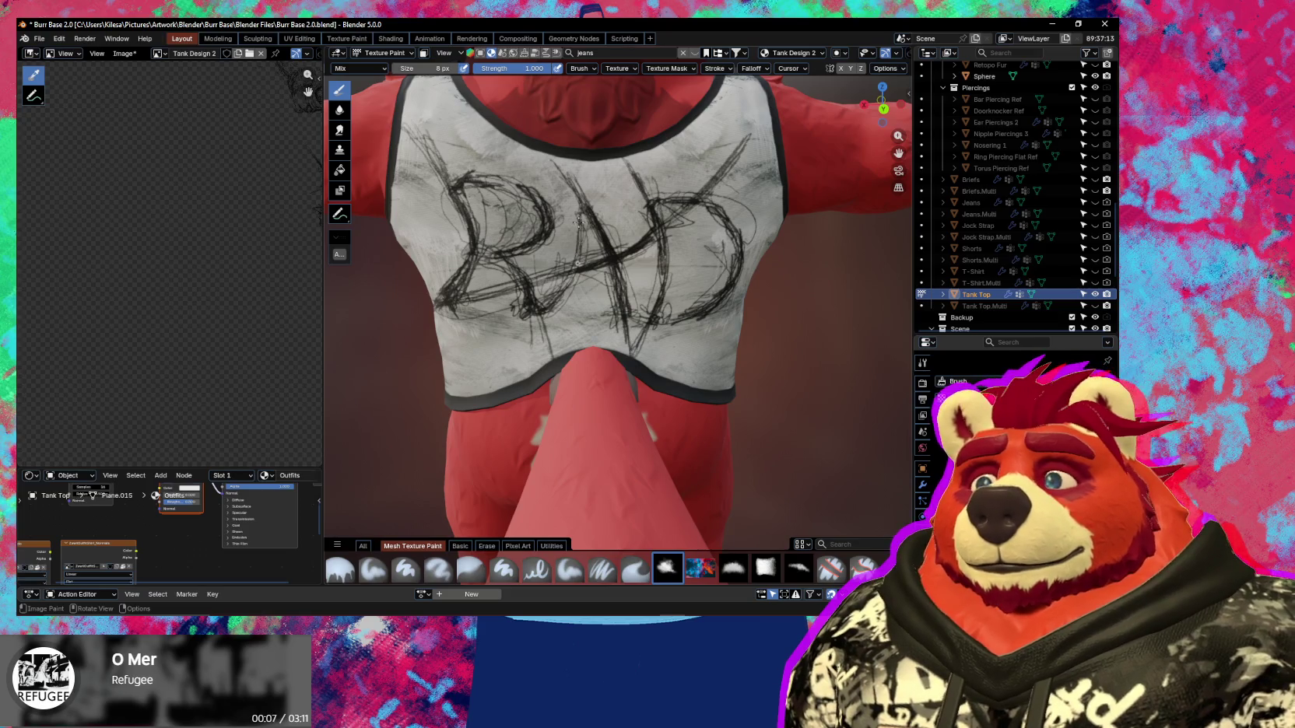
{"action": "scroll", "coordinate": [598, 244], "scroll_direction": "down", "scroll_amount": 5}
{"action": "scroll", "coordinate": [598, 244], "scroll_direction": "down", "scroll_amount": 2}
{"action": "mouse_move", "coordinate": [597, 244]}
{"action": "middle_mouse_down"}
{"action": "mouse_move", "coordinate": [621, 277]}
{"action": "mouse_move", "coordinate": [563, 322]}
{"action": "mouse_move", "coordinate": [654, 221]}
{"action": "mouse_move", "coordinate": [754, 348]}
{"action": "mouse_move", "coordinate": [721, 360]}
{"action": "middle_mouse_up"}
{"action": "scroll", "coordinate": [656, 219], "scroll_direction": "down", "scroll_amount": 5}
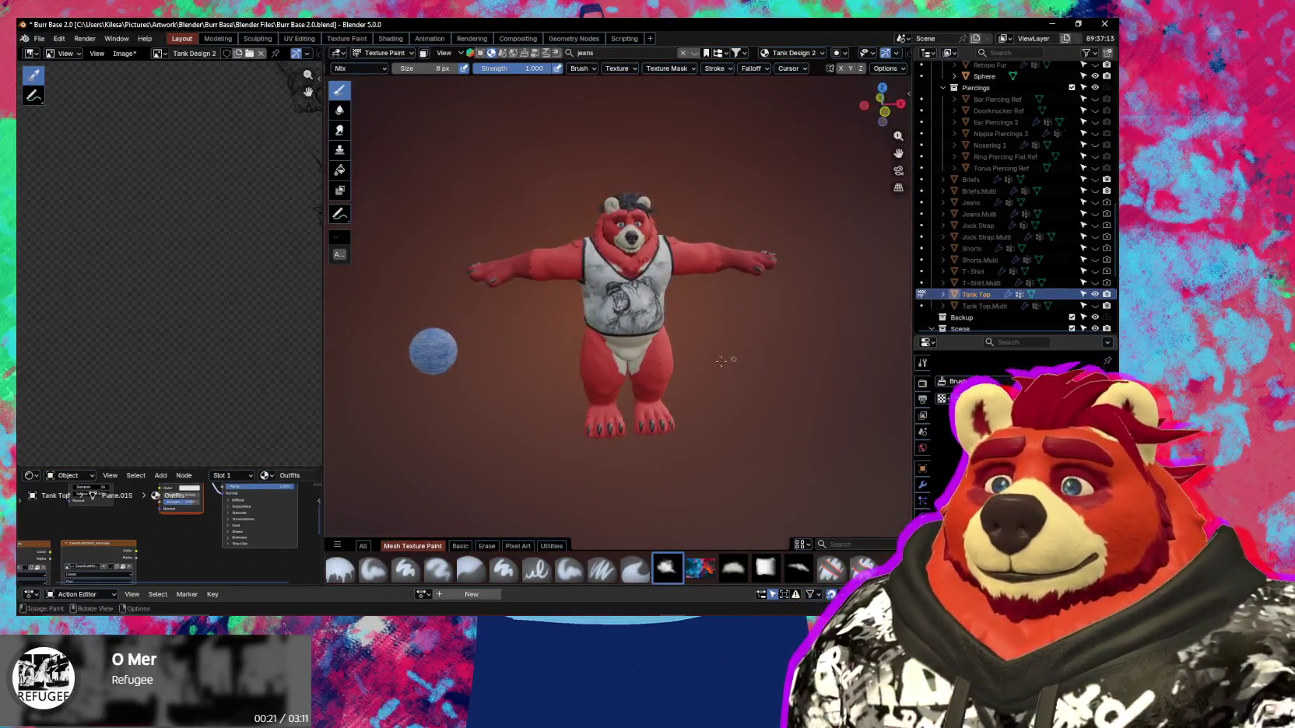
{"action": "scroll", "coordinate": [721, 360], "scroll_direction": "up", "scroll_amount": 2}
{"action": "scroll", "coordinate": [752, 304], "scroll_direction": "up", "scroll_amount": 2}
{"action": "scroll", "coordinate": [685, 327], "scroll_direction": "up", "scroll_amount": 2}
{"action": "scroll", "coordinate": [638, 334], "scroll_direction": "up", "scroll_amount": 2}
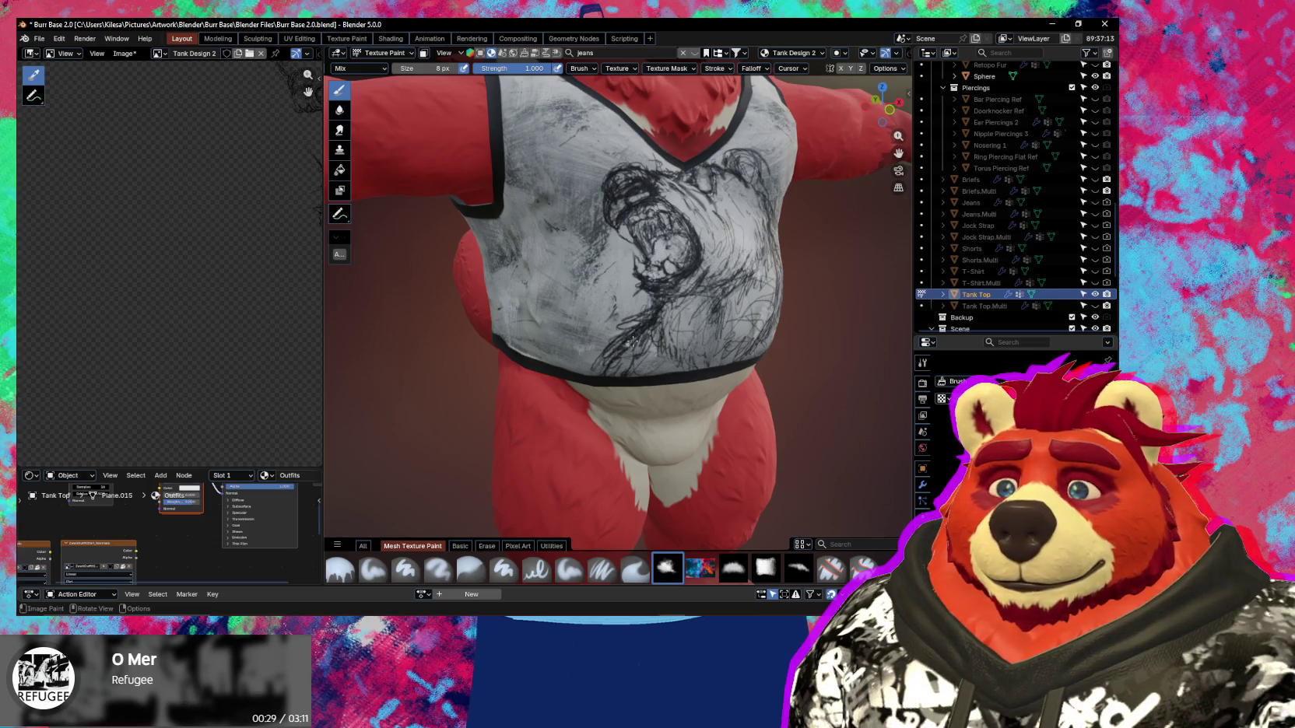
{"action": "middle_click_drag", "start_coordinate": [632, 341], "coordinate": [612, 315]}
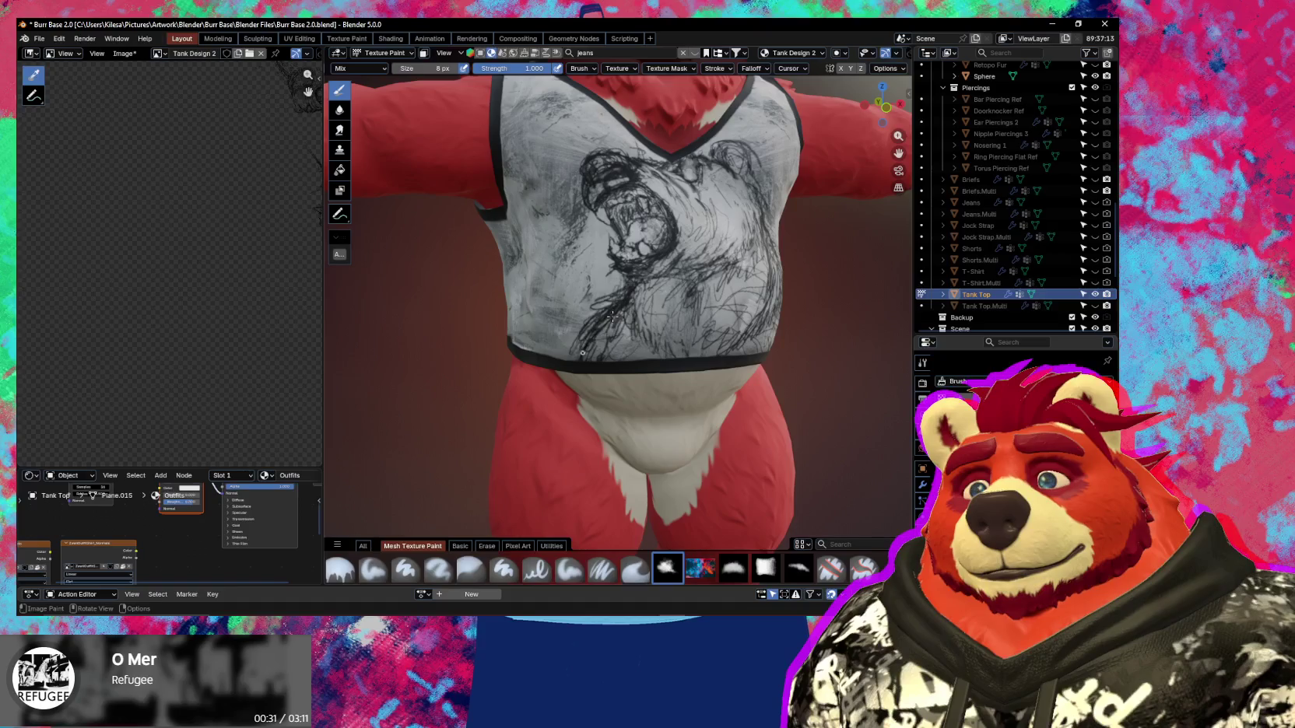
{"action": "mouse_move", "coordinate": [612, 315]}
{"action": "middle_mouse_down"}
{"action": "mouse_move", "coordinate": [551, 373]}
{"action": "mouse_move", "coordinate": [706, 307]}
{"action": "mouse_move", "coordinate": [676, 236]}
{"action": "middle_mouse_up"}
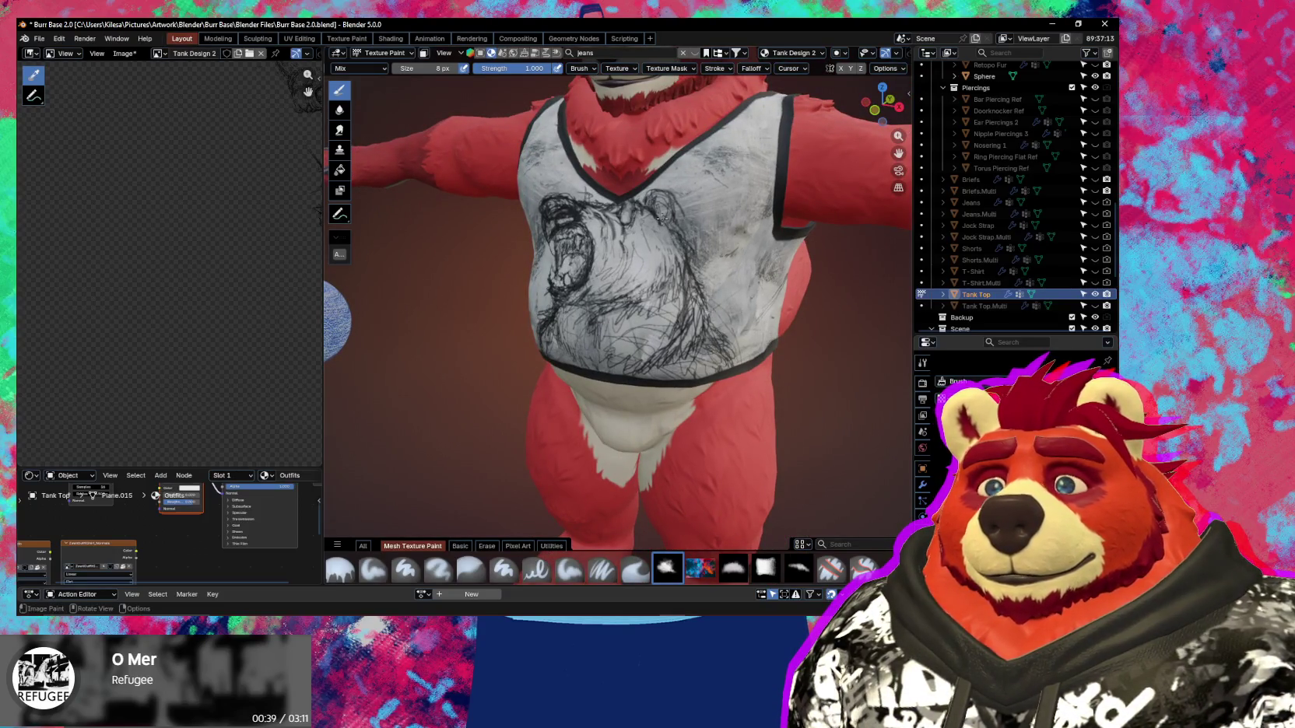
{"action": "mouse_move", "coordinate": [699, 328]}
{"action": "middle_mouse_down"}
{"action": "mouse_move", "coordinate": [677, 304]}
{"action": "mouse_move", "coordinate": [721, 414]}
{"action": "middle_mouse_up"}
{"action": "scroll", "coordinate": [705, 328], "scroll_direction": "down", "scroll_amount": 3}
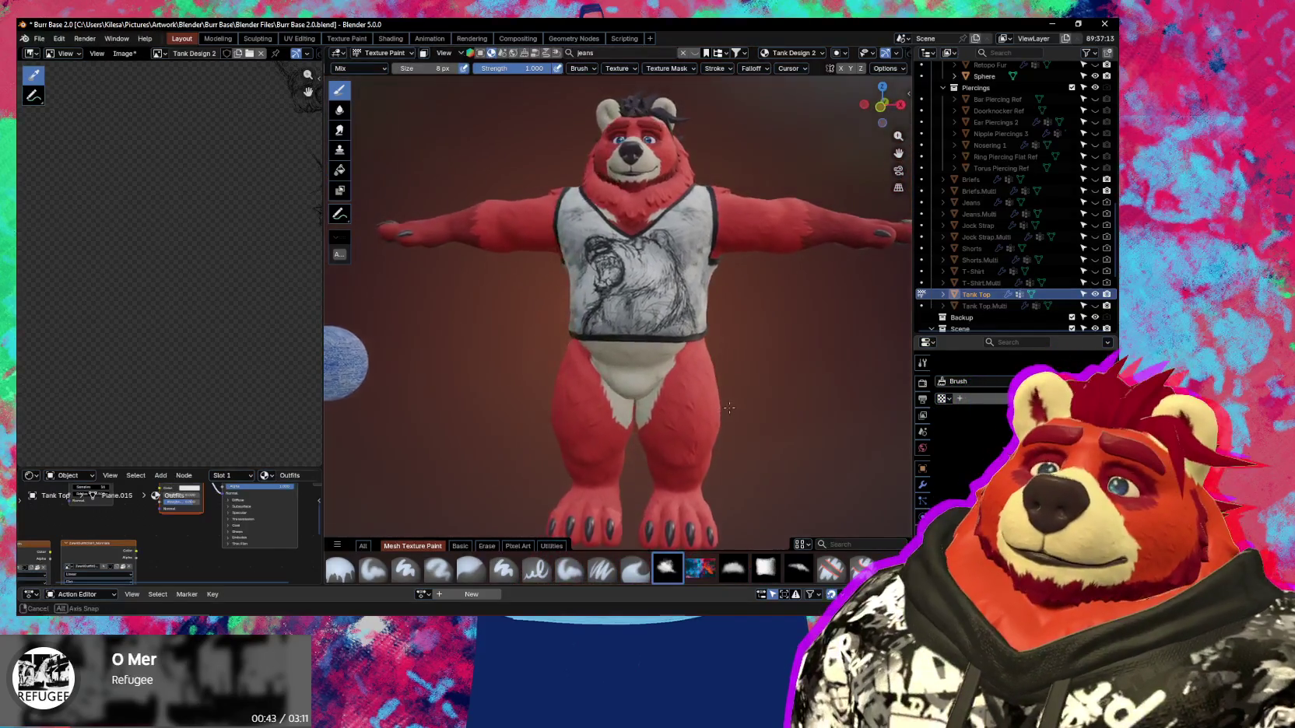
{"action": "scroll", "coordinate": [671, 309], "scroll_direction": "up", "scroll_amount": 3}
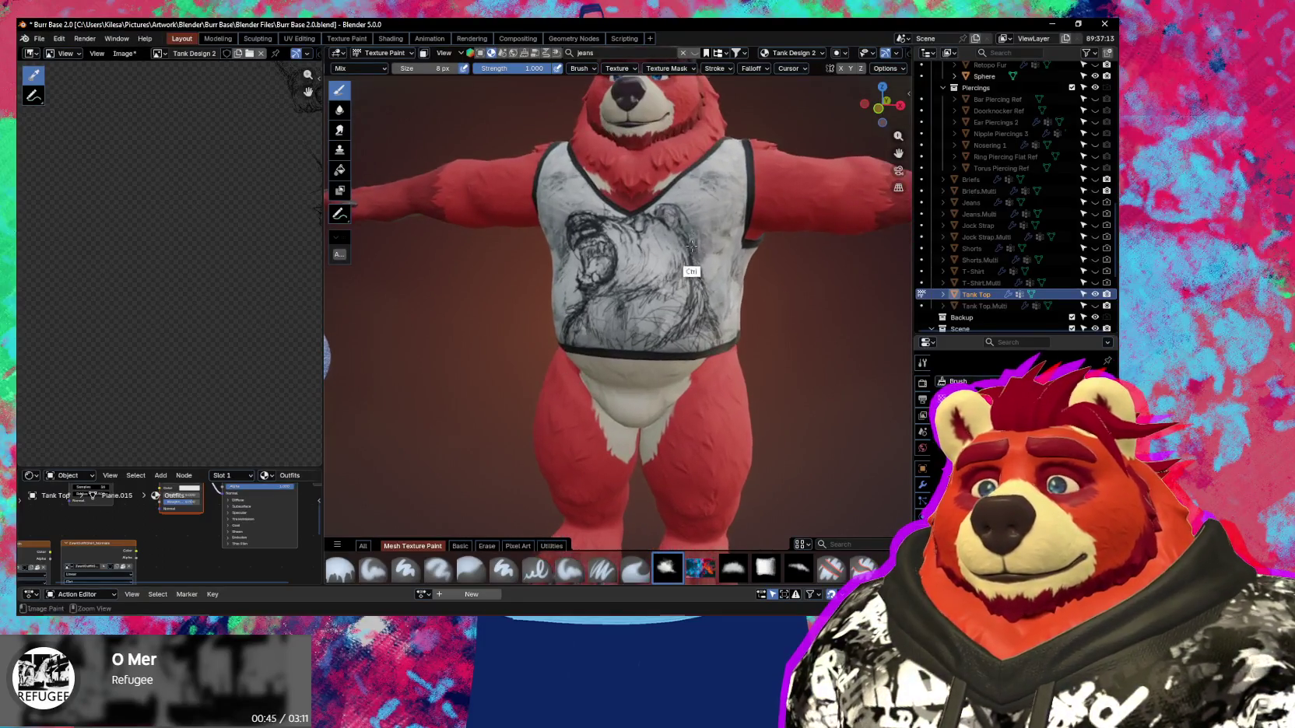
{"action": "middle_click_drag", "start_coordinate": [679, 246], "coordinate": [668, 298]}
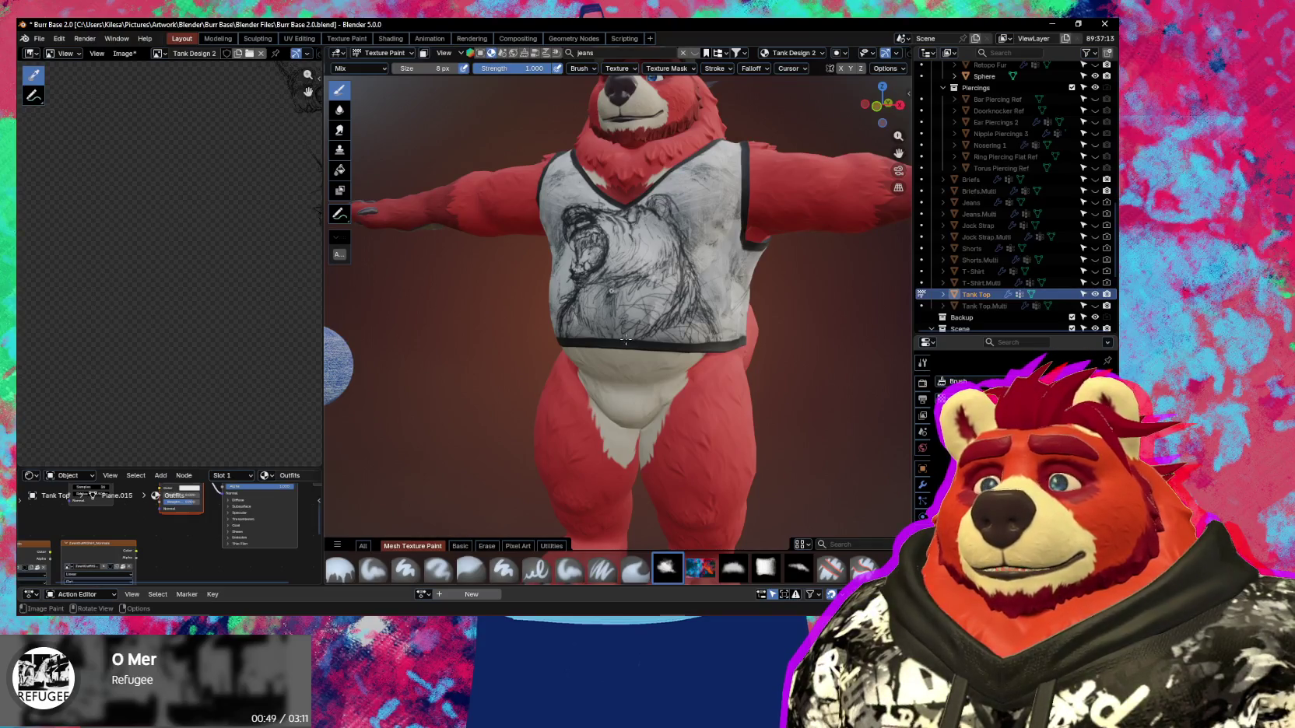
{"action": "middle_click_drag", "start_coordinate": [641, 277], "coordinate": [669, 235]}
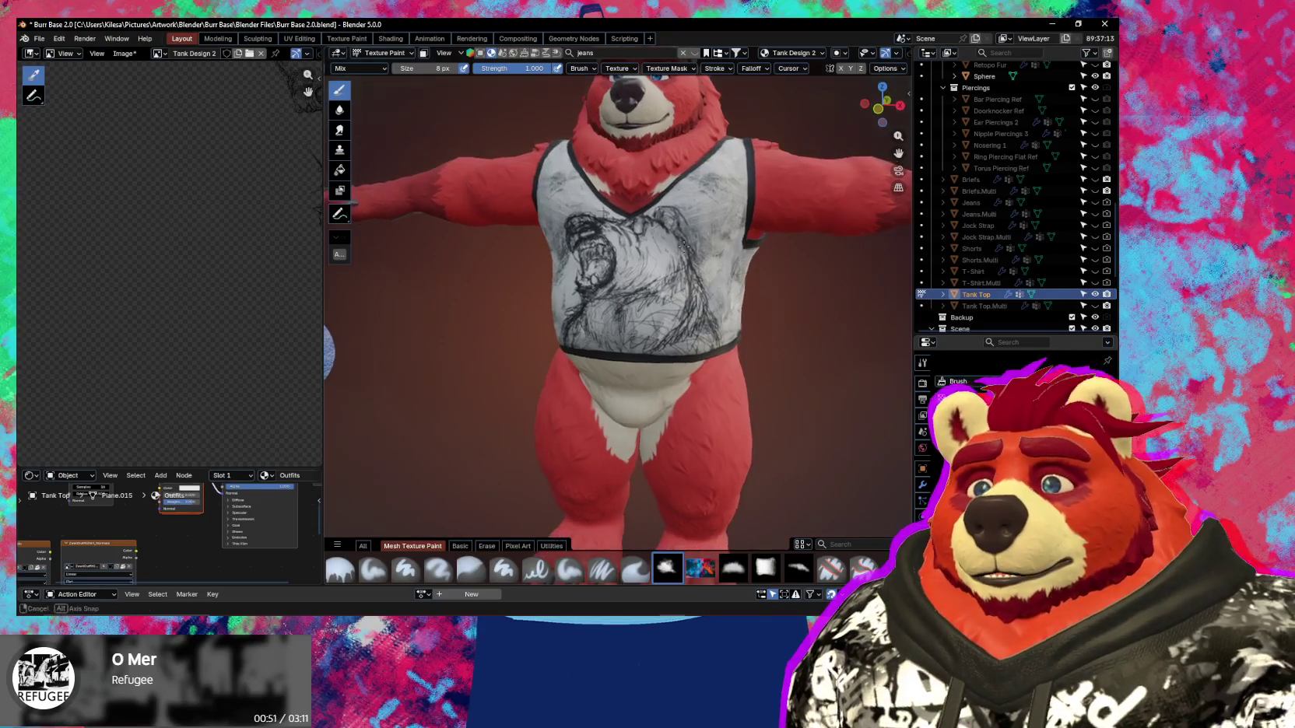
{"action": "middle_click_drag", "start_coordinate": [624, 337], "coordinate": [674, 310]}
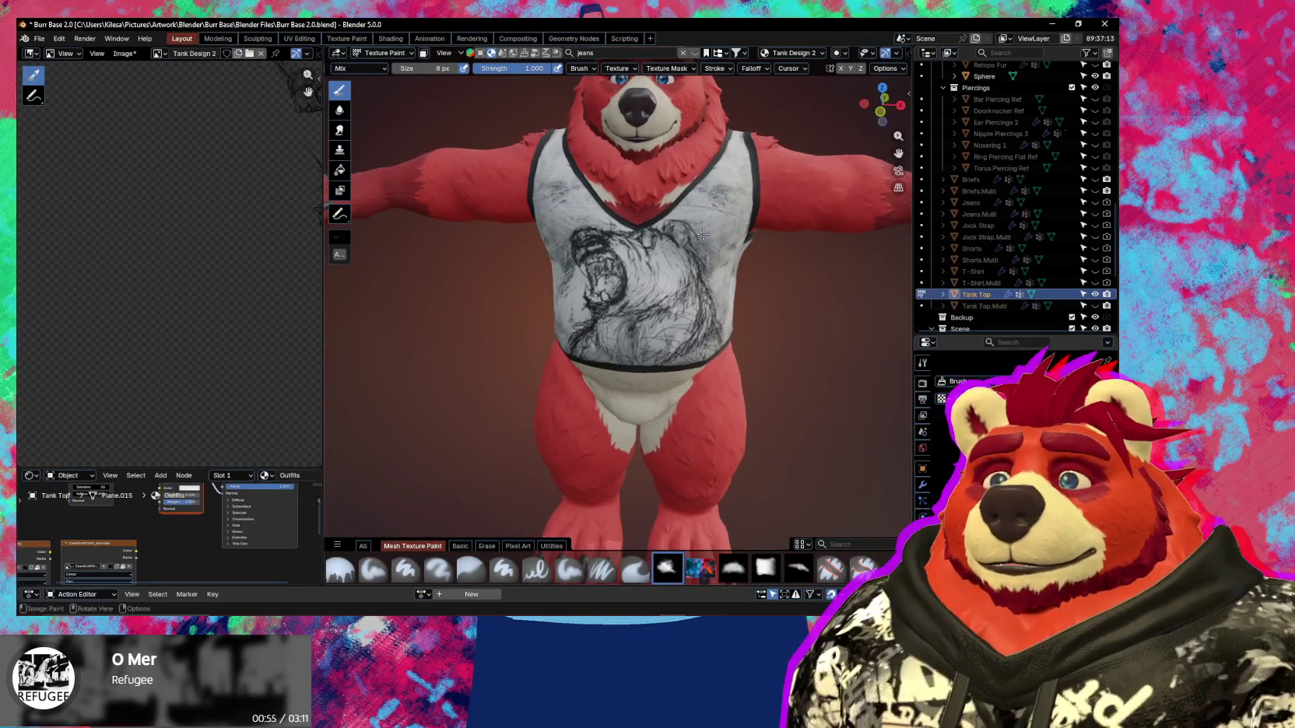
{"action": "mouse_move", "coordinate": [698, 227]}
{"action": "middle_mouse_down"}
{"action": "mouse_move", "coordinate": [658, 302]}
{"action": "mouse_move", "coordinate": [635, 234]}
{"action": "middle_mouse_up"}
{"action": "scroll", "coordinate": [636, 233], "scroll_direction": "up", "scroll_amount": 3}
{"action": "scroll", "coordinate": [636, 234], "scroll_direction": "down", "scroll_amount": 1}
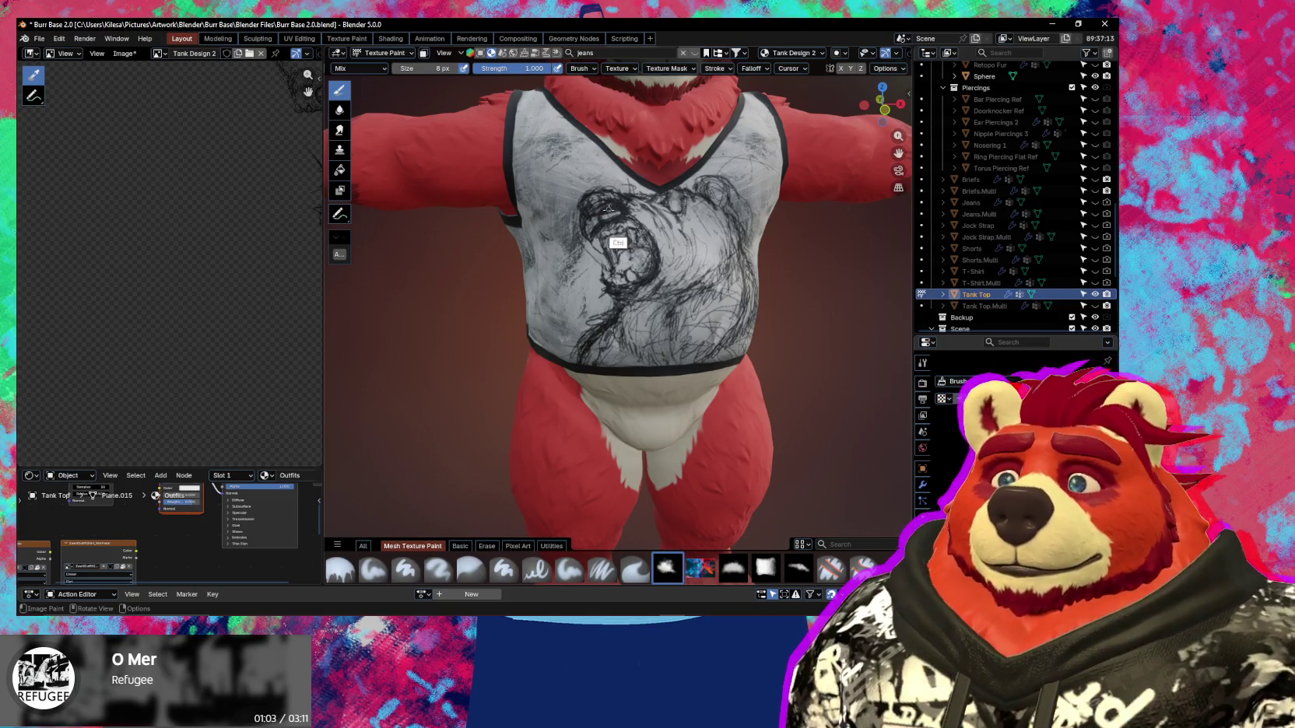
{"action": "scroll", "coordinate": [617, 241], "scroll_direction": "up", "scroll_amount": 2}
{"action": "middle_click_drag", "start_coordinate": [617, 234], "coordinate": [604, 208], "text": "shift"}
Erase stray lines around the bear's mouth, then redraw details with the pencil brush.
{"action": "key", "text": "e"}
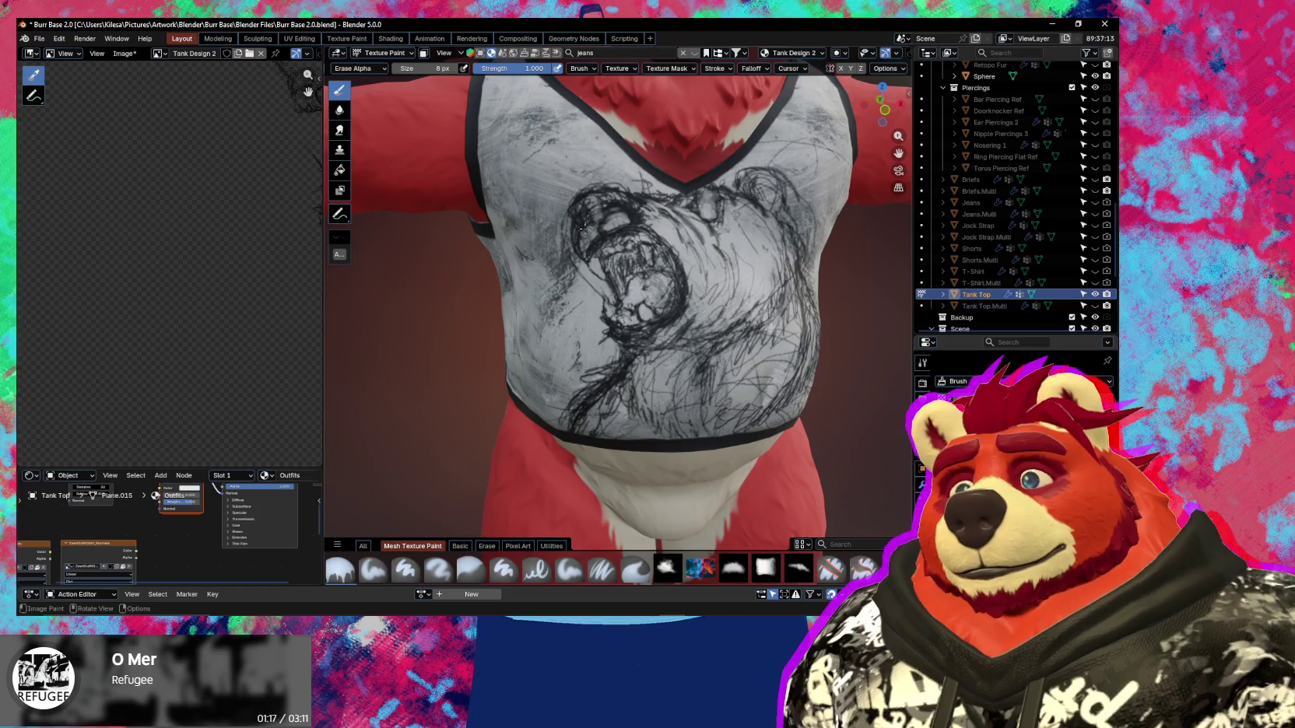
{"action": "left_click", "coordinate": [667, 567]}
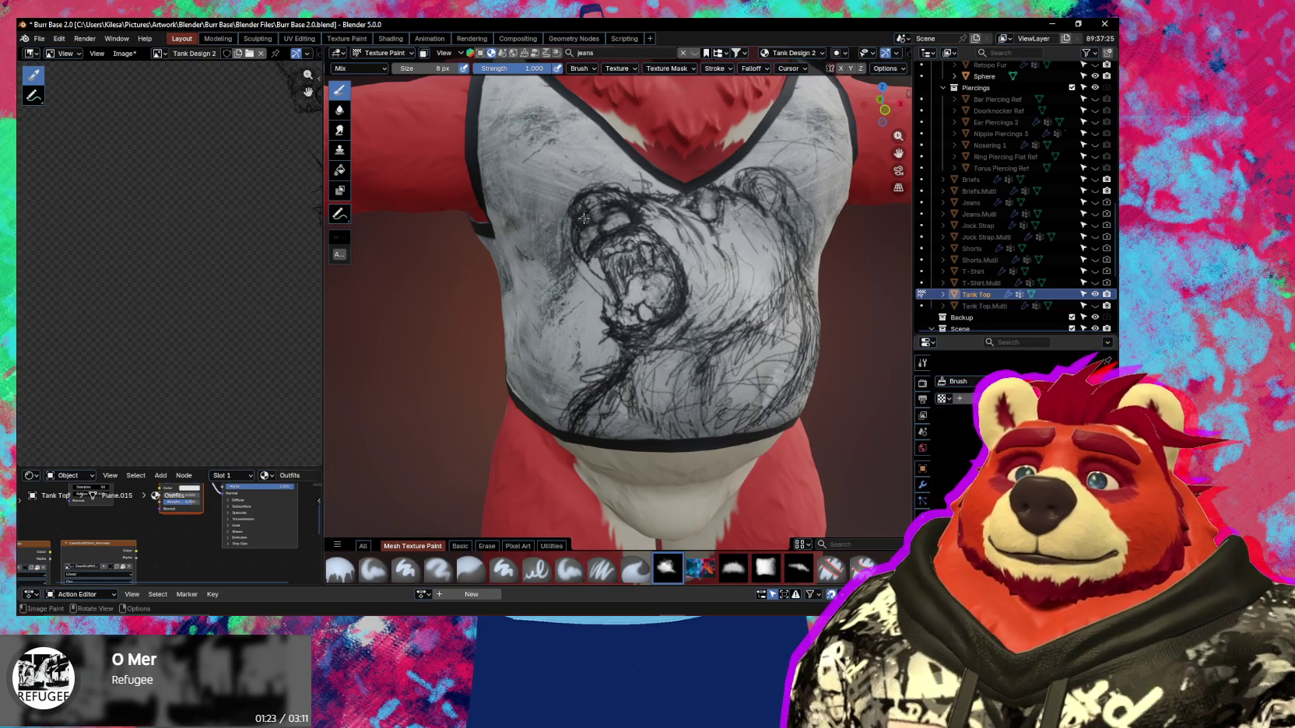
{"action": "middle_click_drag", "start_coordinate": [594, 225], "coordinate": [620, 199]}
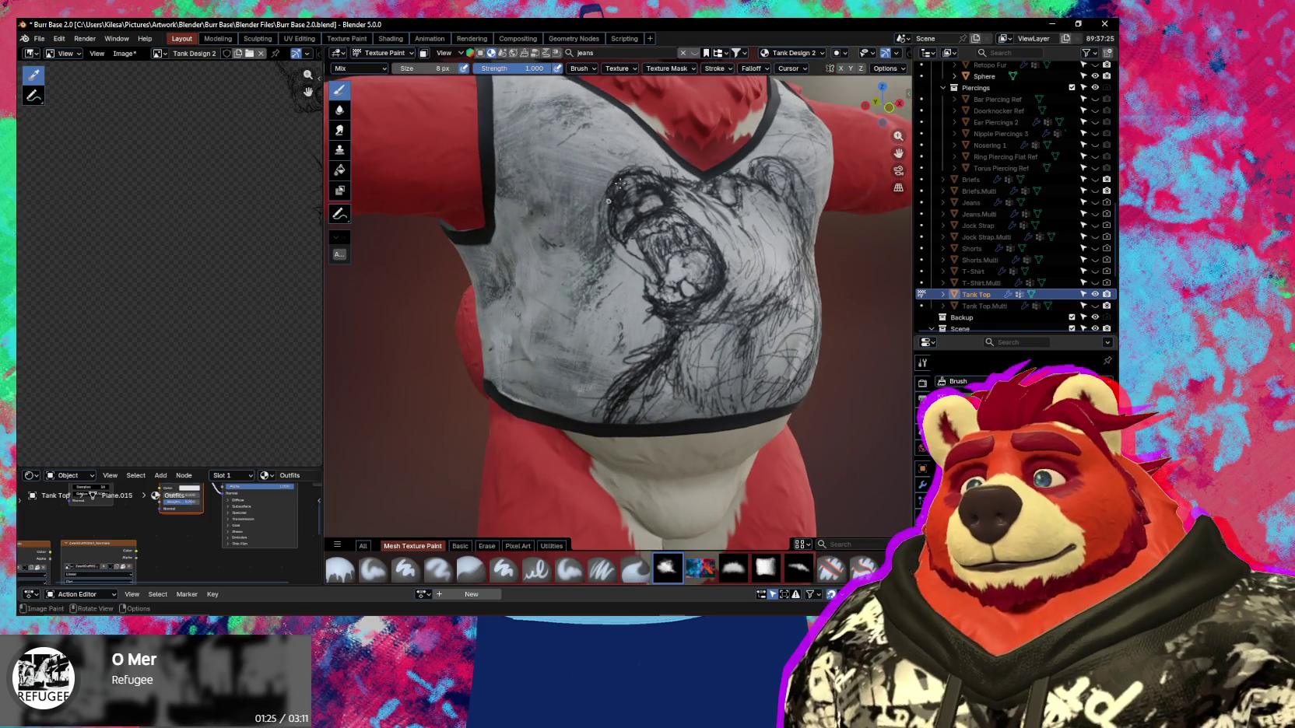
{"action": "middle_click_drag", "start_coordinate": [681, 164], "coordinate": [618, 189]}
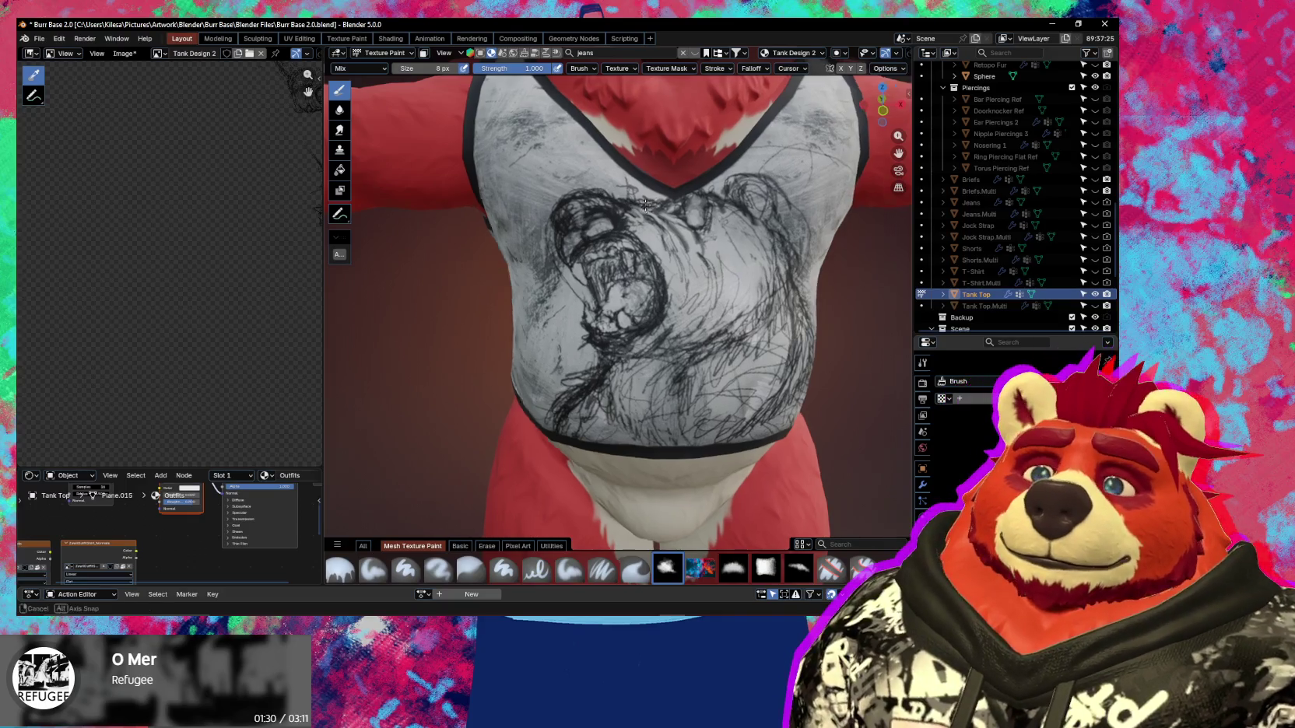
{"action": "scroll", "coordinate": [611, 197], "scroll_direction": "down", "scroll_amount": 6}
{"action": "scroll", "coordinate": [713, 302], "scroll_direction": "up", "scroll_amount": 6}
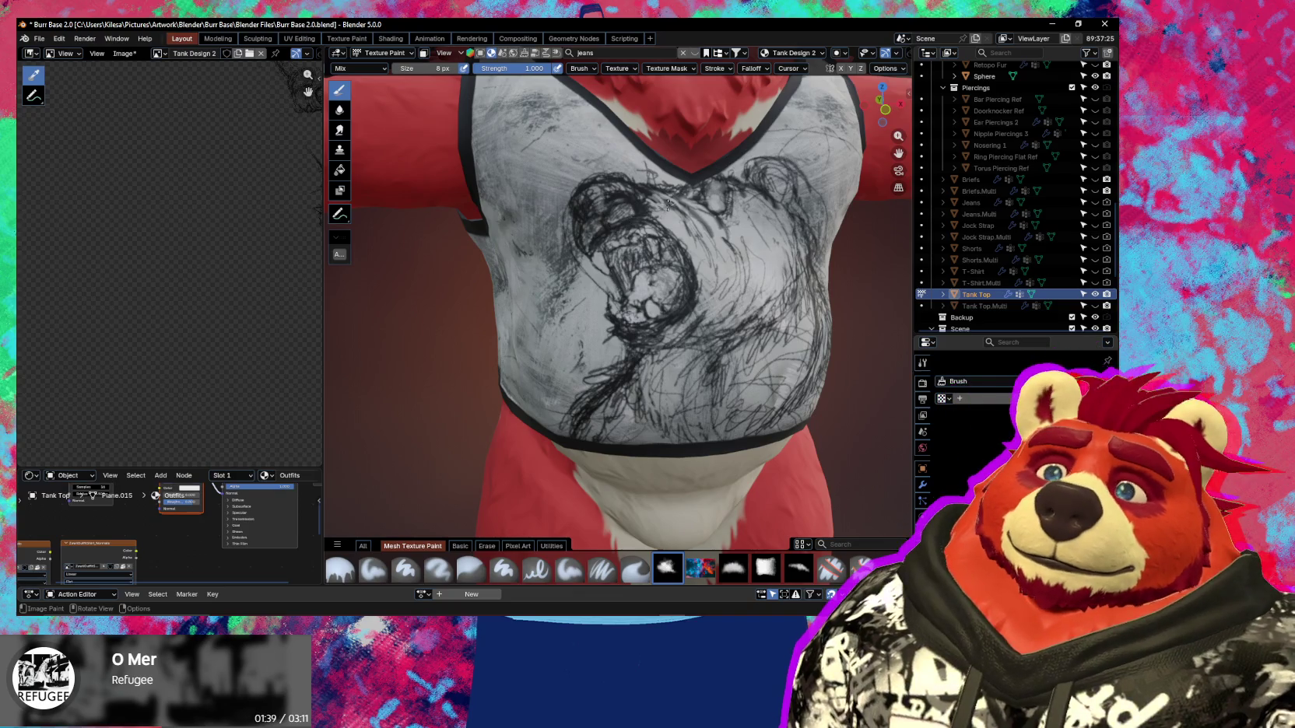
{"action": "key", "text": "ctrl+shift"}
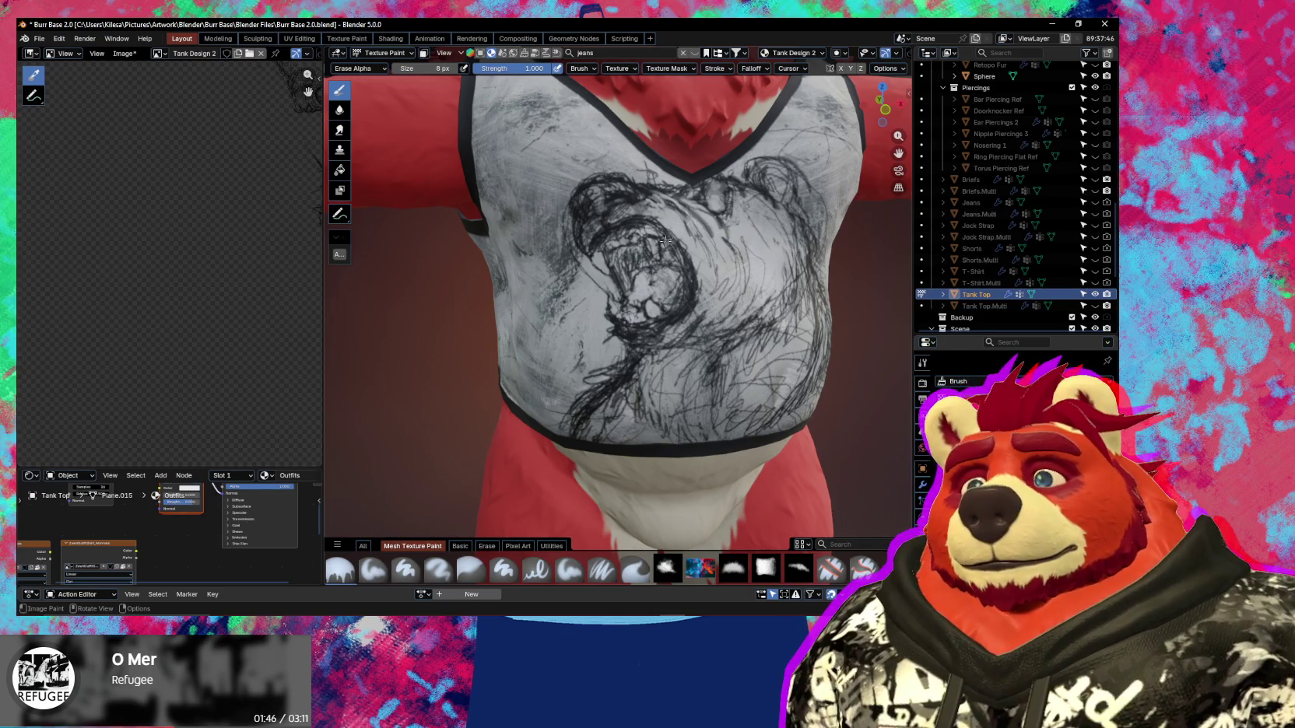
{"action": "left_click", "coordinate": [667, 568]}
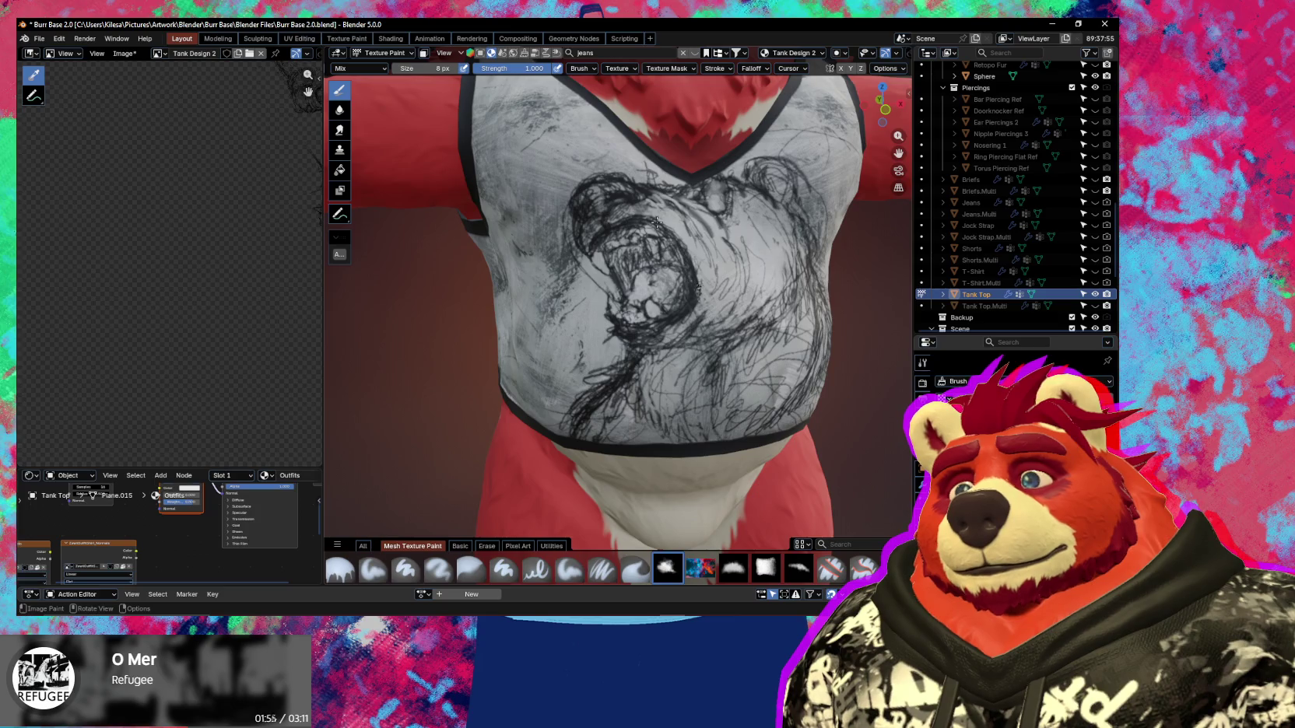
{"action": "scroll", "coordinate": [658, 223], "scroll_direction": "down", "scroll_amount": 4}
{"action": "scroll", "coordinate": [677, 296], "scroll_direction": "down", "scroll_amount": 3}
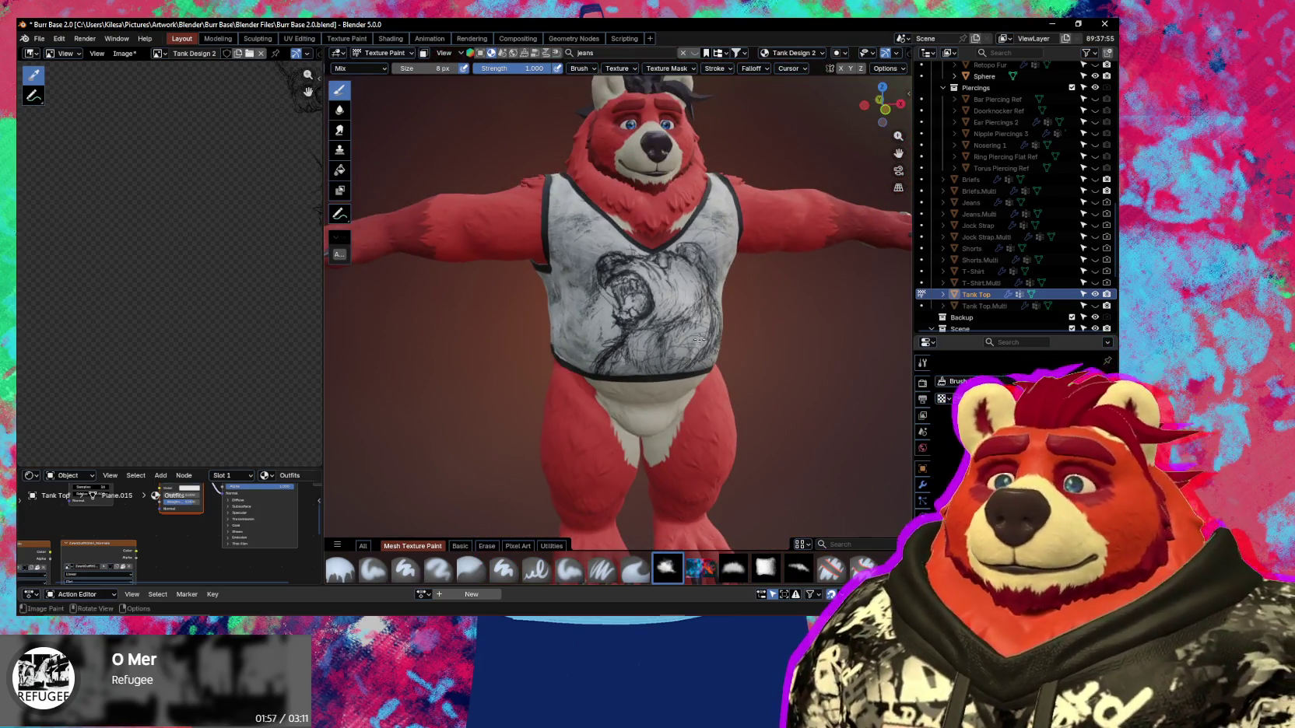
{"action": "mouse_move", "coordinate": [699, 364]}
{"action": "middle_mouse_down", "text": "ctrl"}
{"action": "mouse_move", "coordinate": [739, 248]}
{"action": "mouse_move", "coordinate": [644, 190]}
{"action": "middle_mouse_up", "text": "ctrl"}
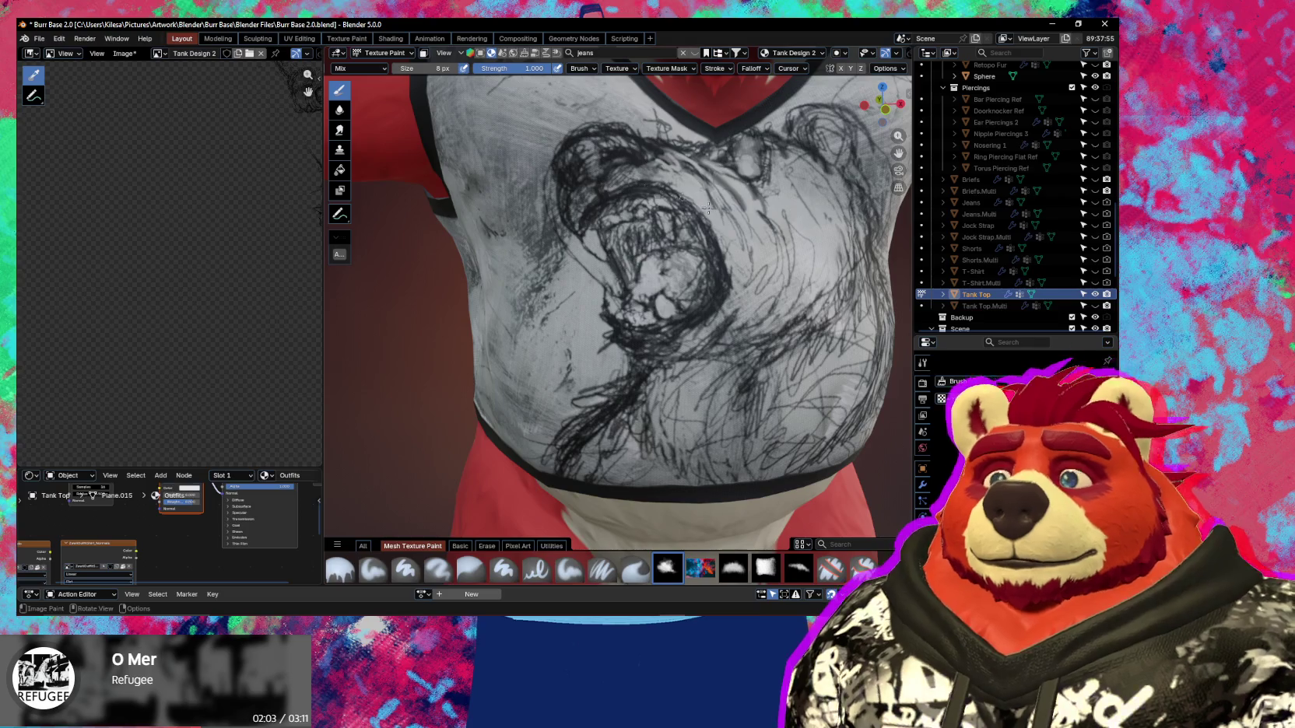
{"action": "scroll", "coordinate": [645, 190], "scroll_direction": "down", "scroll_amount": 5}
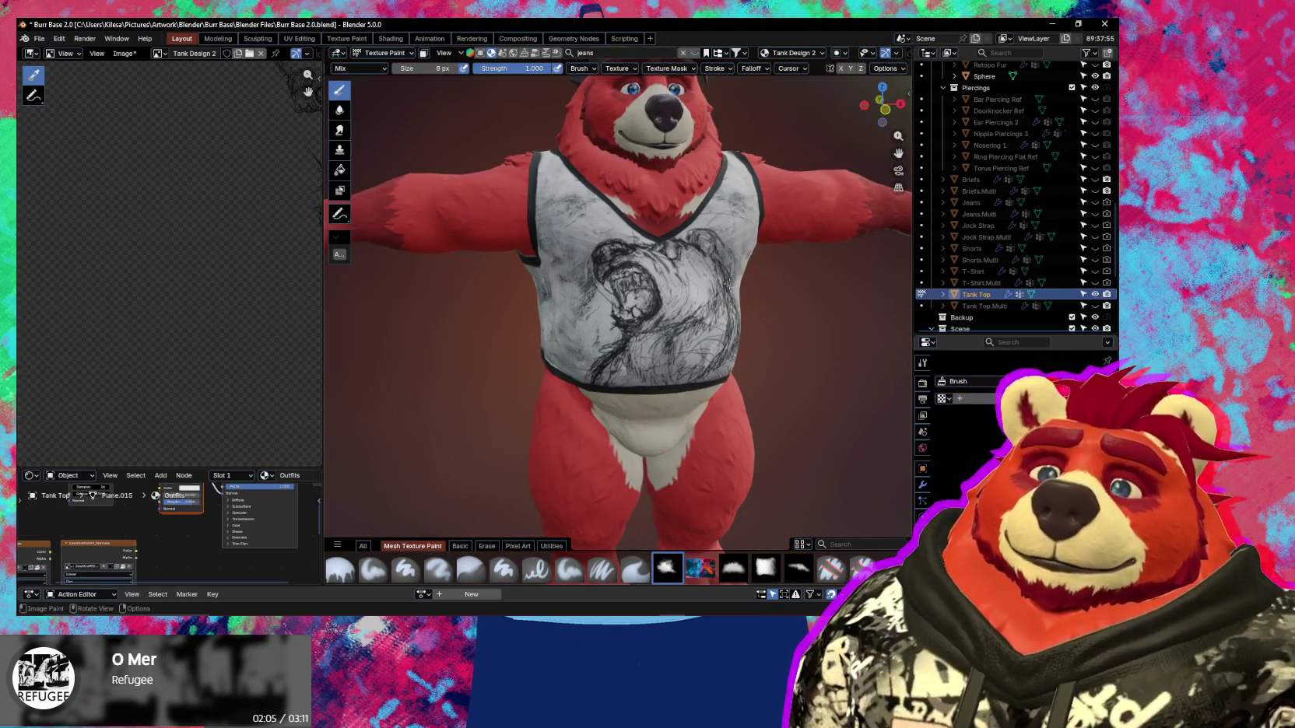
{"action": "mouse_move", "coordinate": [635, 289]}
{"action": "middle_mouse_down", "text": "ctrl"}
{"action": "mouse_move", "coordinate": [701, 242]}
{"action": "mouse_move", "coordinate": [737, 249]}
{"action": "middle_mouse_up", "text": "ctrl"}
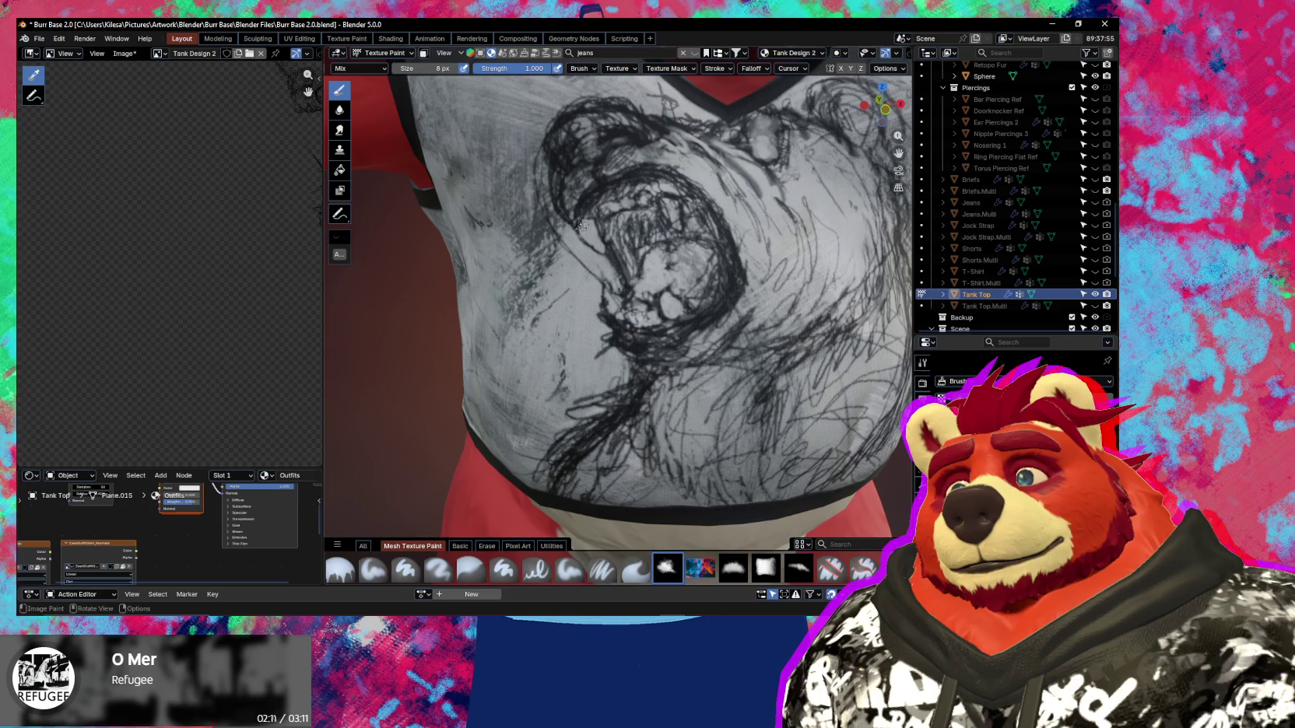
{"action": "scroll", "coordinate": [580, 228], "scroll_direction": "down", "scroll_amount": 10}
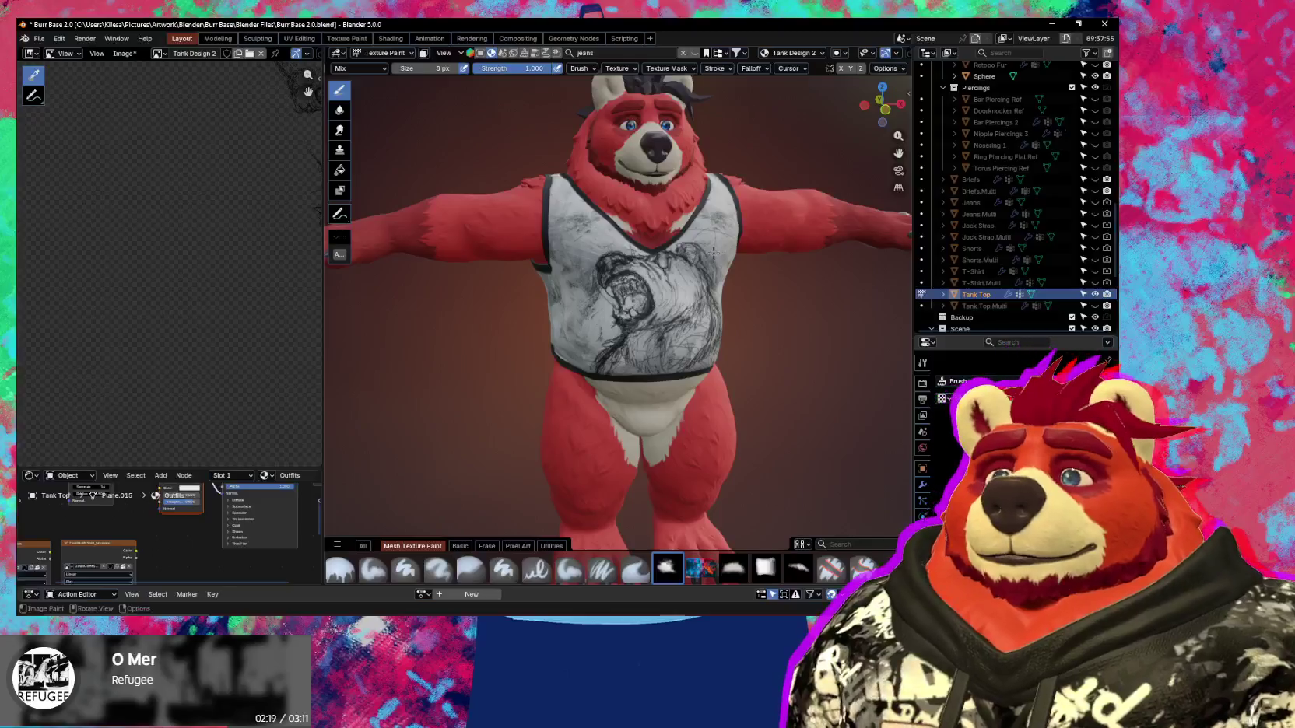
{"action": "middle_click_drag", "start_coordinate": [642, 335], "coordinate": [569, 199], "text": "ctrl"}
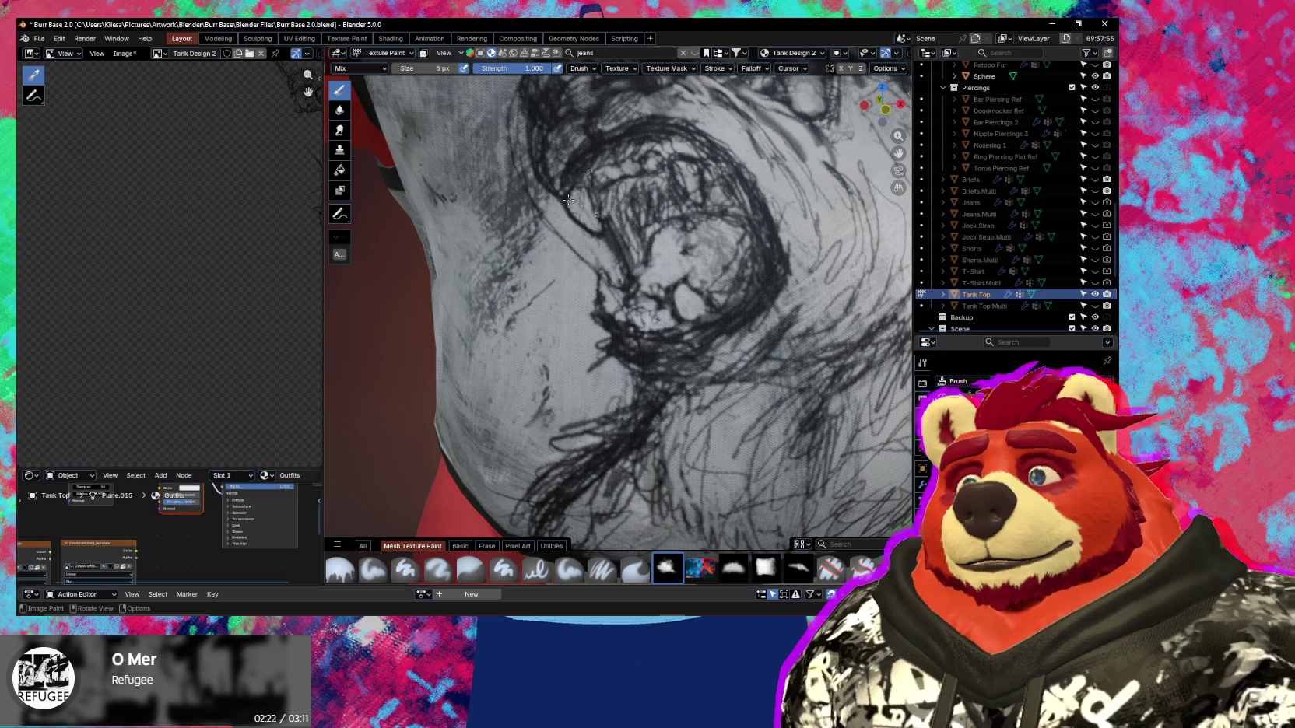
{"action": "scroll", "coordinate": [665, 226], "scroll_direction": "down", "scroll_amount": 5}
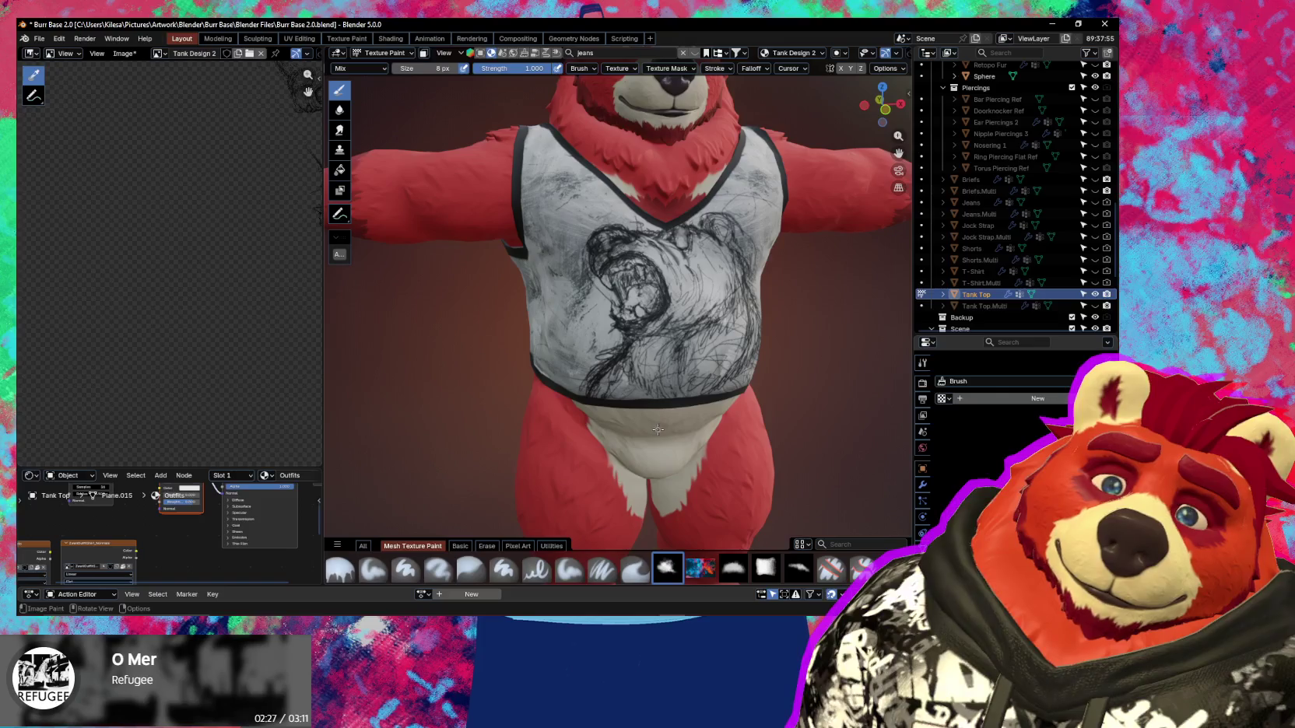
{"action": "scroll", "coordinate": [607, 327], "scroll_direction": "up", "scroll_amount": 4}
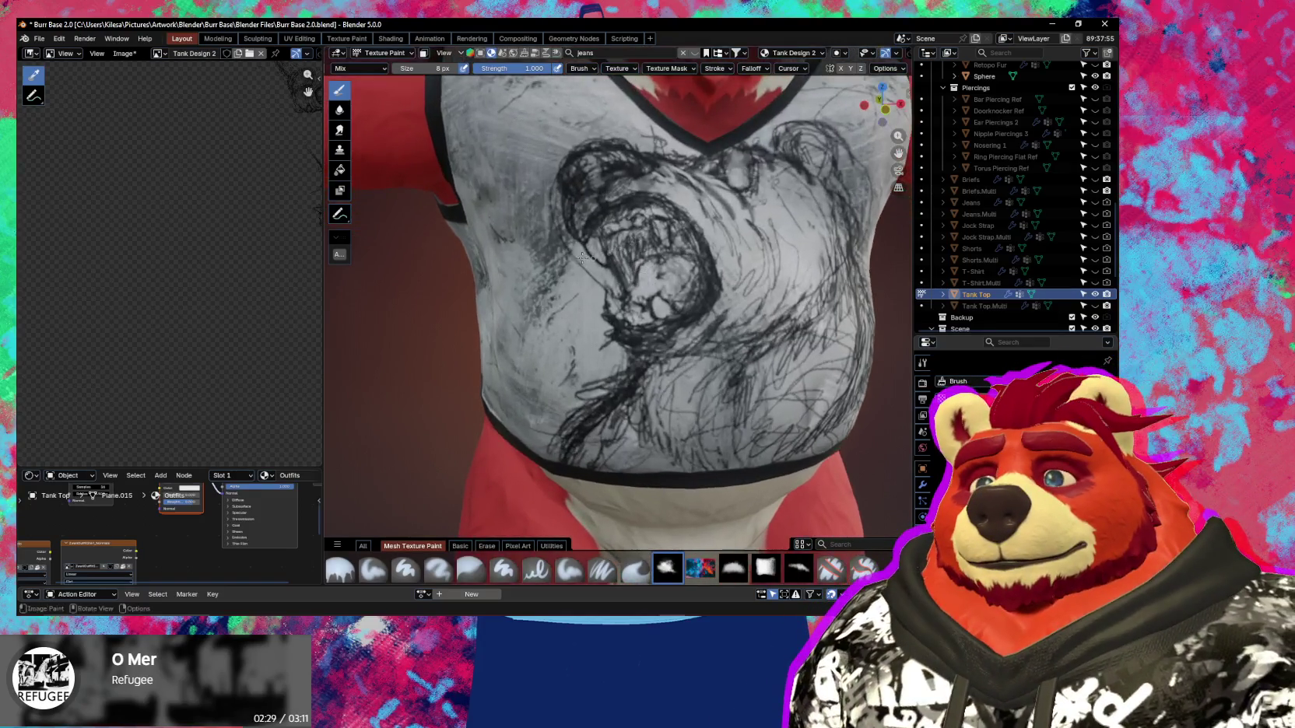
Set the brush to 10 px and switch from erasing back to Mix painting.
{"action": "key", "text": "e"}
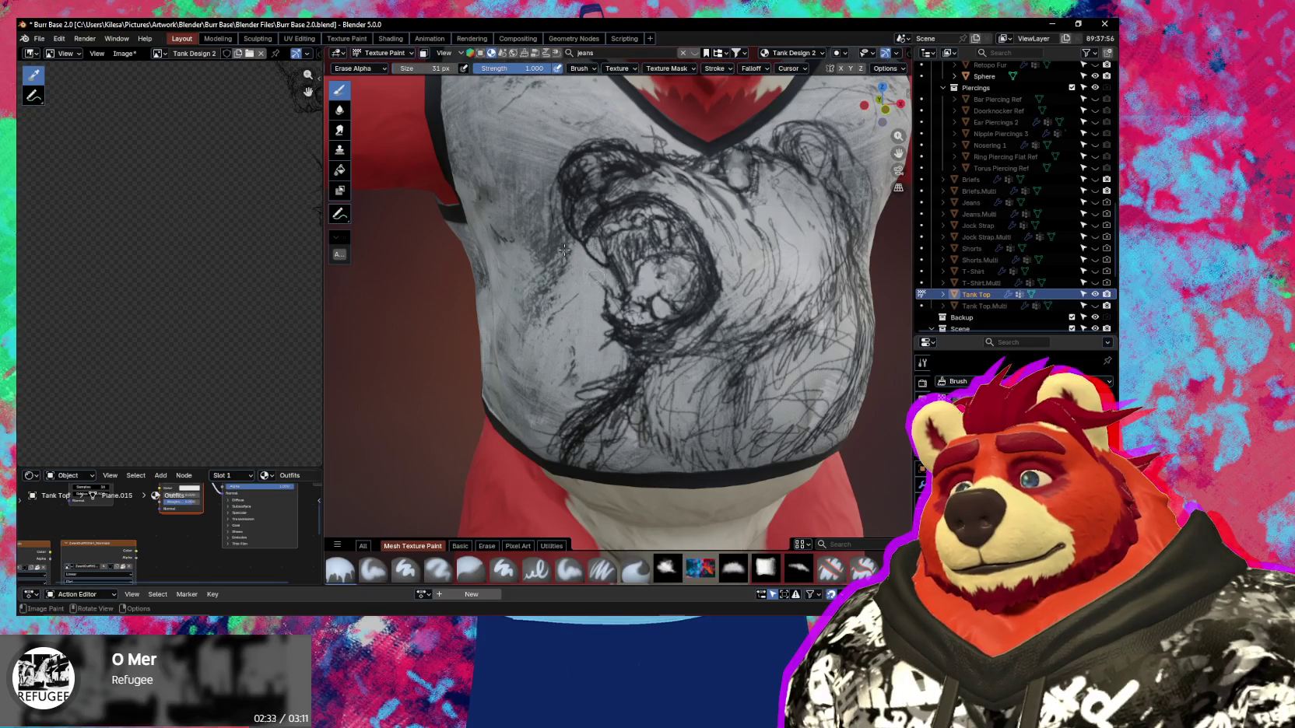
{"action": "scroll", "coordinate": [614, 297], "scroll_direction": "up", "scroll_amount": 2}
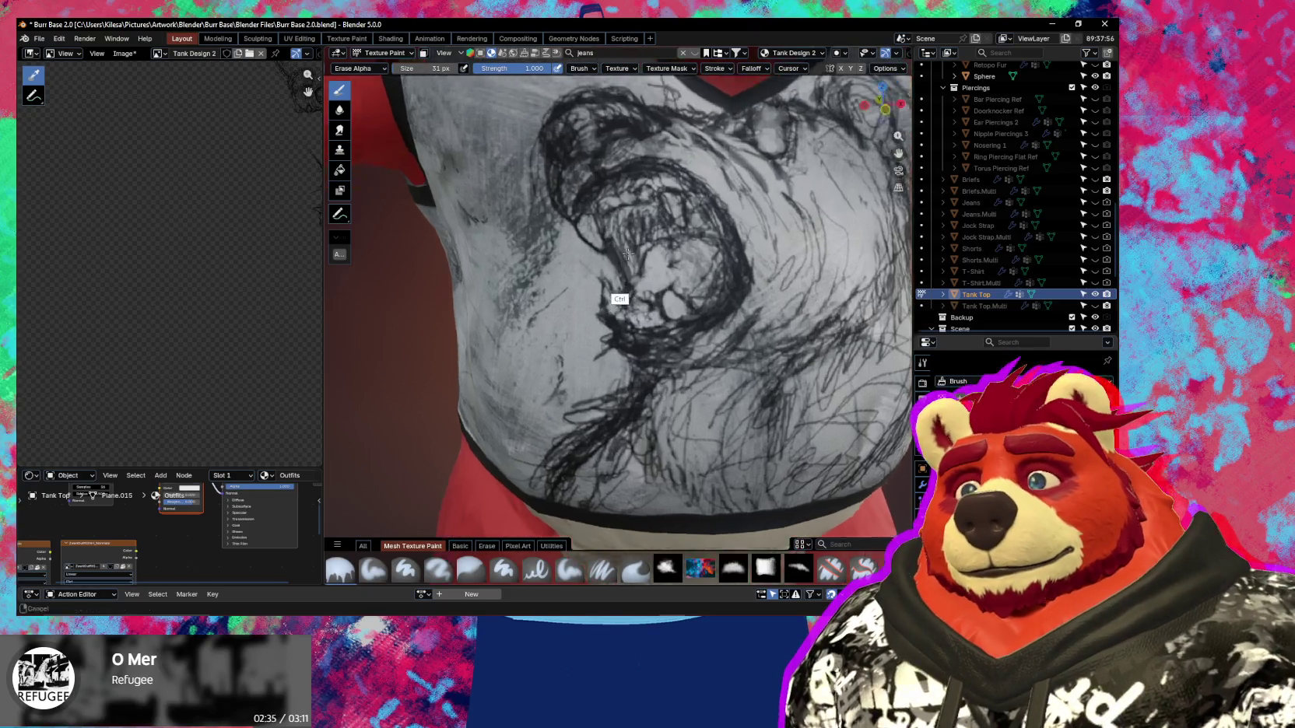
{"action": "scroll", "coordinate": [611, 295], "scroll_direction": "up", "scroll_amount": 2}
{"action": "key", "text": "f"}
{"action": "left_click", "coordinate": [603, 288]}
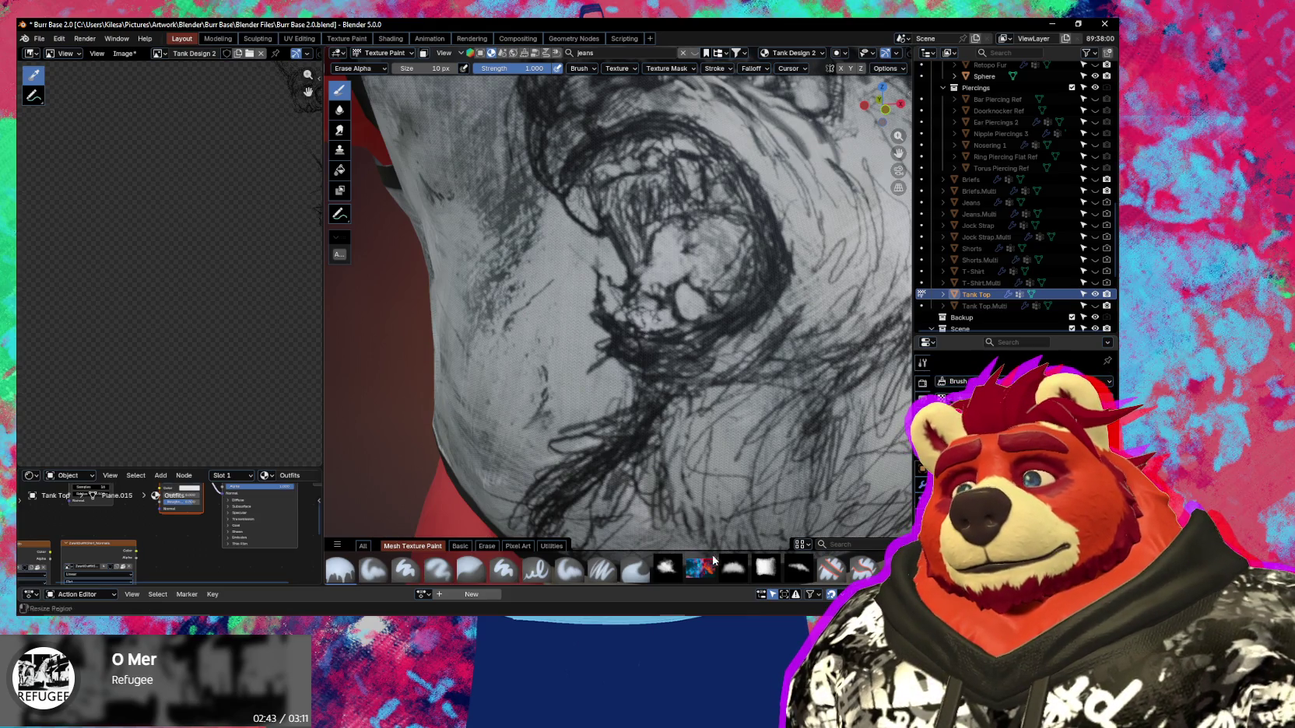
{"action": "left_click", "coordinate": [667, 567]}
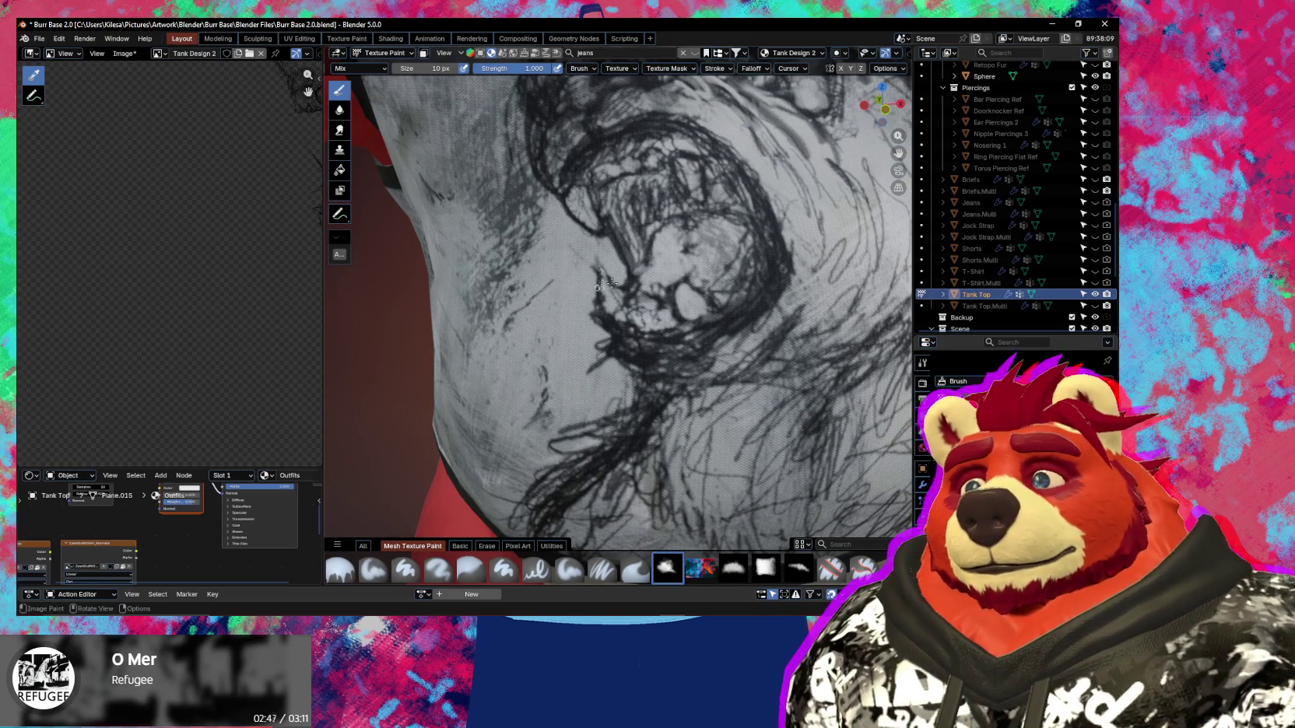
Orbit around the tank-top drawing and return to a straight front view.
{"action": "scroll", "coordinate": [632, 284], "scroll_direction": "down", "scroll_amount": 3}
{"action": "scroll", "coordinate": [600, 346], "scroll_direction": "up", "scroll_amount": 2}
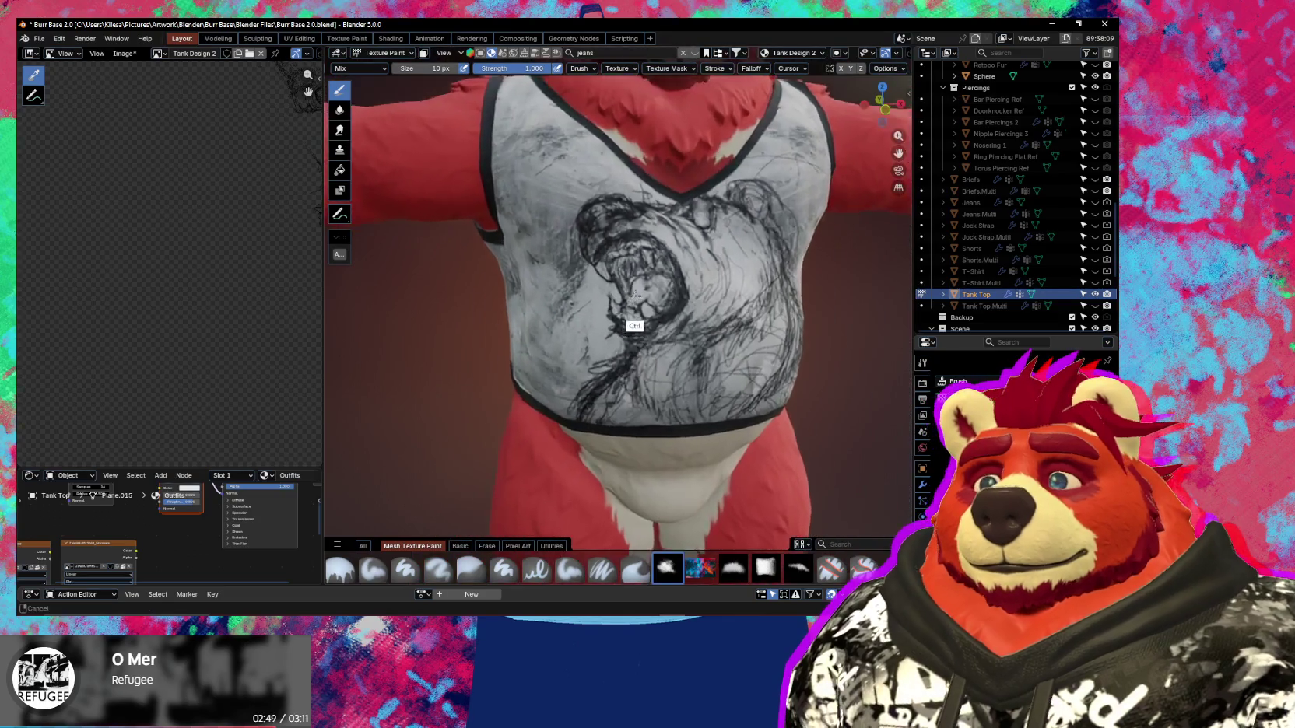
{"action": "scroll", "coordinate": [616, 325], "scroll_direction": "up", "scroll_amount": 1}
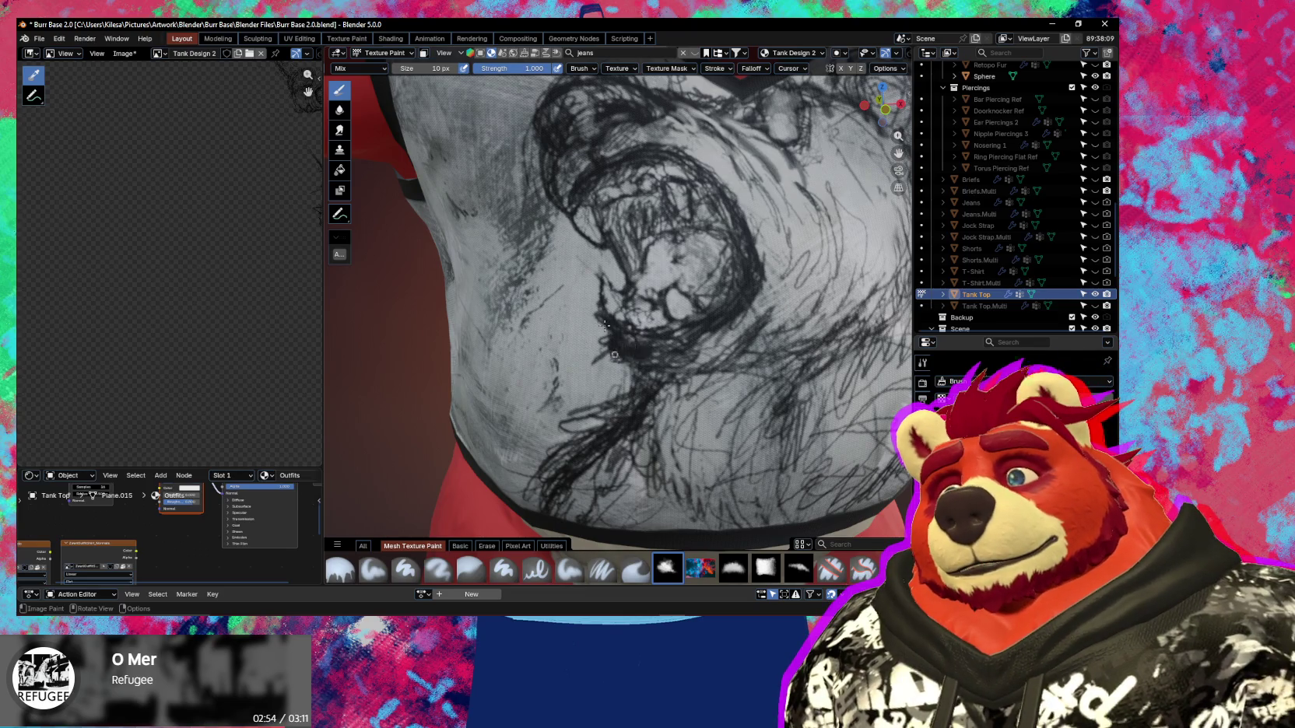
{"action": "scroll", "coordinate": [676, 335], "scroll_direction": "down", "scroll_amount": 6}
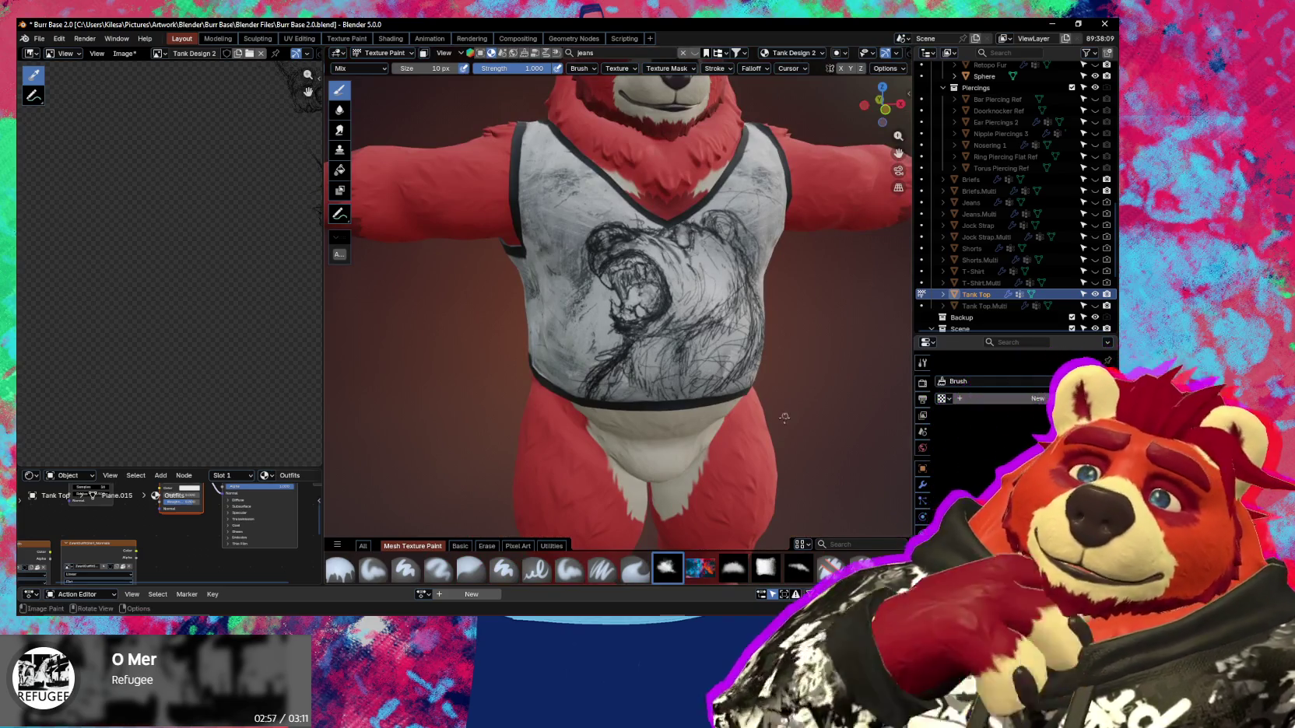
{"action": "mouse_move", "coordinate": [807, 389]}
{"action": "middle_mouse_down"}
{"action": "mouse_move", "coordinate": [746, 398]}
{"action": "mouse_move", "coordinate": [680, 470]}
{"action": "middle_mouse_up"}
{"action": "scroll", "coordinate": [716, 436], "scroll_direction": "down", "scroll_amount": 3}
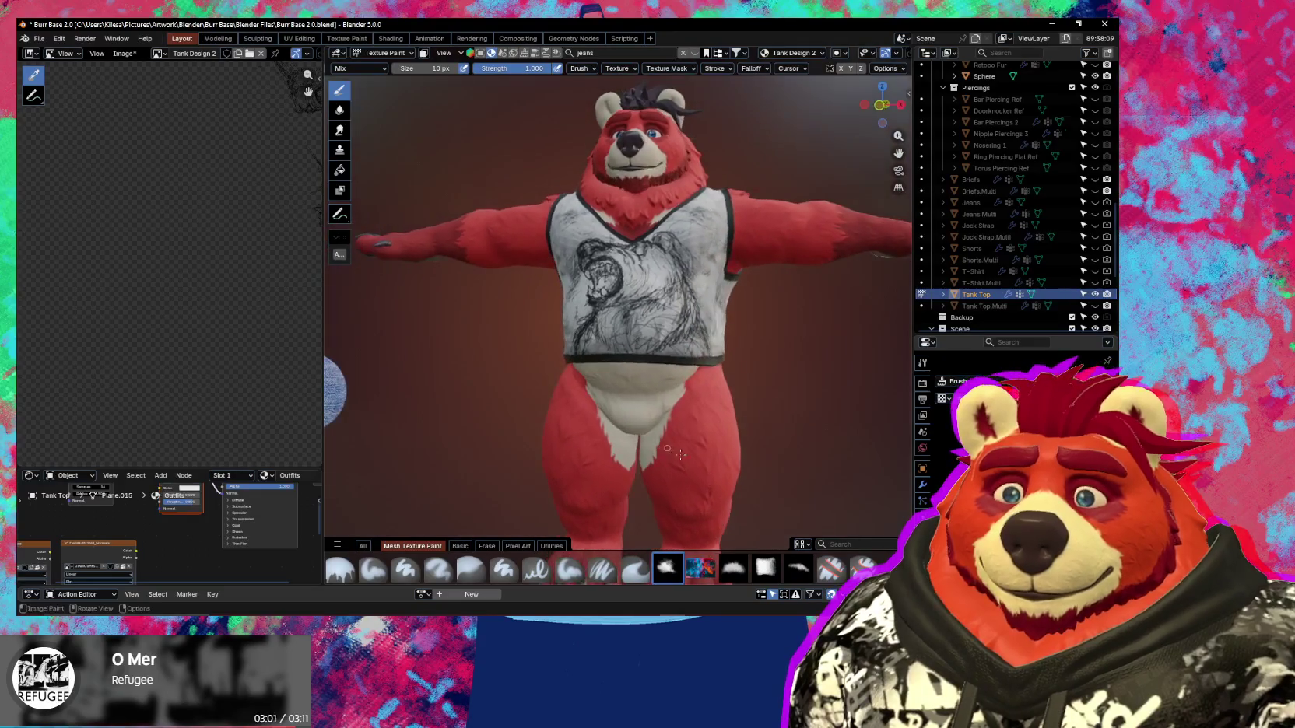
{"action": "scroll", "coordinate": [748, 361], "scroll_direction": "up", "scroll_amount": 4}
{"action": "middle_click_drag", "start_coordinate": [748, 361], "coordinate": [692, 345]}
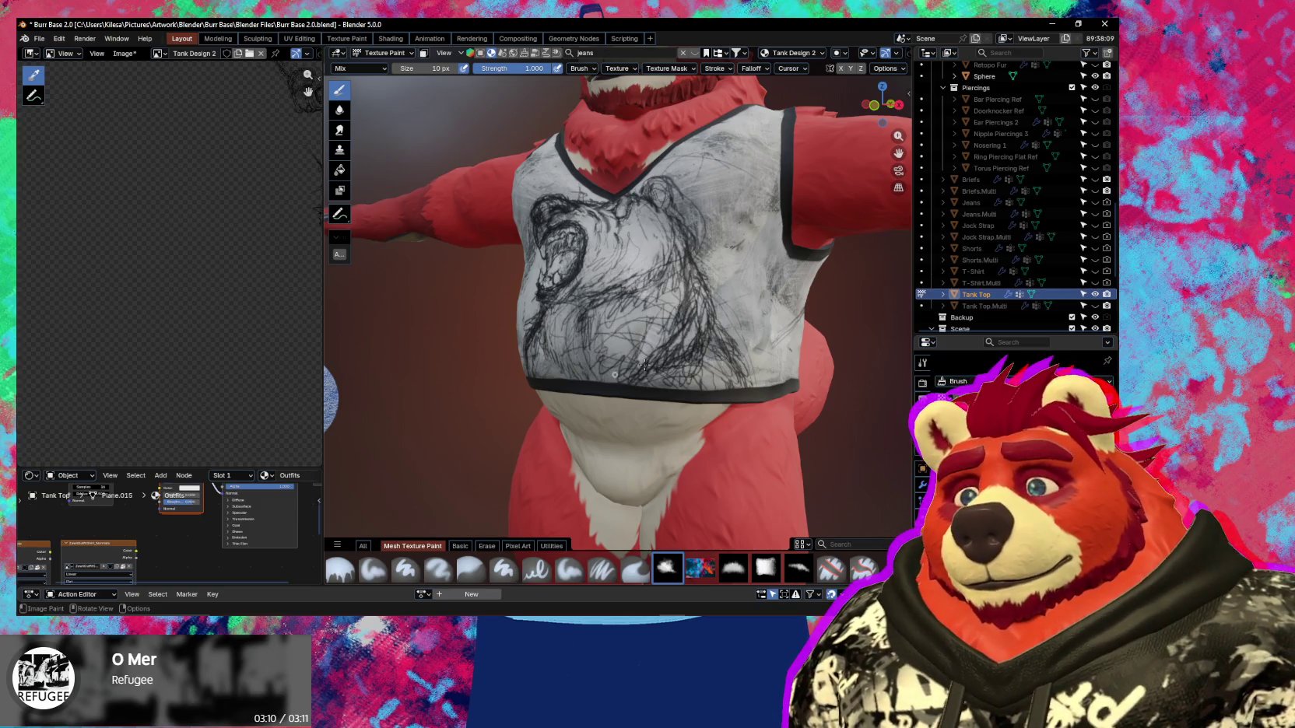
{"action": "middle_click_drag", "start_coordinate": [645, 378], "coordinate": [709, 353]}
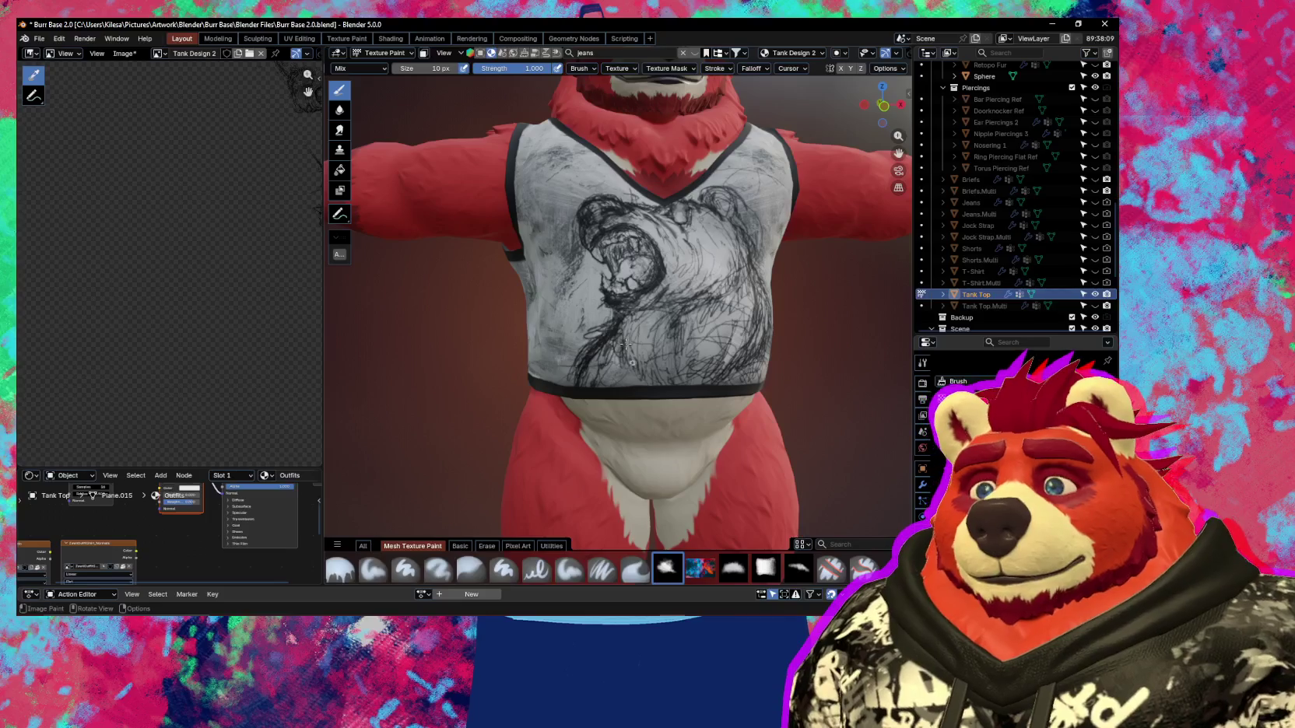
{"action": "scroll", "coordinate": [709, 353], "scroll_direction": "down", "scroll_amount": 3}
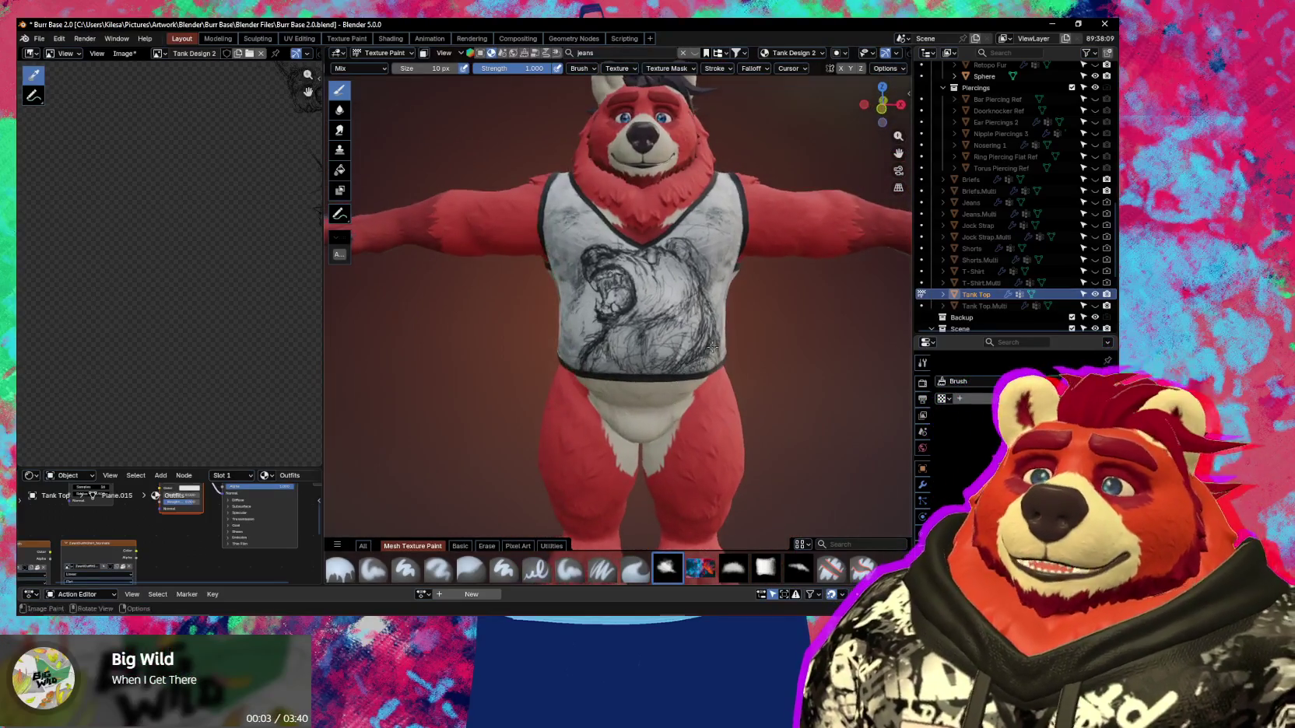
Show the Ucupaint layer settings in a widened sidebar panel.
{"action": "key", "text": "n"}
{"action": "left_click_drag", "start_coordinate": [701, 374], "coordinate": [652, 375]}
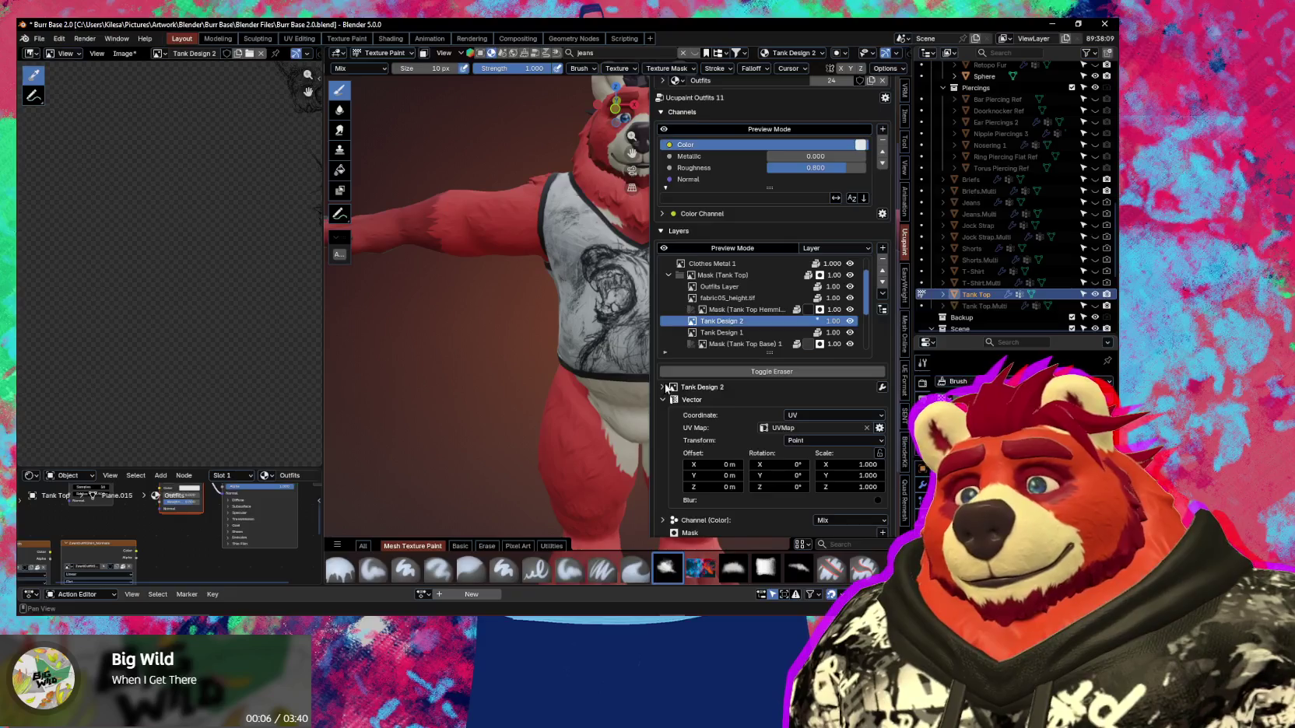
{"action": "middle_click_drag", "start_coordinate": [653, 375], "coordinate": [599, 356]}
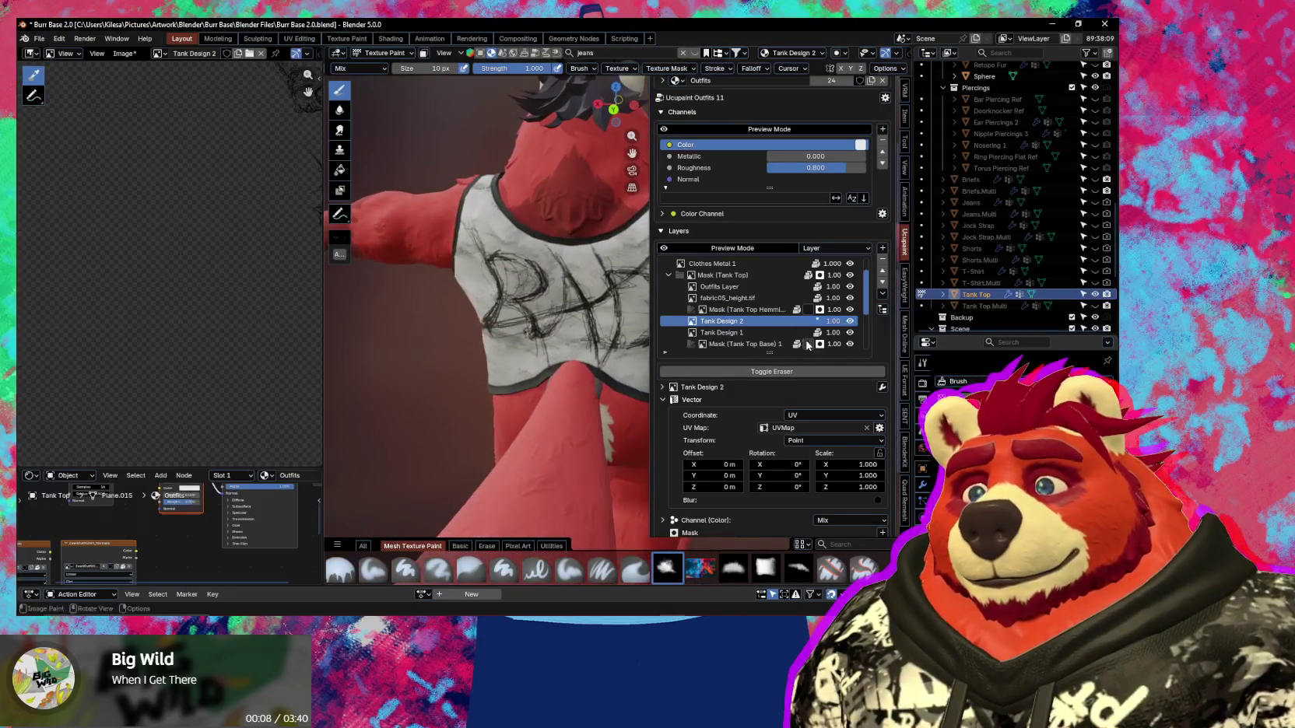
Hide the layer settings and orbit around to inspect the RAD lettering on the back.
{"action": "key", "text": "n"}
{"action": "scroll", "coordinate": [599, 357], "scroll_direction": "down", "scroll_amount": 4}
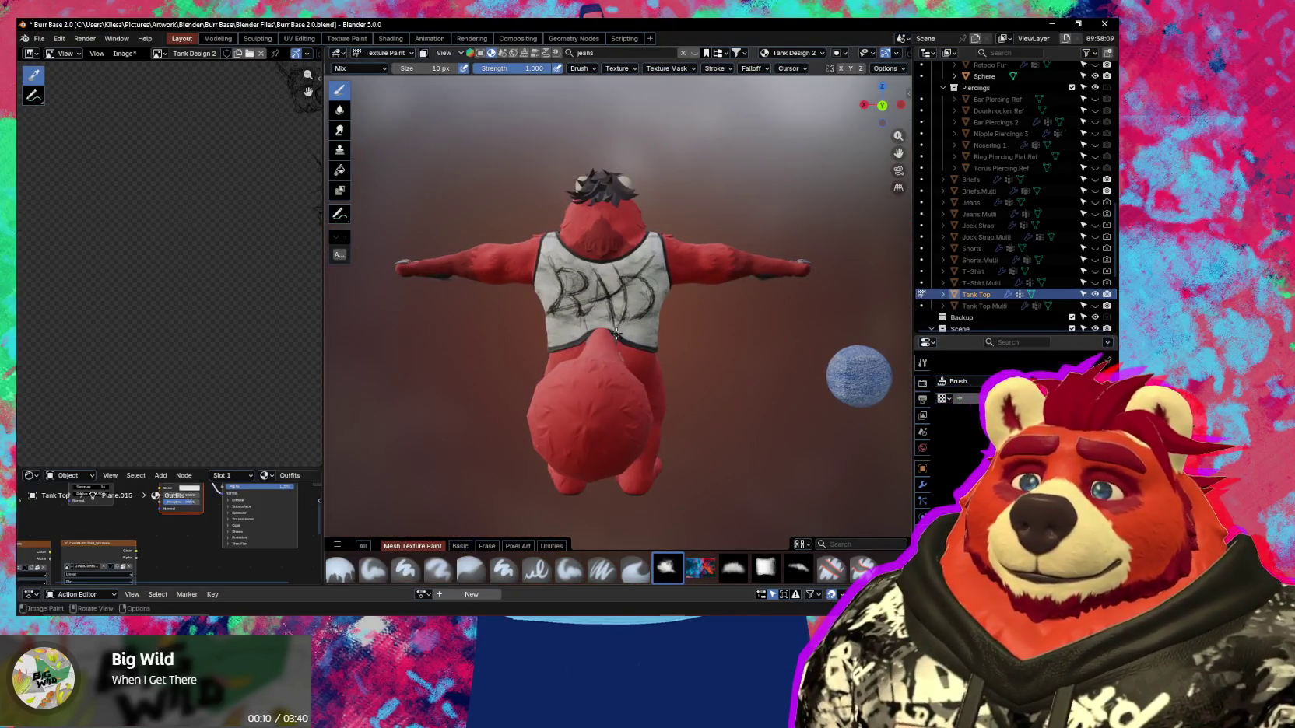
{"action": "scroll", "coordinate": [617, 334], "scroll_direction": "up", "scroll_amount": 1}
{"action": "middle_click_drag", "start_coordinate": [616, 334], "coordinate": [625, 333]}
{"action": "scroll", "coordinate": [622, 339], "scroll_direction": "down", "scroll_amount": 2}
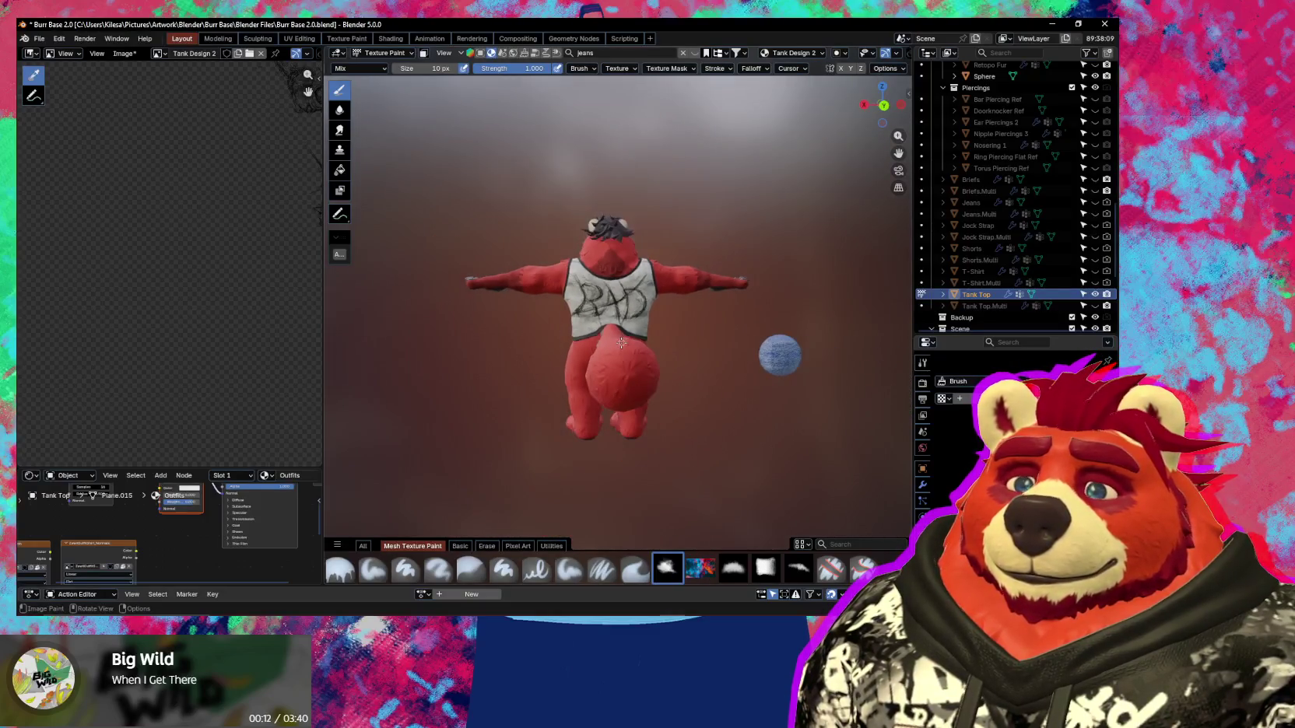
{"action": "scroll", "coordinate": [620, 342], "scroll_direction": "up", "scroll_amount": 4}
{"action": "scroll", "coordinate": [619, 344], "scroll_direction": "up", "scroll_amount": 2}
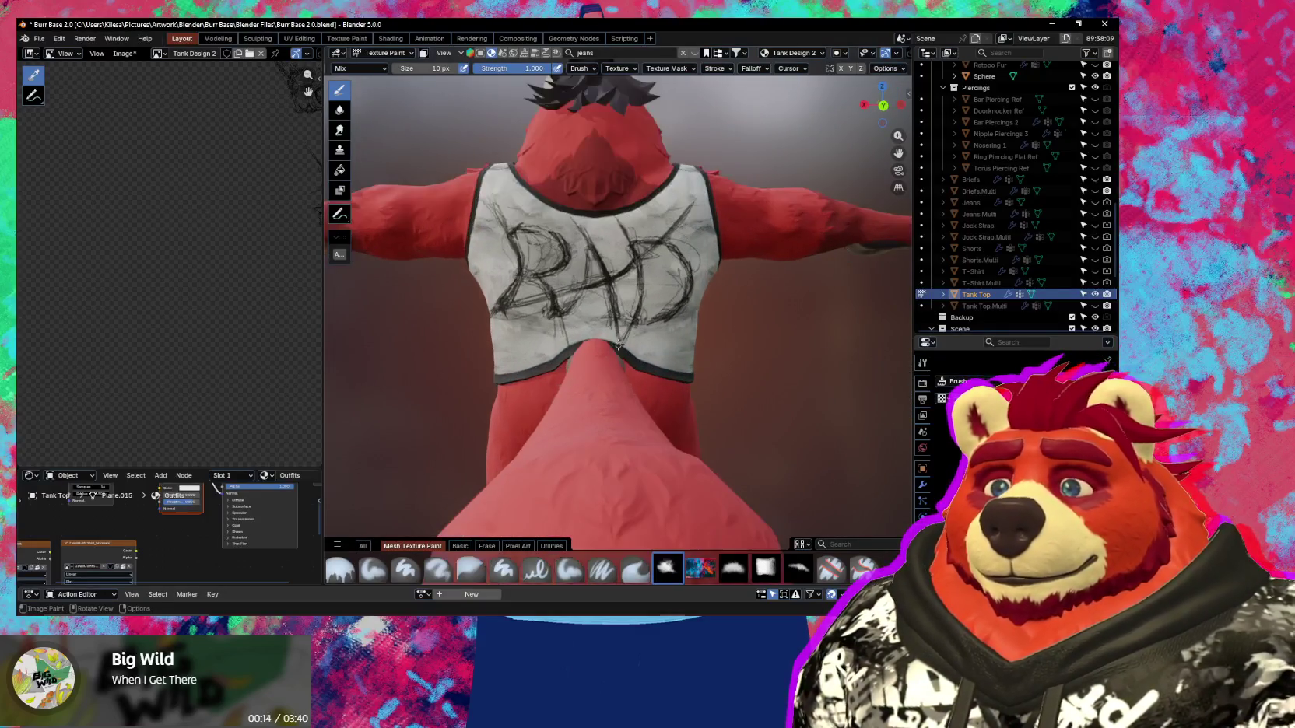
{"action": "middle_click_drag", "start_coordinate": [619, 345], "coordinate": [615, 346]}
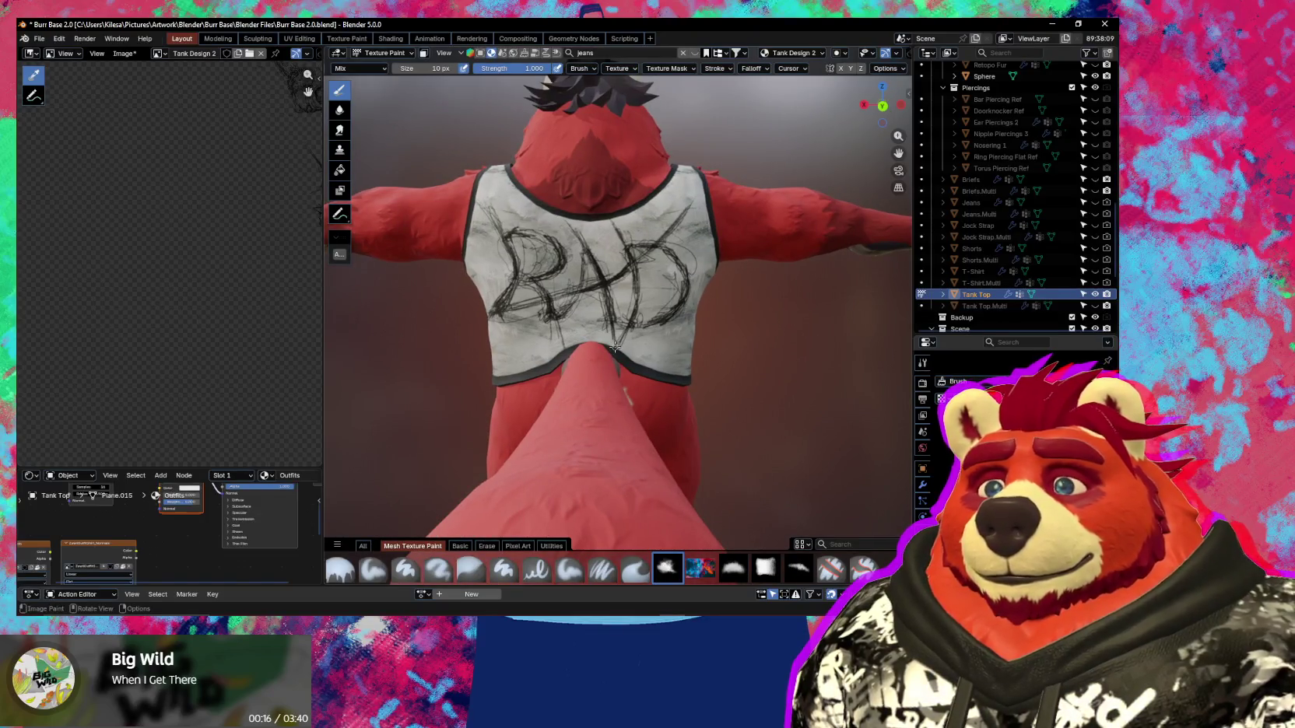
{"action": "scroll", "coordinate": [614, 347], "scroll_direction": "down", "scroll_amount": 5}
Orbit back to the bear's front and bring the Ucupaint layer settings back.
{"action": "mouse_move", "coordinate": [614, 346]}
{"action": "middle_mouse_down"}
{"action": "mouse_move", "coordinate": [465, 351]}
{"action": "mouse_move", "coordinate": [622, 367]}
{"action": "middle_mouse_up"}
{"action": "scroll", "coordinate": [622, 367], "scroll_direction": "up", "scroll_amount": 2}
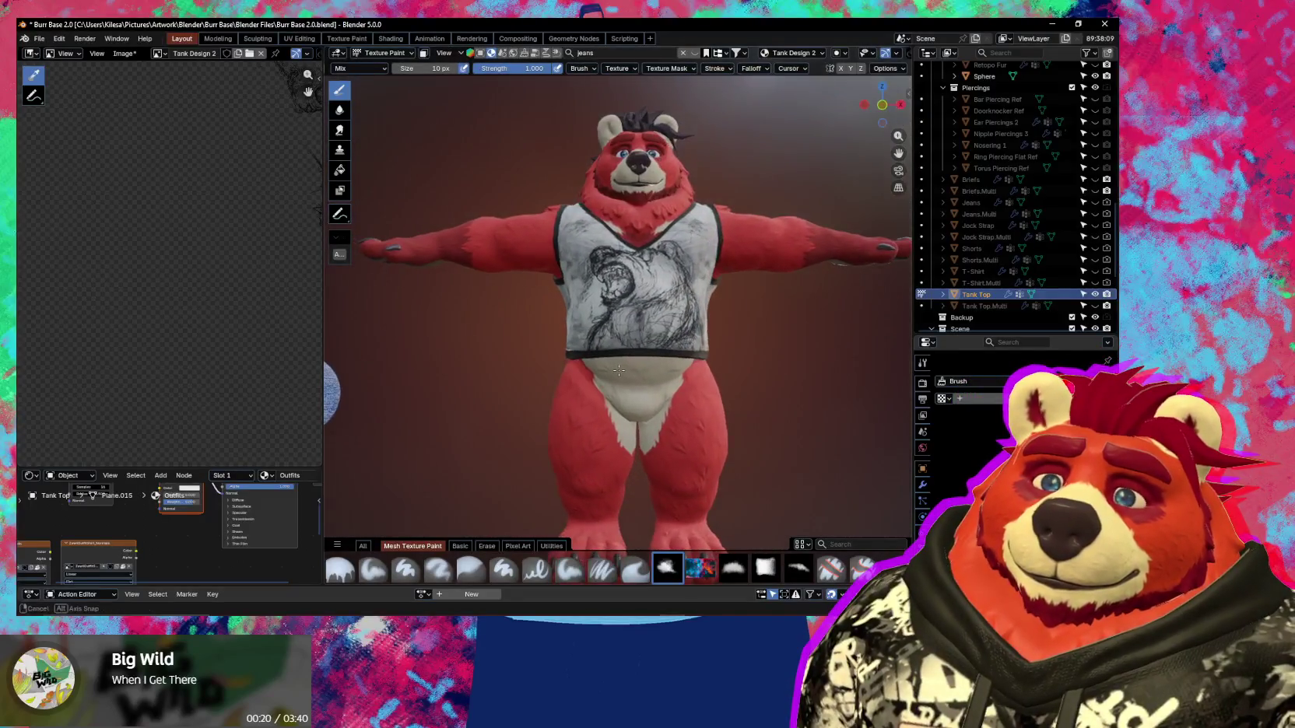
{"action": "scroll", "coordinate": [623, 367], "scroll_direction": "up", "scroll_amount": 3}
{"action": "key", "text": "n"}
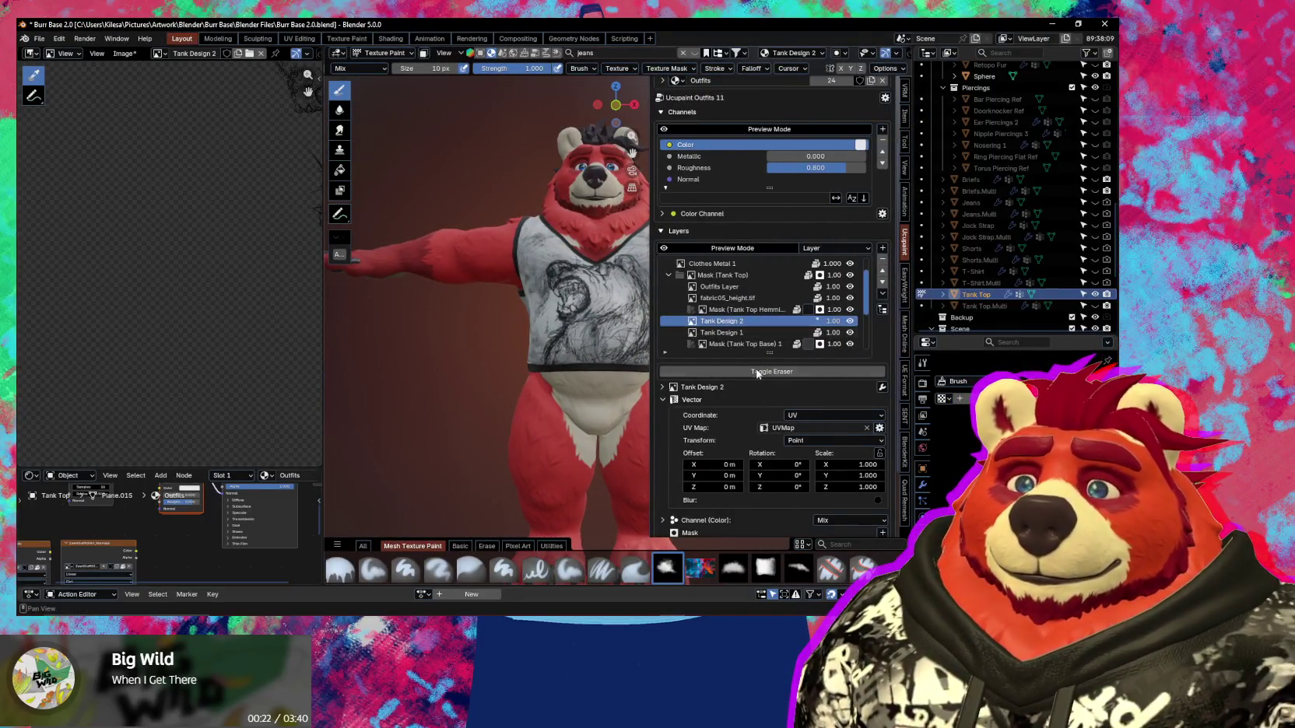
Set Tank Design 2's Vector Offset X to -0.003 m and hide the sidebar.
{"action": "left_click", "coordinate": [720, 464]}
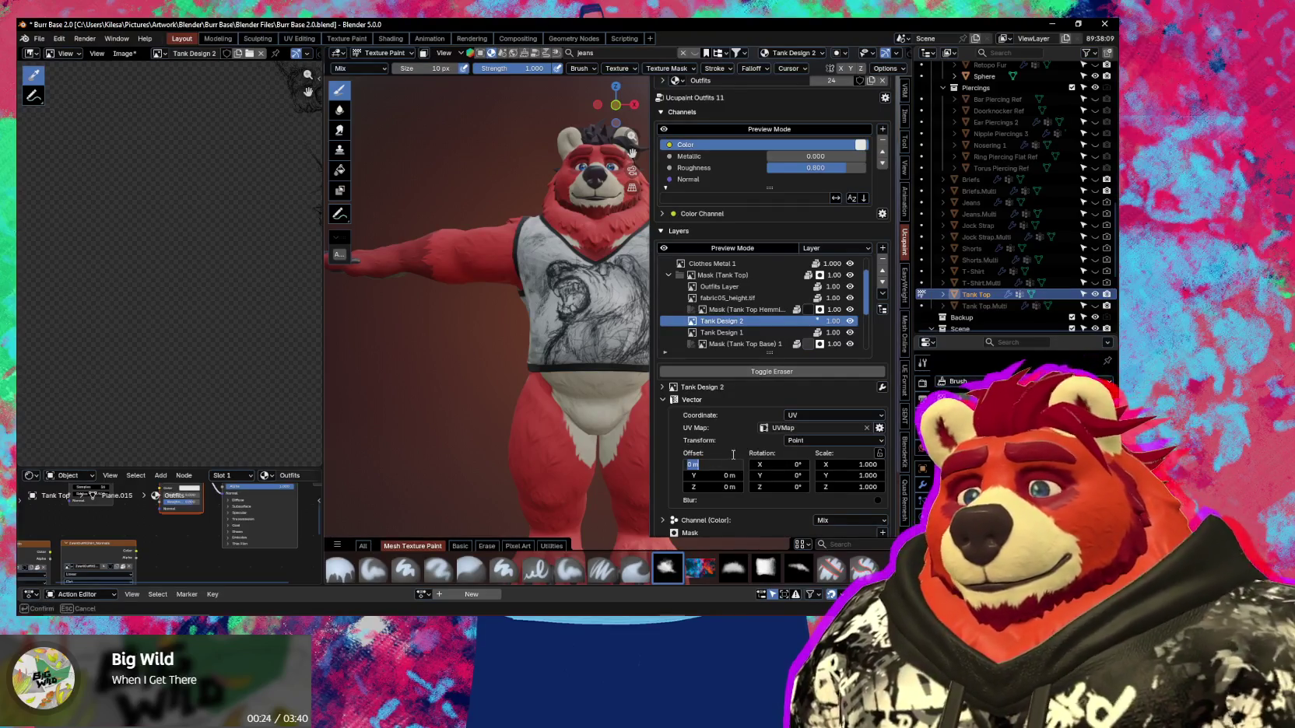
{"action": "type", "text": "-.003"}
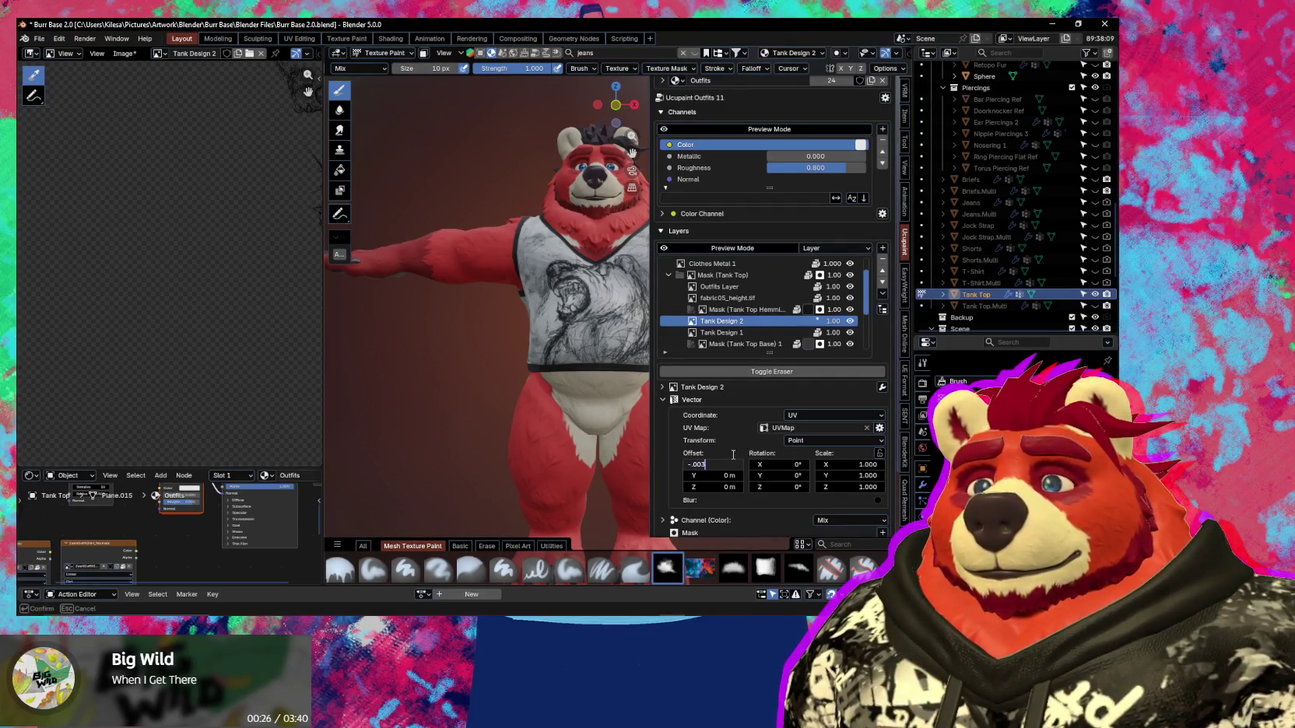
{"action": "key", "text": "Return"}
{"action": "key", "text": "n"}
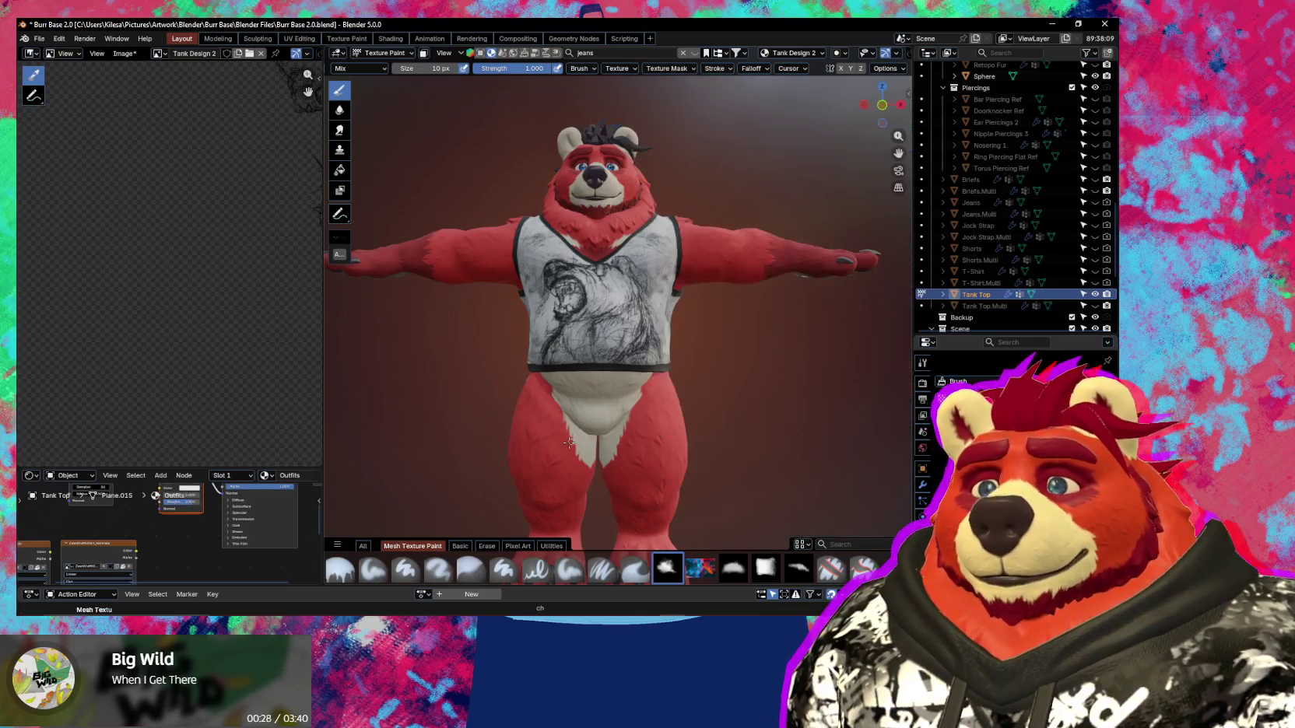
Orbit to a level view of the back to check the shifted design.
{"action": "mouse_move", "coordinate": [599, 418]}
{"action": "middle_mouse_down"}
{"action": "mouse_move", "coordinate": [560, 413]}
{"action": "mouse_move", "coordinate": [883, 394]}
{"action": "mouse_move", "coordinate": [848, 395]}
{"action": "middle_mouse_up"}
{"action": "scroll", "coordinate": [628, 396], "scroll_direction": "up", "scroll_amount": 4}
{"action": "scroll", "coordinate": [741, 402], "scroll_direction": "down", "scroll_amount": 5}
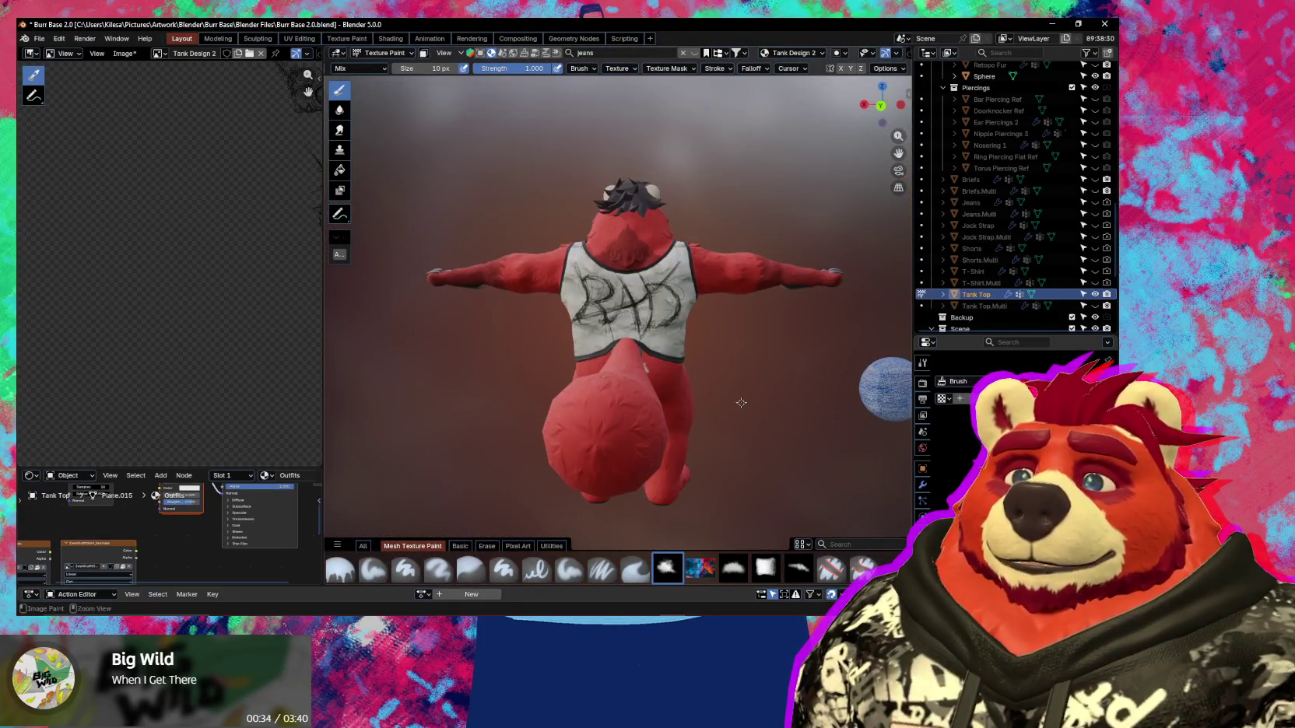
{"action": "scroll", "coordinate": [693, 413], "scroll_direction": "down", "scroll_amount": 2}
{"action": "middle_click_drag", "start_coordinate": [694, 414], "coordinate": [665, 436]}
{"action": "scroll", "coordinate": [689, 423], "scroll_direction": "up", "scroll_amount": 1}
{"action": "scroll", "coordinate": [690, 423], "scroll_direction": "up", "scroll_amount": 1}
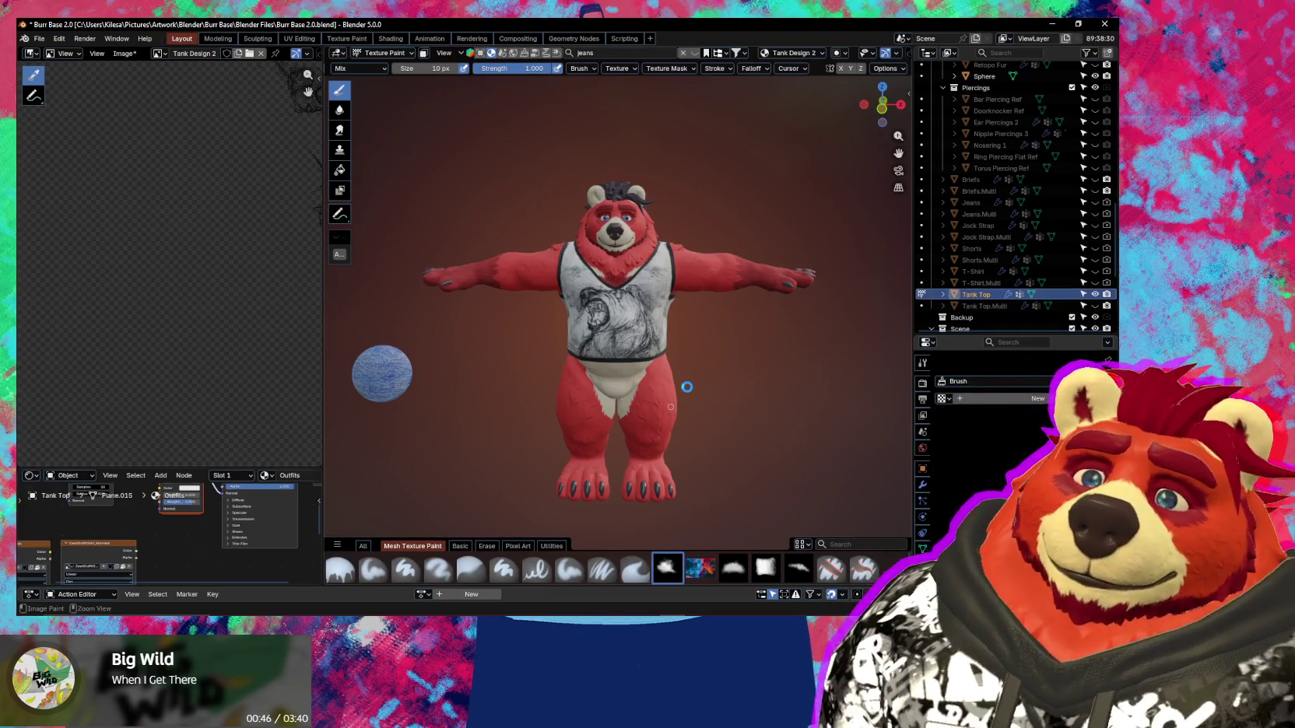
Save Burr Base 2.0.blend.
{"action": "key", "text": "ctrl+s"}
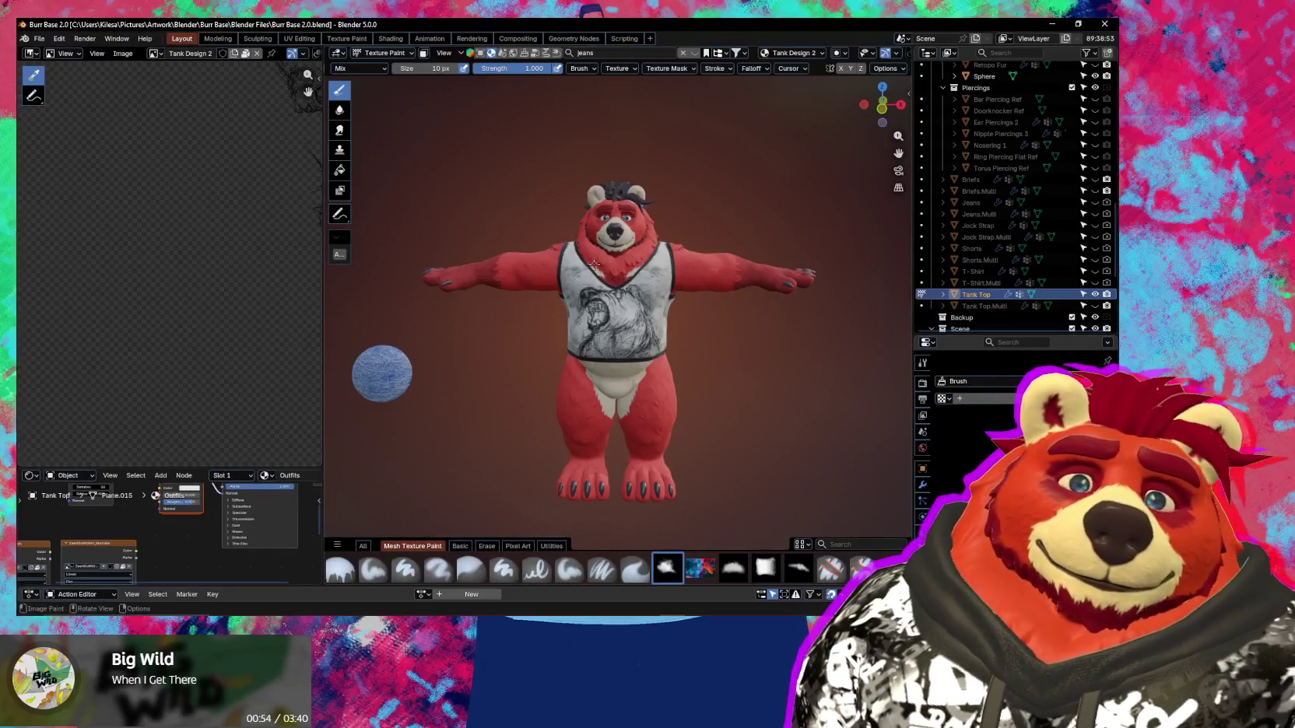
{"action": "scroll", "coordinate": [594, 265], "scroll_direction": "up", "scroll_amount": 3}
{"action": "scroll", "coordinate": [595, 264], "scroll_direction": "up", "scroll_amount": 3}
Reset Tank Design 2's Z scale to 1.000, stretch its Y scale, and raise it 0.02 m.
{"action": "key", "text": "n"}
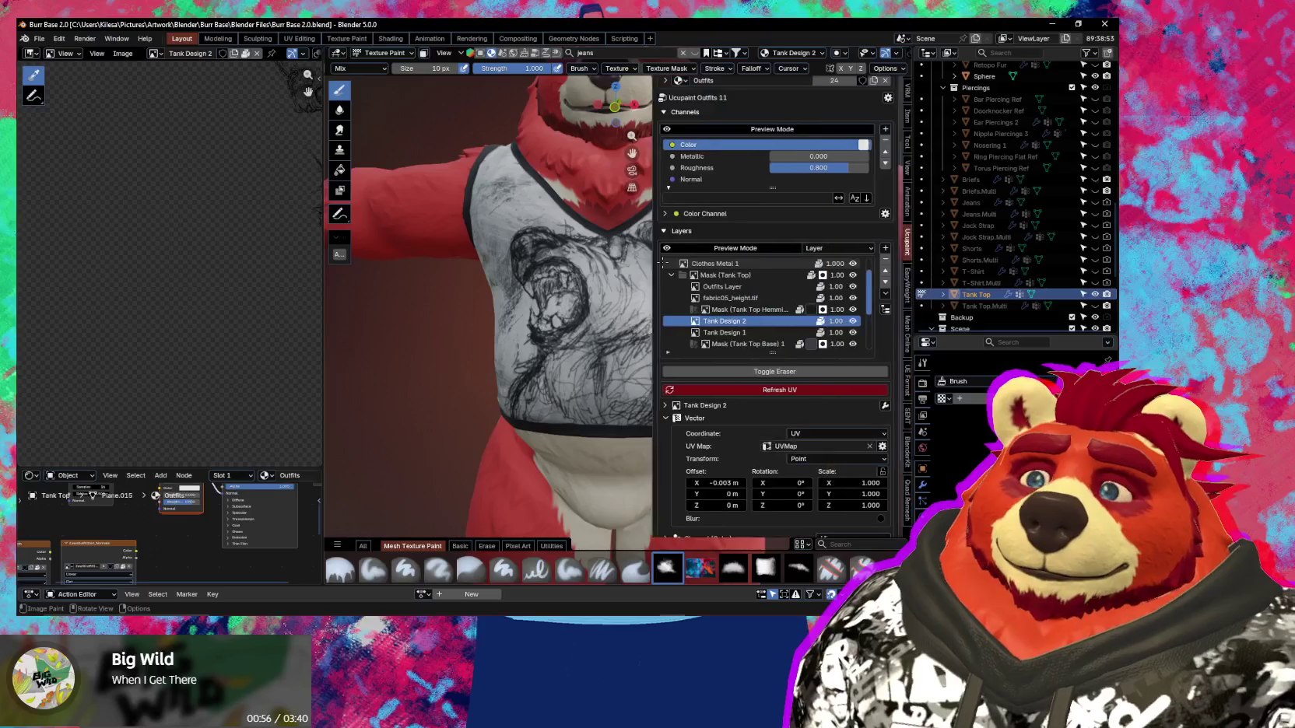
{"action": "middle_click_drag", "start_coordinate": [615, 302], "coordinate": [586, 324]}
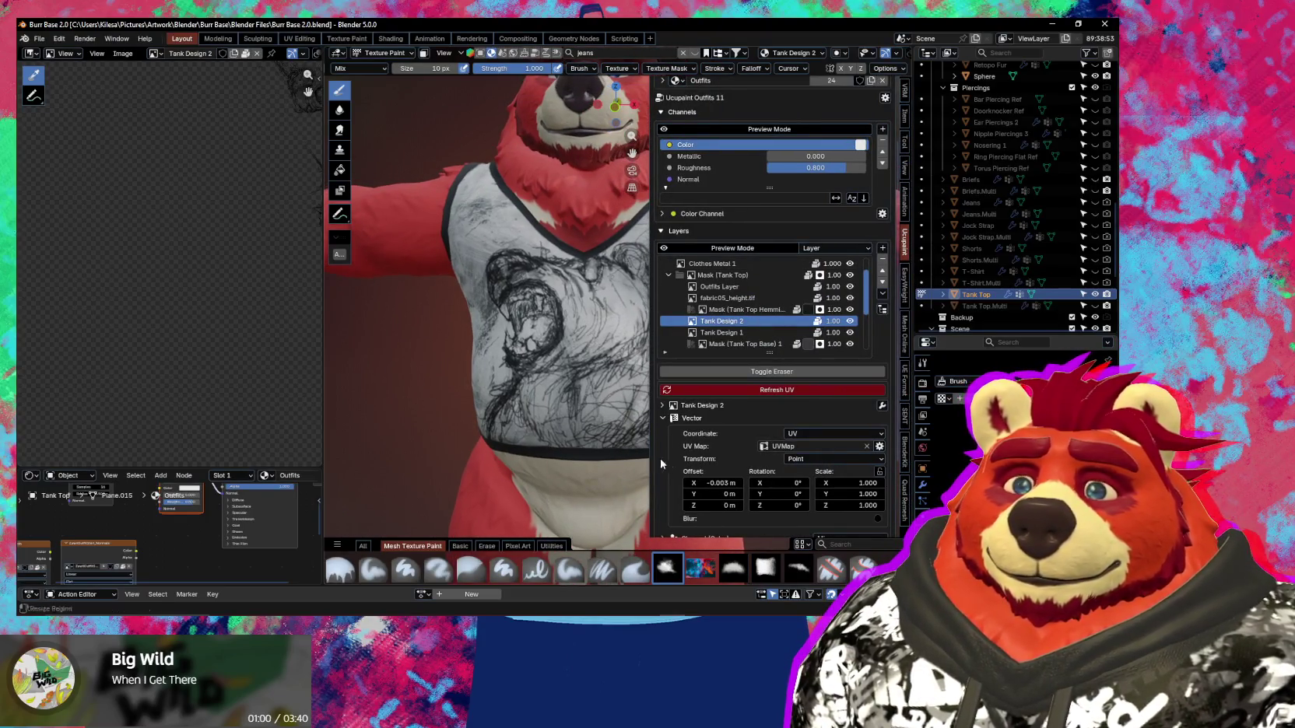
{"action": "left_click_drag", "start_coordinate": [859, 506], "coordinate": [864, 502]}
{"action": "left_click", "coordinate": [864, 502]}
{"action": "type", "text": "1"}
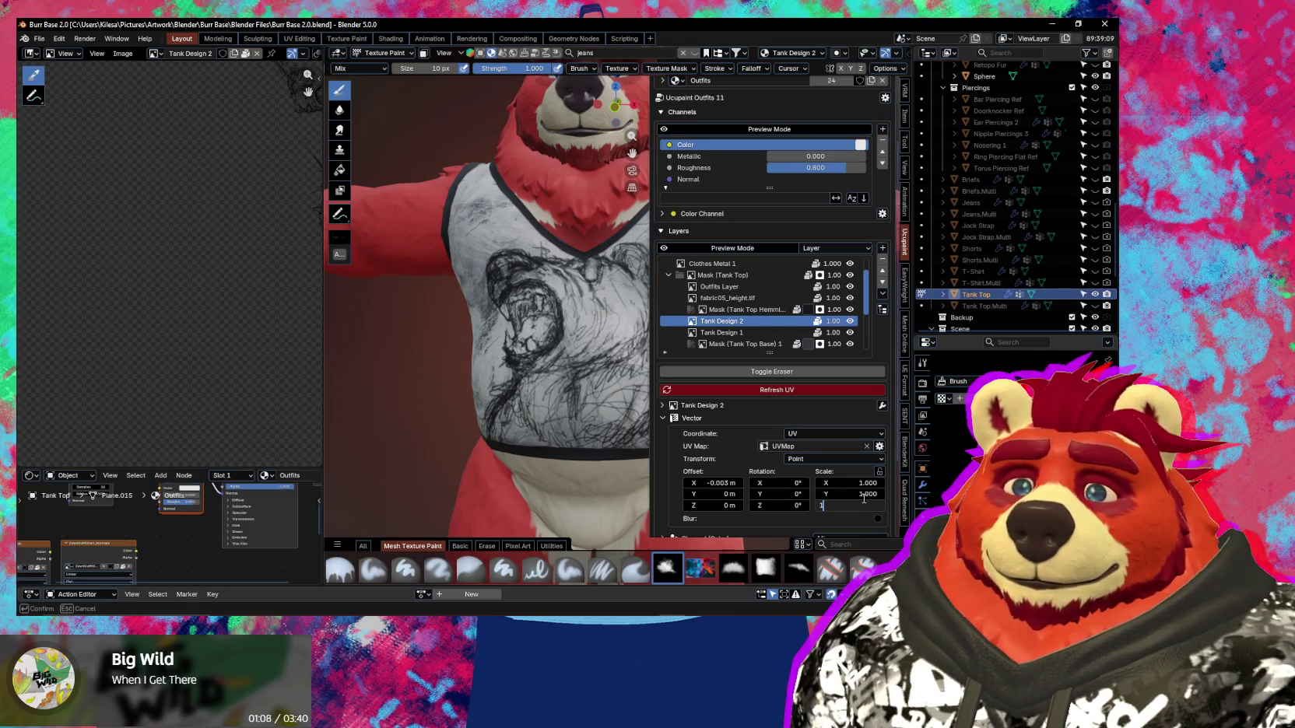
{"action": "key", "text": "Return"}
{"action": "left_click_drag", "start_coordinate": [857, 494], "coordinate": [861, 496]}
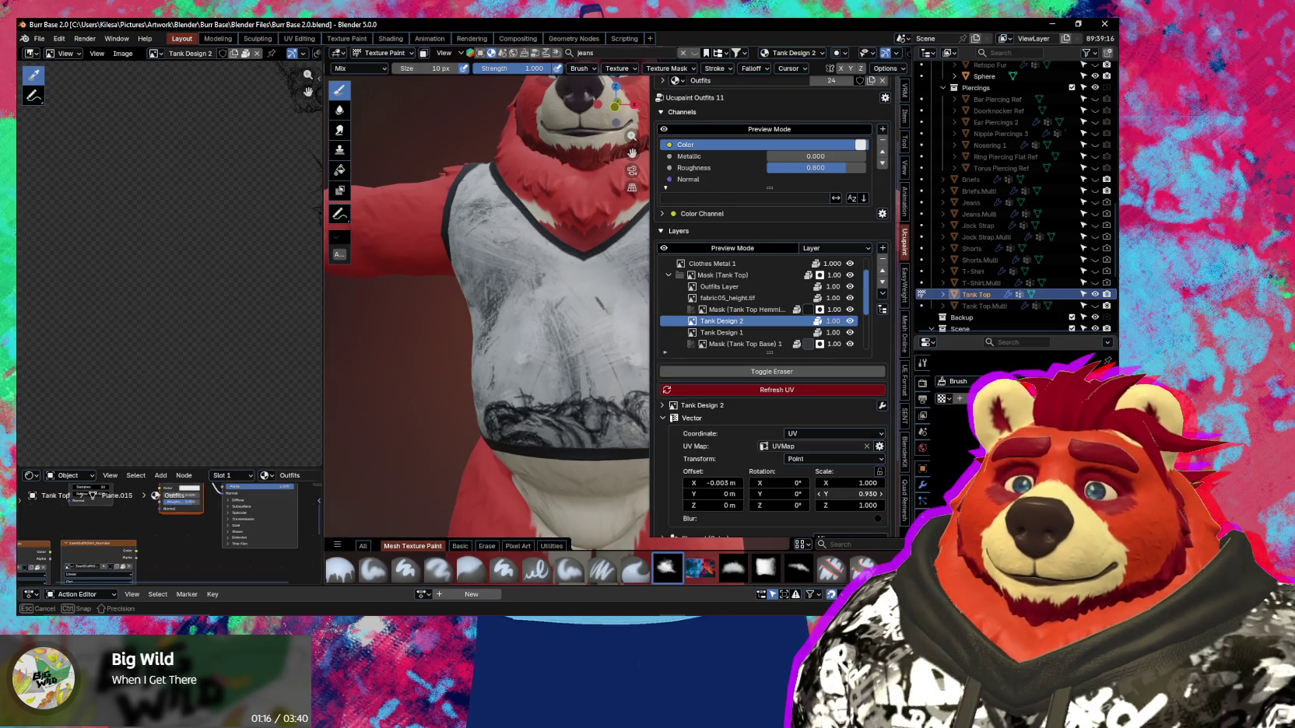
{"action": "left_click_drag", "start_coordinate": [722, 495], "coordinate": [751, 494]}
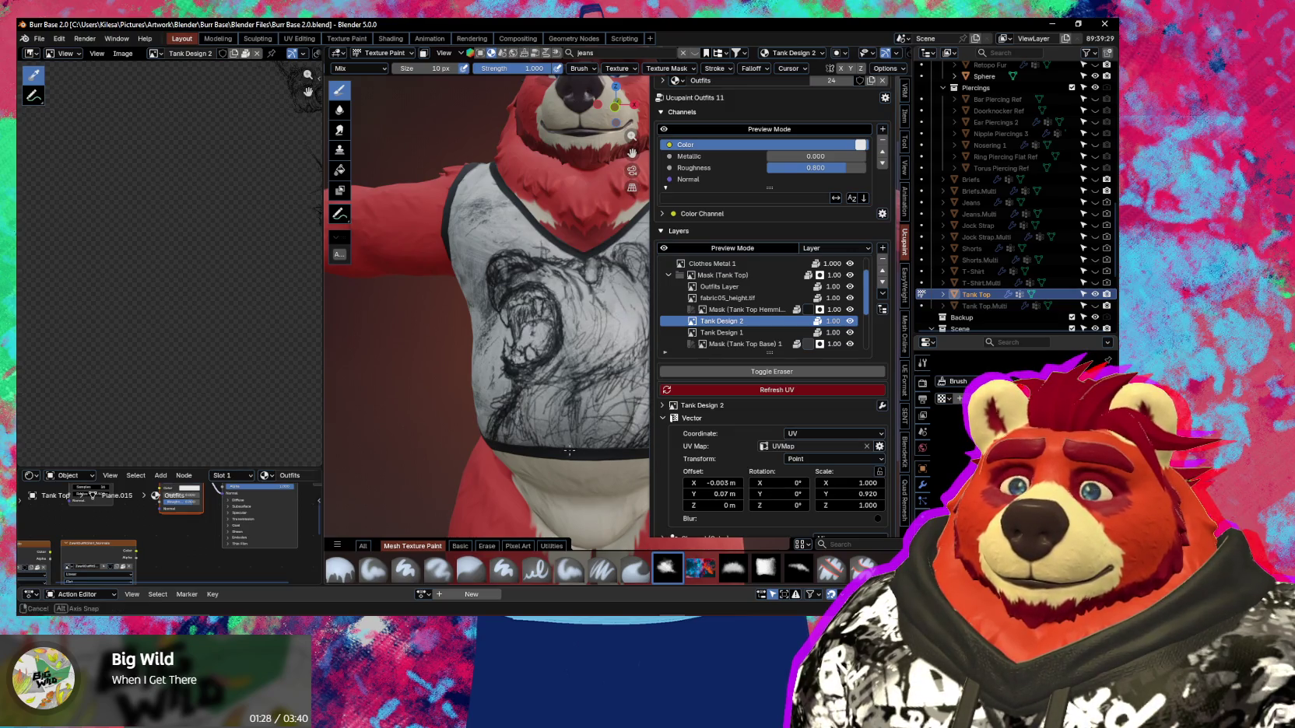
Orbit around the bear to check the repositioned tank top sketch.
{"action": "key", "text": "n"}
{"action": "scroll", "coordinate": [569, 450], "scroll_direction": "down", "scroll_amount": 5}
{"action": "mouse_move", "coordinate": [569, 450]}
{"action": "middle_mouse_down"}
{"action": "mouse_move", "coordinate": [626, 446]}
{"action": "mouse_move", "coordinate": [606, 467]}
{"action": "mouse_move", "coordinate": [683, 469]}
{"action": "middle_mouse_up"}
{"action": "key", "text": "n"}
{"action": "key", "text": "n"}
{"action": "scroll", "coordinate": [623, 467], "scroll_direction": "up", "scroll_amount": 3}
{"action": "key", "text": "n"}
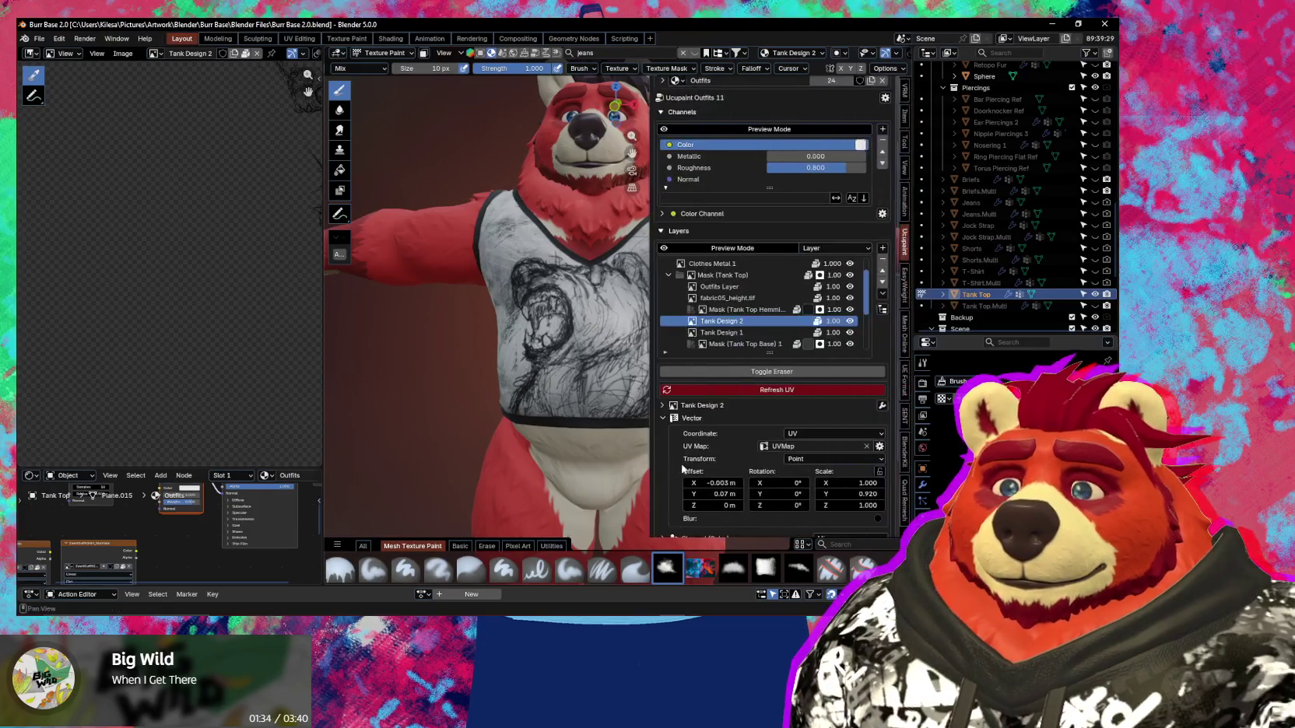
Fine-tune Tank Design 2's Vector Offset Y from 0.065 to 0.068 m.
{"action": "left_click_drag", "start_coordinate": [718, 491], "coordinate": [696, 492]}
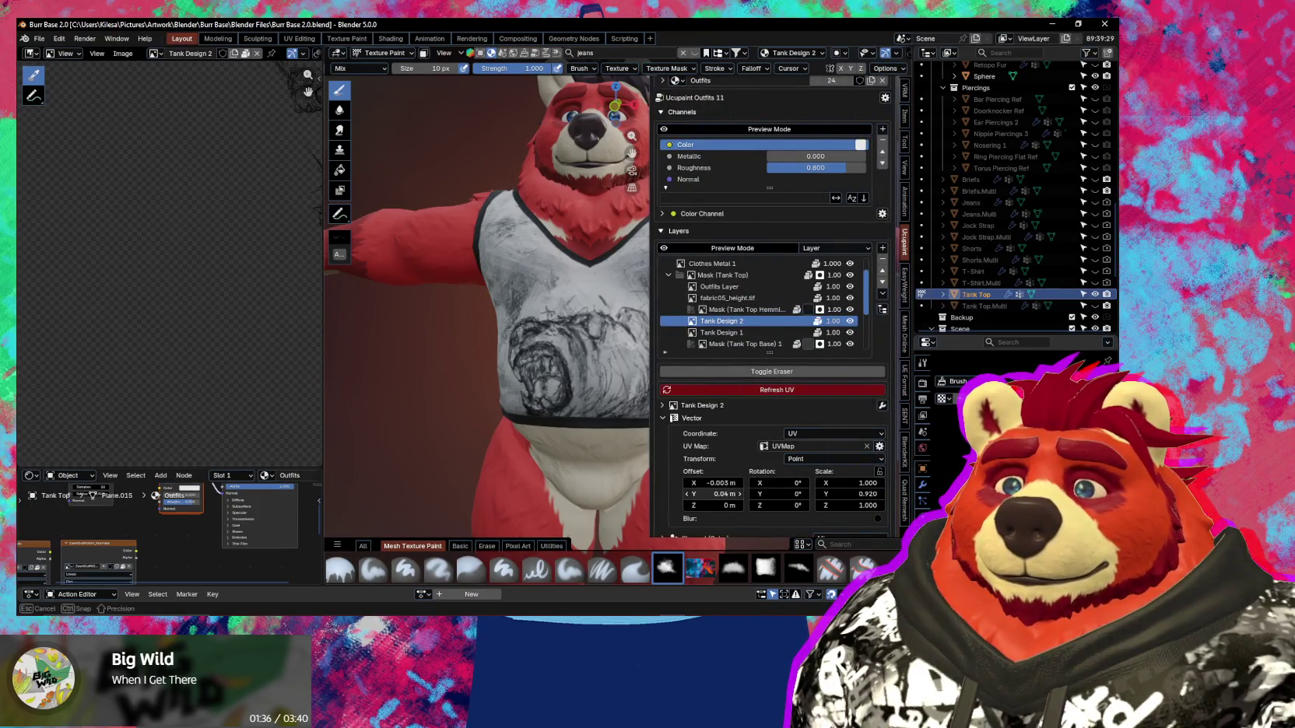
{"action": "left_click_drag", "start_coordinate": [696, 492], "coordinate": [720, 495]}
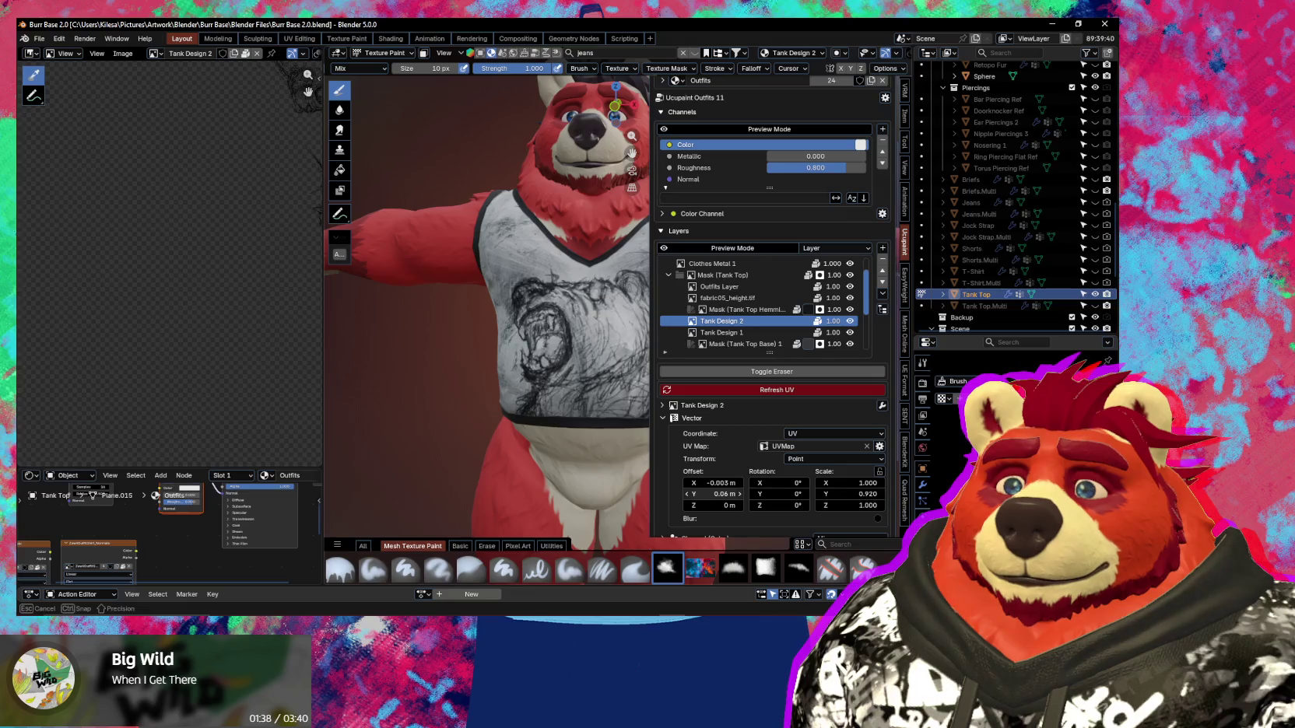
{"action": "left_click", "coordinate": [711, 494]}
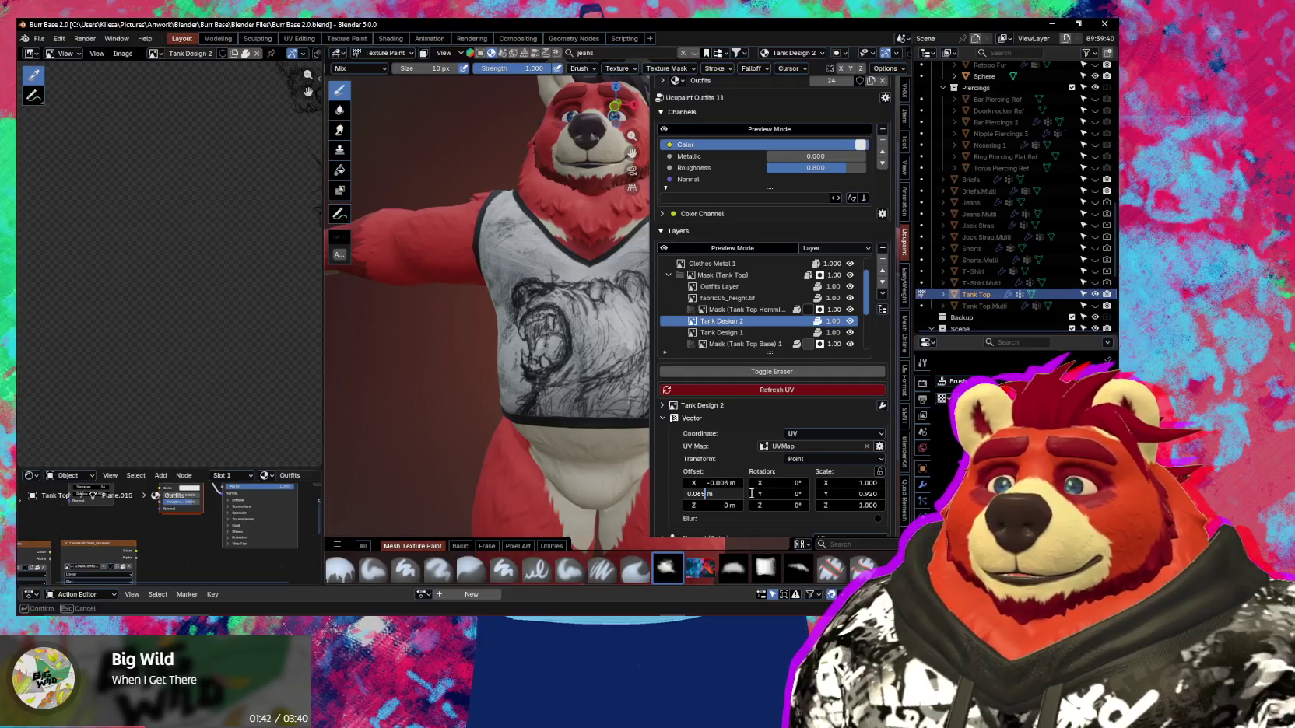
{"action": "key", "text": "Return"}
{"action": "left_click", "coordinate": [718, 494]}
{"action": "key", "text": "BackSpace"}
{"action": "type", "text": "8"}
{"action": "key", "text": "Return"}
Orbit around the bear's side to view the RAD print on the tank top back.
{"action": "key", "text": "n"}
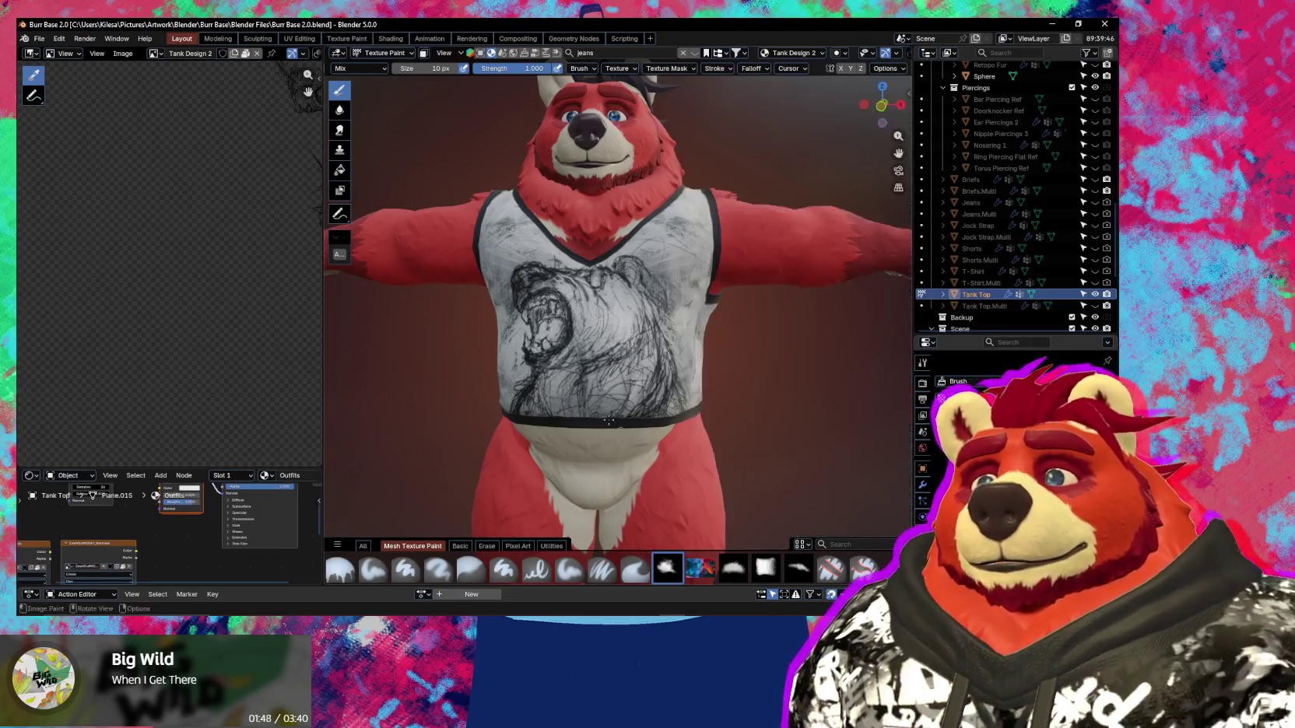
{"action": "scroll", "coordinate": [621, 346], "scroll_direction": "down", "scroll_amount": 5}
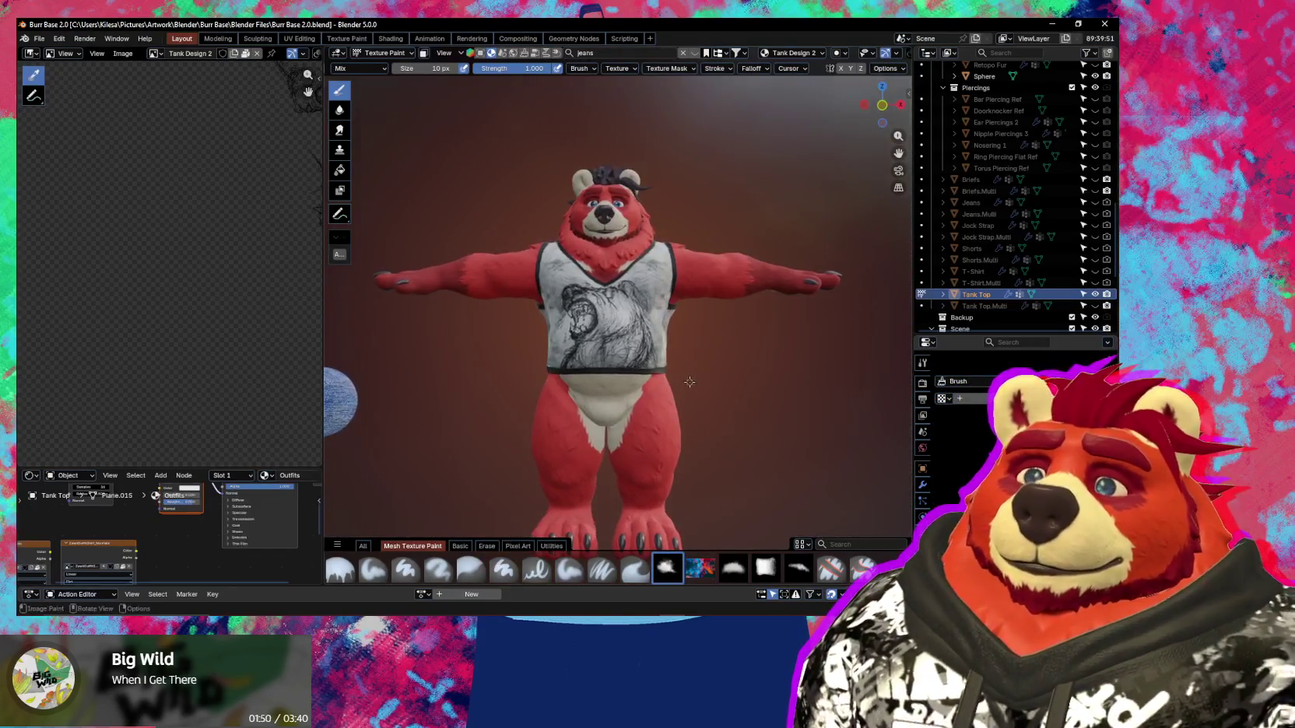
{"action": "scroll", "coordinate": [677, 389], "scroll_direction": "up", "scroll_amount": 2}
{"action": "scroll", "coordinate": [673, 397], "scroll_direction": "down", "scroll_amount": 3}
{"action": "scroll", "coordinate": [670, 399], "scroll_direction": "up", "scroll_amount": 2}
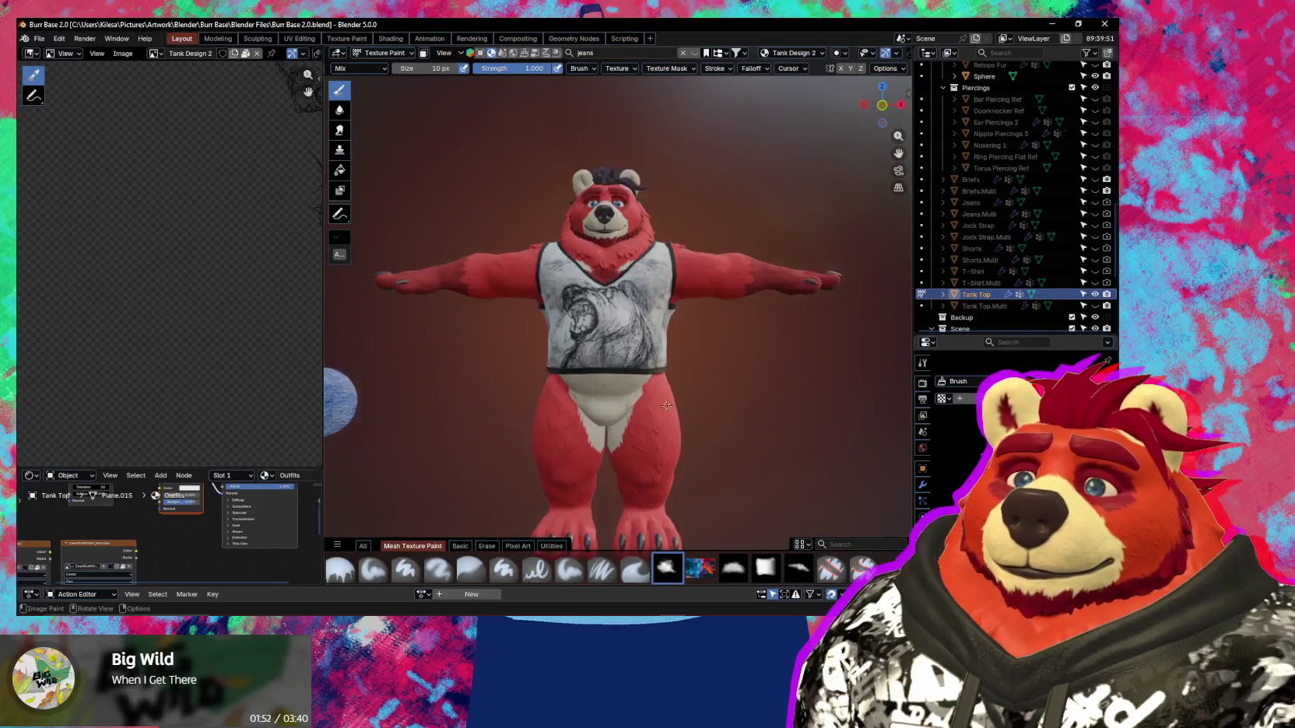
{"action": "scroll", "coordinate": [662, 424], "scroll_direction": "down", "scroll_amount": 4}
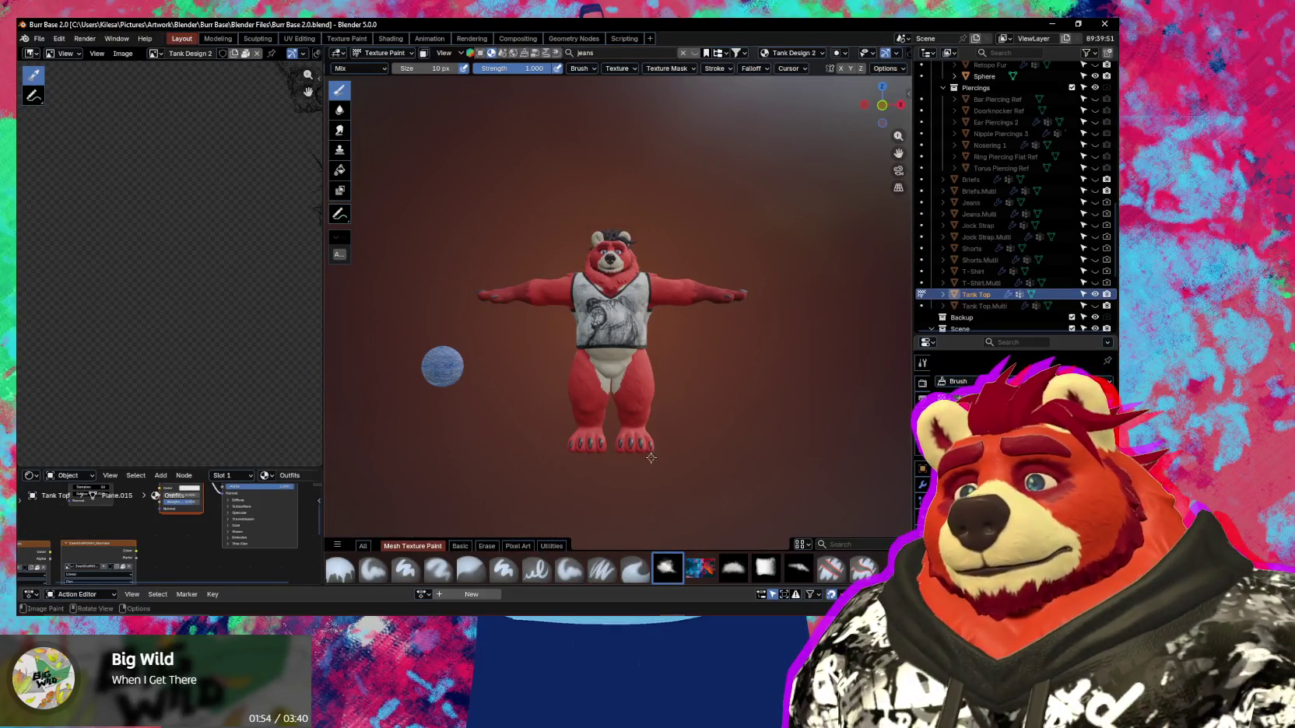
{"action": "mouse_move", "coordinate": [646, 460]}
{"action": "middle_mouse_down"}
{"action": "mouse_move", "coordinate": [563, 455]}
{"action": "mouse_move", "coordinate": [744, 473]}
{"action": "middle_mouse_up"}
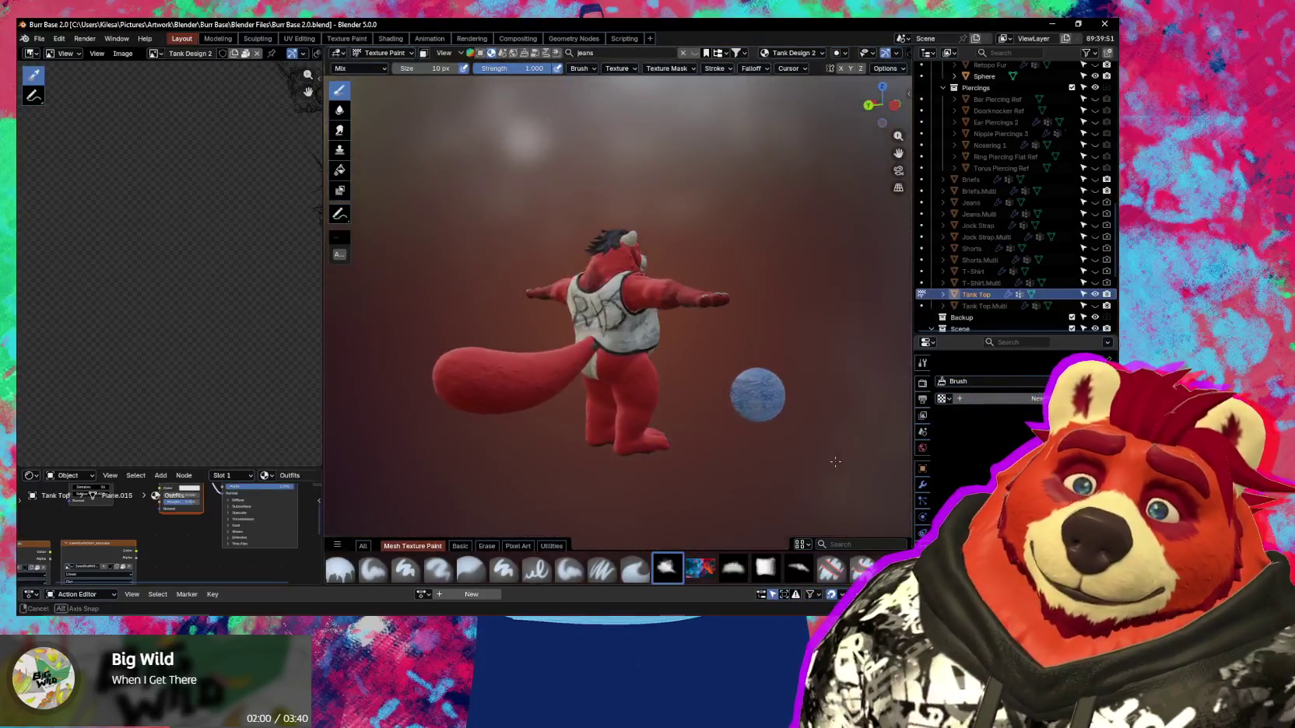
{"action": "middle_click_drag", "start_coordinate": [745, 473], "coordinate": [327, 462]}
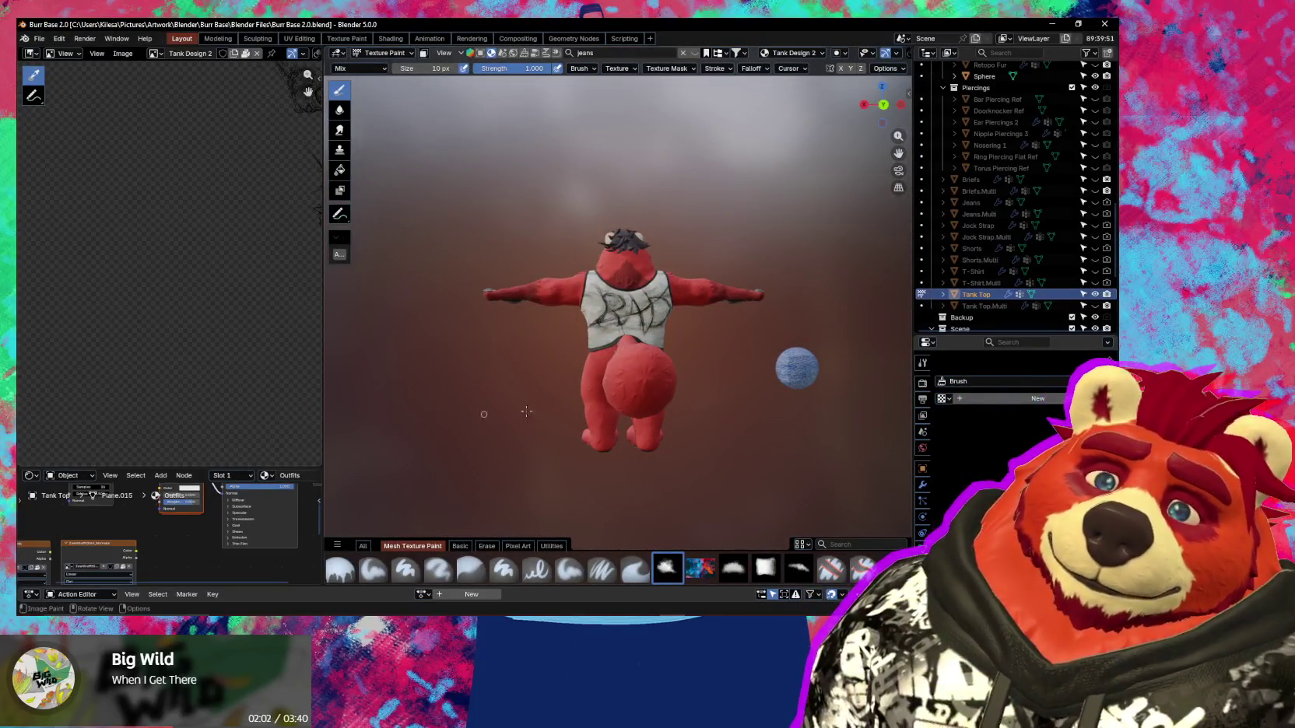
{"action": "scroll", "coordinate": [545, 312], "scroll_direction": "up", "scroll_amount": 3}
Reset Tank Design 2's Vector Offset Y to 0 m and Scale Y to 1.000.
{"action": "key", "text": "n"}
{"action": "middle_click_drag", "start_coordinate": [700, 389], "coordinate": [658, 397], "text": "shift"}
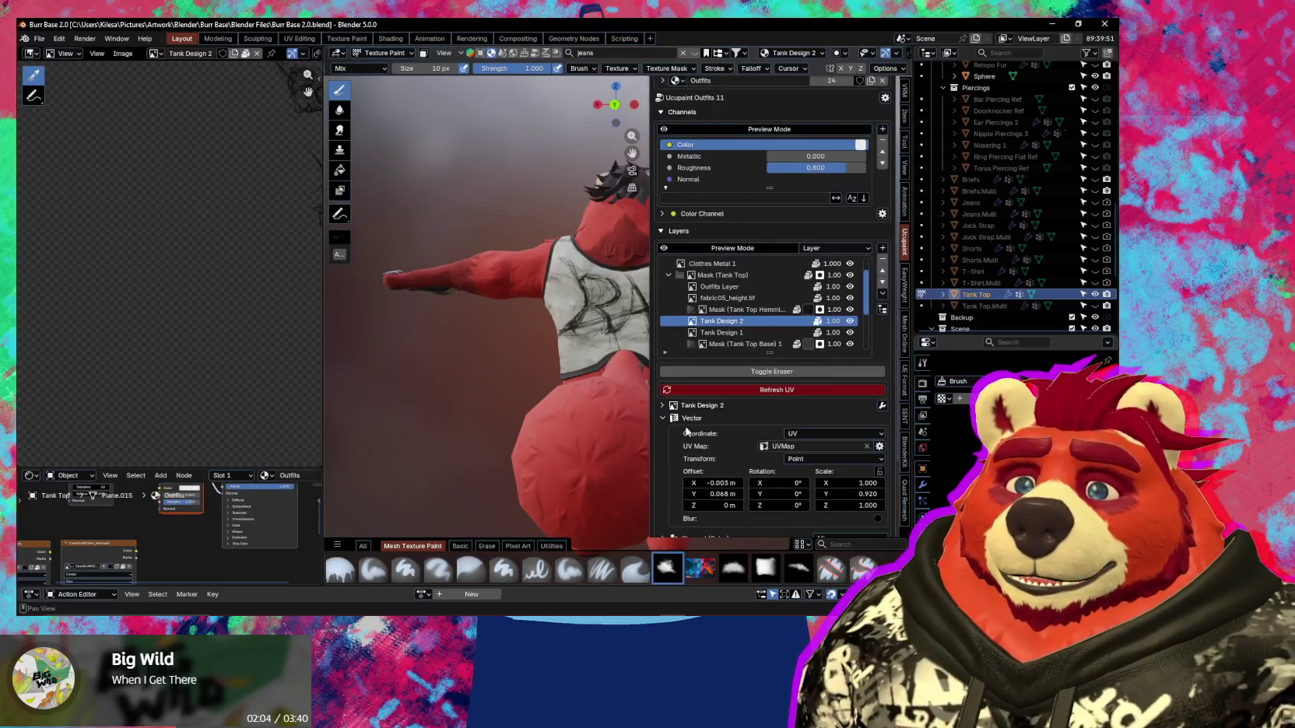
{"action": "middle_click_drag", "start_coordinate": [722, 484], "coordinate": [701, 491], "text": "shift"}
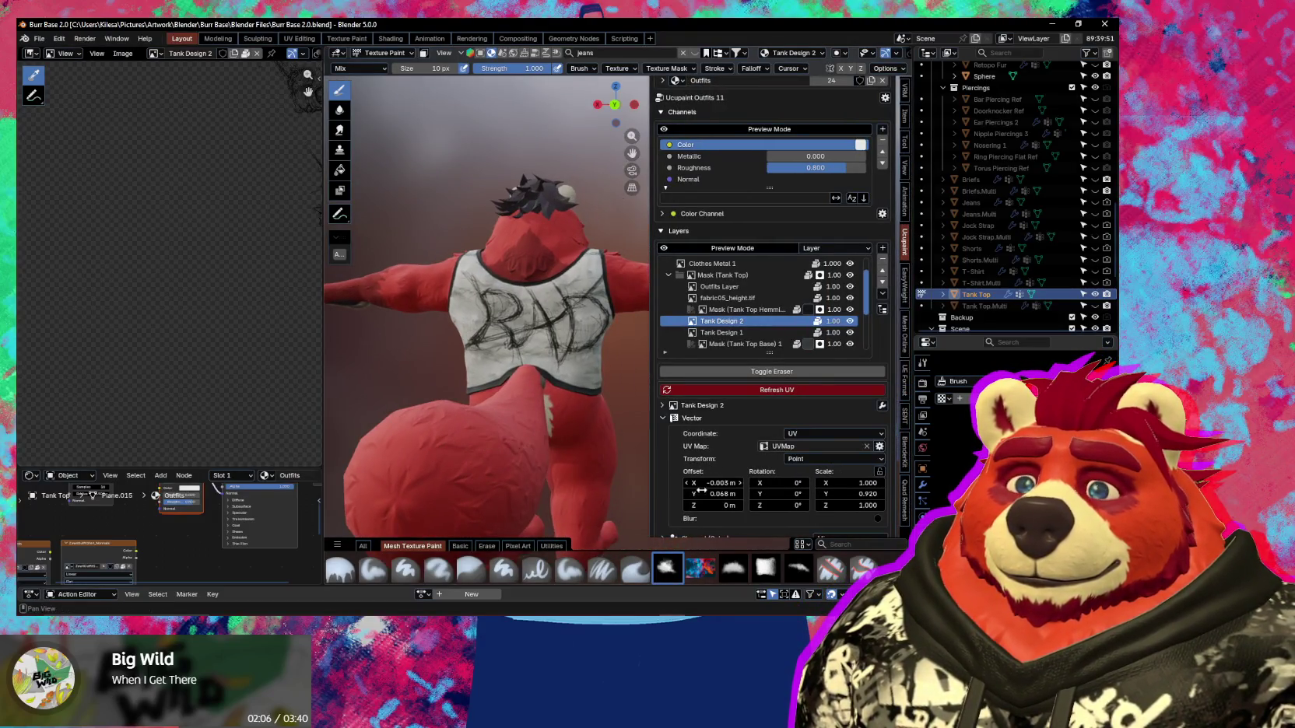
{"action": "left_click", "coordinate": [724, 496]}
{"action": "type", "text": "0"}
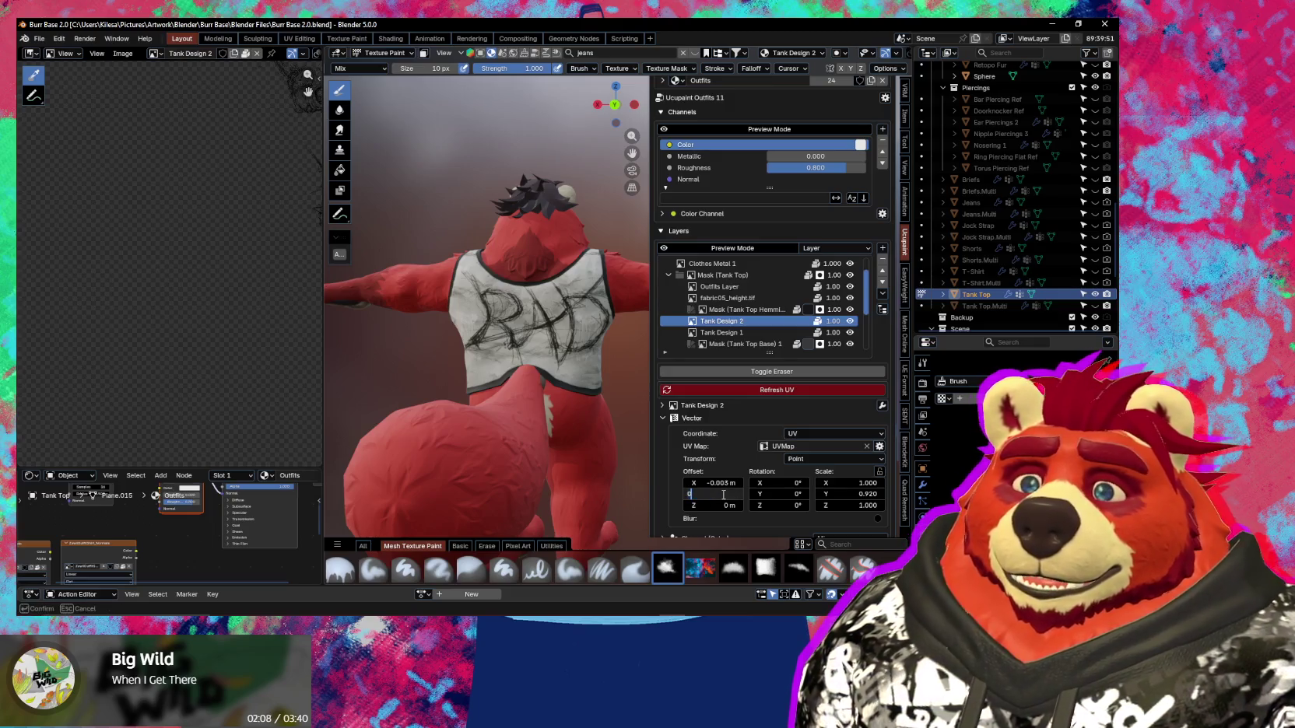
{"action": "key", "text": "Return"}
{"action": "left_click", "coordinate": [847, 491]}
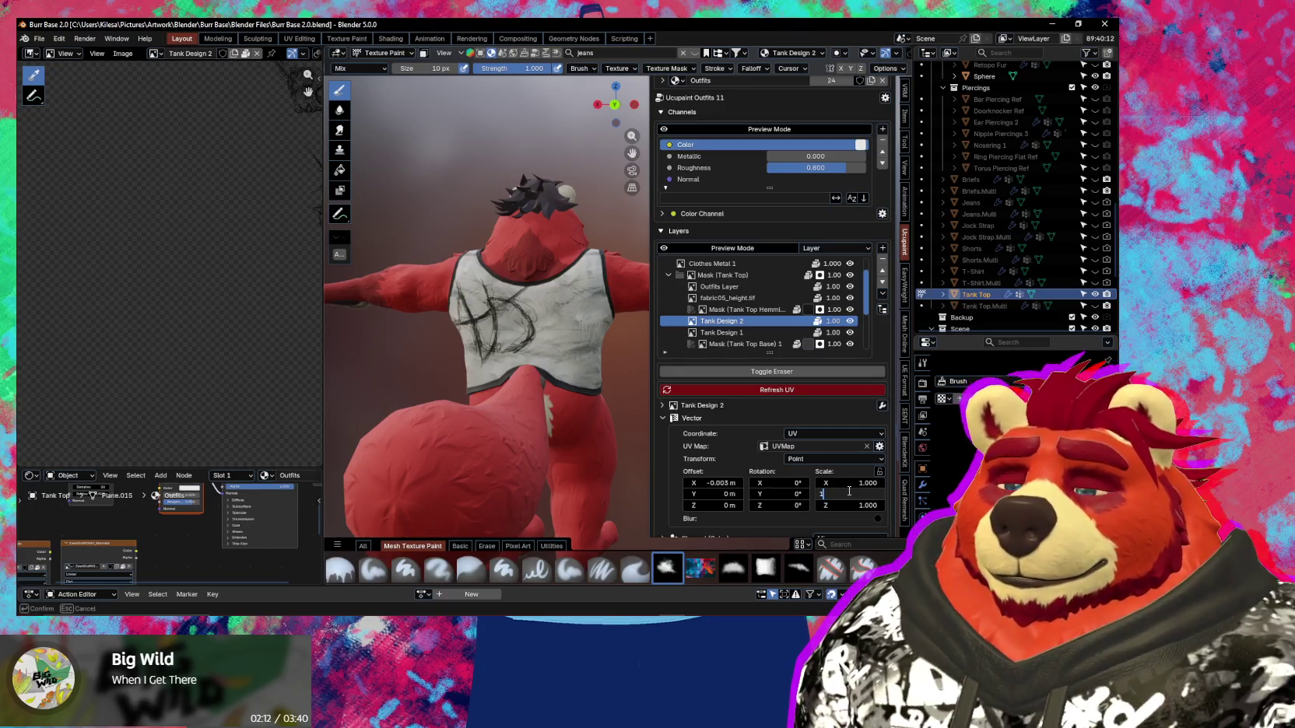
{"action": "key", "text": "Return"}
Orbit toward the front, hide the sidebar, and show the mesh wireframe overlay.
{"action": "mouse_move", "coordinate": [482, 350]}
{"action": "middle_mouse_down"}
{"action": "mouse_move", "coordinate": [413, 421]}
{"action": "mouse_move", "coordinate": [554, 371]}
{"action": "middle_mouse_up"}
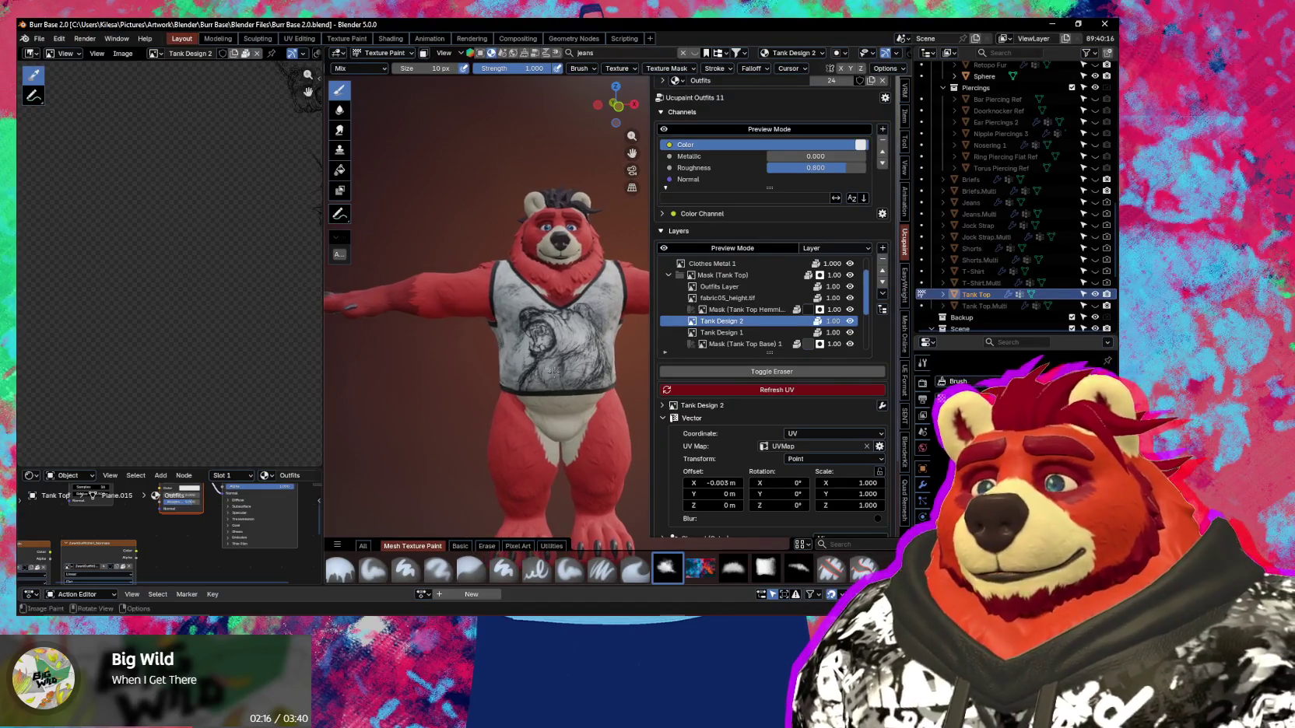
{"action": "key", "text": "n"}
{"action": "scroll", "coordinate": [554, 370], "scroll_direction": "up", "scroll_amount": 4}
{"action": "key", "text": "shift+alt+z"}
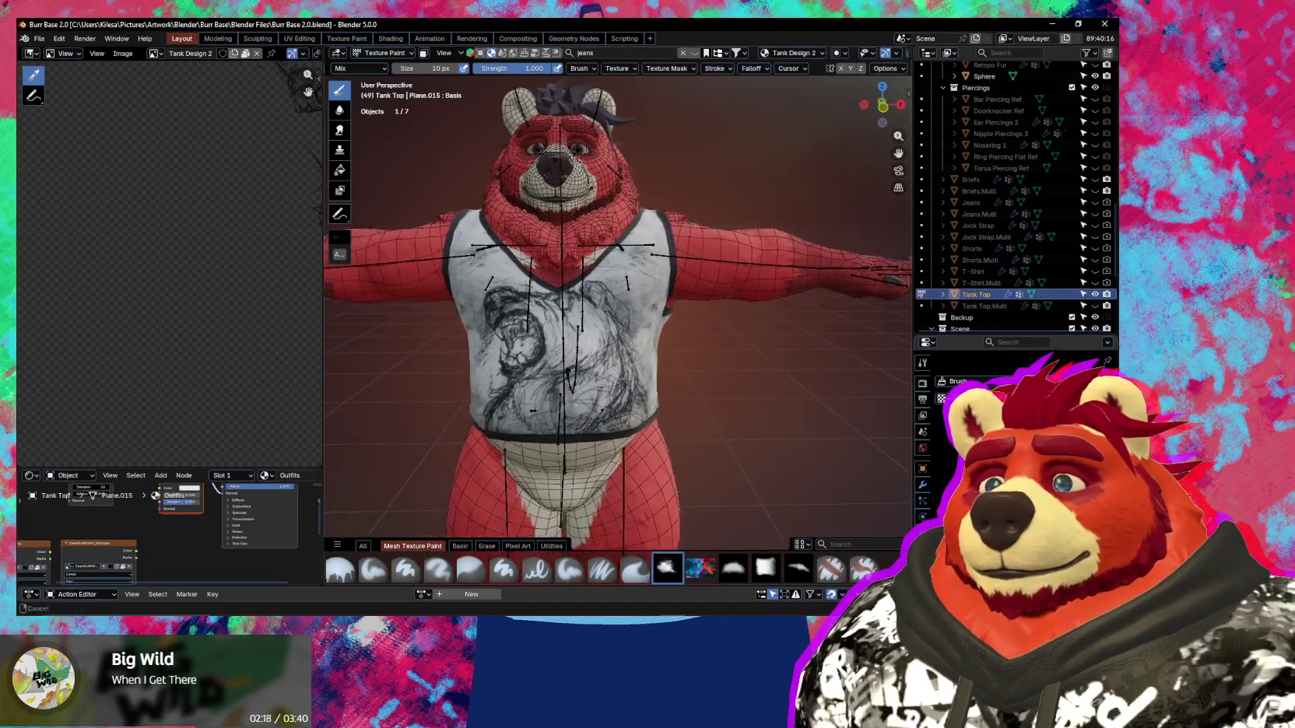
Center the bear's chest in view and save Burr Base 2.0.blend.
{"action": "middle_click_drag", "start_coordinate": [623, 383], "coordinate": [635, 387]}
{"action": "scroll", "coordinate": [689, 378], "scroll_direction": "down", "scroll_amount": 1}
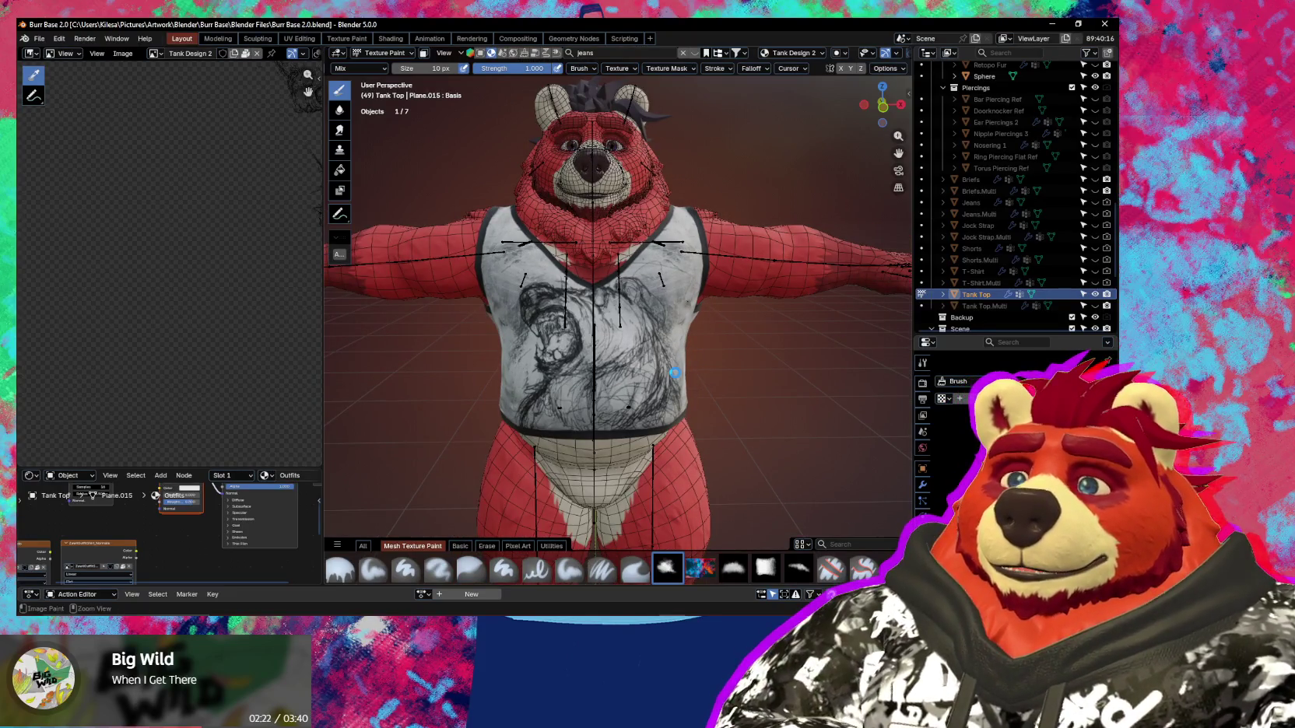
{"action": "key", "text": "ctrl+s"}
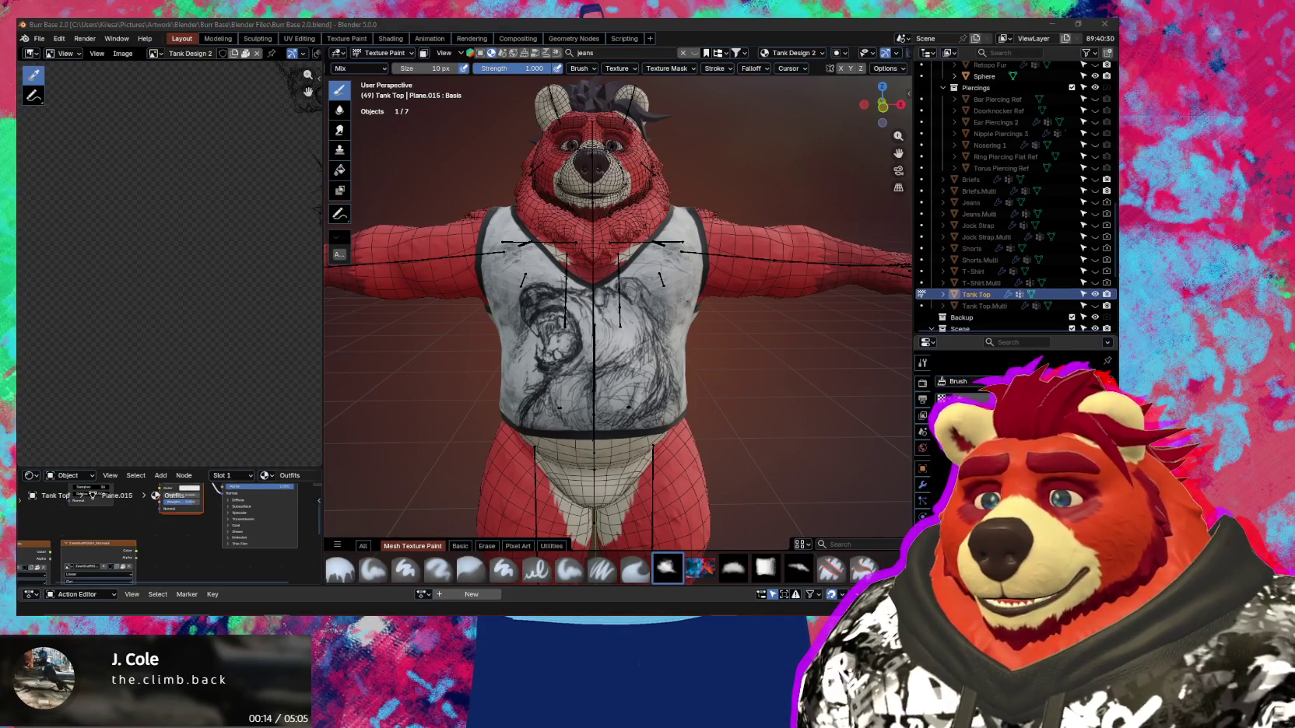
Unlike the current song in YouTube Music, then return to Blender.
{"action": "left_click", "coordinate": [724, 537]}
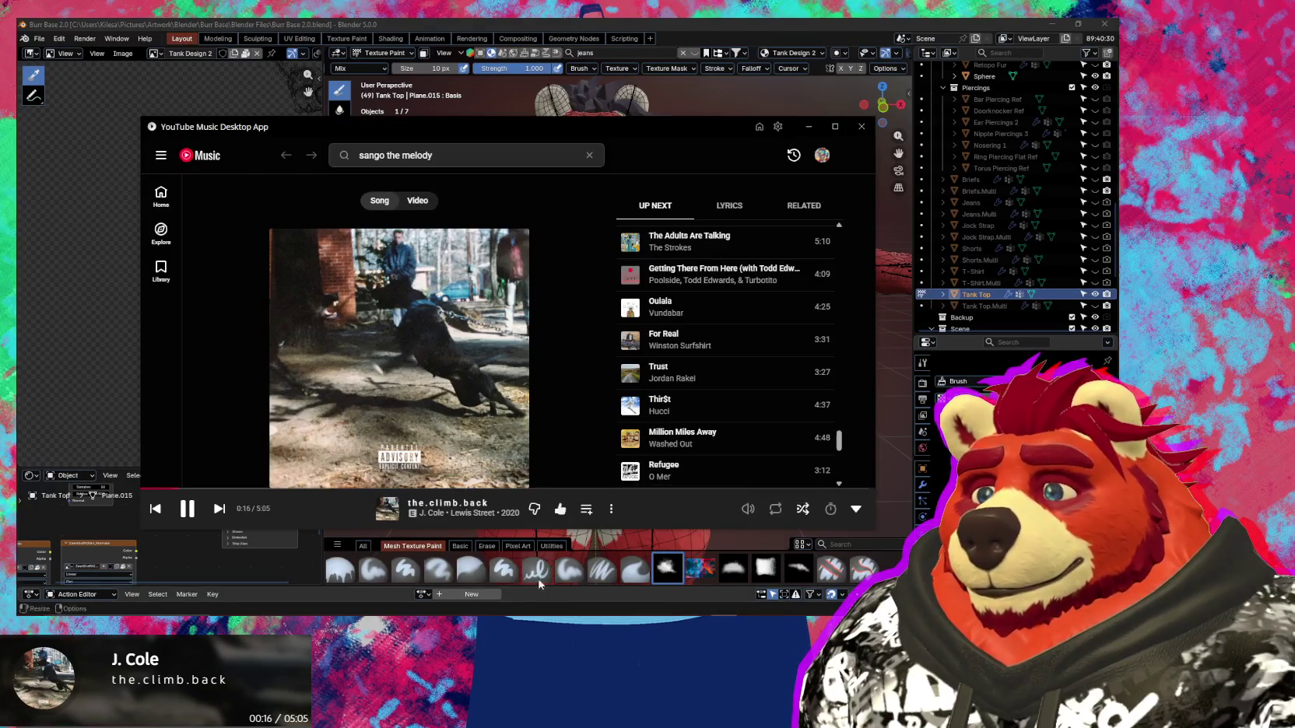
{"action": "left_click", "coordinate": [560, 512]}
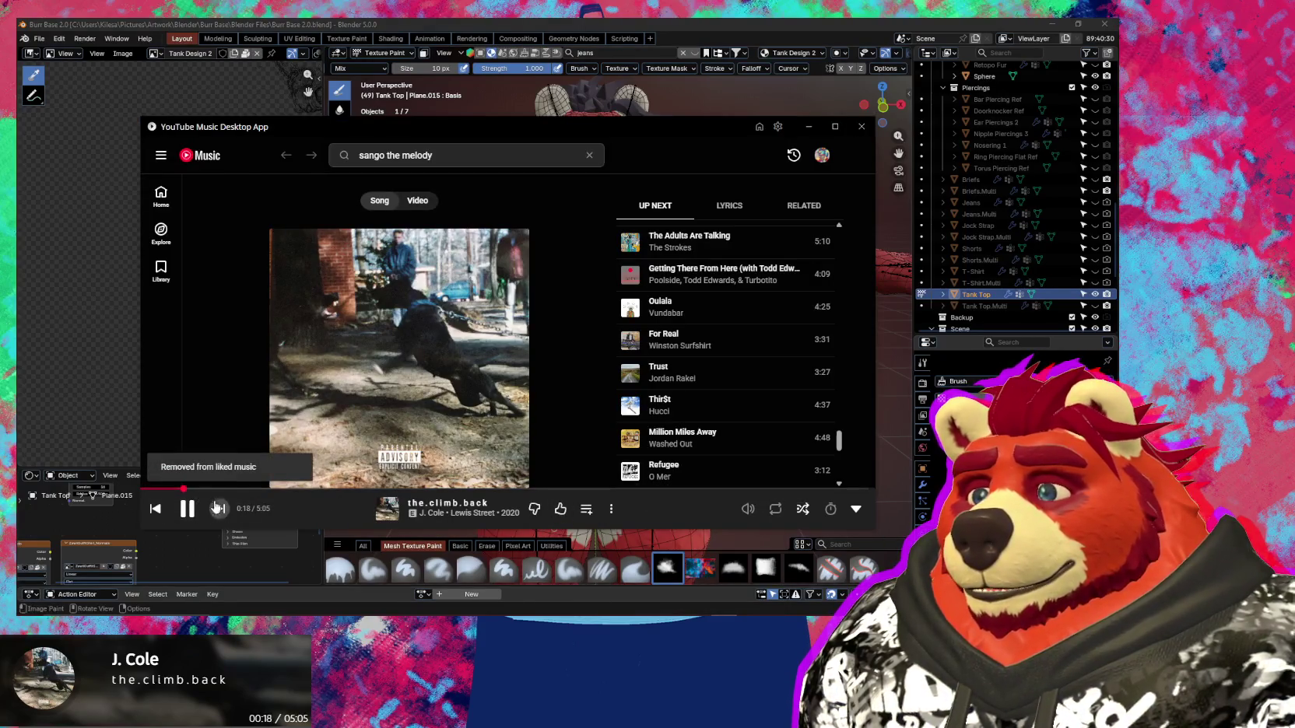
{"action": "left_click", "coordinate": [692, 21]}
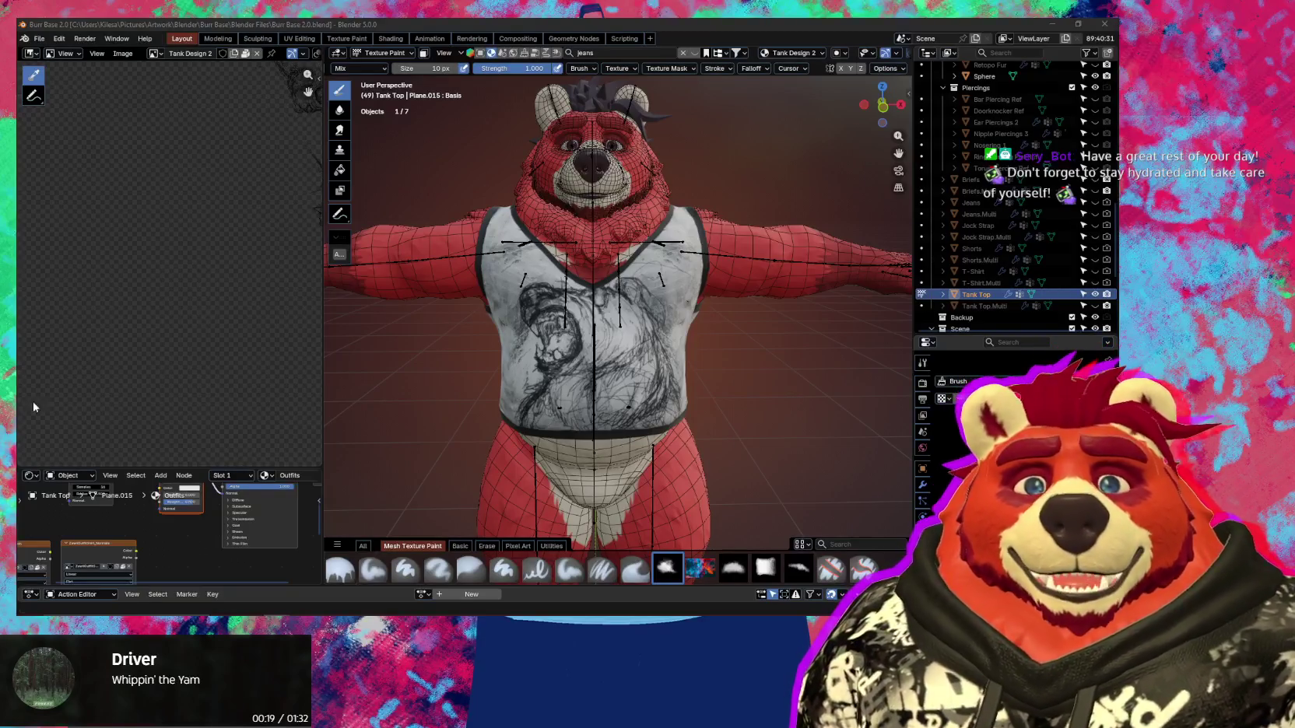
Orbit to the bear's right side and back to front, then hide wireframe and armature overlays.
{"action": "middle_click_drag", "start_coordinate": [560, 374], "coordinate": [648, 376]}
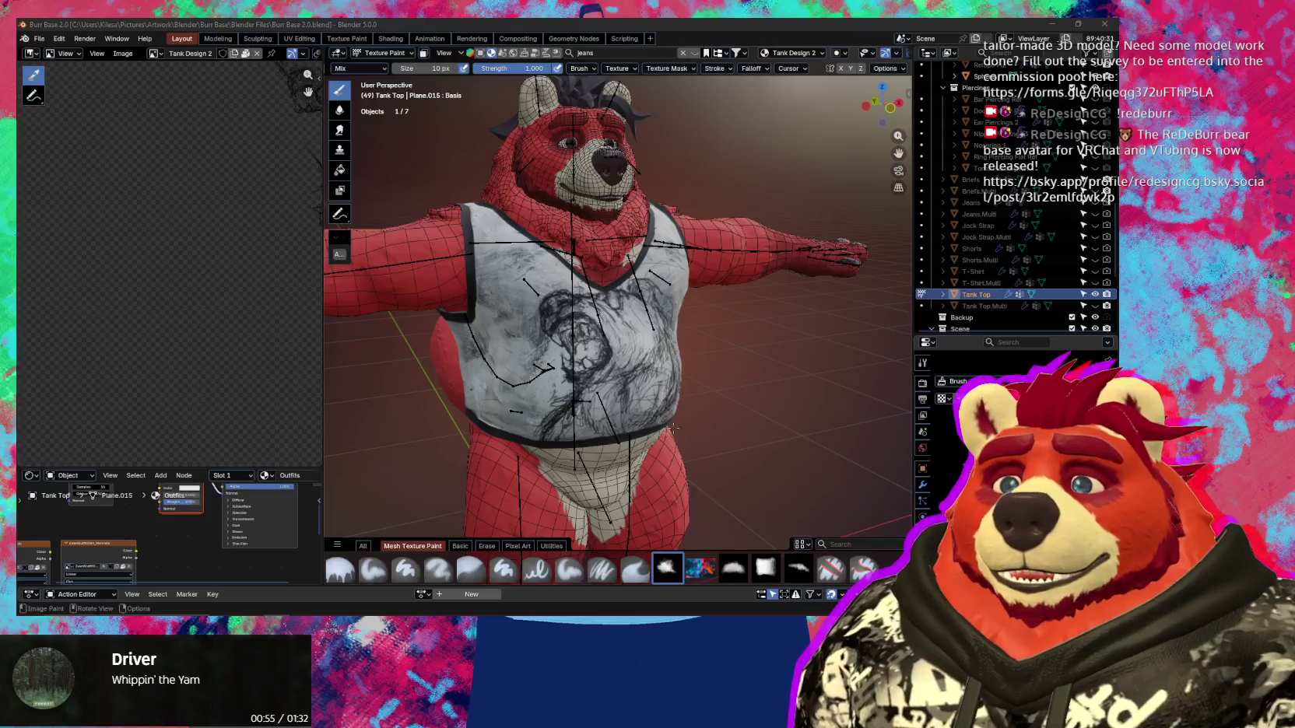
{"action": "mouse_move", "coordinate": [695, 400]}
{"action": "middle_mouse_down"}
{"action": "mouse_move", "coordinate": [660, 417]}
{"action": "mouse_move", "coordinate": [740, 421]}
{"action": "middle_mouse_up"}
{"action": "key", "text": "shift+alt+z"}
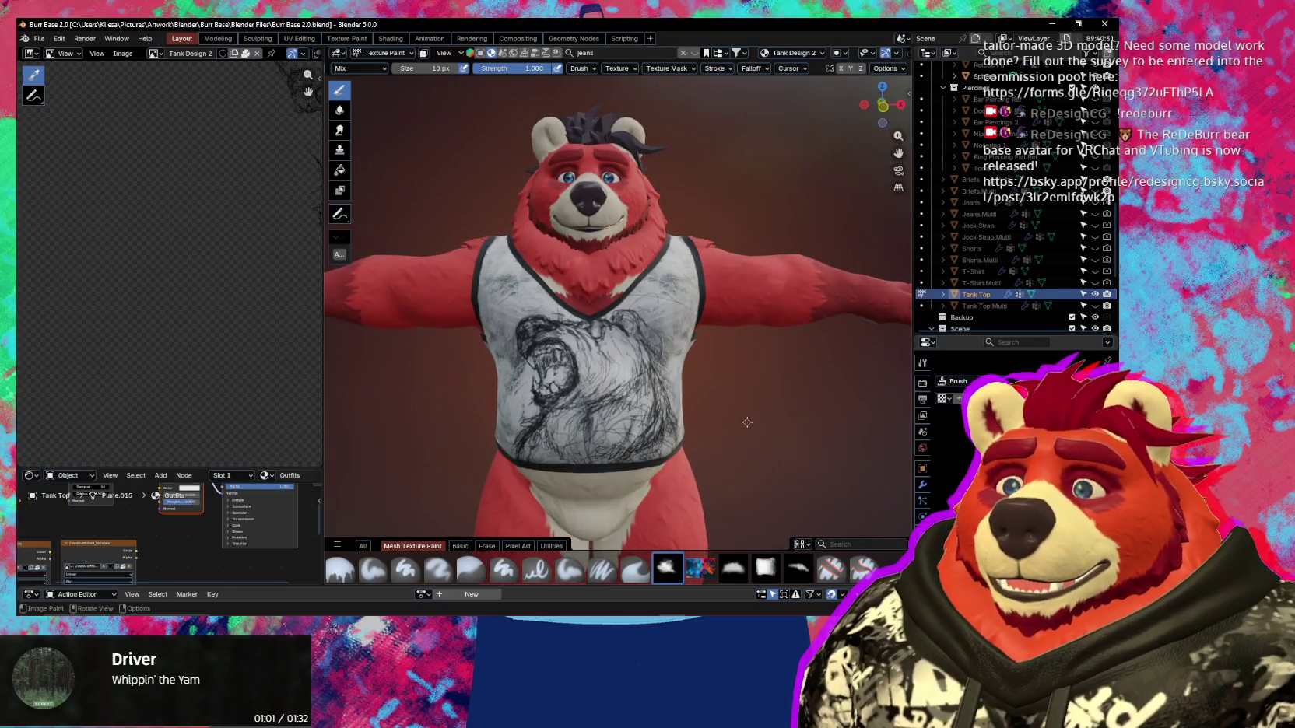